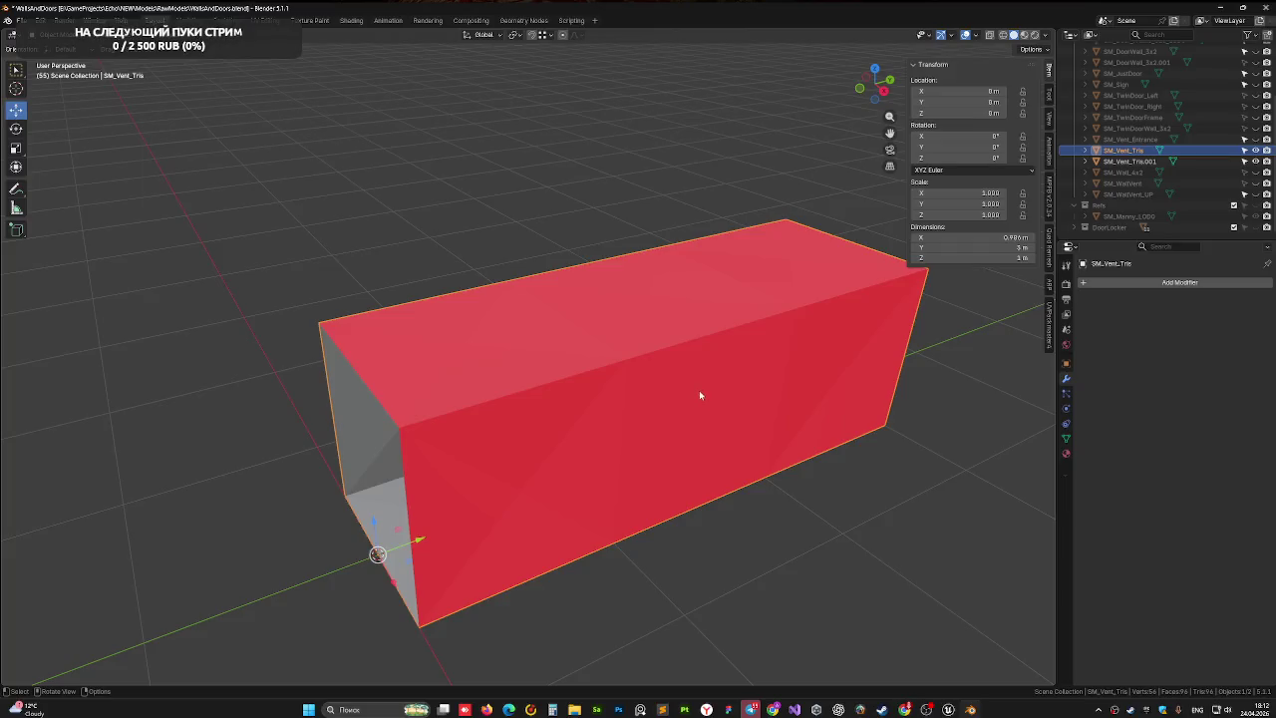
- In Top view, select SM_Vent_Tris.001, hide the original box, and enter its Edit Mode
{"action": "mouse_move", "coordinate": [699, 396]}
{"action": "left_mouse_down"}
{"action": "mouse_move", "coordinate": [717, 382]}
{"action": "mouse_move", "coordinate": [683, 379]}
{"action": "mouse_move", "coordinate": [688, 394]}
{"action": "left_mouse_up"}
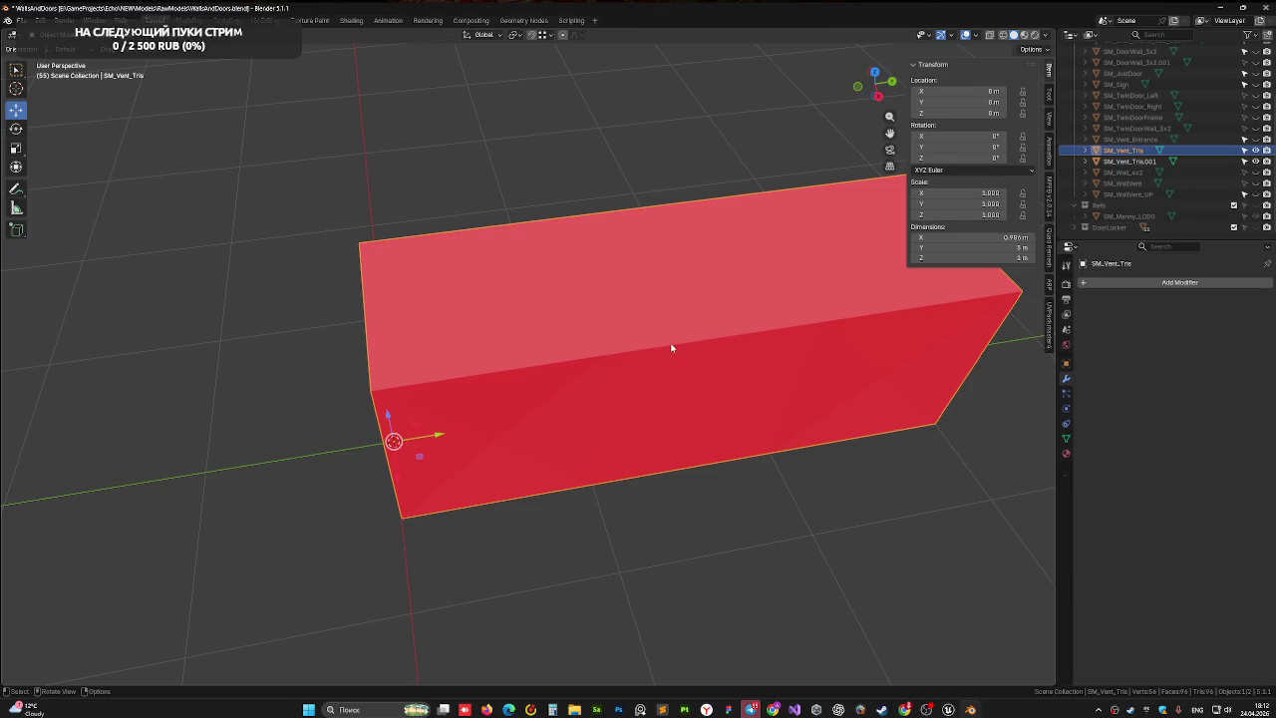
{"action": "key", "text": "Tab"}
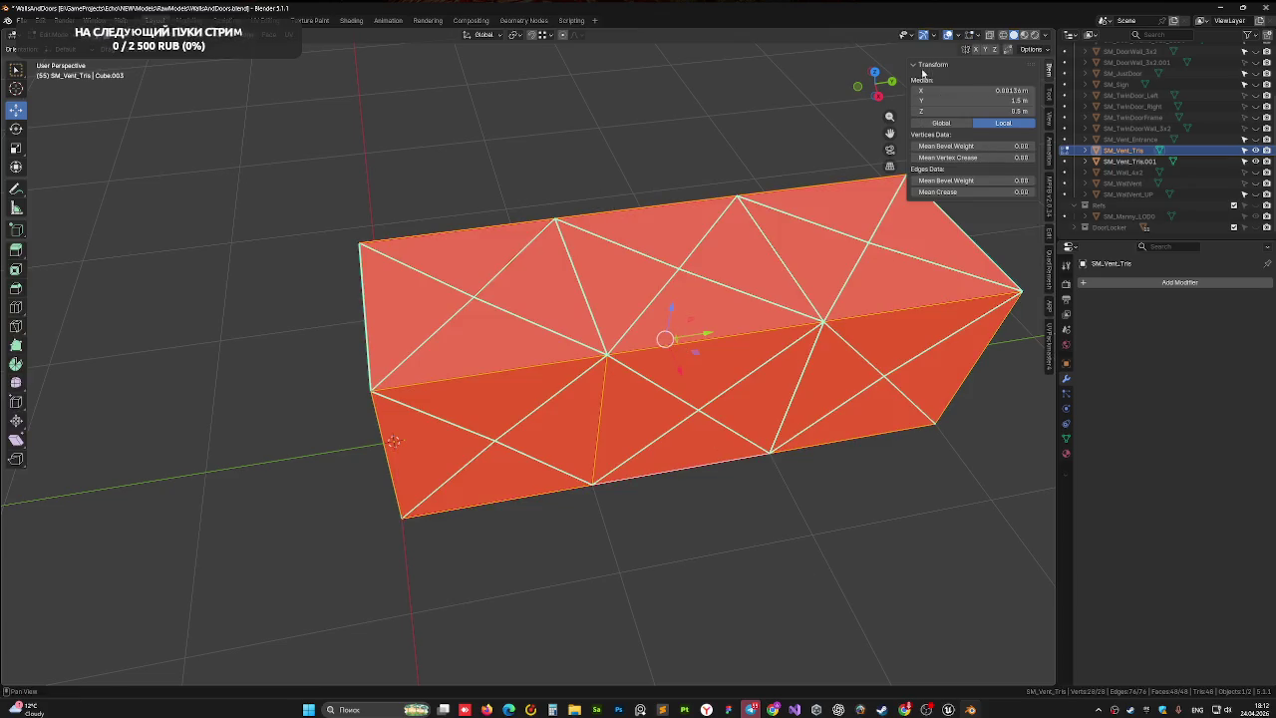
{"action": "left_click", "coordinate": [874, 73]}
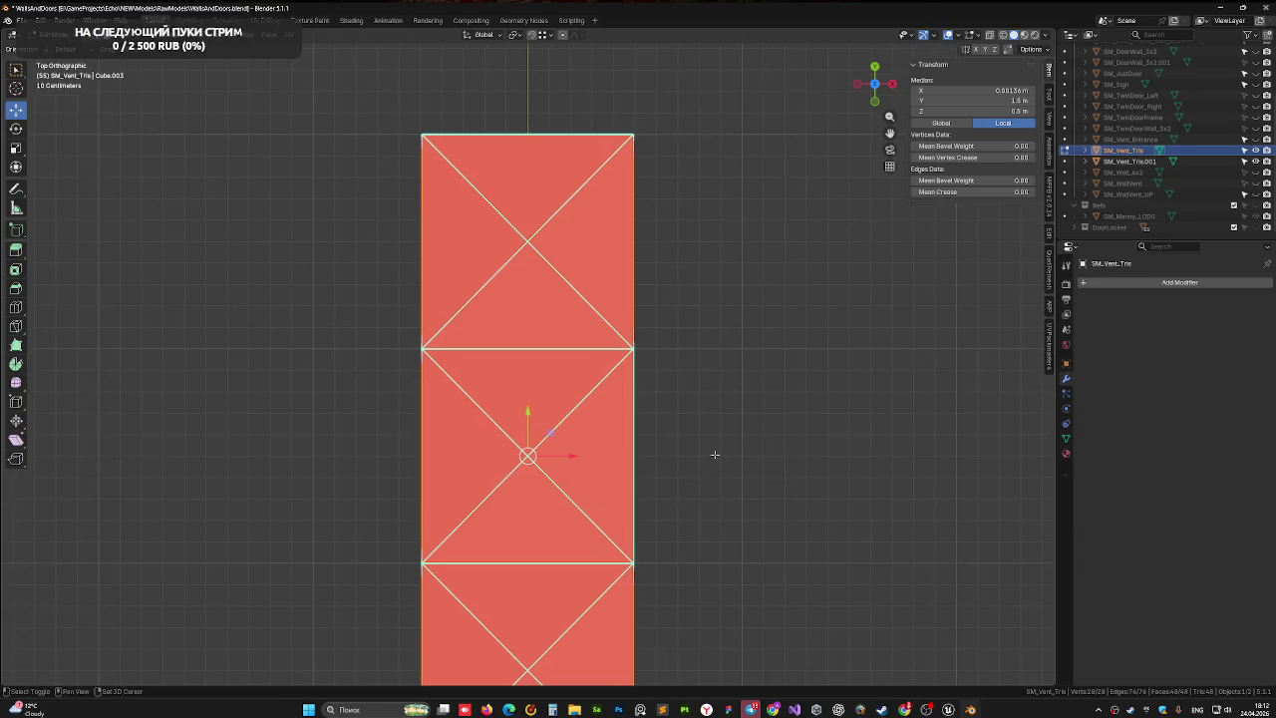
{"action": "left_click", "coordinate": [1121, 160]}
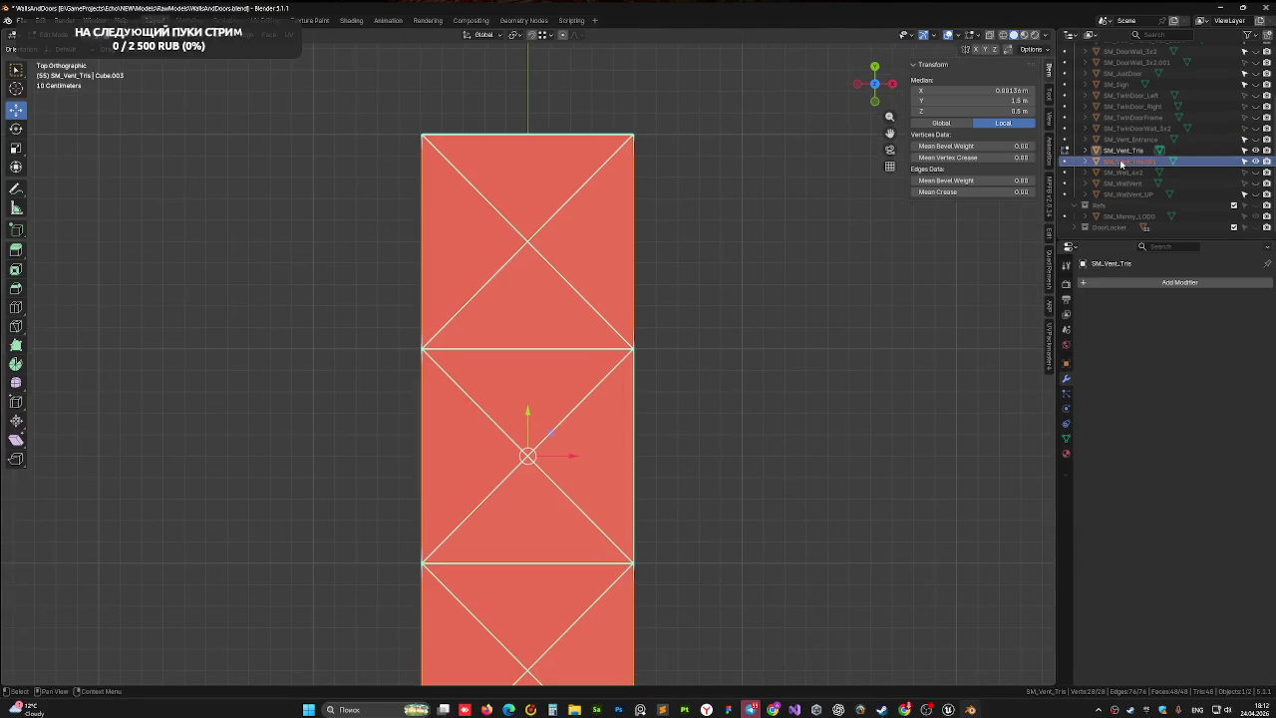
{"action": "left_click", "coordinate": [1252, 151]}
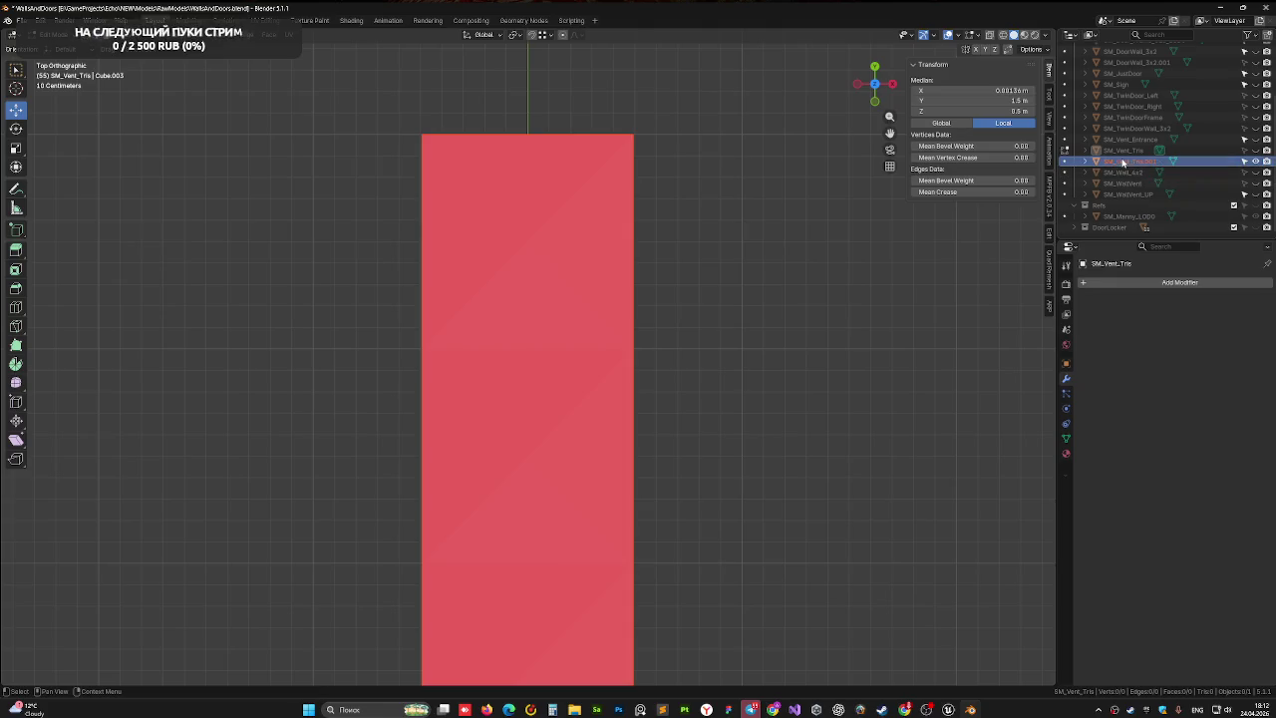
{"action": "key", "text": "Tab"}
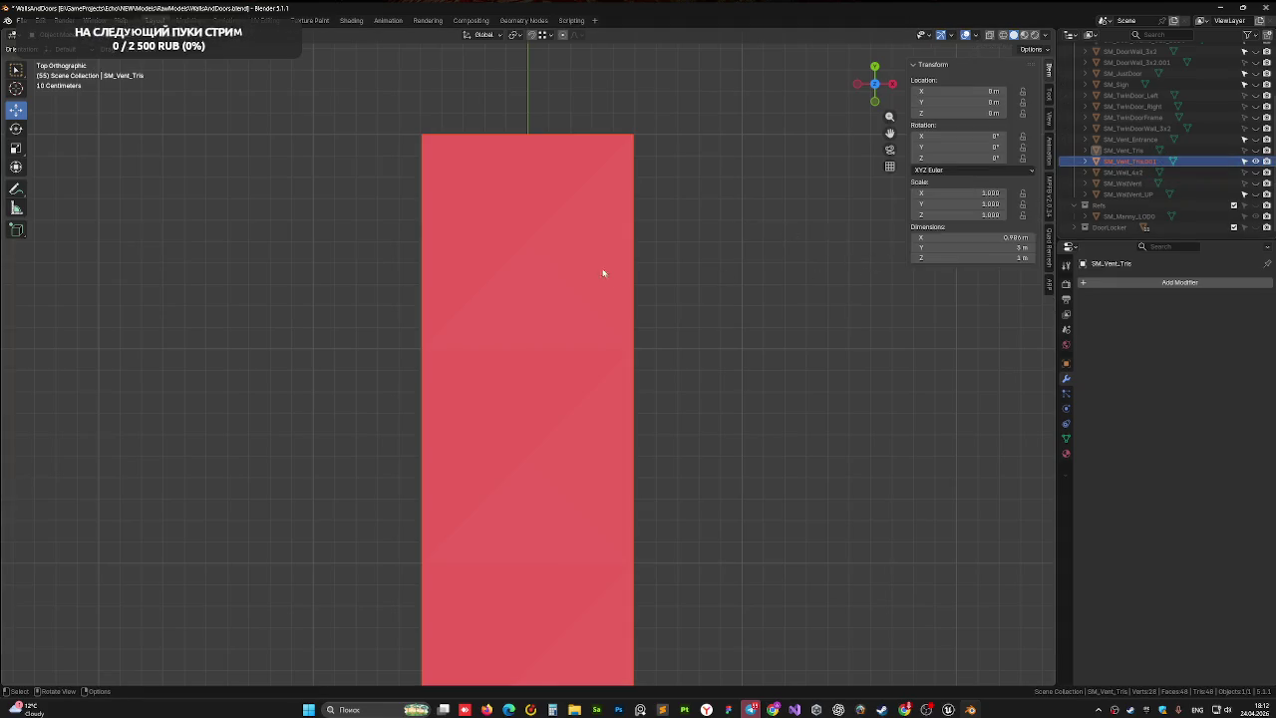
{"action": "key", "text": "Tab"}
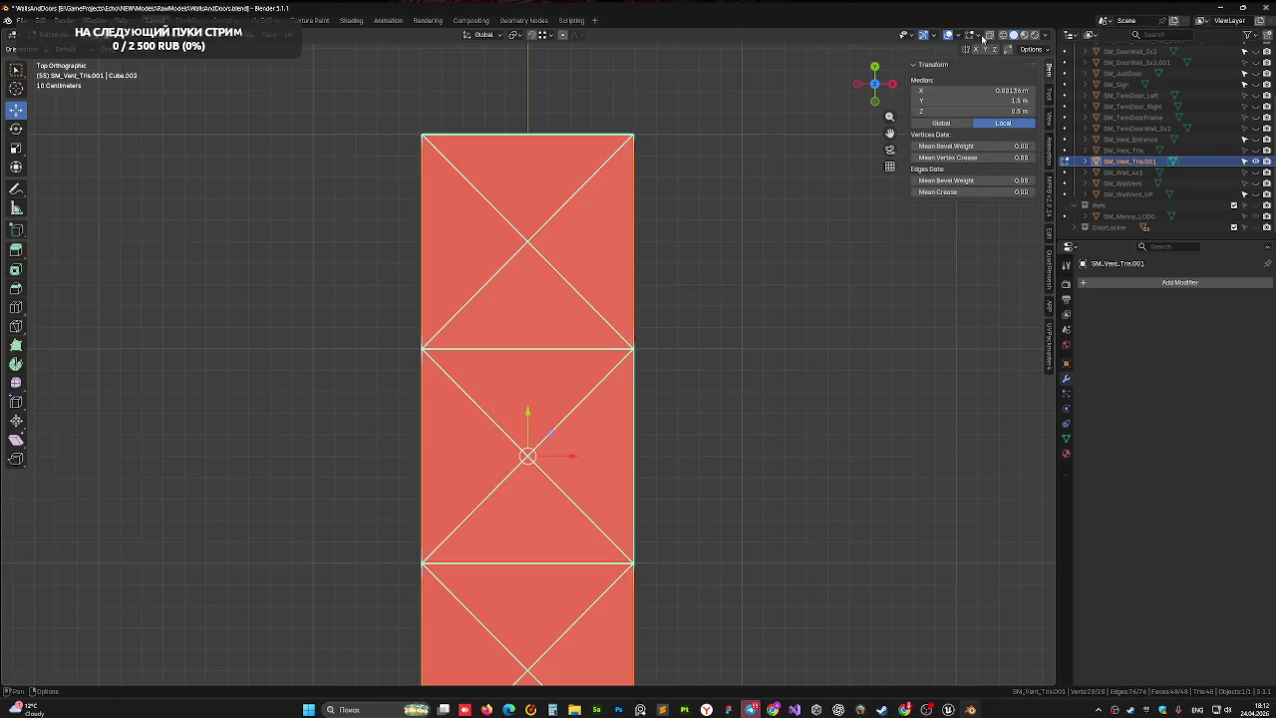
- With X-ray on, box-select and delete the upper two sections of faces
{"action": "left_click", "coordinate": [983, 35]}
{"action": "mouse_move", "coordinate": [283, 118]}
{"action": "left_mouse_down"}
{"action": "mouse_move", "coordinate": [745, 479]}
{"action": "mouse_move", "coordinate": [786, 559]}
{"action": "left_mouse_up"}
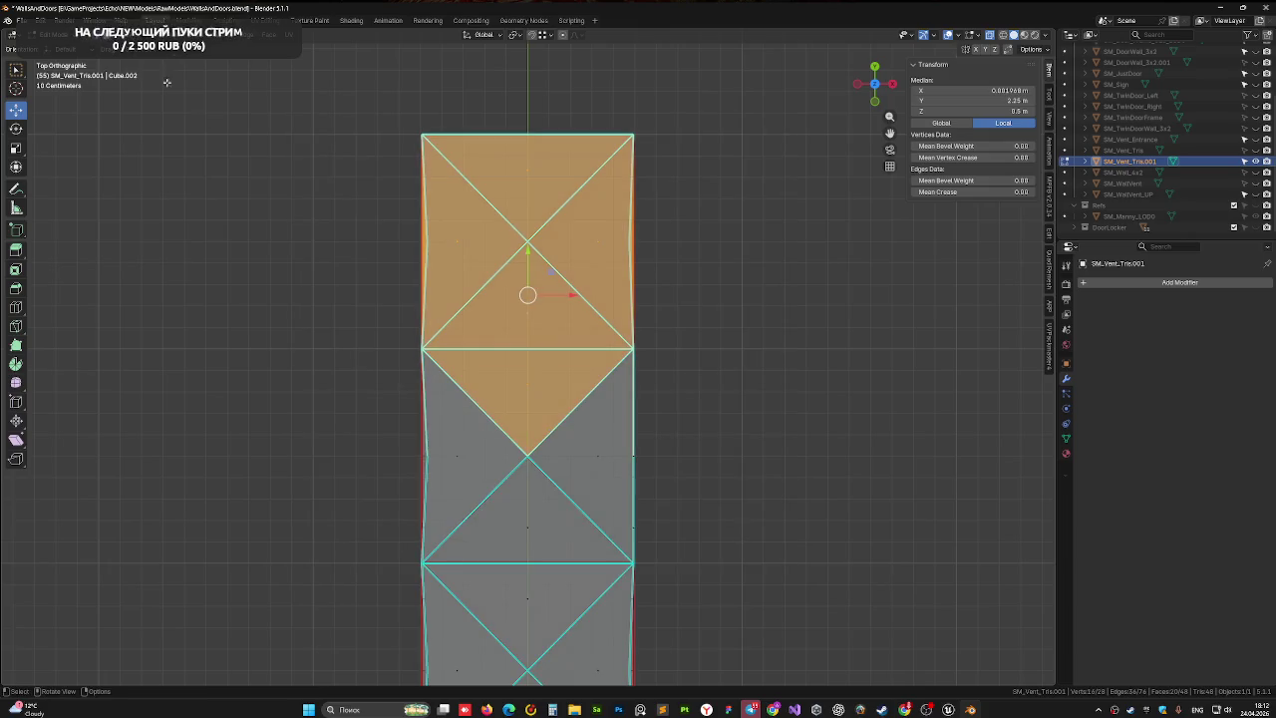
{"action": "mouse_move", "coordinate": [270, 104]}
{"action": "left_mouse_down"}
{"action": "mouse_move", "coordinate": [661, 370]}
{"action": "mouse_move", "coordinate": [805, 565]}
{"action": "mouse_move", "coordinate": [822, 563]}
{"action": "left_mouse_up"}
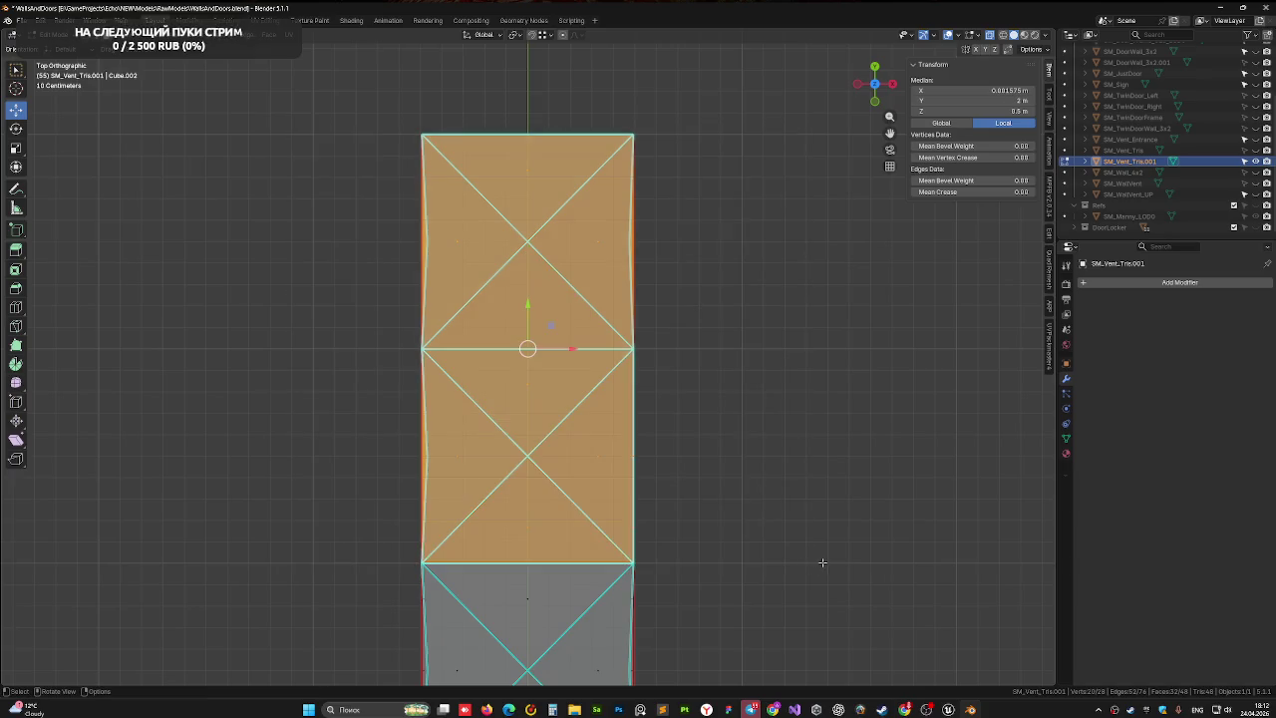
{"action": "key", "text": "x"}
{"action": "left_click", "coordinate": [818, 581]}
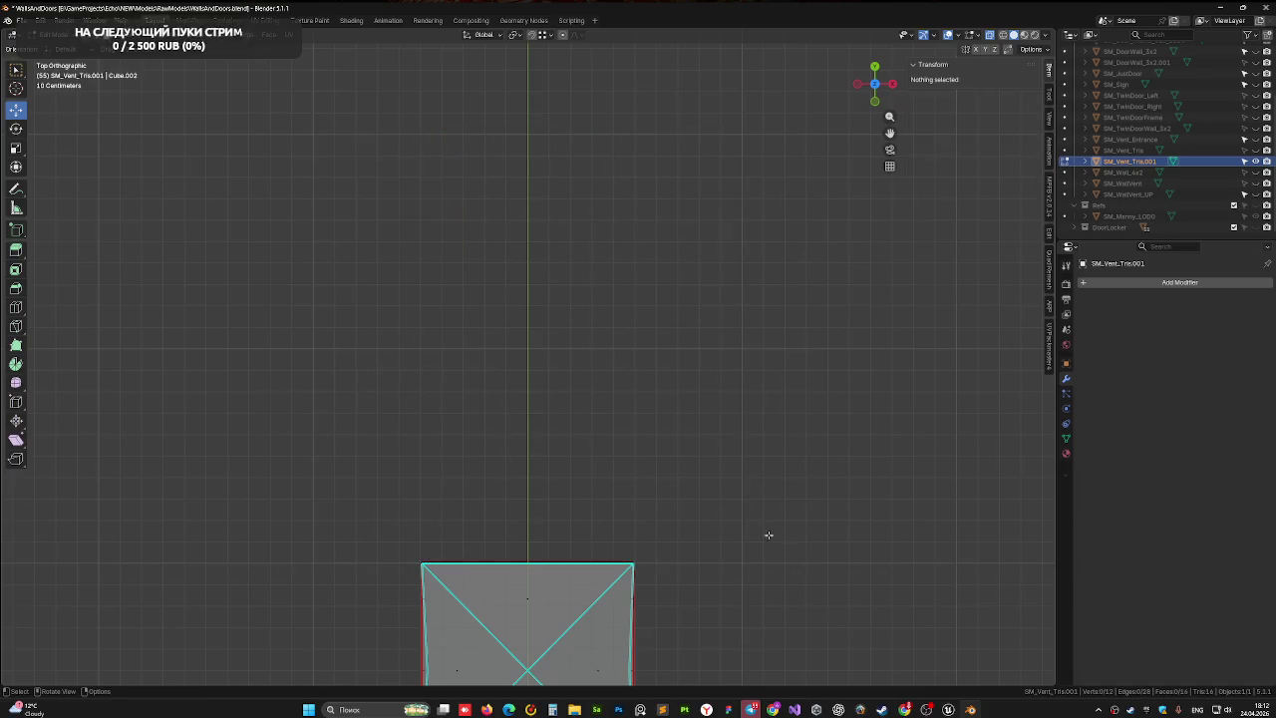
- Recentre the remaining square in Top view, return to Object Mode, and save WallsAndDoors.blend
{"action": "mouse_move", "coordinate": [700, 469]}
{"action": "left_mouse_down"}
{"action": "mouse_move", "coordinate": [601, 333]}
{"action": "mouse_move", "coordinate": [661, 425]}
{"action": "mouse_move", "coordinate": [570, 377]}
{"action": "mouse_move", "coordinate": [570, 398]}
{"action": "mouse_move", "coordinate": [592, 405]}
{"action": "mouse_move", "coordinate": [678, 373]}
{"action": "mouse_move", "coordinate": [602, 398]}
{"action": "mouse_move", "coordinate": [654, 392]}
{"action": "left_mouse_up"}
{"action": "left_click", "coordinate": [875, 70]}
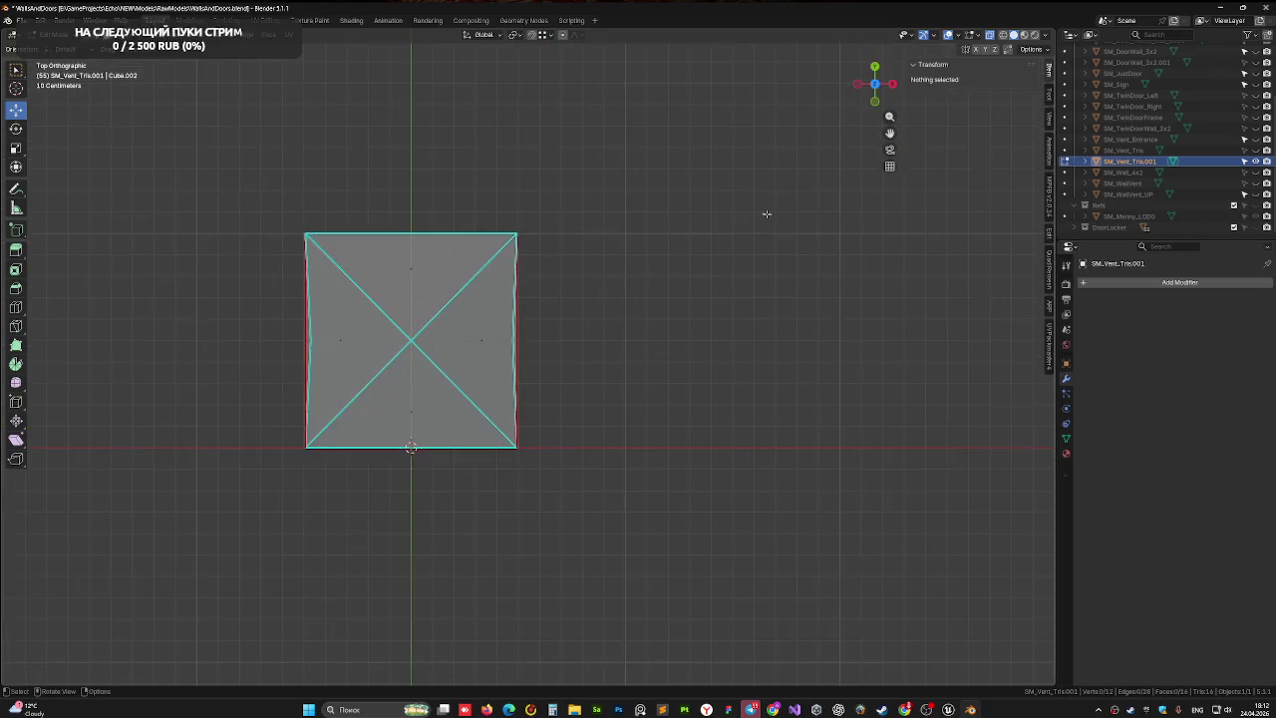
{"action": "mouse_move", "coordinate": [699, 234]}
{"action": "left_mouse_down"}
{"action": "mouse_move", "coordinate": [834, 290]}
{"action": "mouse_move", "coordinate": [678, 305]}
{"action": "left_mouse_up"}
{"action": "scroll", "coordinate": [712, 308], "scroll_direction": "up", "scroll_amount": 1}
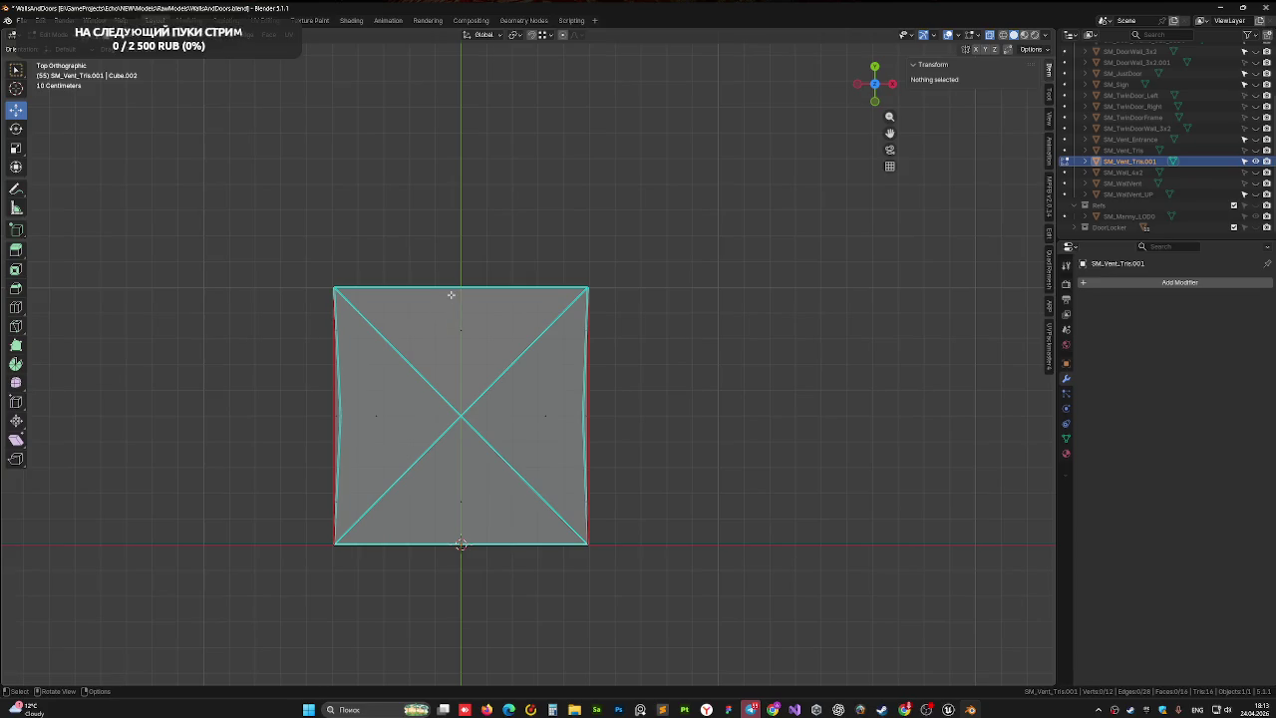
{"action": "key", "text": "Tab"}
{"action": "key", "text": "ctrl+s"}
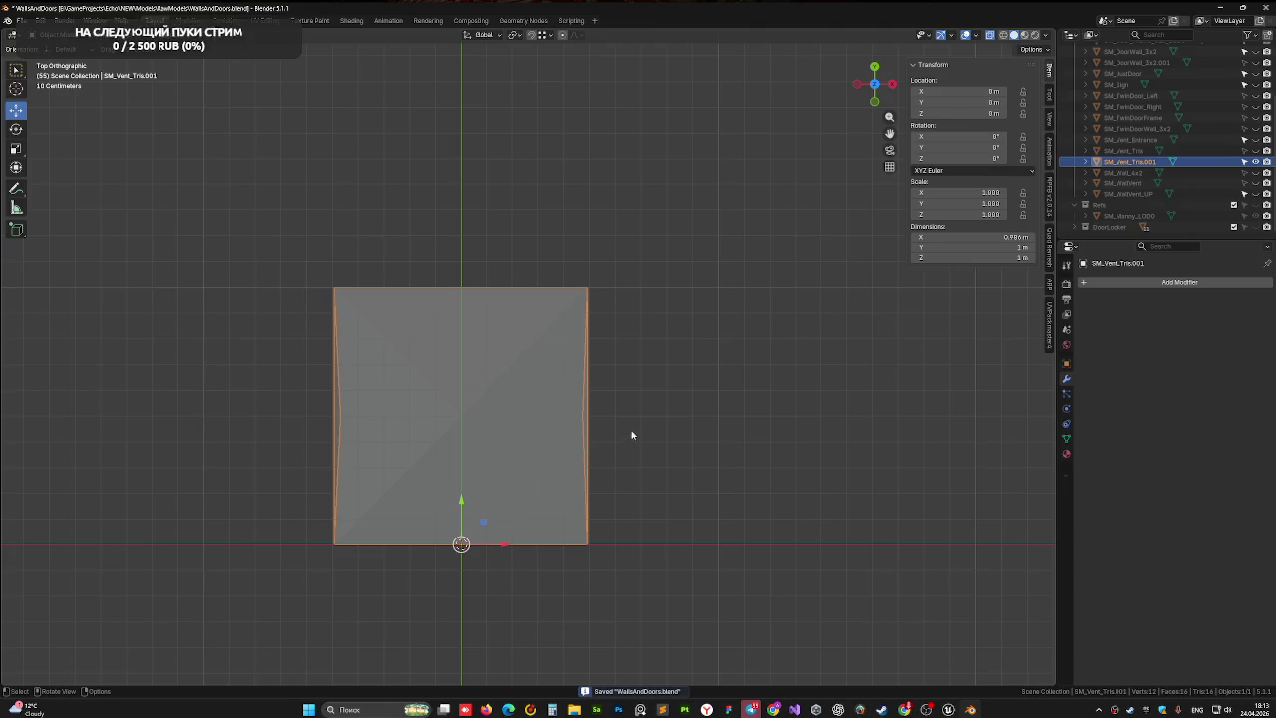
- Set SM_Vent_Tris.001's Location Y to -1 m, correcting an initial 1 m entry
{"action": "left_click_drag", "start_coordinate": [712, 396], "coordinate": [584, 342]}
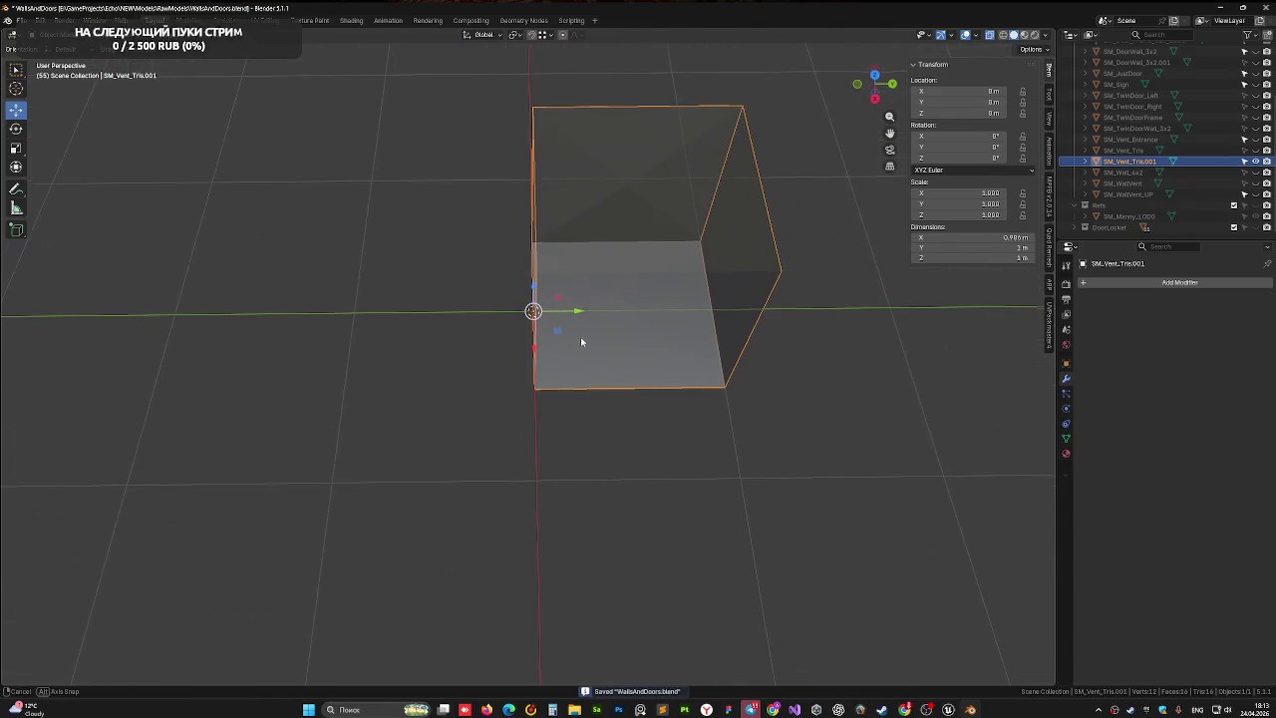
{"action": "left_click", "coordinate": [874, 77]}
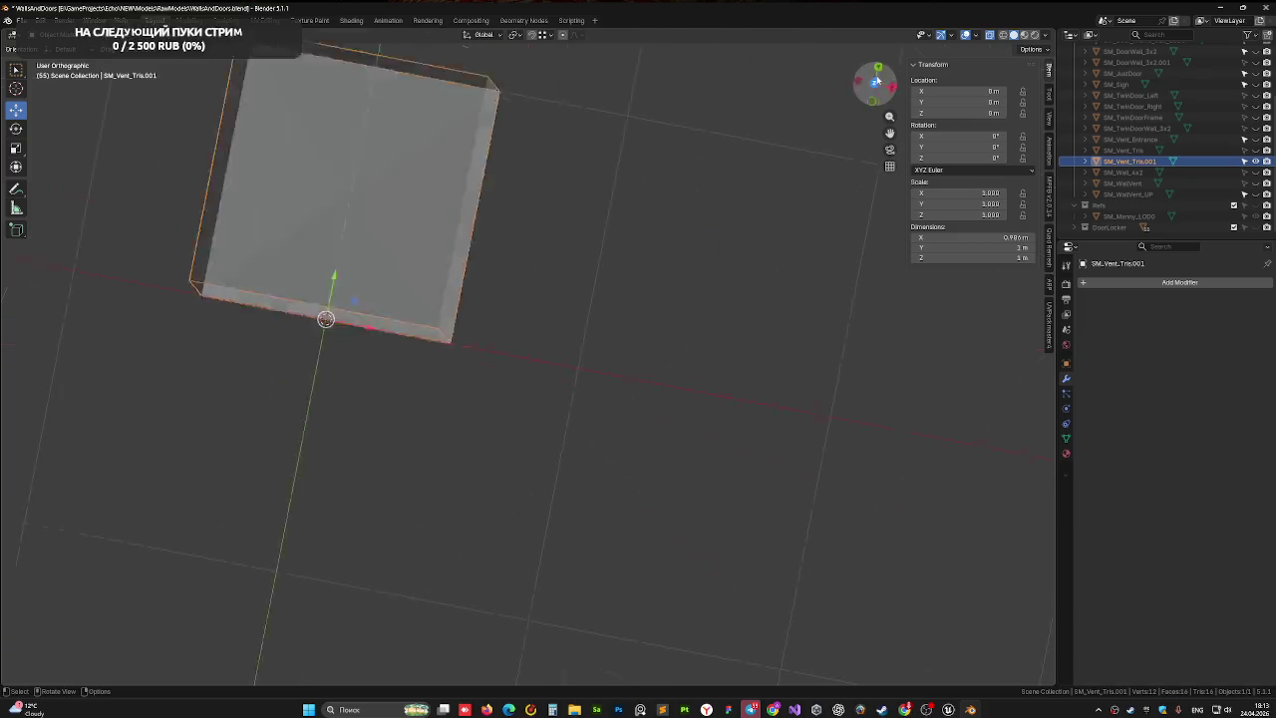
{"action": "mouse_move", "coordinate": [409, 255]}
{"action": "left_mouse_down"}
{"action": "mouse_move", "coordinate": [459, 282]}
{"action": "mouse_move", "coordinate": [509, 279]}
{"action": "left_mouse_up"}
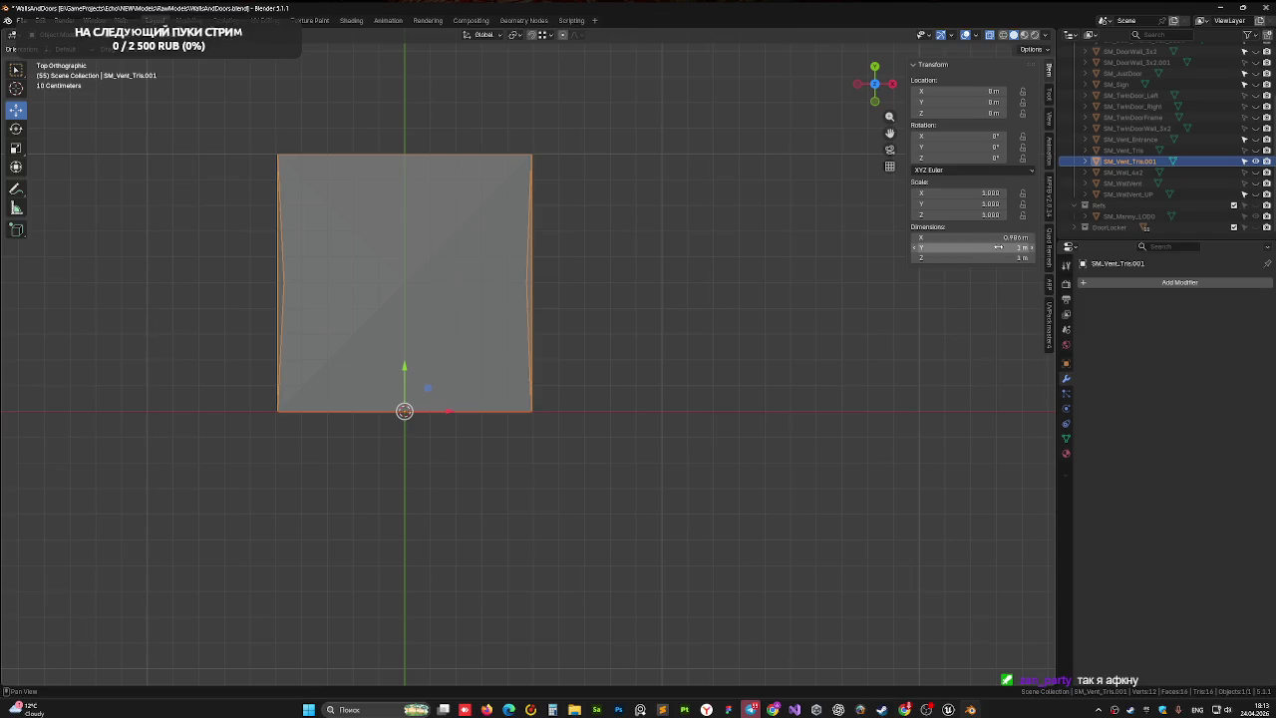
{"action": "left_click", "coordinate": [964, 103]}
{"action": "type", "text": "1"}
{"action": "key", "text": "Return"}
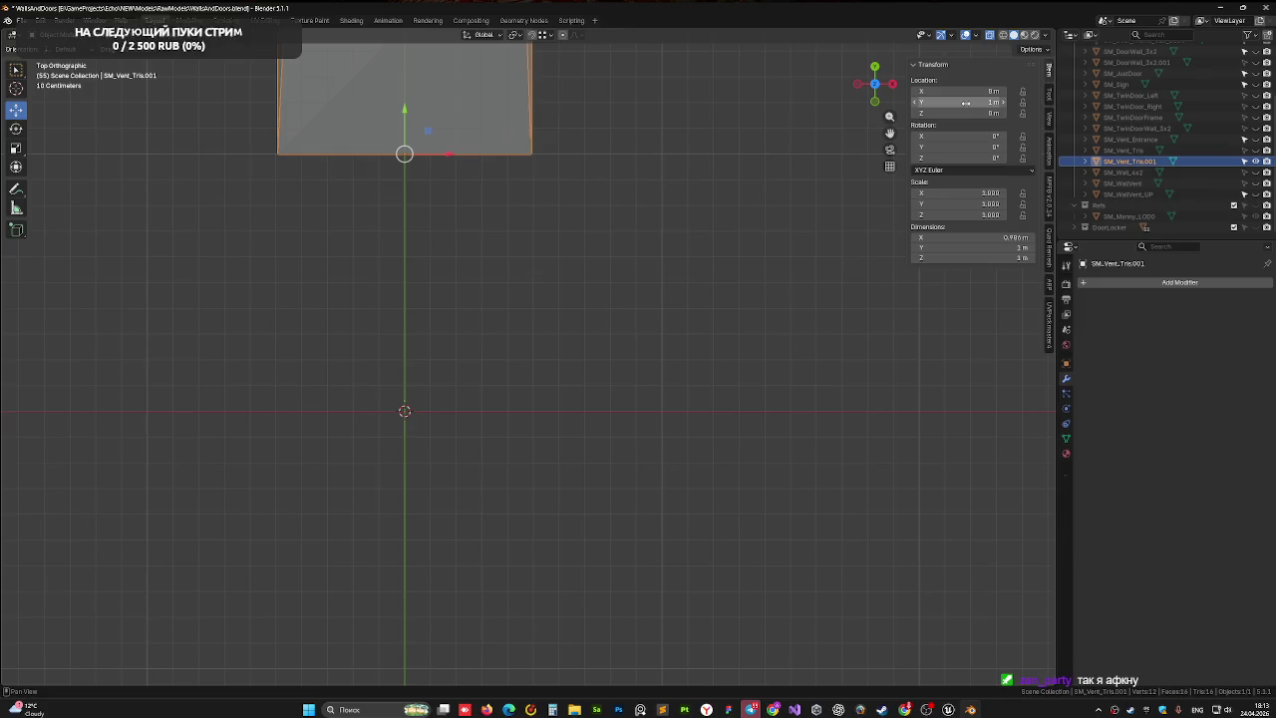
{"action": "left_click", "coordinate": [965, 103]}
{"action": "type", "text": "-1"}
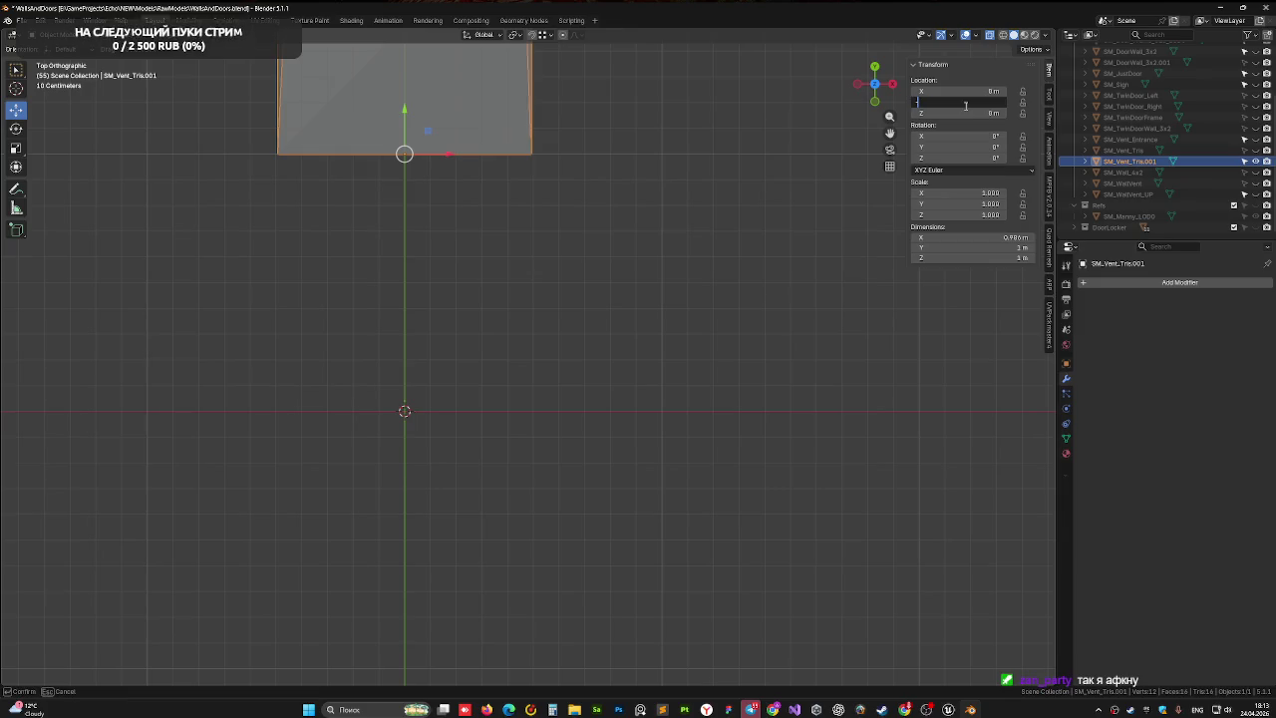
{"action": "key", "text": "Return"}
- Save the file with the piece at Y -1 m and reselect it in Top view
{"action": "left_click", "coordinate": [610, 248]}
{"action": "mouse_move", "coordinate": [610, 247]}
{"action": "left_mouse_down"}
{"action": "mouse_move", "coordinate": [572, 273]}
{"action": "mouse_move", "coordinate": [551, 265]}
{"action": "left_mouse_up"}
{"action": "right_click", "coordinate": [429, 289]}
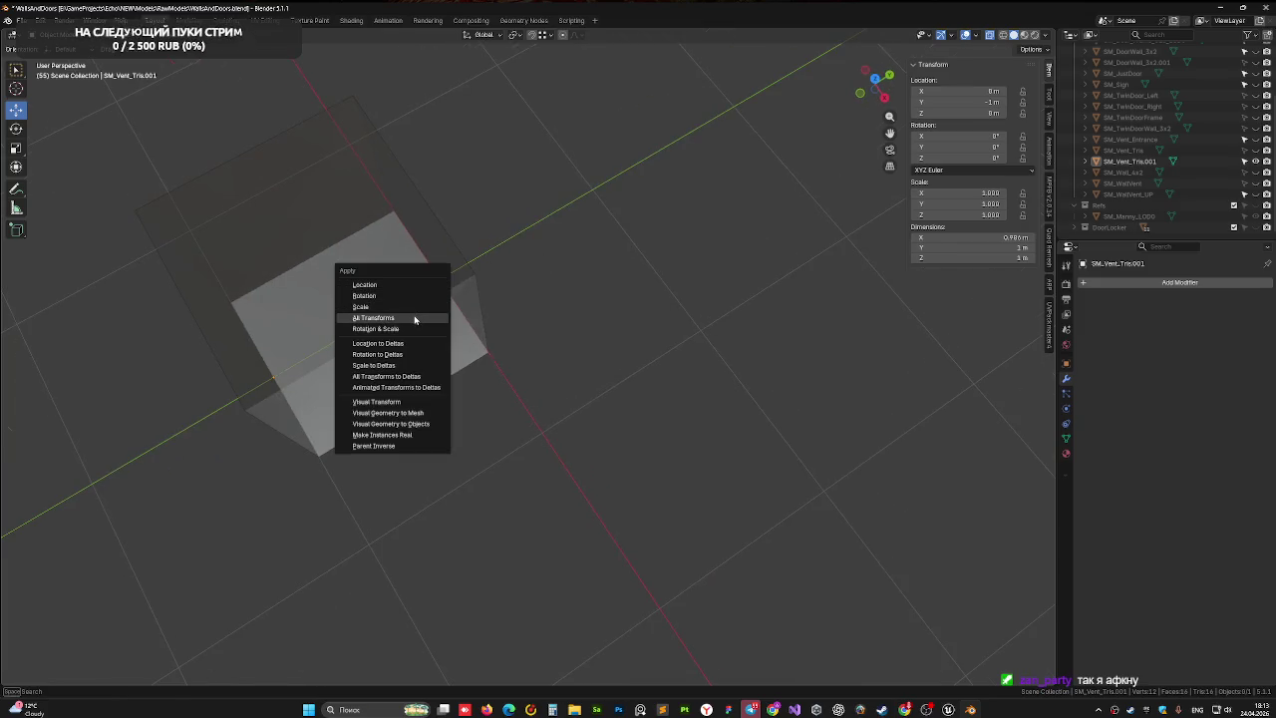
{"action": "key", "text": "ctrl+s"}
{"action": "mouse_move", "coordinate": [538, 296]}
{"action": "left_mouse_down"}
{"action": "mouse_move", "coordinate": [526, 293]}
{"action": "mouse_move", "coordinate": [632, 299]}
{"action": "left_mouse_up"}
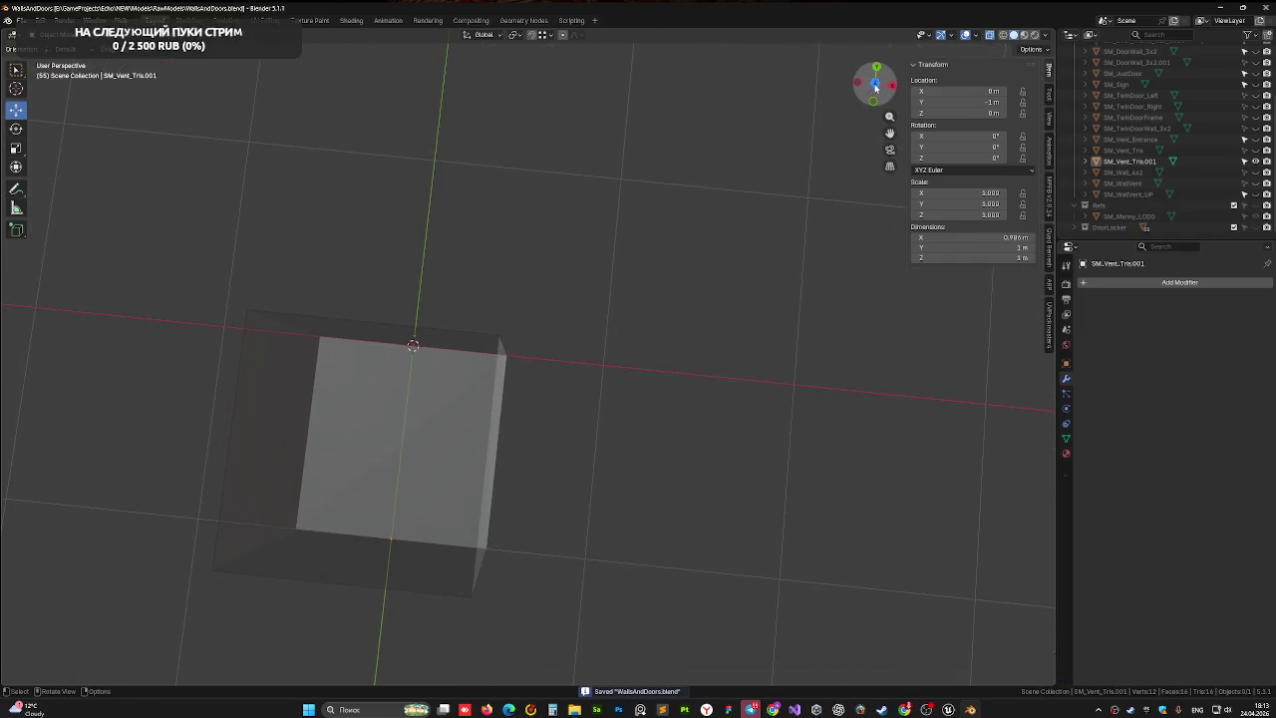
{"action": "left_click", "coordinate": [875, 83]}
{"action": "left_click", "coordinate": [439, 387]}
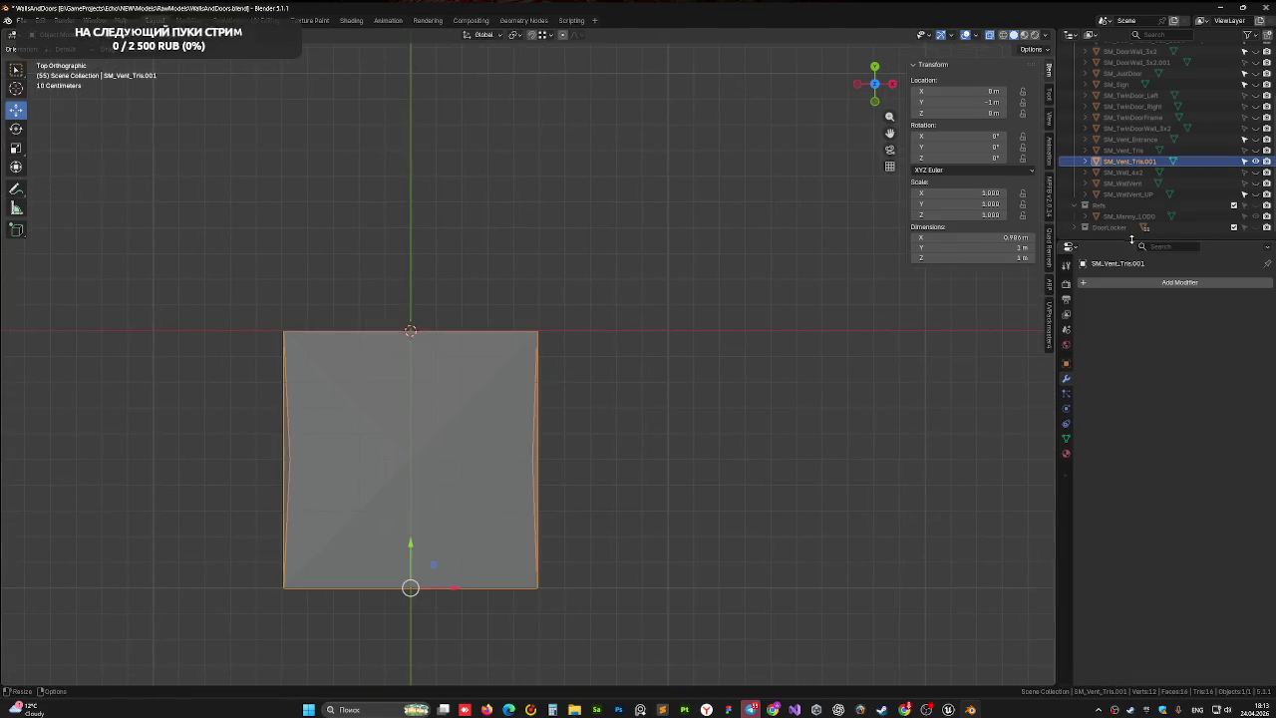
- Try adding a Y-axis Mirror modifier, then undo it
{"action": "left_click", "coordinate": [1126, 284]}
{"action": "left_click", "coordinate": [1087, 285]}
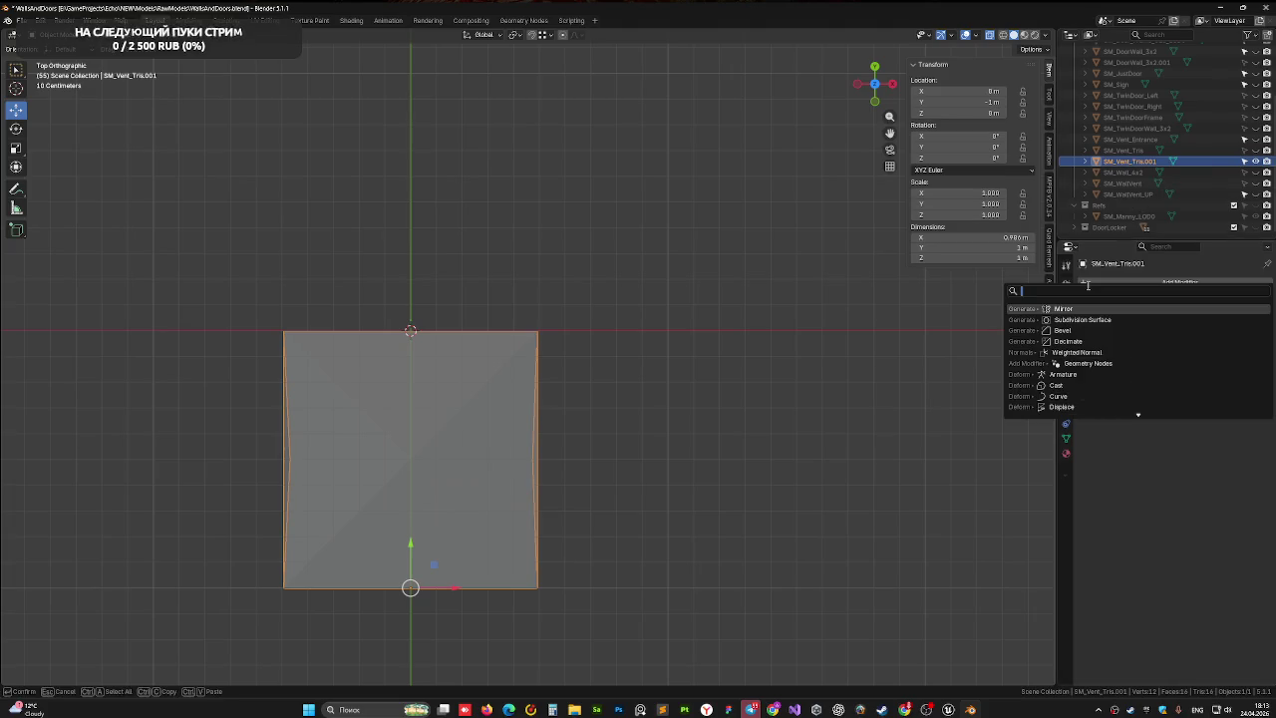
{"action": "left_click", "coordinate": [1078, 313]}
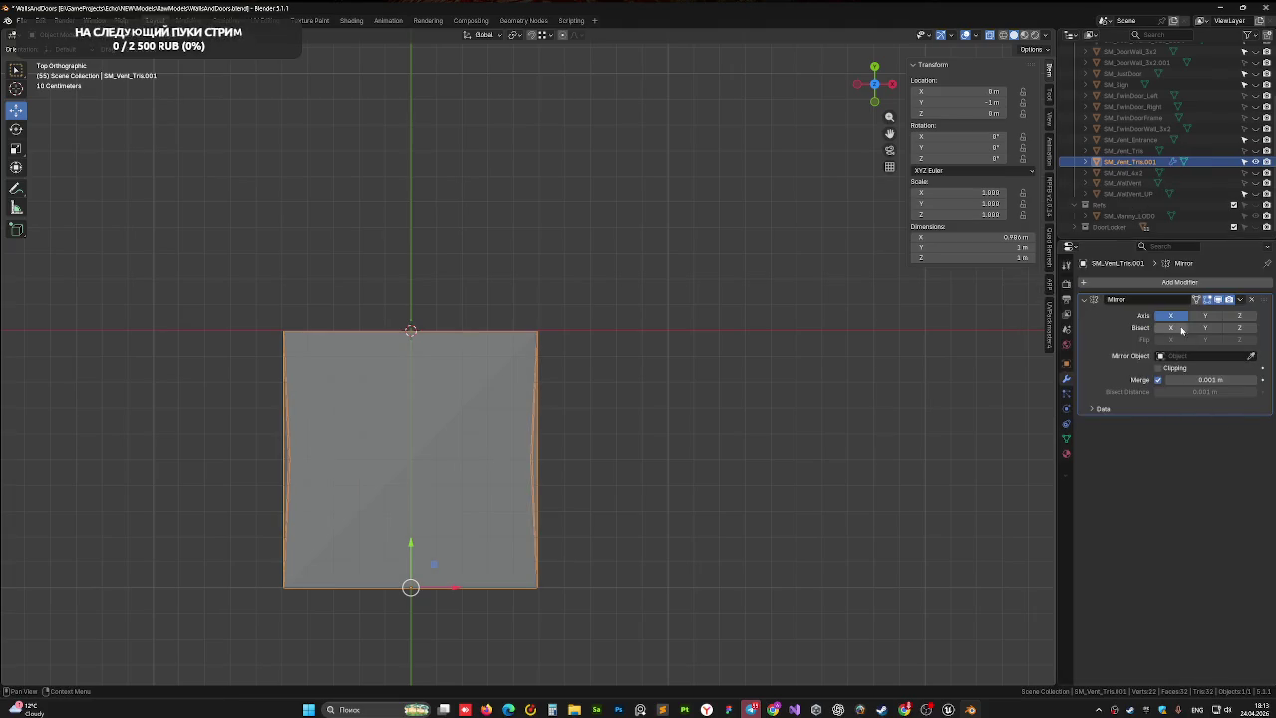
{"action": "left_click", "coordinate": [1205, 317]}
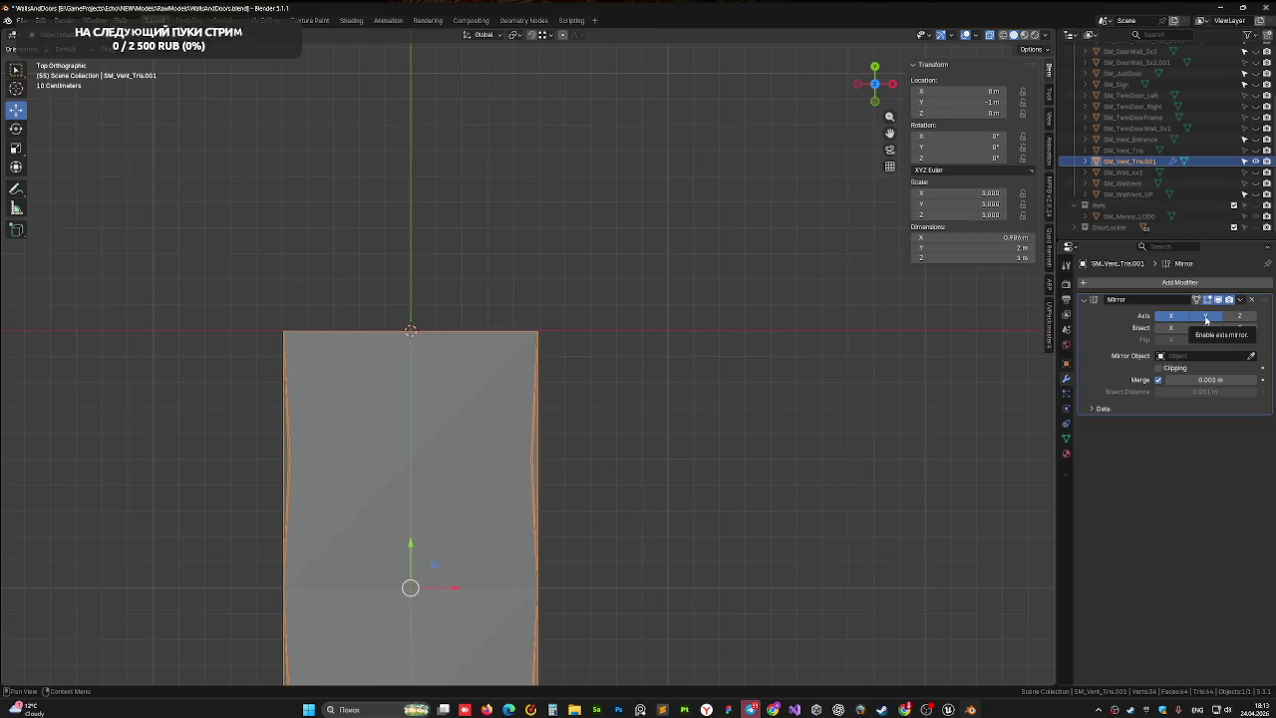
{"action": "key", "text": "ctrl+z"}
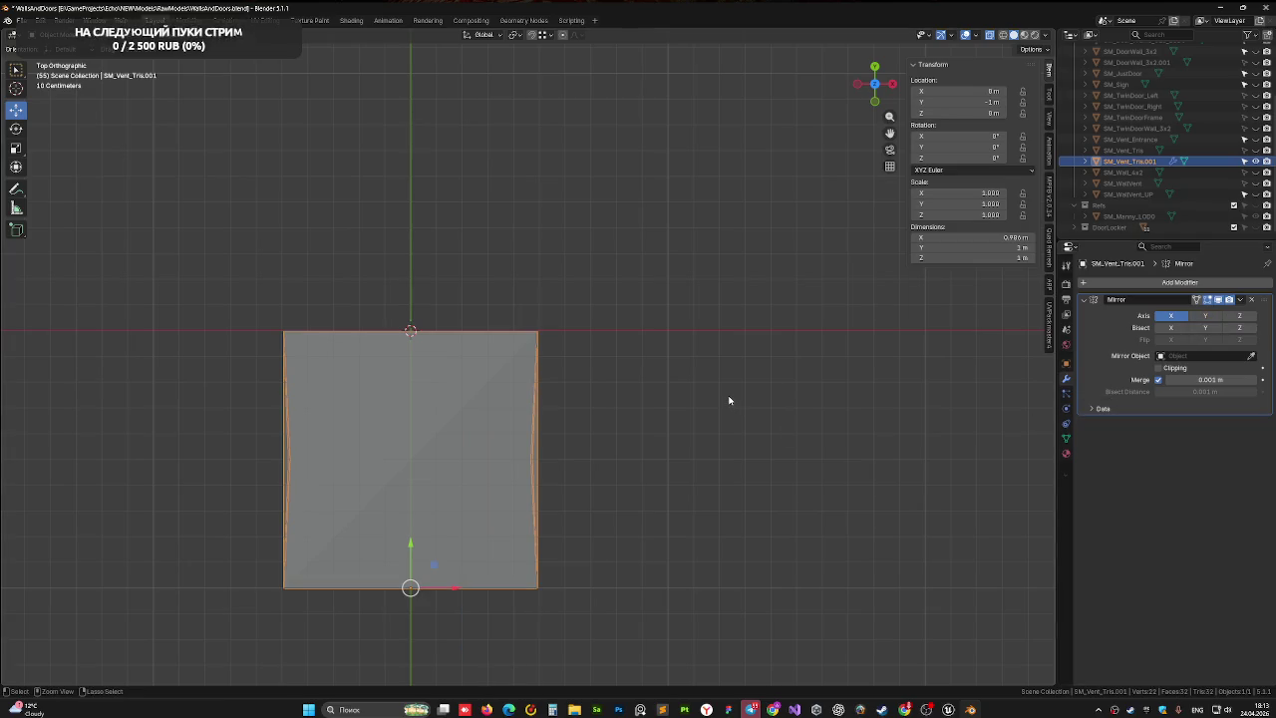
{"action": "key", "text": "ctrl+z"}
{"action": "key", "text": "ctrl+z"}
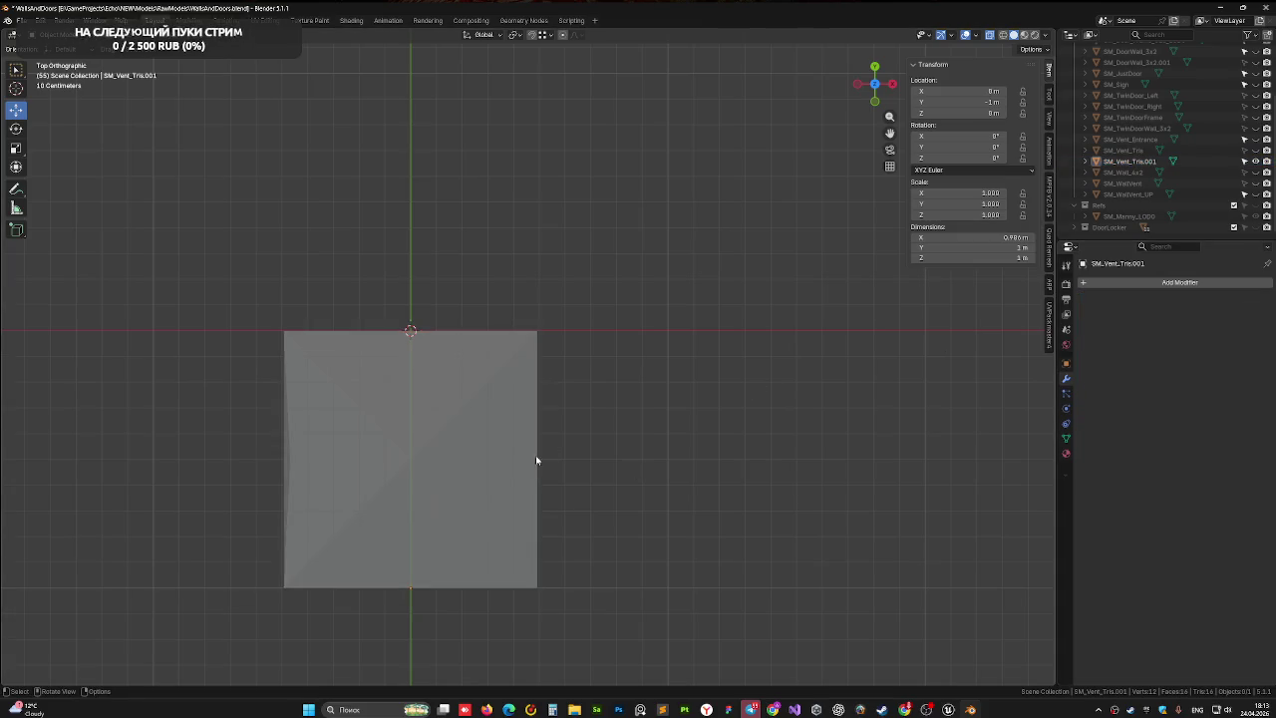
- Apply all transforms to the square piece and save the file
{"action": "left_click", "coordinate": [489, 418]}
{"action": "key", "text": "ctrl+s"}
{"action": "key", "text": "ctrl+a"}
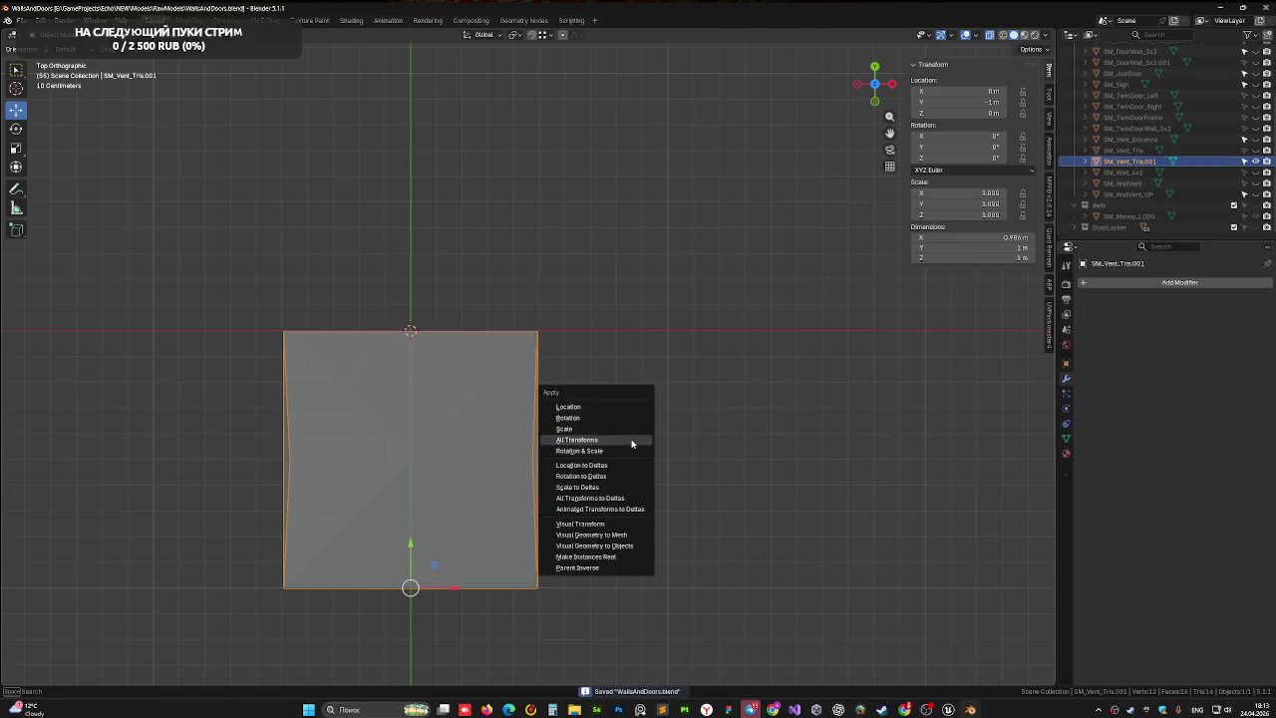
{"action": "left_click", "coordinate": [630, 444]}
{"action": "key", "text": "ctrl+s"}
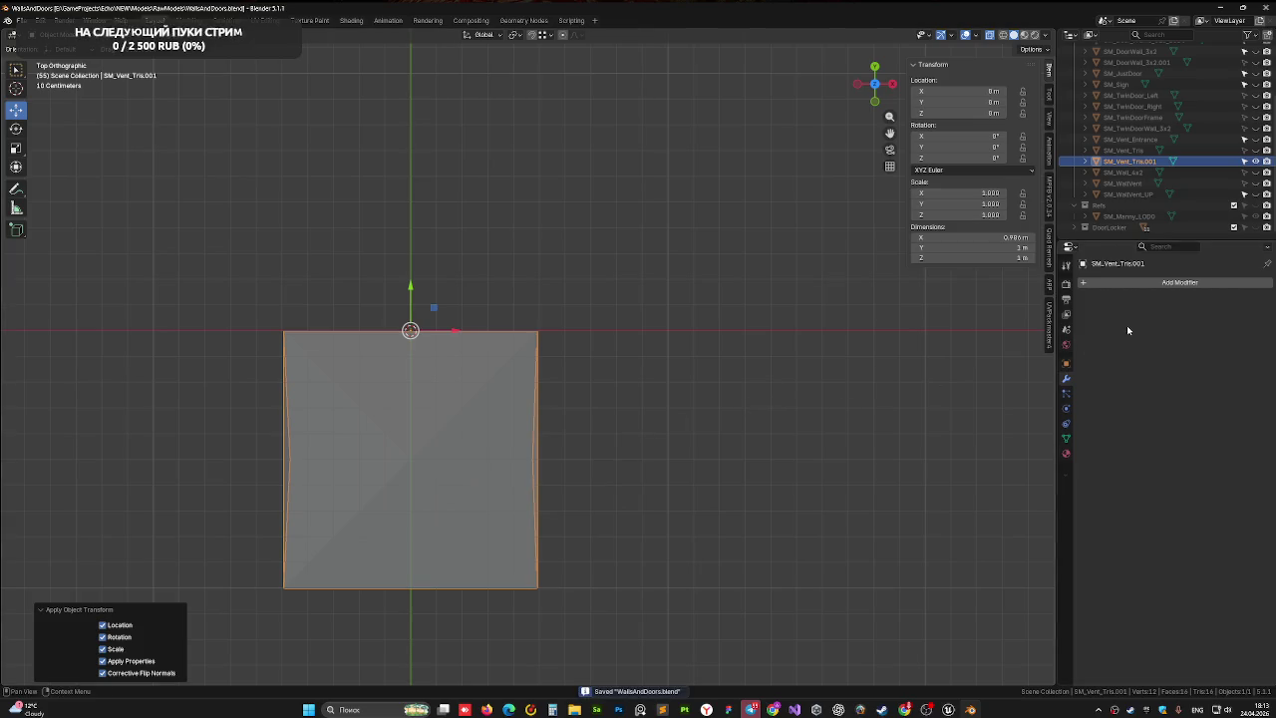
- Add a Mirror modifier mirroring along Y only, with X disabled
{"action": "left_click", "coordinate": [1108, 283]}
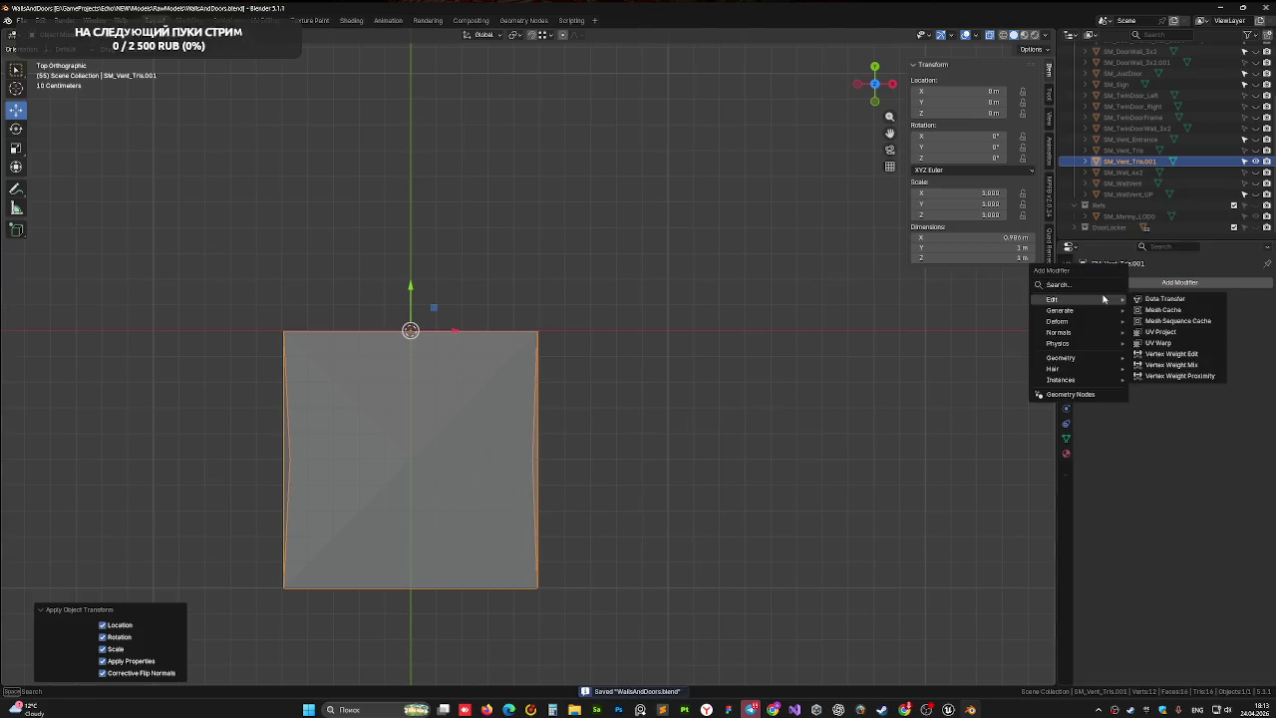
{"action": "left_click", "coordinate": [1096, 286]}
{"action": "left_click", "coordinate": [1083, 312]}
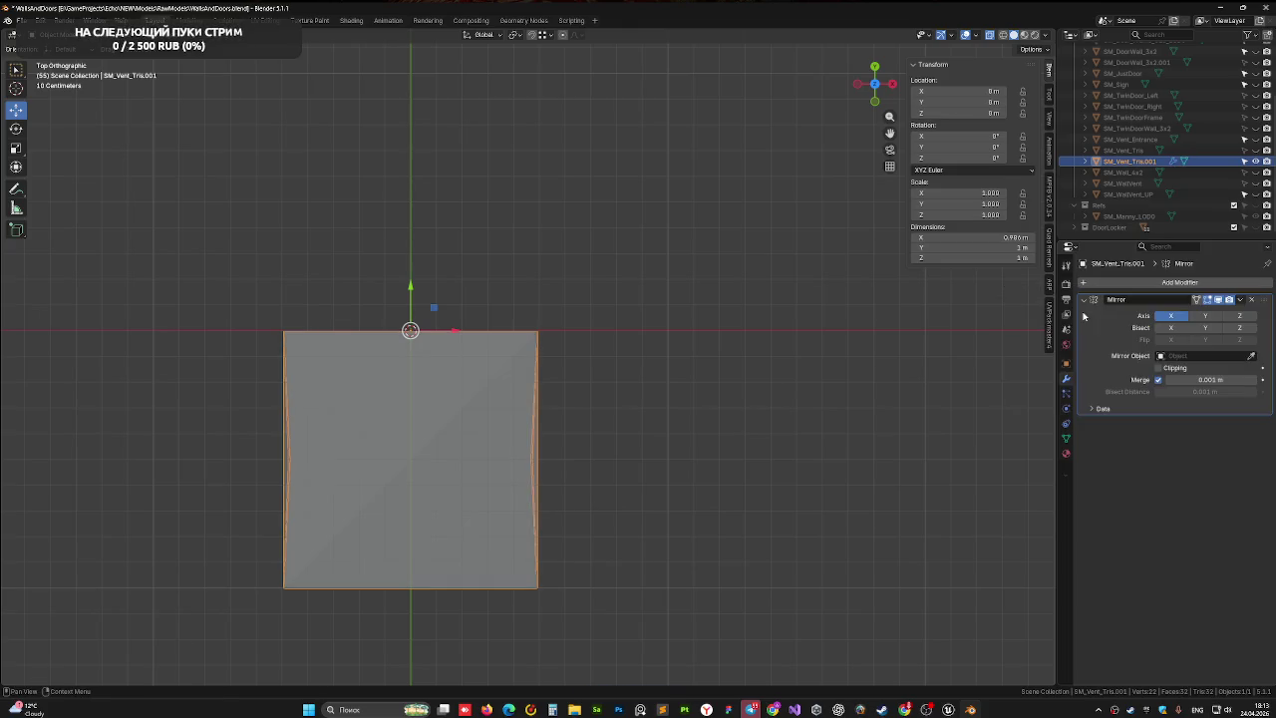
{"action": "left_click", "coordinate": [1205, 316]}
{"action": "left_click", "coordinate": [1170, 316]}
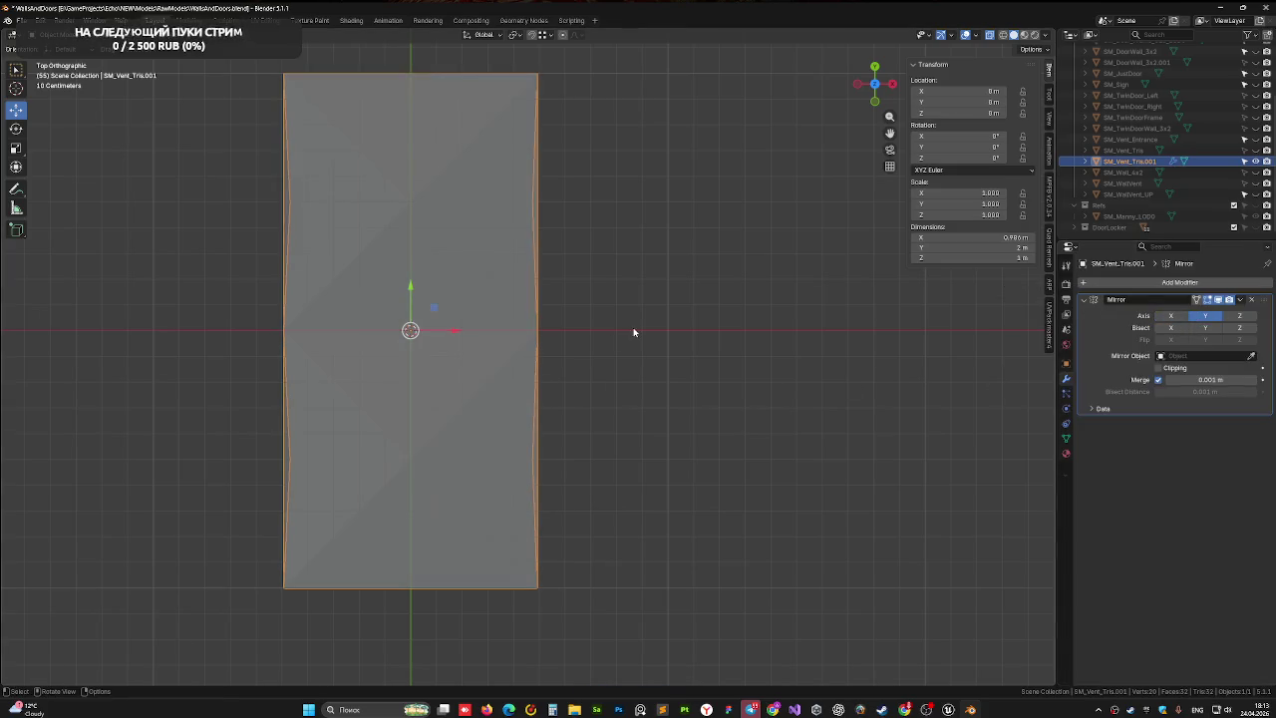
{"action": "scroll", "coordinate": [618, 322], "scroll_direction": "up", "scroll_amount": 2}
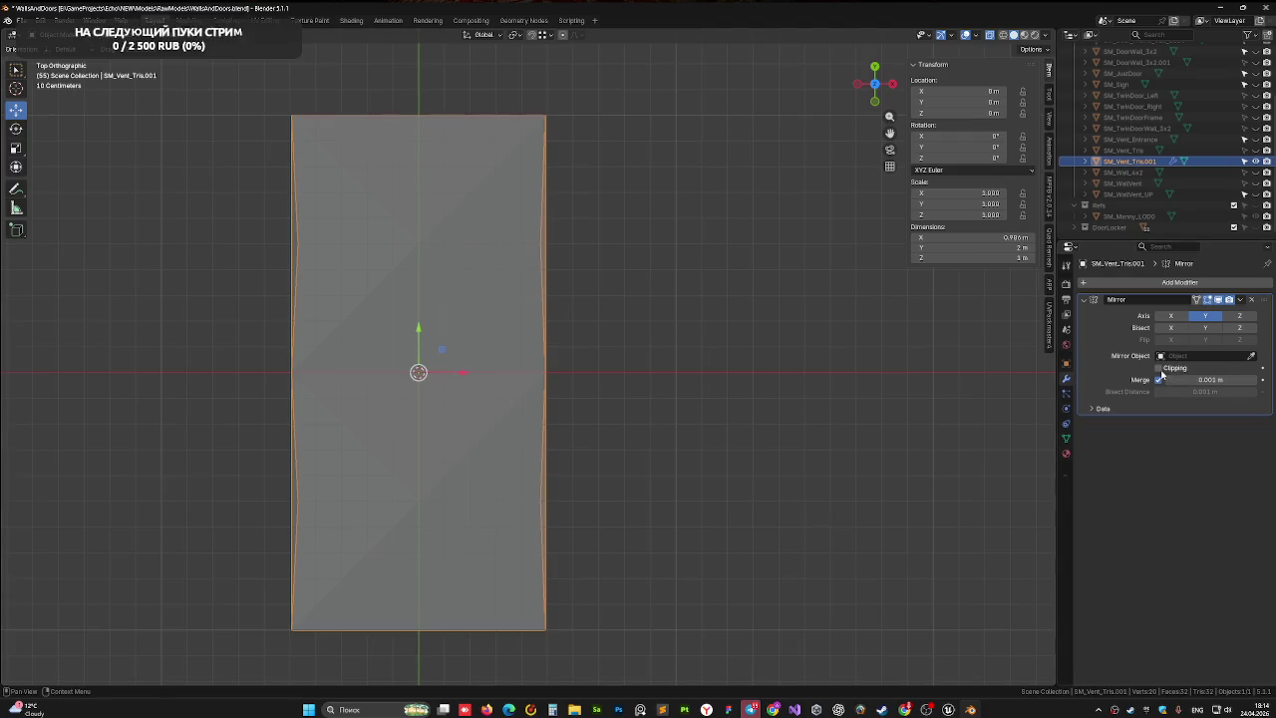
- Enable Clipping on the Mirror modifier and test Bisect Y and X, leaving both off
{"action": "left_click_drag", "start_coordinate": [714, 378], "coordinate": [739, 379]}
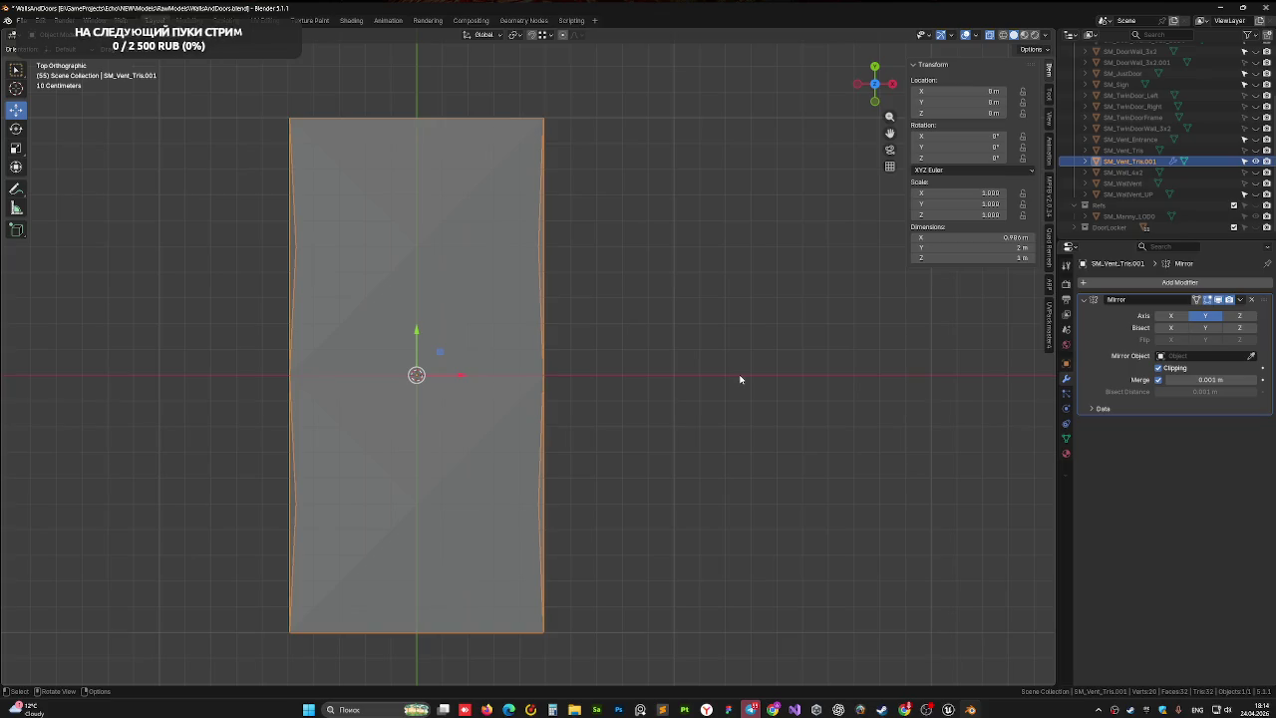
{"action": "left_click", "coordinate": [1205, 330]}
{"action": "left_click", "coordinate": [1205, 329]}
{"action": "left_click", "coordinate": [1205, 330]}
{"action": "left_click", "coordinate": [1205, 329]}
{"action": "left_click", "coordinate": [1173, 328]}
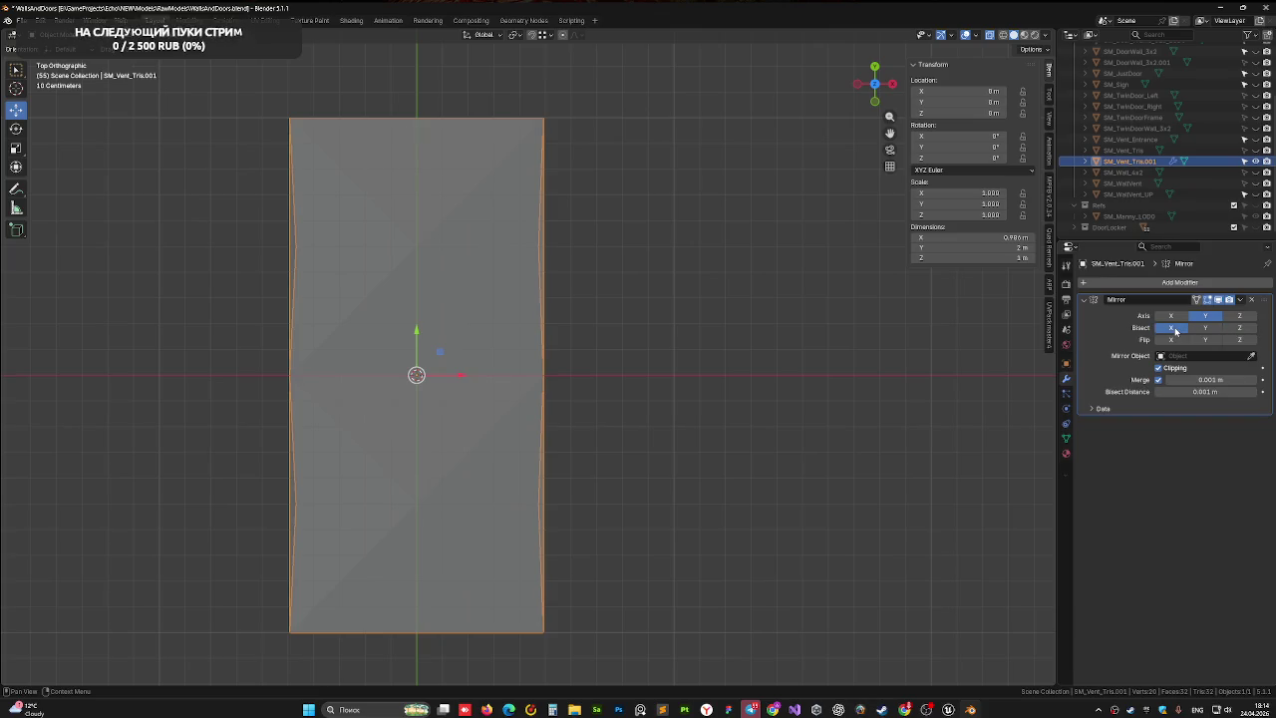
{"action": "left_click", "coordinate": [1173, 329]}
- Inspect the 2 m mirrored strip in 3D, return to Top view, and open the modifier's options menu
{"action": "left_click_drag", "start_coordinate": [803, 339], "coordinate": [601, 279]}
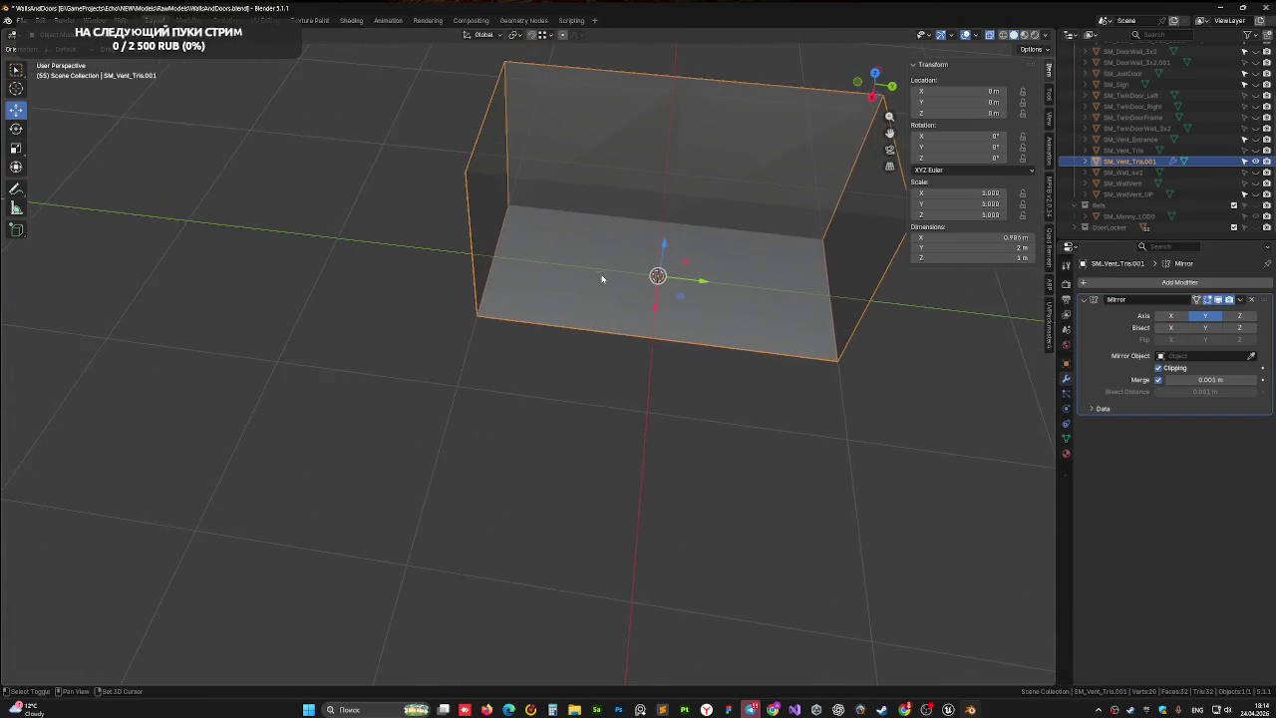
{"action": "scroll", "coordinate": [601, 279], "scroll_direction": "up", "scroll_amount": 5}
{"action": "mouse_move", "coordinate": [713, 313]}
{"action": "left_mouse_down"}
{"action": "mouse_move", "coordinate": [550, 358]}
{"action": "mouse_move", "coordinate": [643, 294]}
{"action": "mouse_move", "coordinate": [704, 313]}
{"action": "left_mouse_up"}
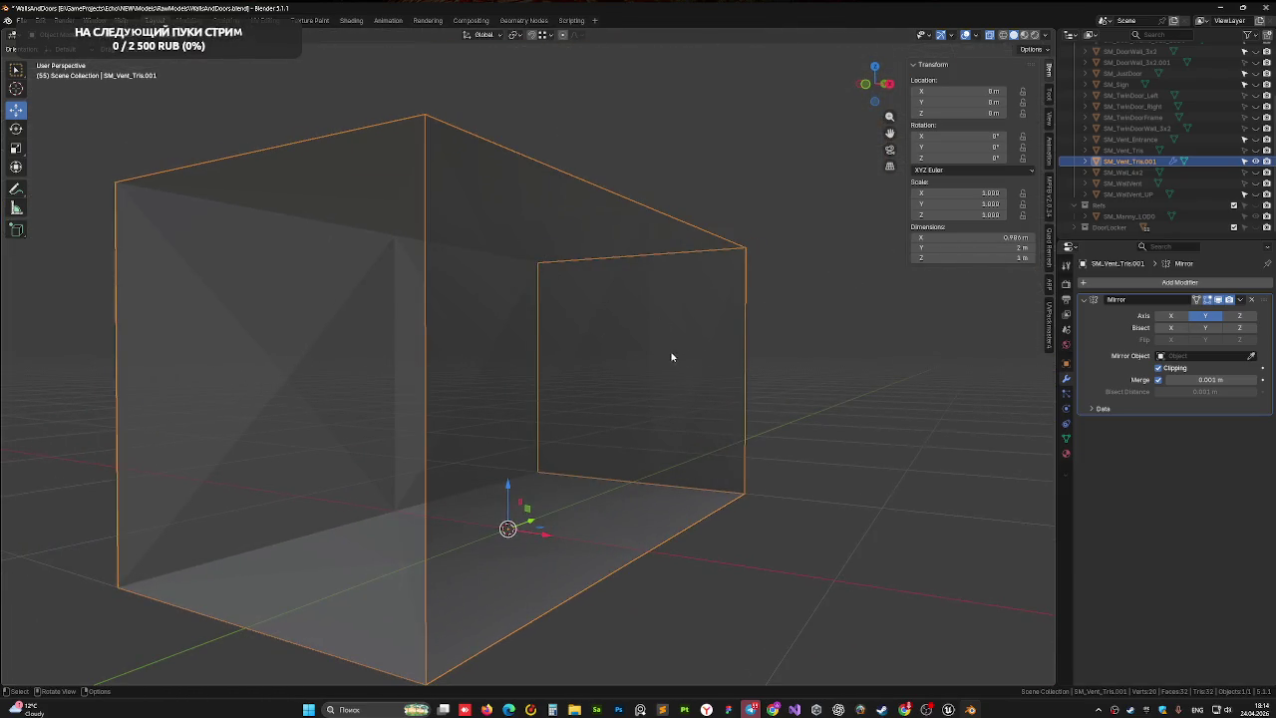
{"action": "left_click_drag", "start_coordinate": [672, 356], "coordinate": [626, 362]}
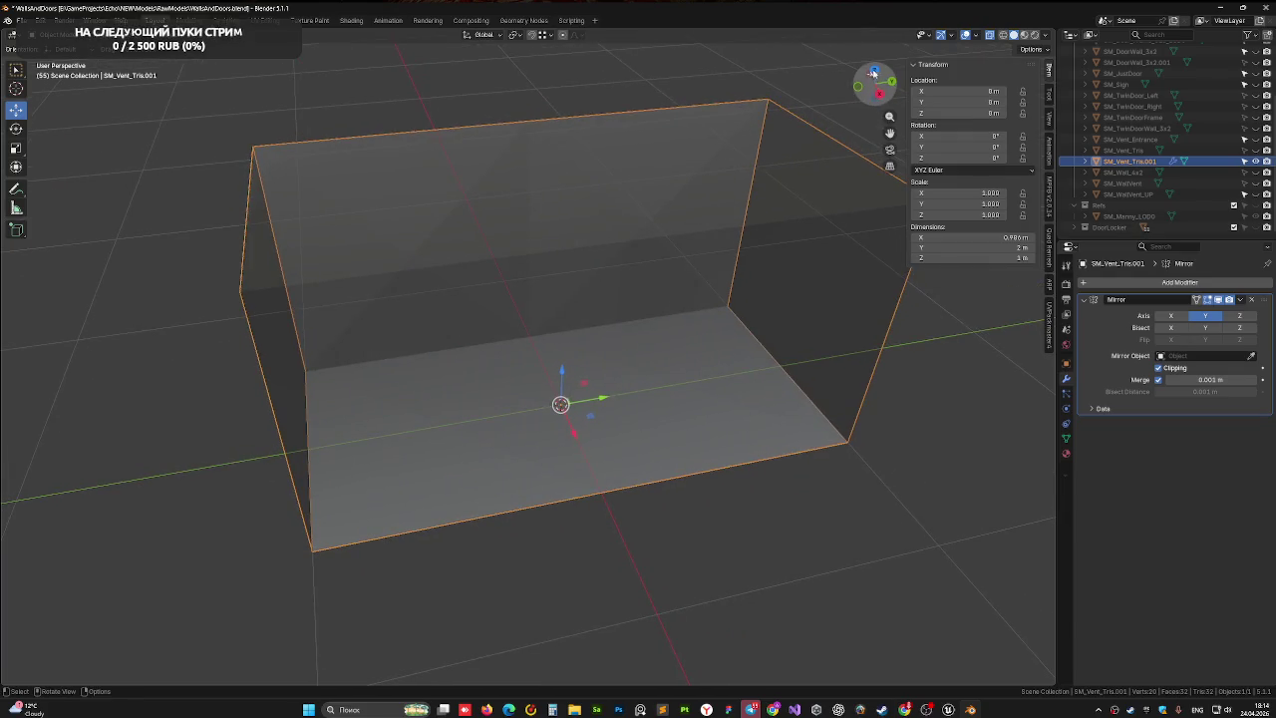
{"action": "left_click", "coordinate": [873, 73]}
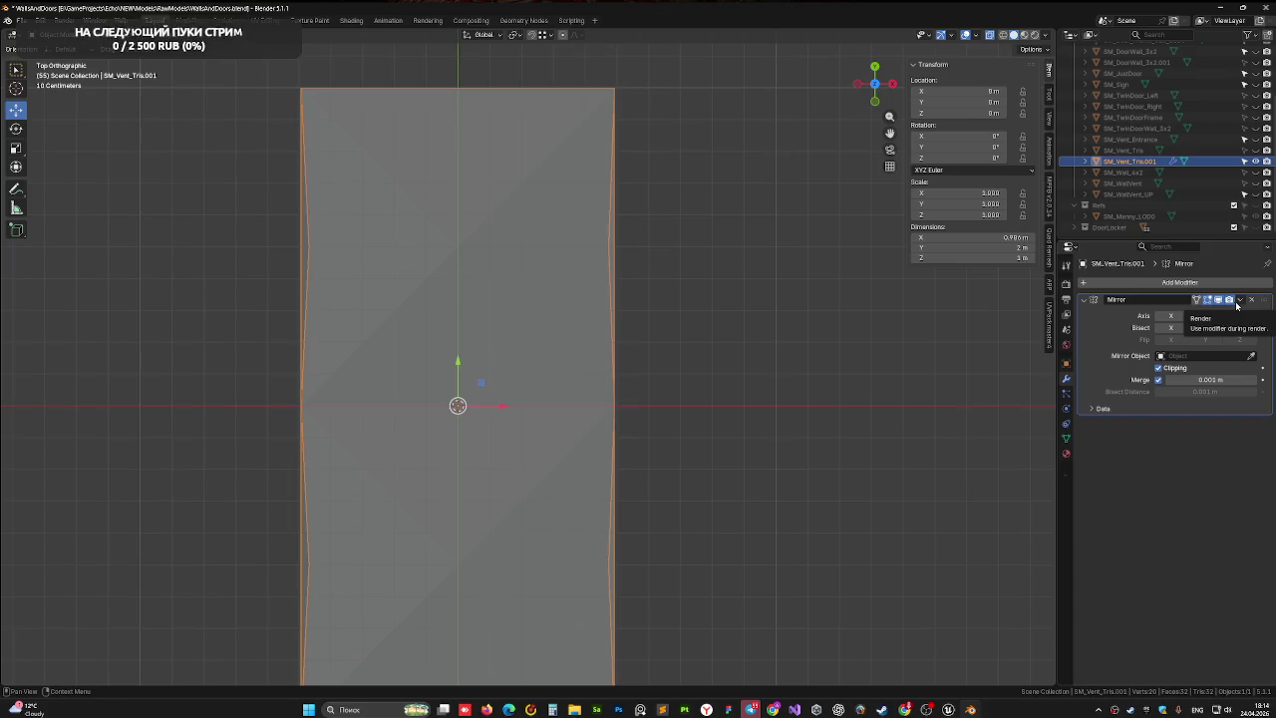
{"action": "left_click", "coordinate": [1245, 302]}
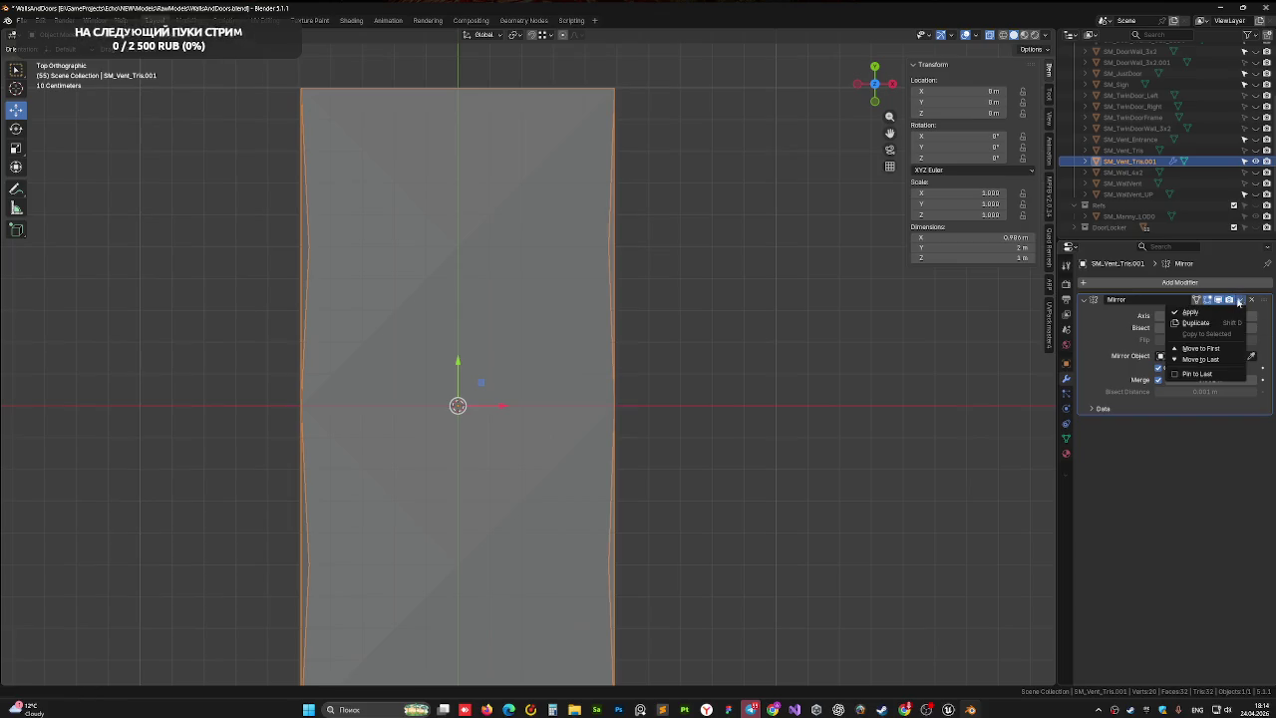
- Apply the Mirror modifier and separate the upper half's faces into a new object
{"action": "left_click", "coordinate": [1206, 307]}
{"action": "key", "text": "Tab"}
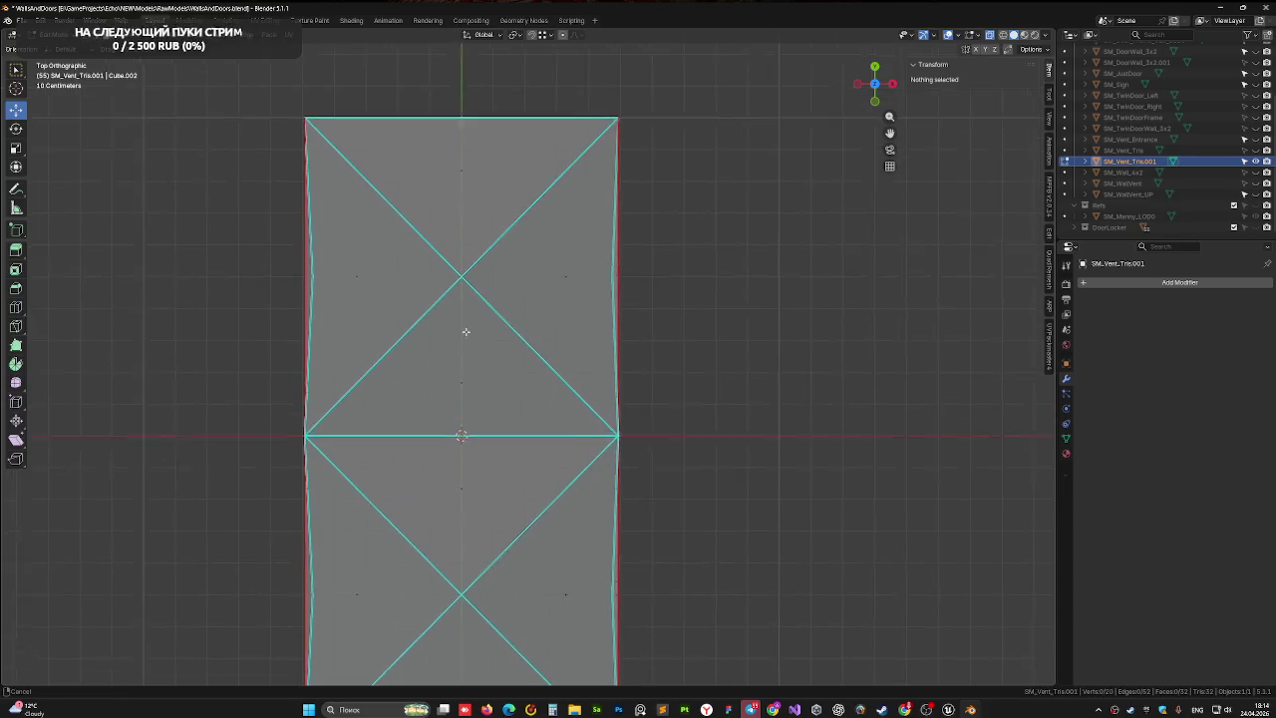
{"action": "mouse_move", "coordinate": [244, 97]}
{"action": "left_mouse_down"}
{"action": "mouse_move", "coordinate": [757, 412]}
{"action": "mouse_move", "coordinate": [765, 441]}
{"action": "left_mouse_up"}
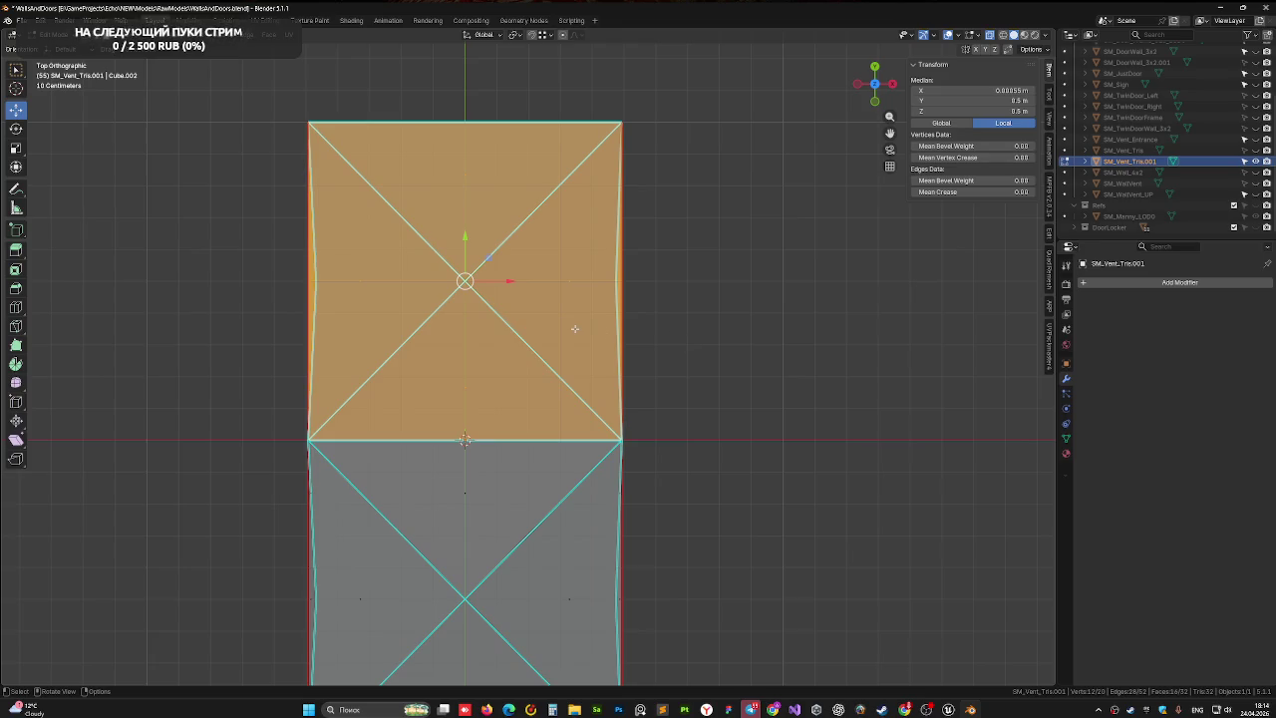
{"action": "key", "text": "p"}
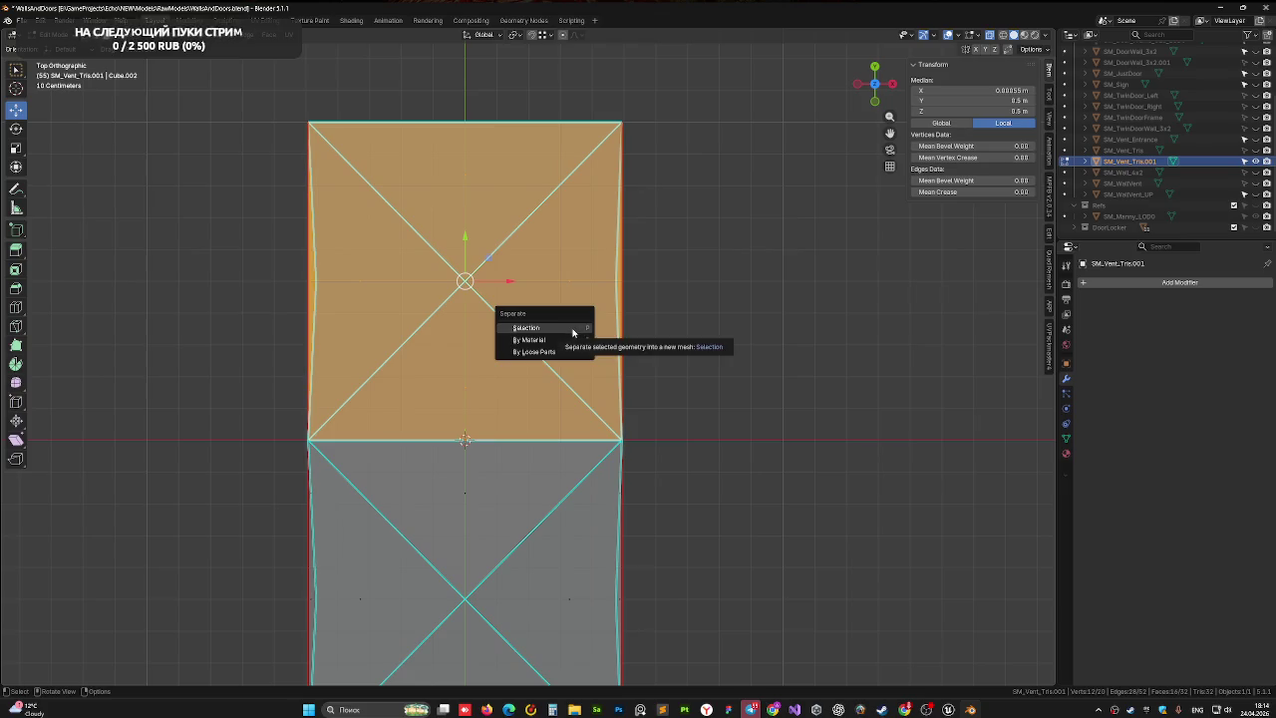
{"action": "left_click", "coordinate": [573, 329]}
- Select the new SM_Vent_Tris.002 and drag it left along X
{"action": "key", "text": "Tab"}
{"action": "left_click", "coordinate": [515, 351]}
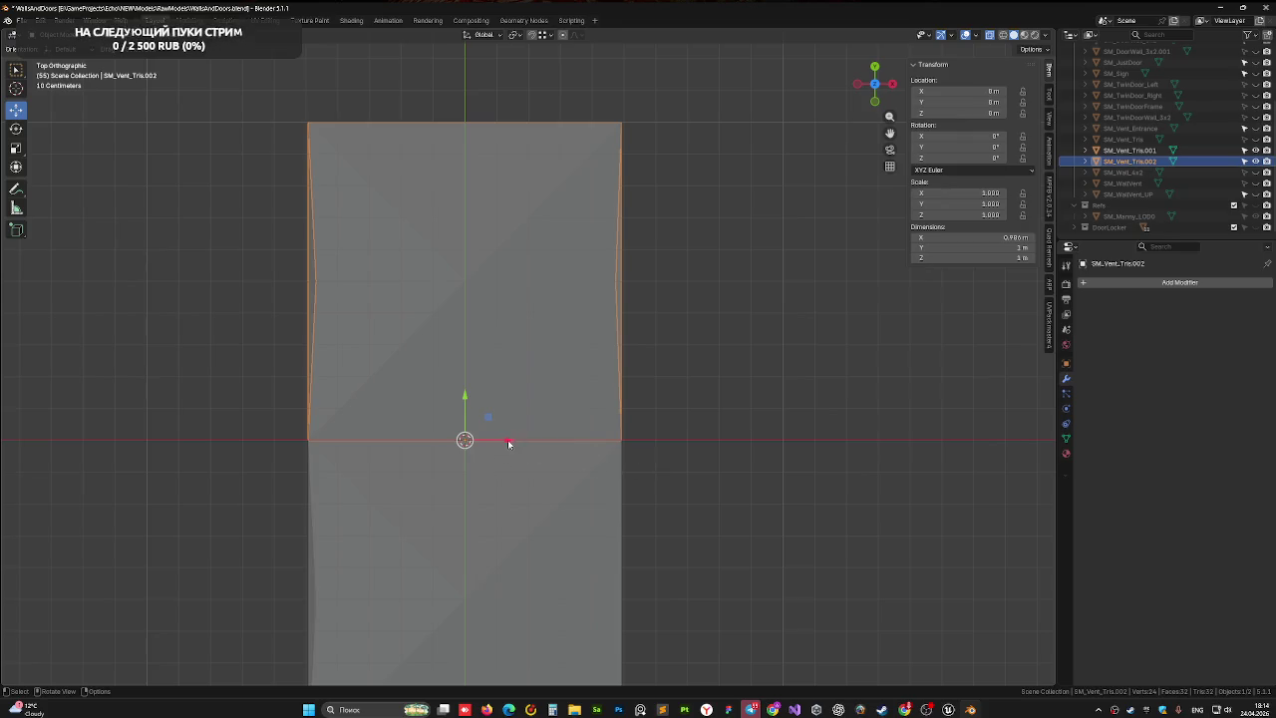
{"action": "left_click_drag", "start_coordinate": [511, 444], "coordinate": [360, 443]}
{"action": "scroll", "coordinate": [416, 445], "scroll_direction": "up", "scroll_amount": 1}
{"action": "scroll", "coordinate": [416, 444], "scroll_direction": "up", "scroll_amount": 8}
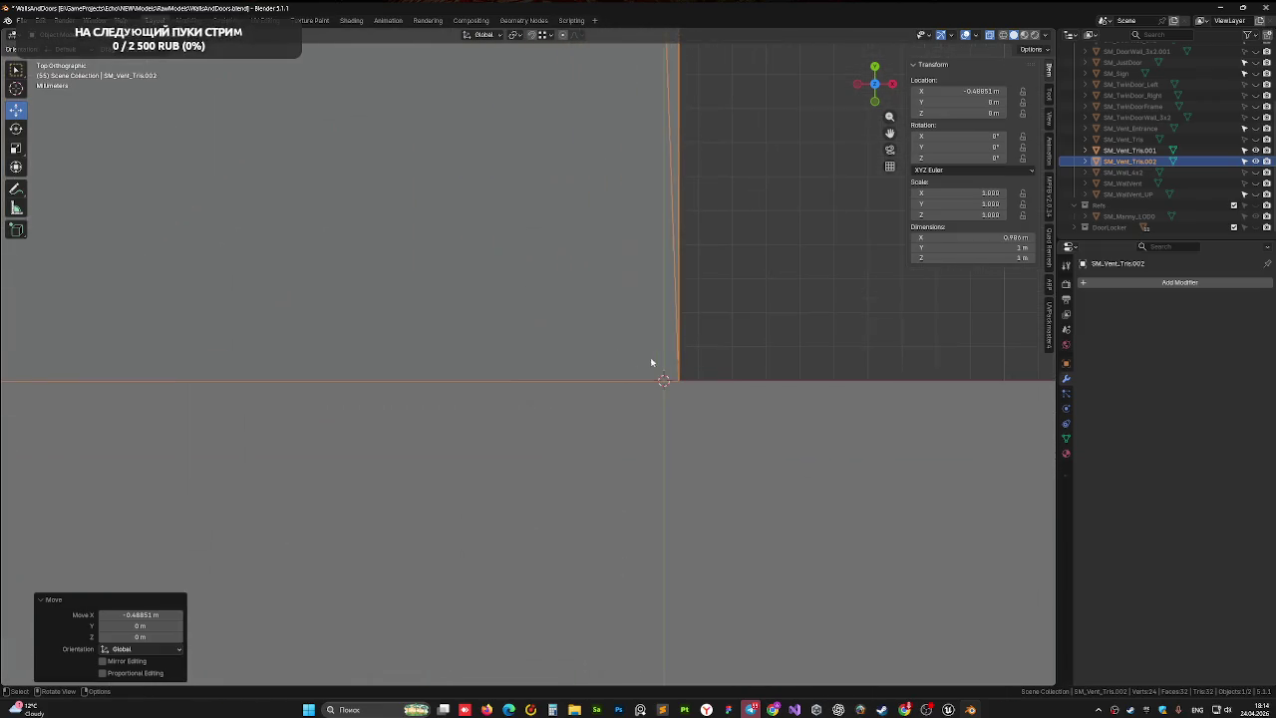
{"action": "scroll", "coordinate": [595, 359], "scroll_direction": "up", "scroll_amount": 5}
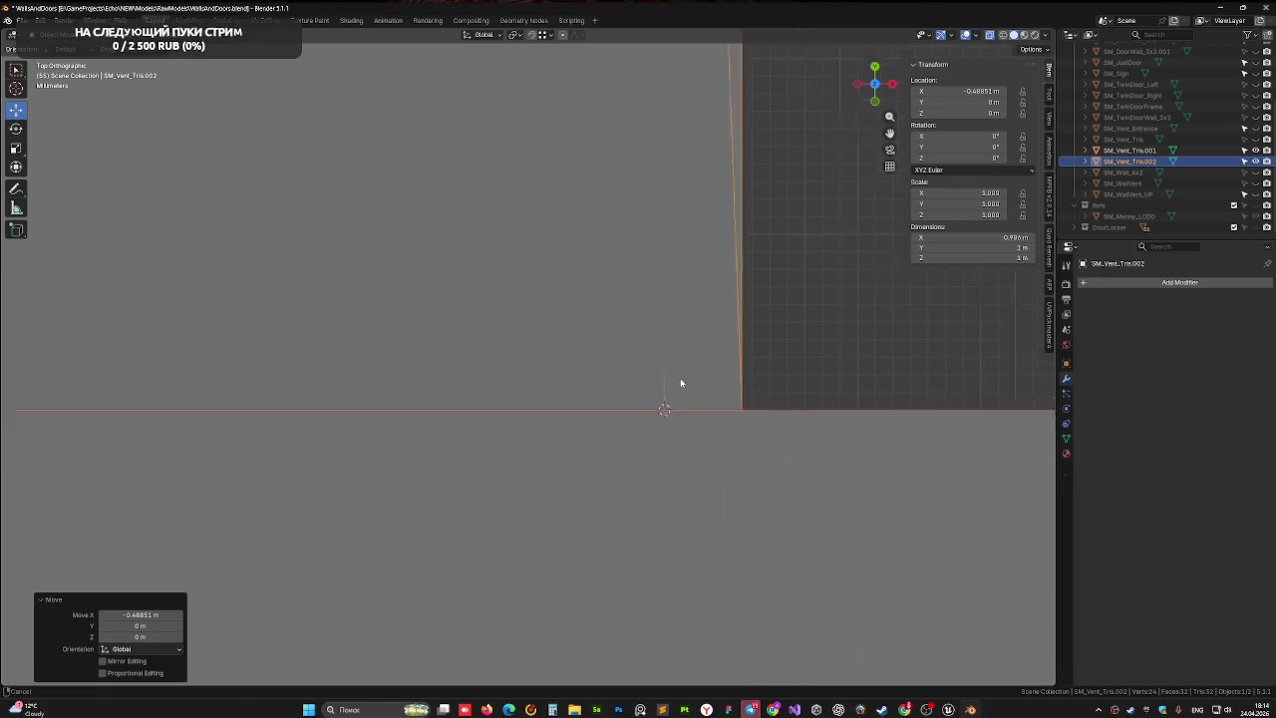
{"action": "scroll", "coordinate": [679, 377], "scroll_direction": "up", "scroll_amount": 10}
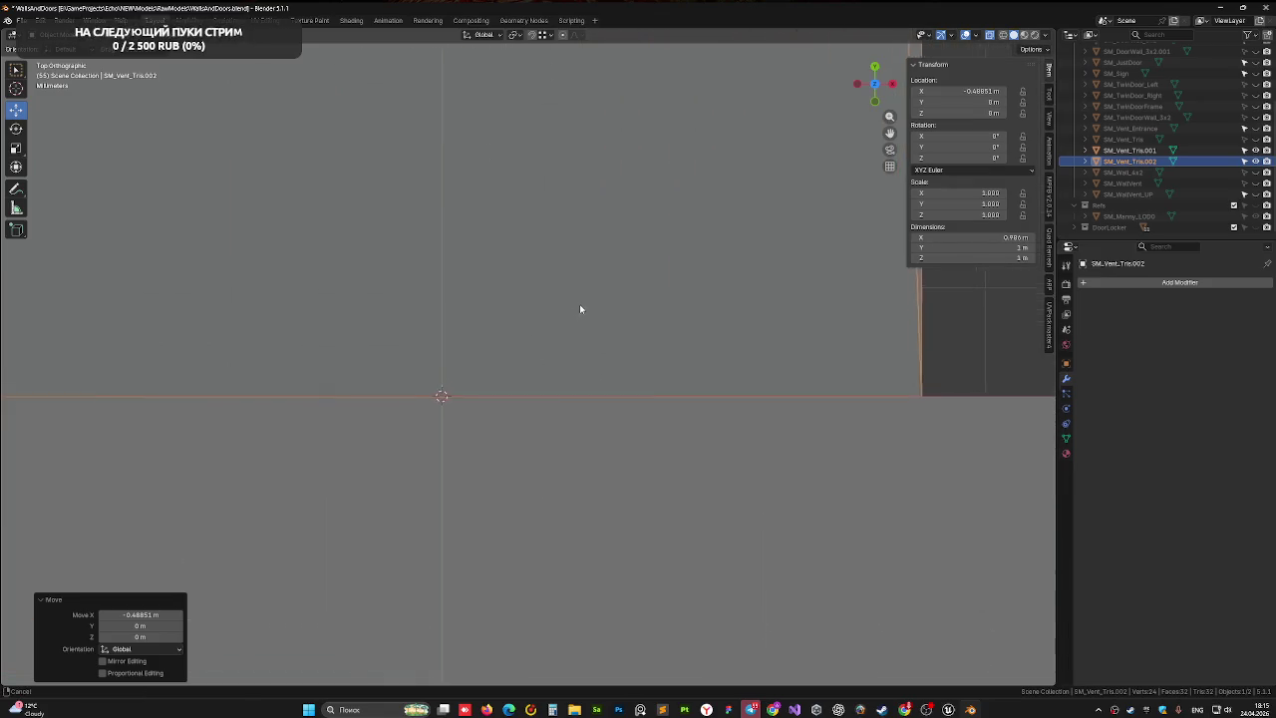
{"action": "scroll", "coordinate": [532, 359], "scroll_direction": "up", "scroll_amount": 3}
{"action": "scroll", "coordinate": [751, 425], "scroll_direction": "left", "scroll_amount": 3}
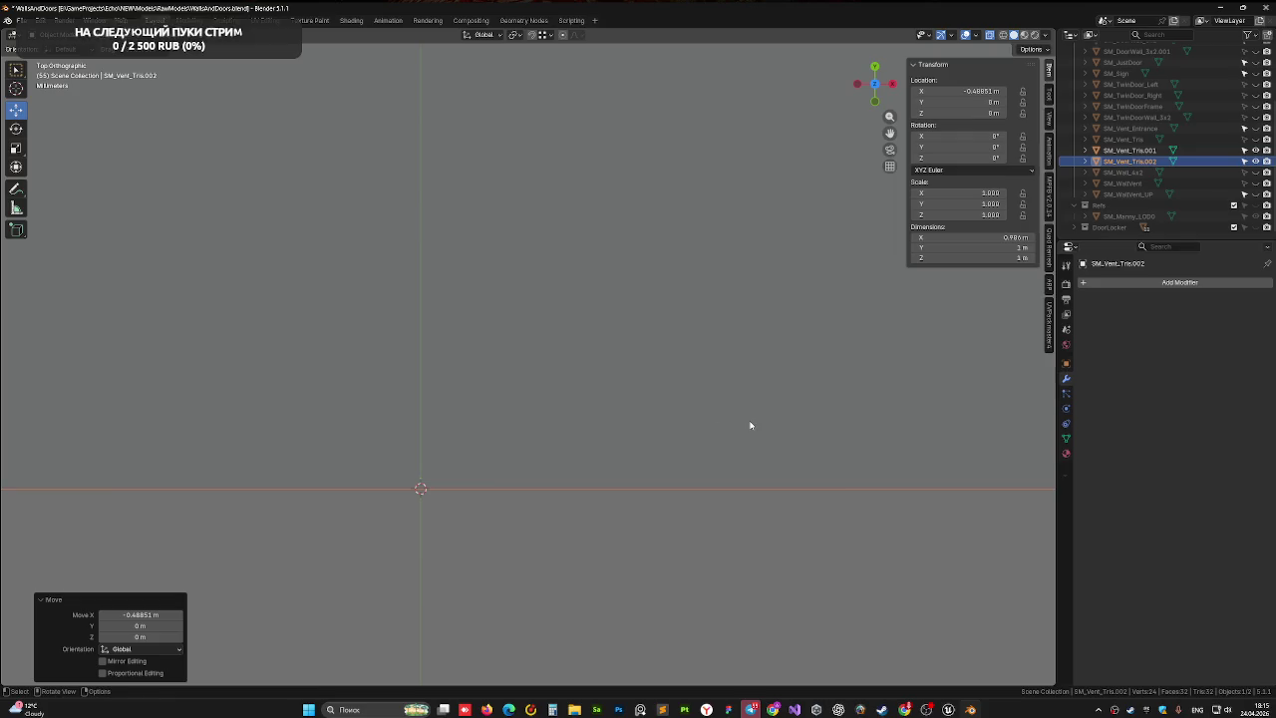
- Refine SM_Vent_Tris.002's X position to -0.49292 m with constrained G X moves
{"action": "key", "text": "g"}
{"action": "key", "text": "x"}
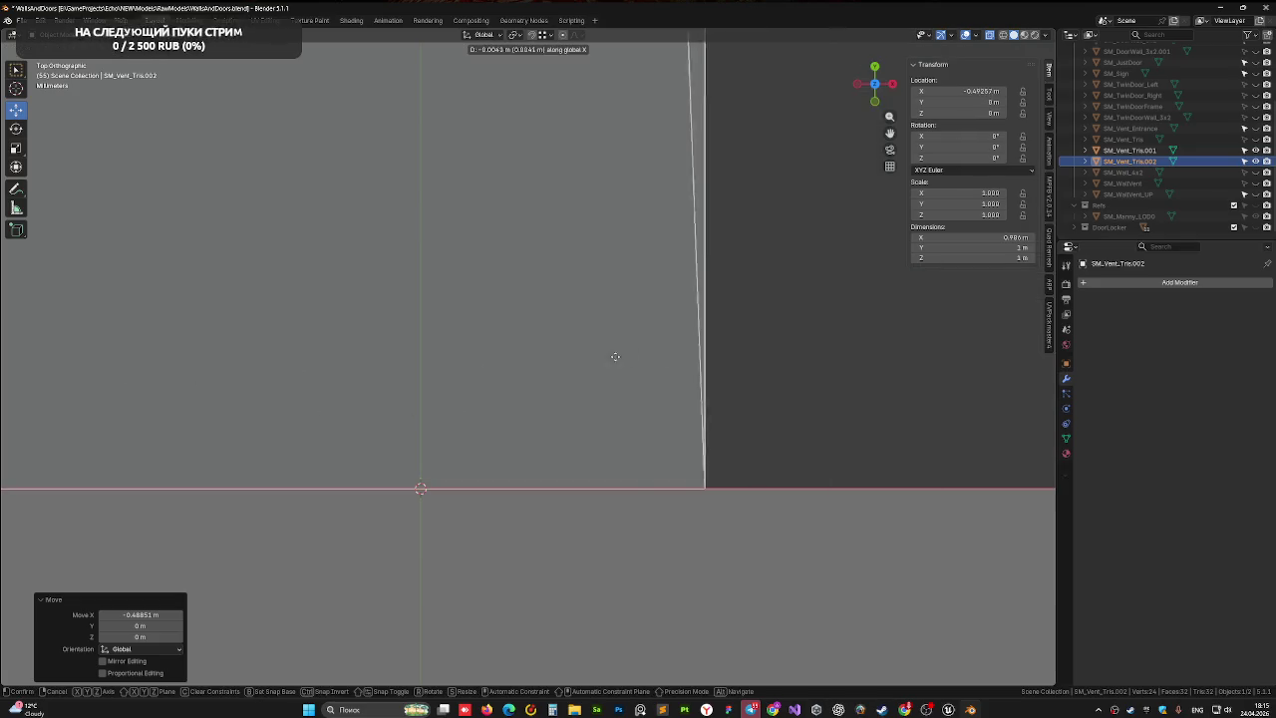
{"action": "left_click", "coordinate": [340, 354]}
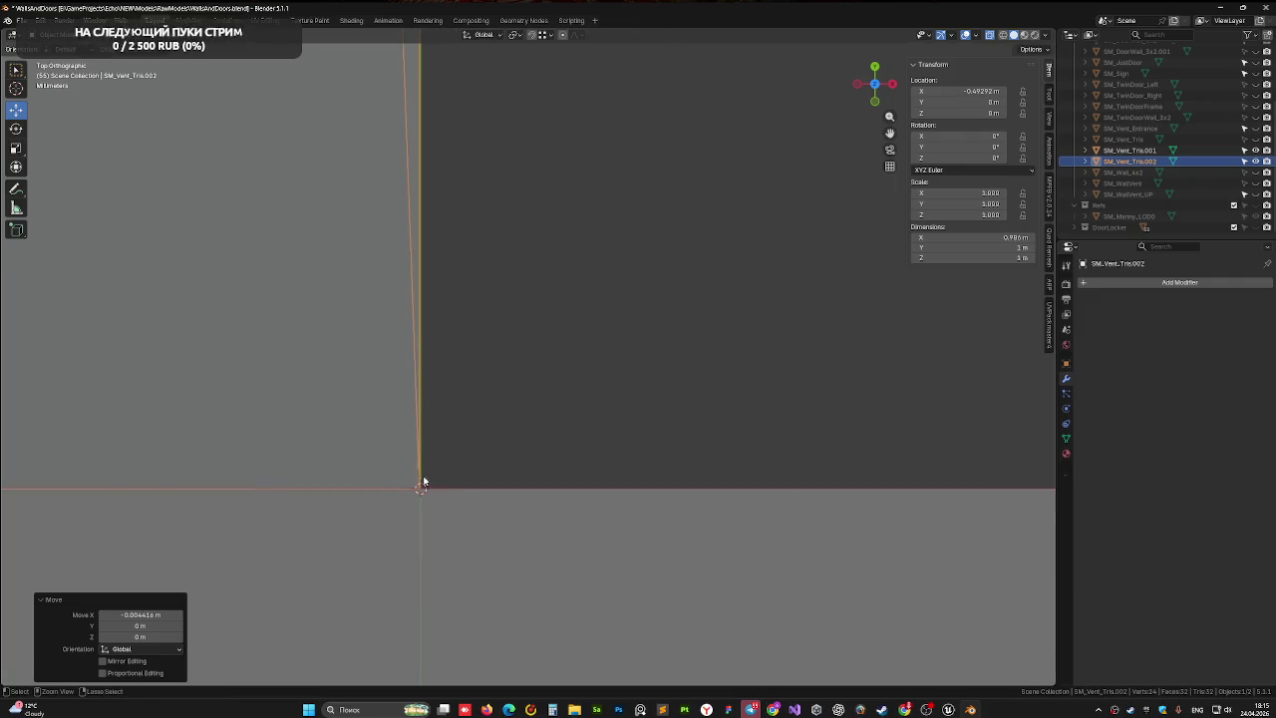
{"action": "mouse_move", "coordinate": [420, 488]}
{"action": "left_mouse_down"}
{"action": "mouse_move", "coordinate": [451, 439]}
{"action": "mouse_move", "coordinate": [491, 461]}
{"action": "left_mouse_up"}
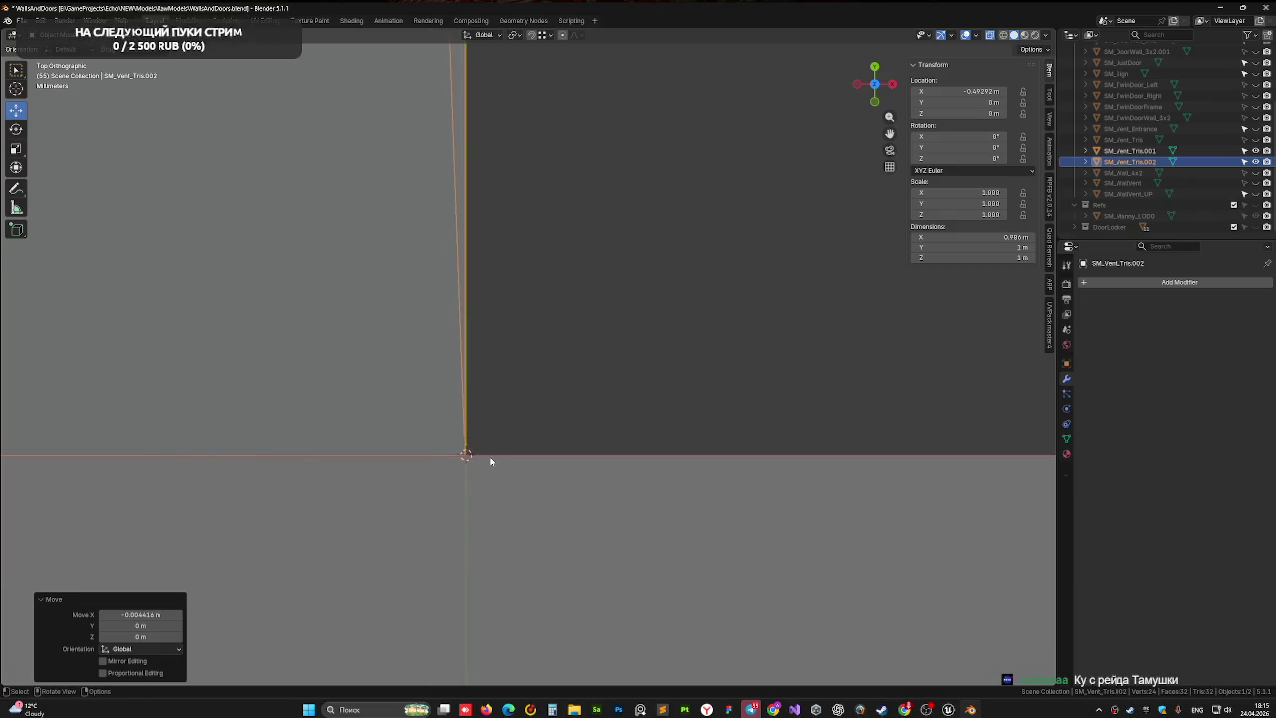
{"action": "key", "text": "g"}
{"action": "key", "text": "x"}
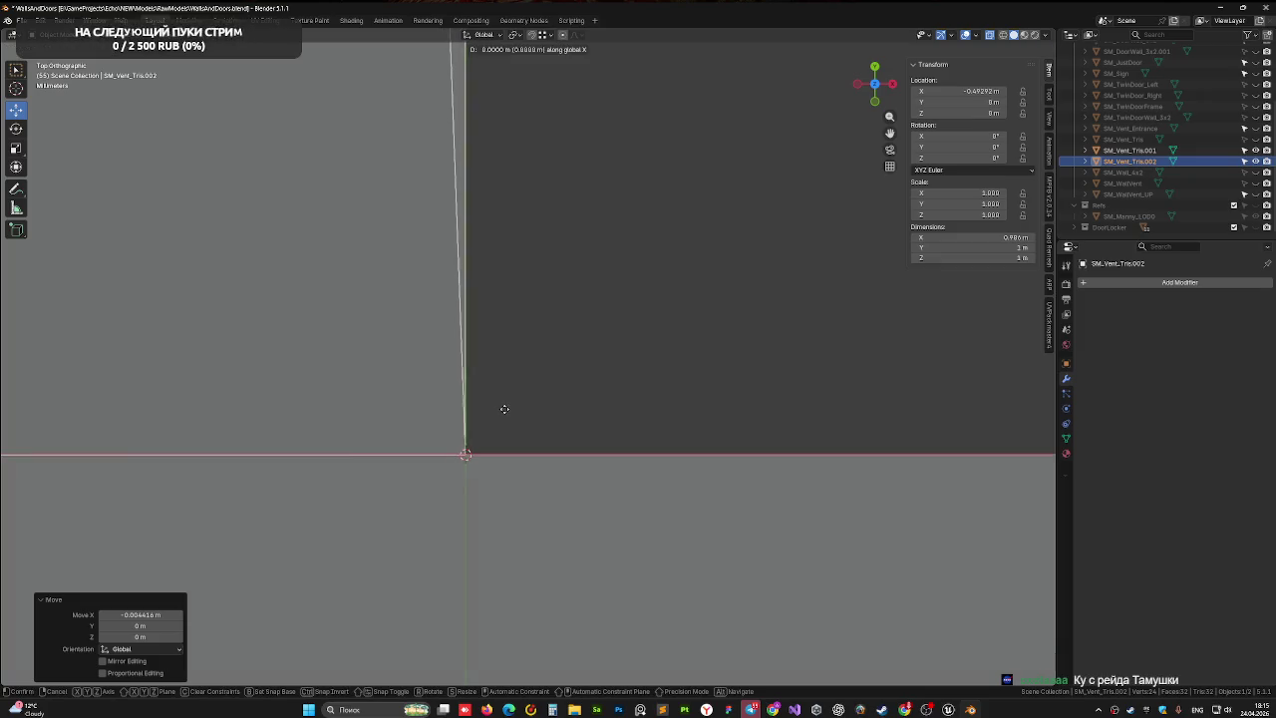
{"action": "left_click", "coordinate": [505, 408]}
{"action": "scroll", "coordinate": [475, 376], "scroll_direction": "down", "scroll_amount": 6}
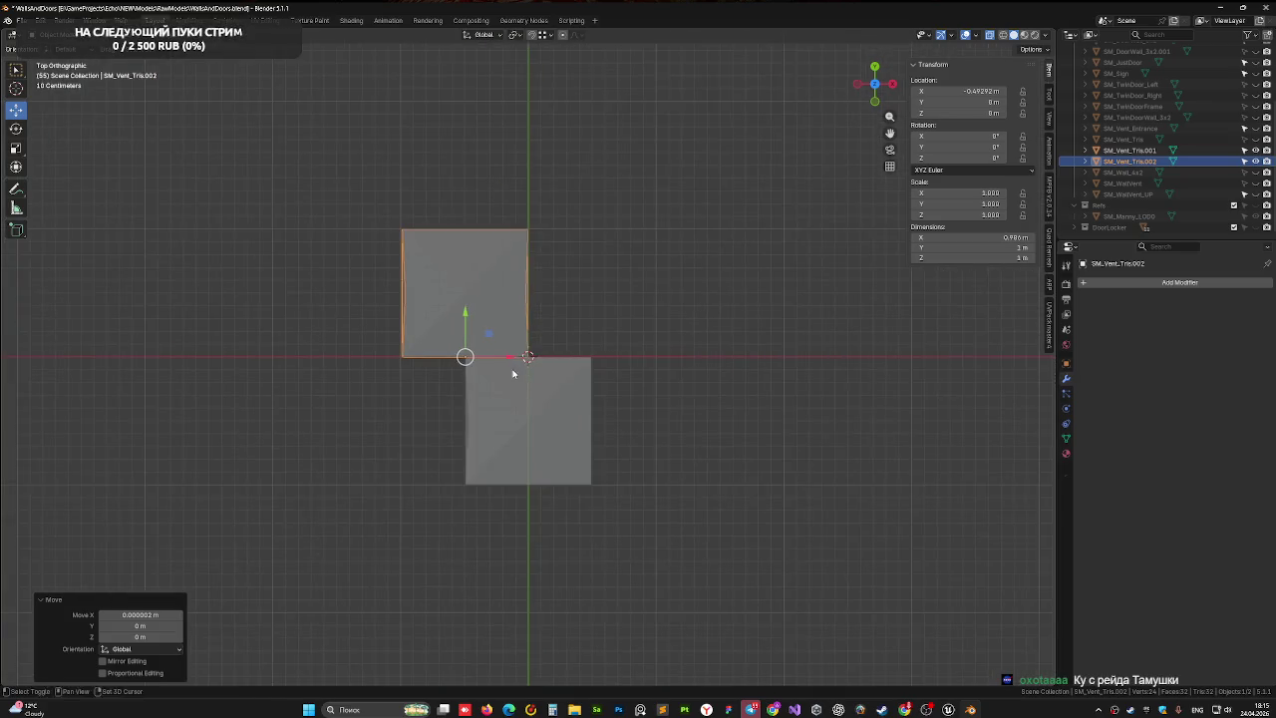
{"action": "left_click_drag", "start_coordinate": [512, 373], "coordinate": [480, 400]}
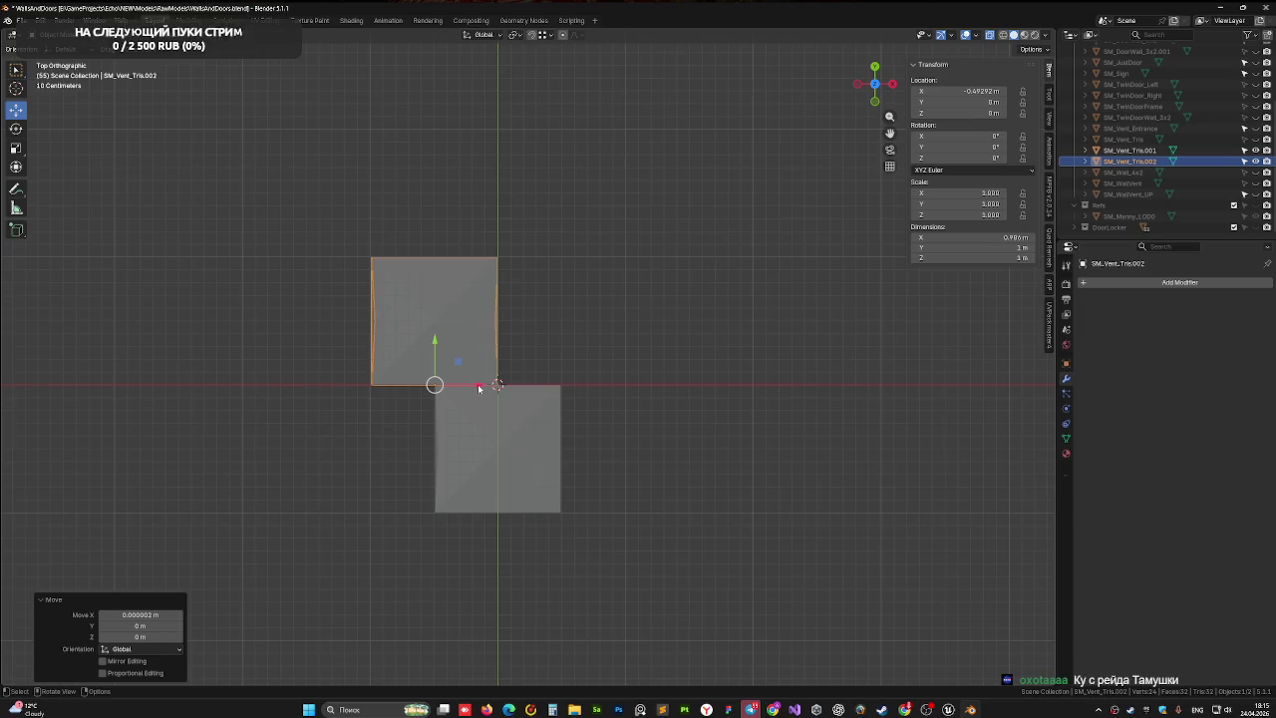
- Slide SM_Vent_Tris.002 right along X and nudge it toward the neighbouring plane's corner
{"action": "left_click_drag", "start_coordinate": [479, 387], "coordinate": [675, 386]}
{"action": "scroll", "coordinate": [589, 372], "scroll_direction": "up", "scroll_amount": 7}
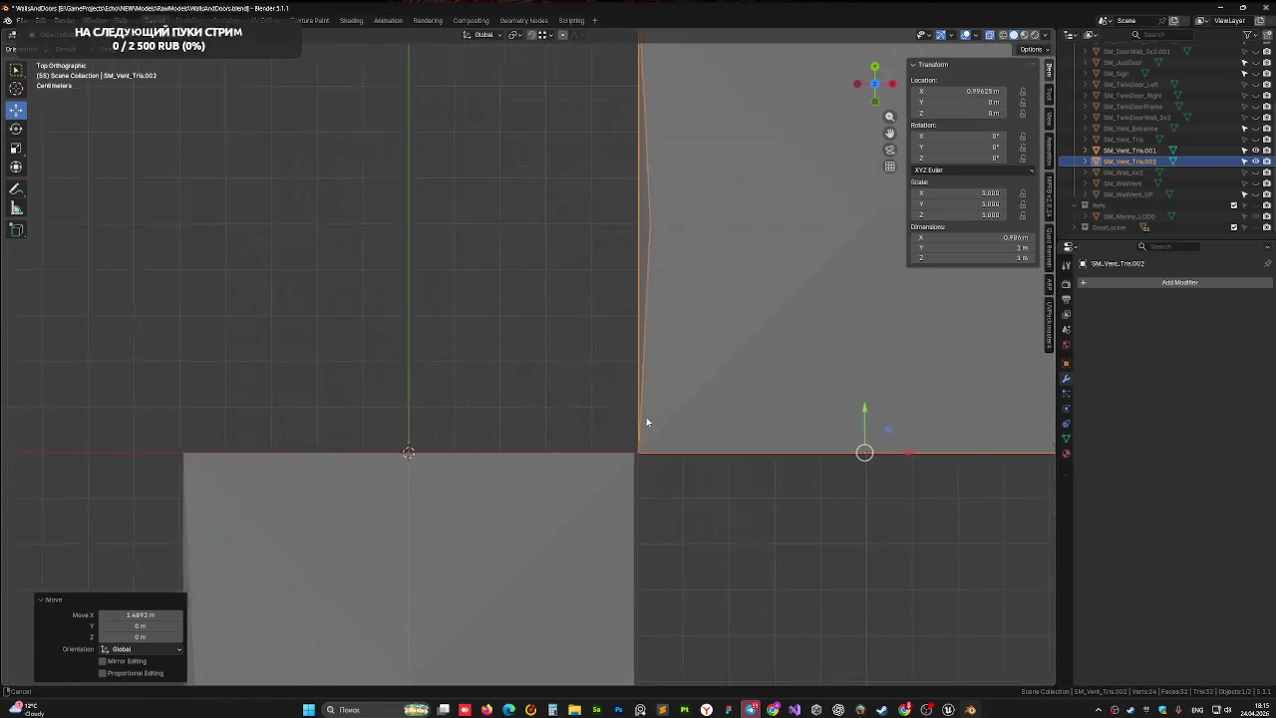
{"action": "scroll", "coordinate": [646, 422], "scroll_direction": "up", "scroll_amount": 2}
{"action": "left_click_drag", "start_coordinate": [516, 419], "coordinate": [635, 349]}
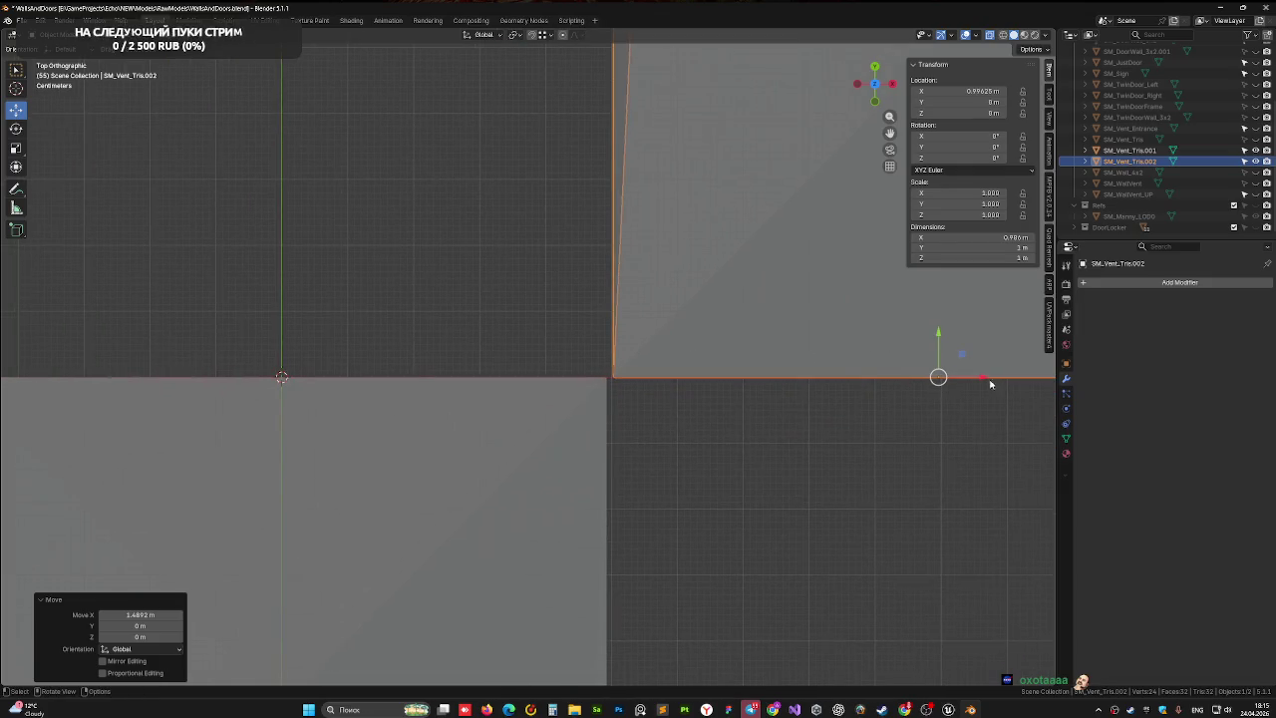
{"action": "left_click_drag", "start_coordinate": [984, 378], "coordinate": [977, 379]}
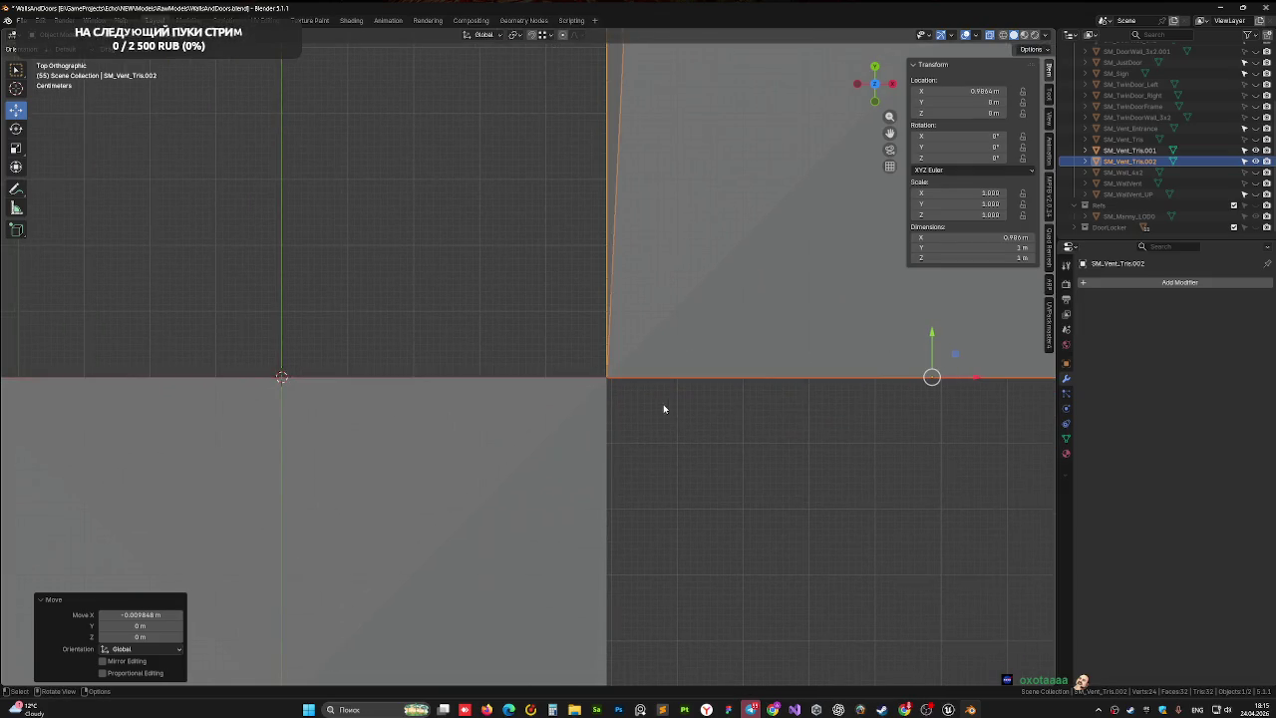
{"action": "mouse_move", "coordinate": [664, 408]}
{"action": "left_mouse_down"}
{"action": "mouse_move", "coordinate": [632, 379]}
{"action": "mouse_move", "coordinate": [575, 362]}
{"action": "mouse_move", "coordinate": [584, 322]}
{"action": "mouse_move", "coordinate": [678, 418]}
{"action": "mouse_move", "coordinate": [688, 401]}
{"action": "mouse_move", "coordinate": [657, 393]}
{"action": "mouse_move", "coordinate": [771, 379]}
{"action": "mouse_move", "coordinate": [741, 388]}
{"action": "mouse_move", "coordinate": [684, 373]}
{"action": "mouse_move", "coordinate": [720, 393]}
{"action": "mouse_move", "coordinate": [721, 376]}
{"action": "mouse_move", "coordinate": [660, 388]}
{"action": "left_mouse_up"}
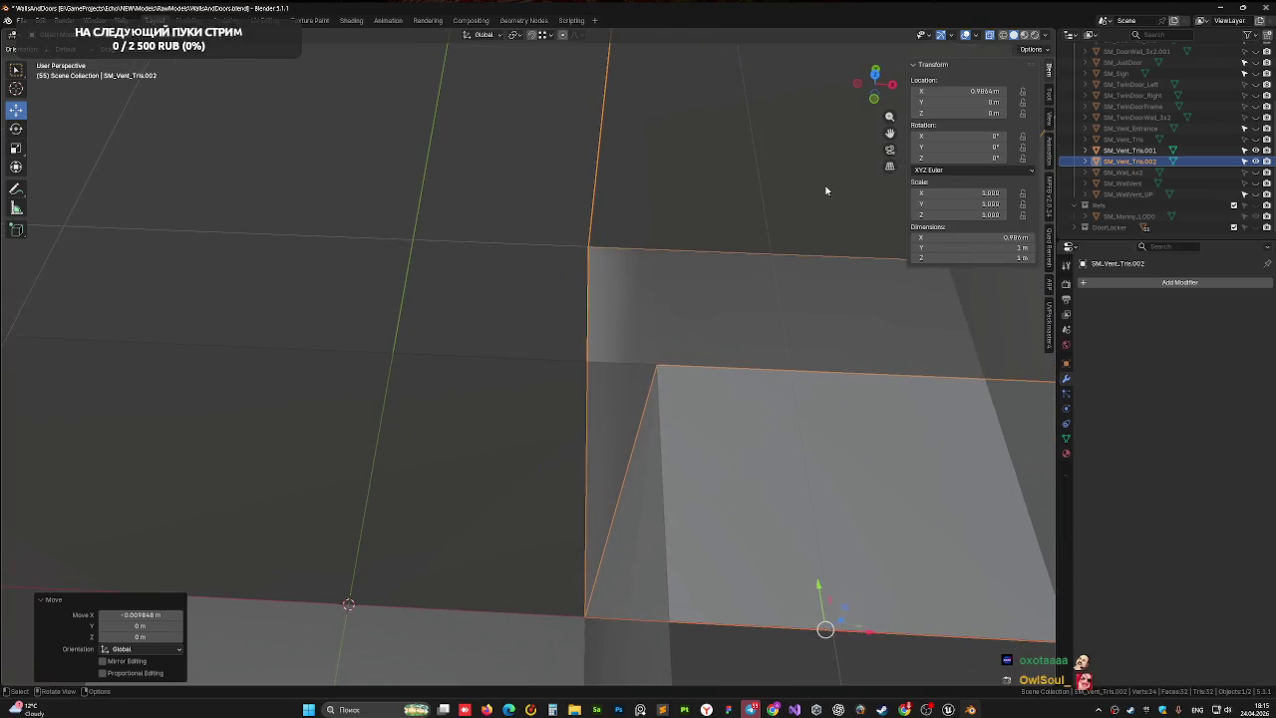
- In Top view, move SM_Vent_Tris.002 along X to 0.98505 m, flush with the neighbour's corner
{"action": "left_click", "coordinate": [876, 75]}
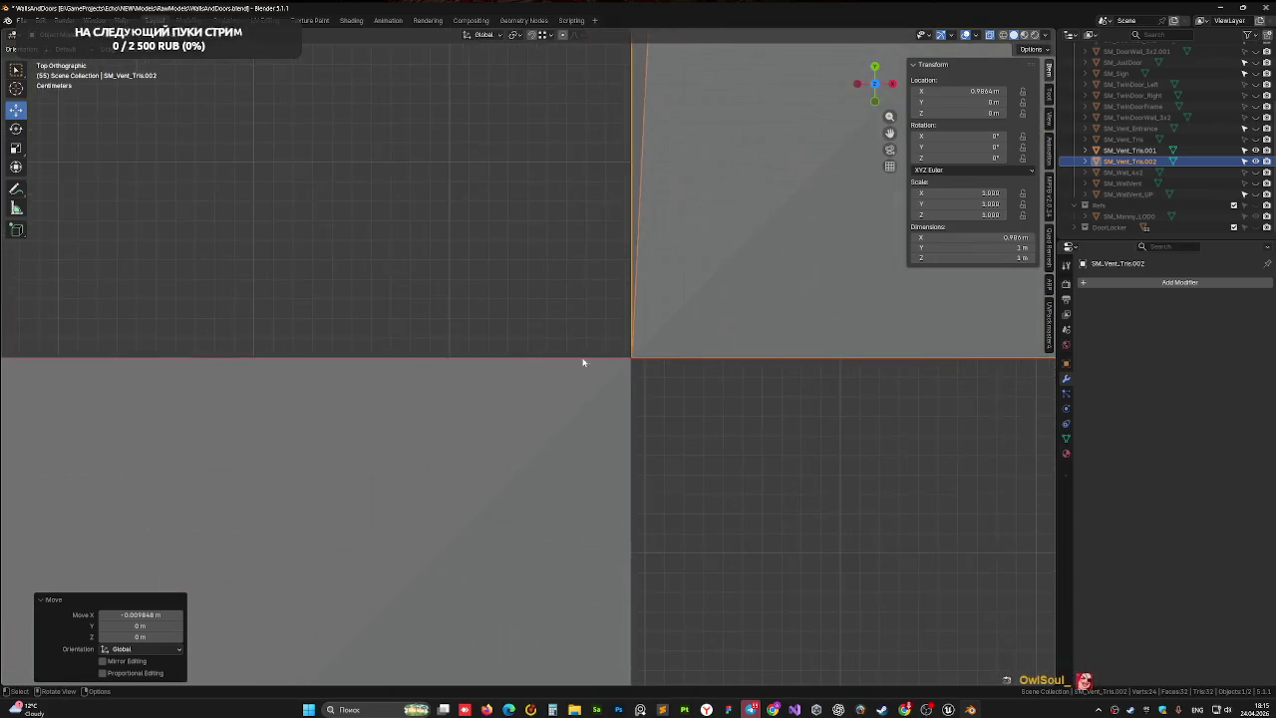
{"action": "scroll", "coordinate": [584, 425], "scroll_direction": "up", "scroll_amount": 3}
{"action": "scroll", "coordinate": [584, 425], "scroll_direction": "up", "scroll_amount": 2}
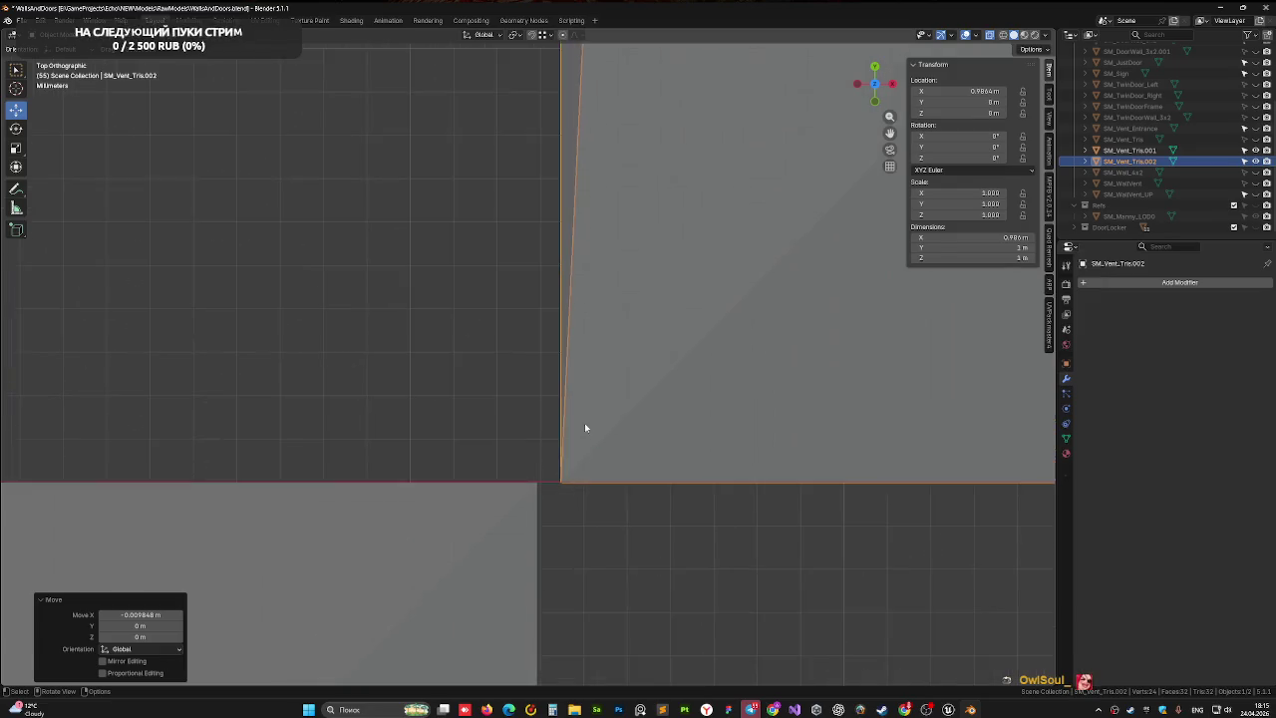
{"action": "key", "text": "g"}
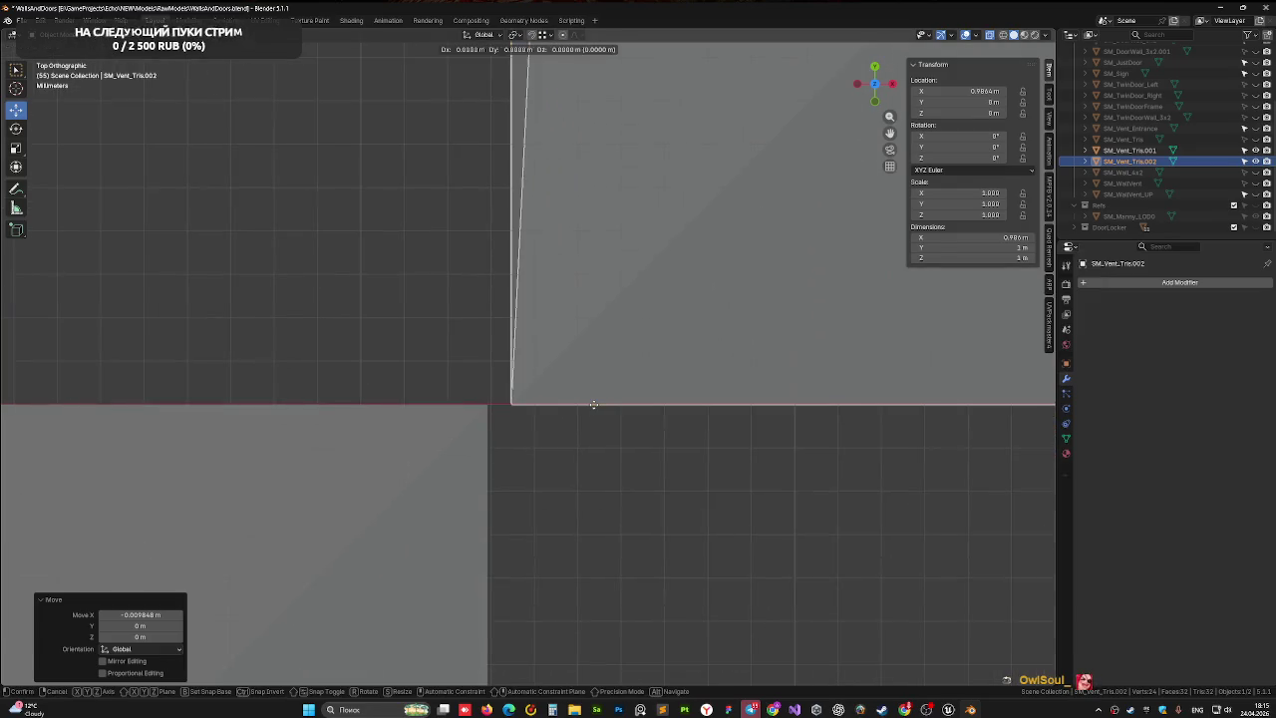
{"action": "key", "text": "x"}
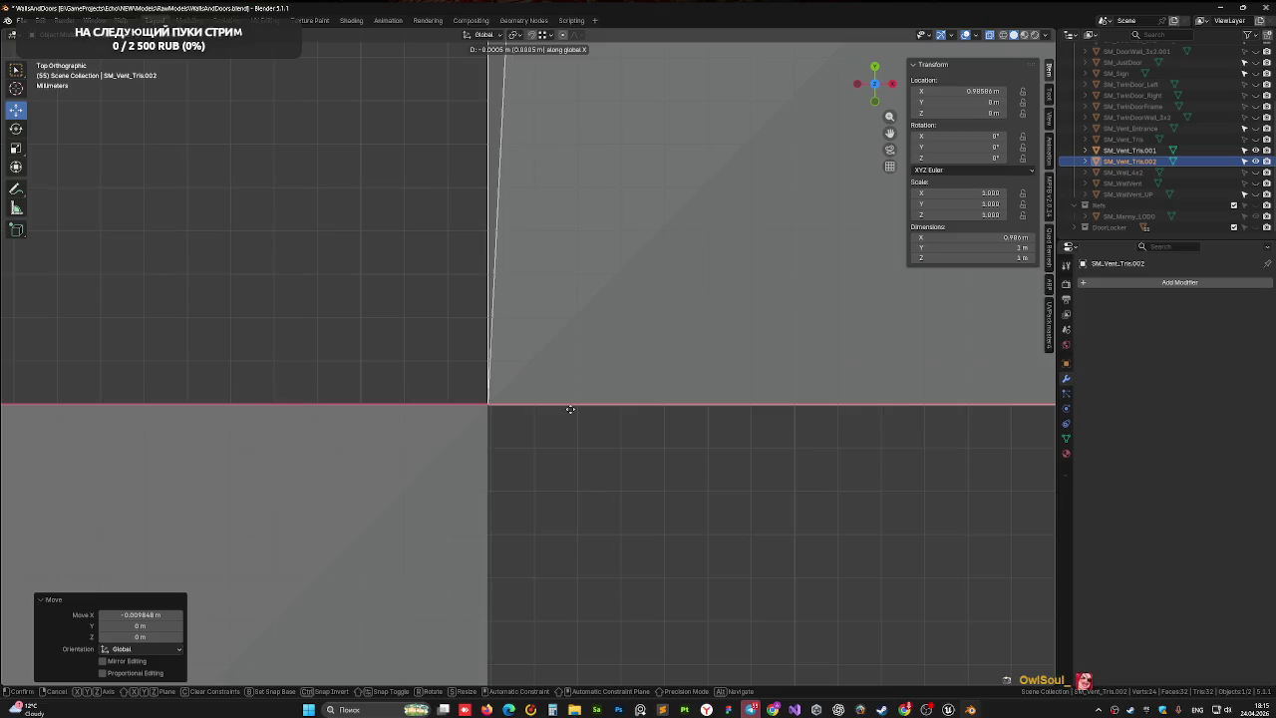
{"action": "left_click", "coordinate": [569, 408]}
{"action": "left_click_drag", "start_coordinate": [536, 427], "coordinate": [496, 360]}
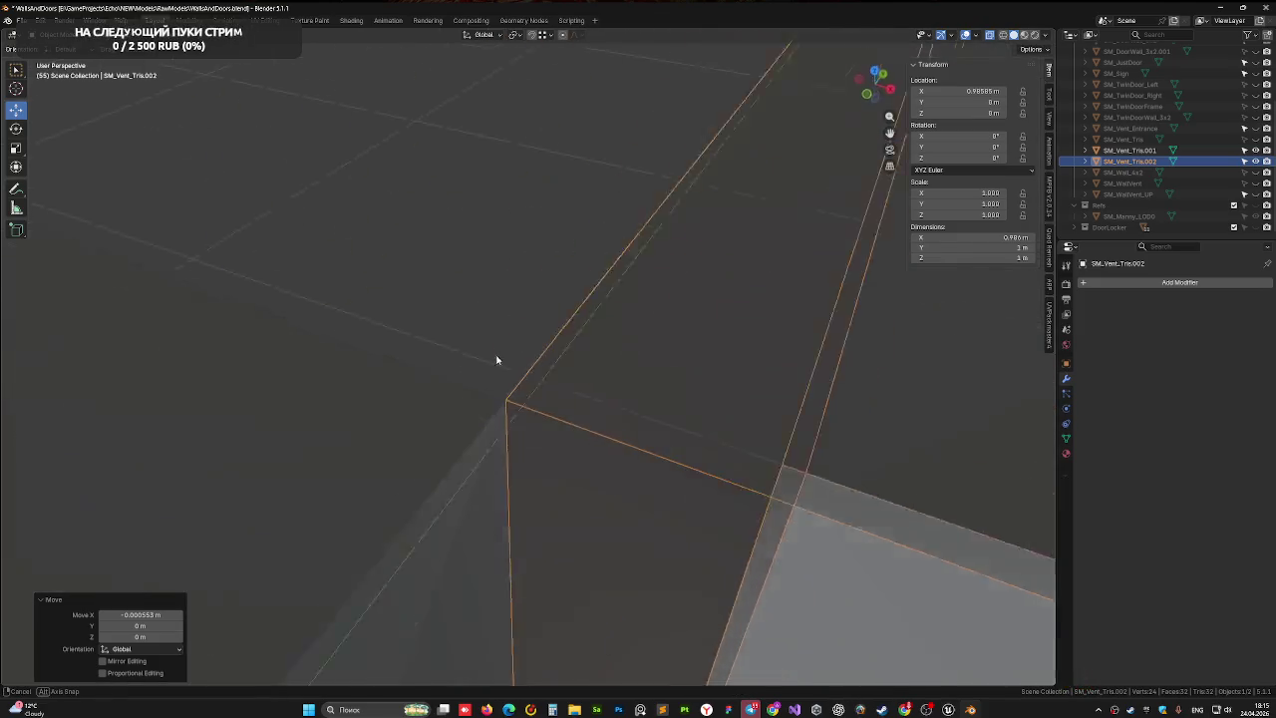
{"action": "scroll", "coordinate": [528, 413], "scroll_direction": "down", "scroll_amount": 10}
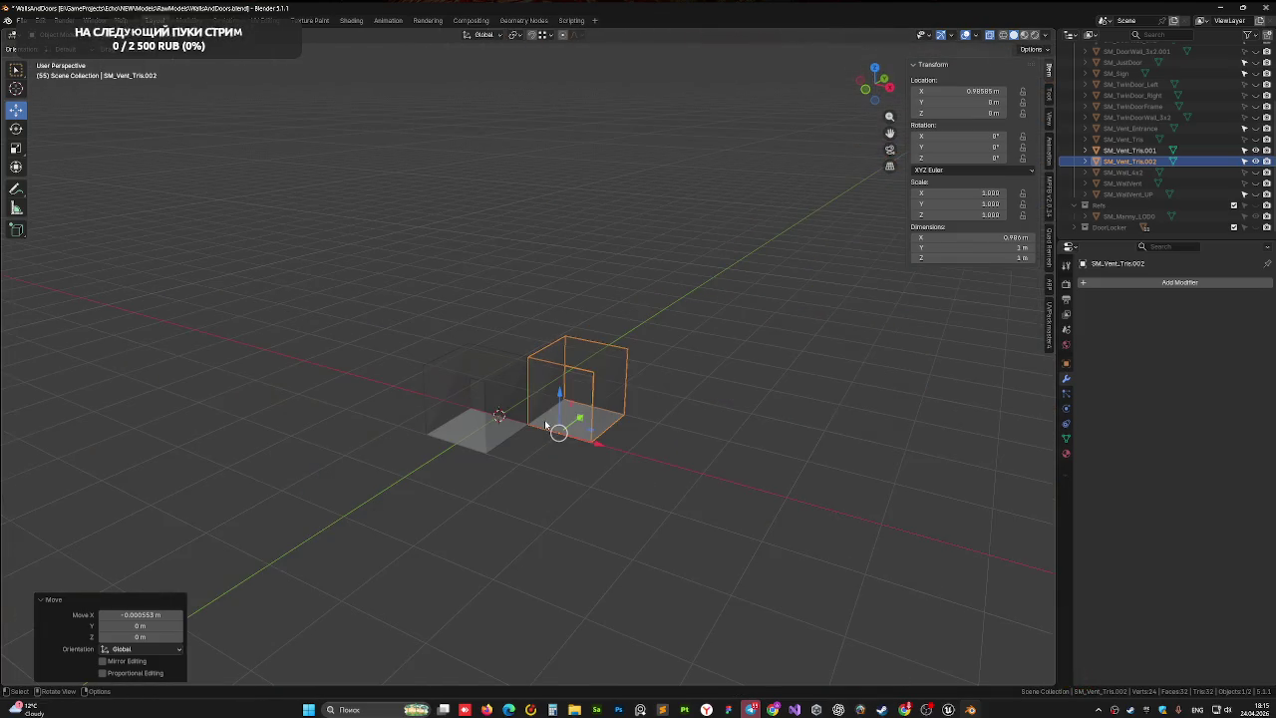
{"action": "key", "text": "alt+z"}
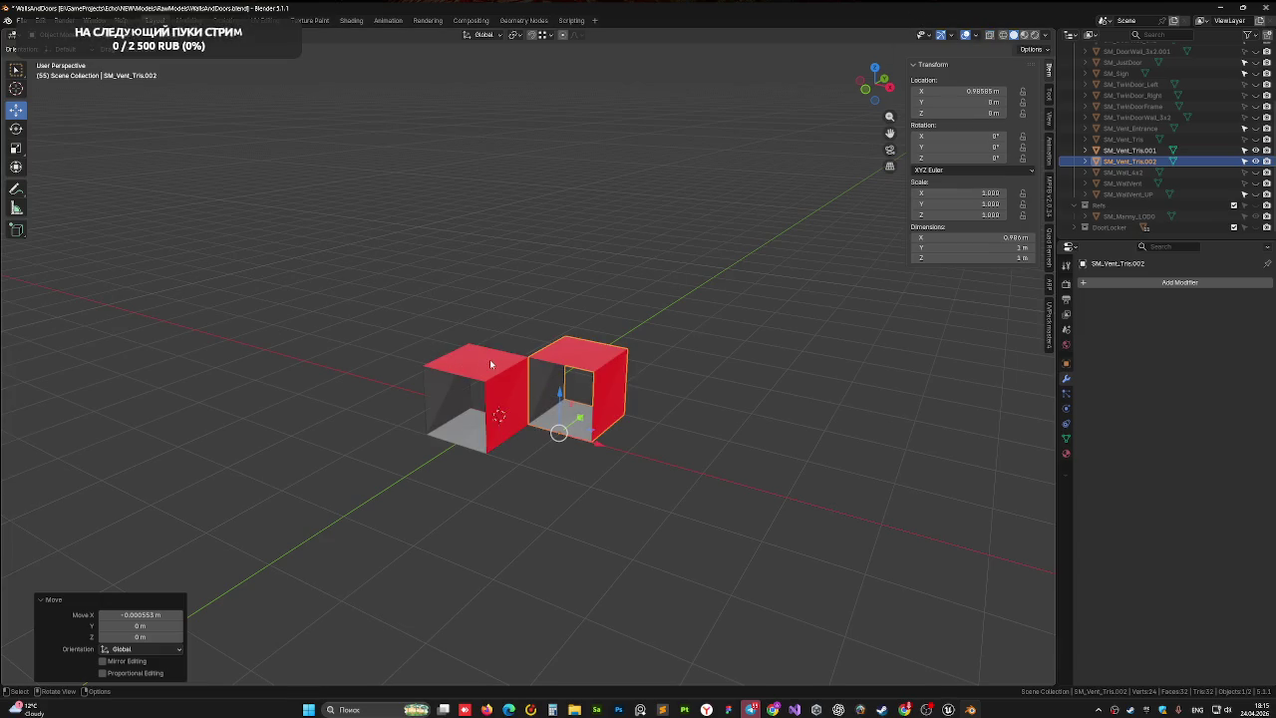
- Select only the right box and rotate it -90° about Z, replacing an initial +90° try
{"action": "left_click", "coordinate": [490, 365], "text": "shift"}
{"action": "left_click", "coordinate": [573, 384], "text": "shift"}
{"action": "left_click_drag", "start_coordinate": [573, 384], "coordinate": [566, 414]}
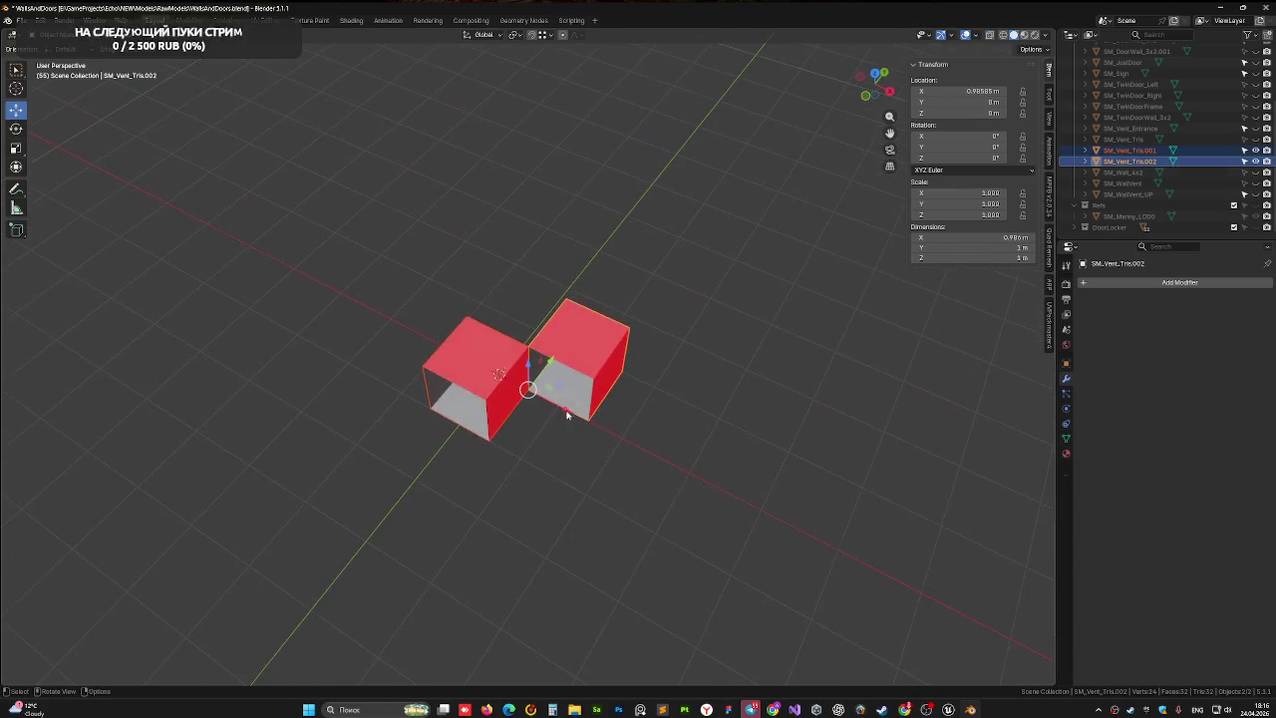
{"action": "left_click", "coordinate": [576, 345]}
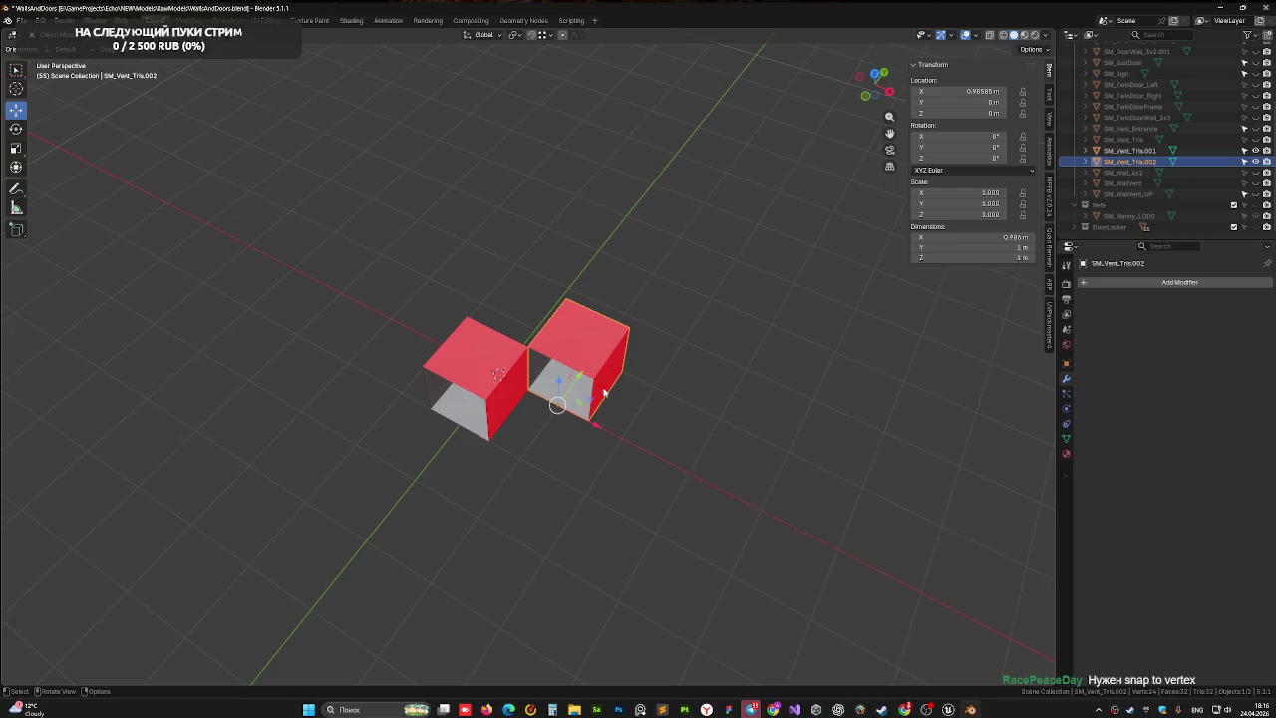
{"action": "type", "text": "rz"}
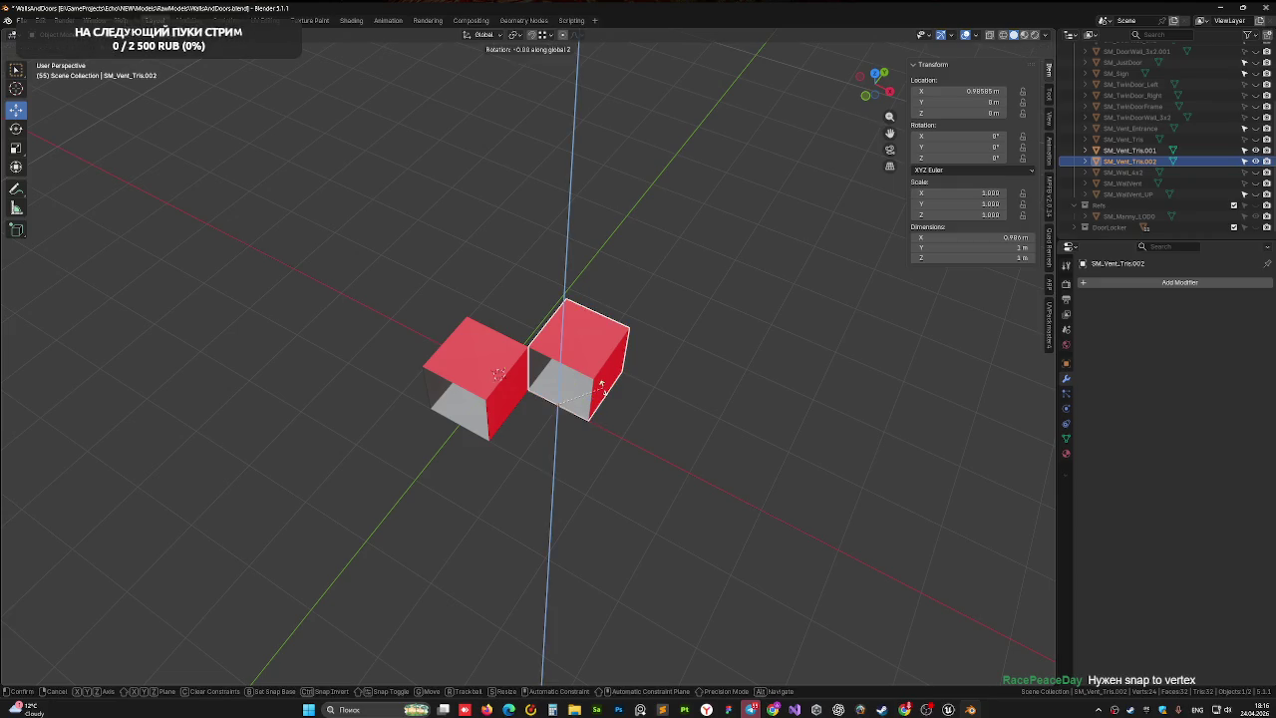
{"action": "type", "text": "90"}
{"action": "key", "text": "Return"}
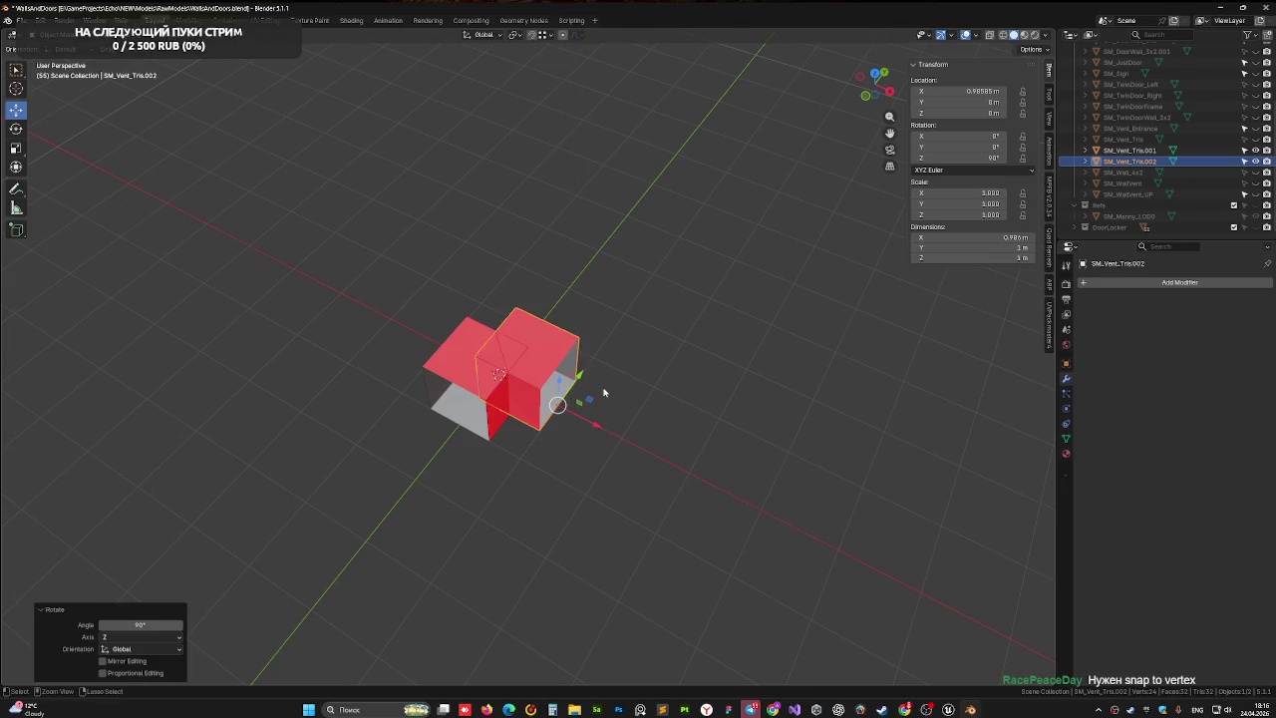
{"action": "key", "text": "ctrl+z"}
{"action": "type", "text": "r"}
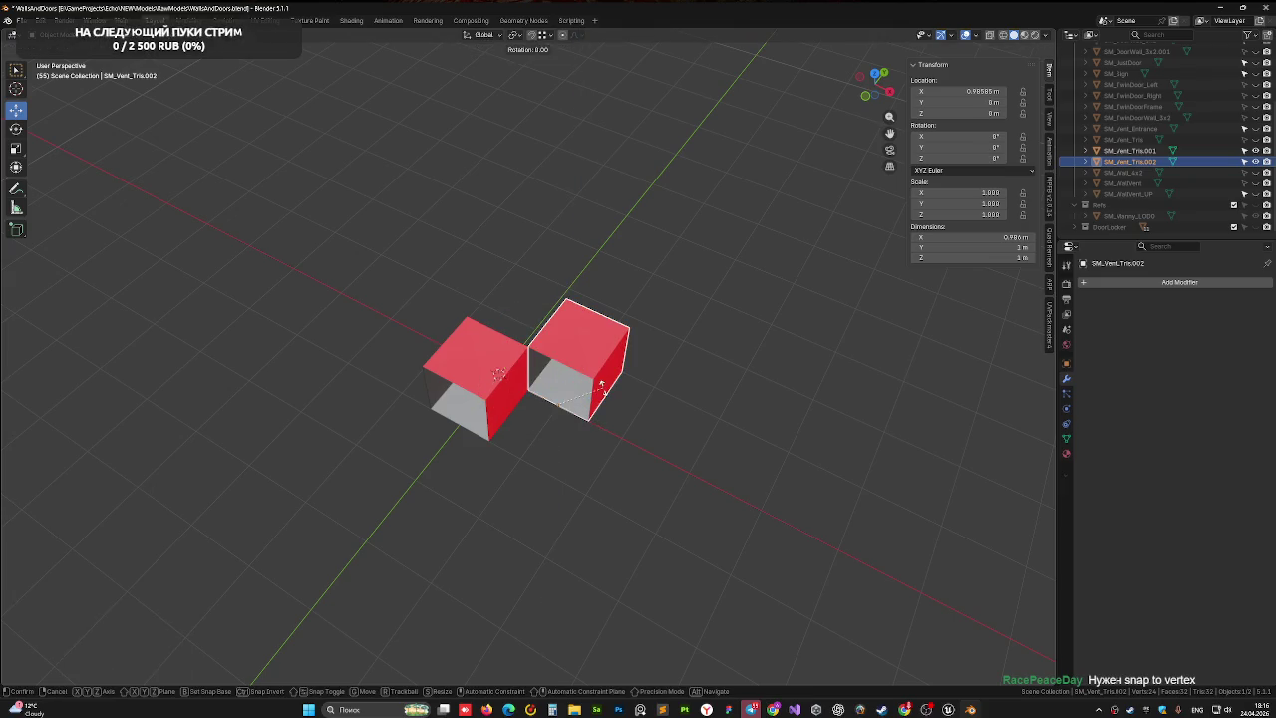
{"action": "type", "text": "z-90"}
{"action": "key", "text": "Return"}
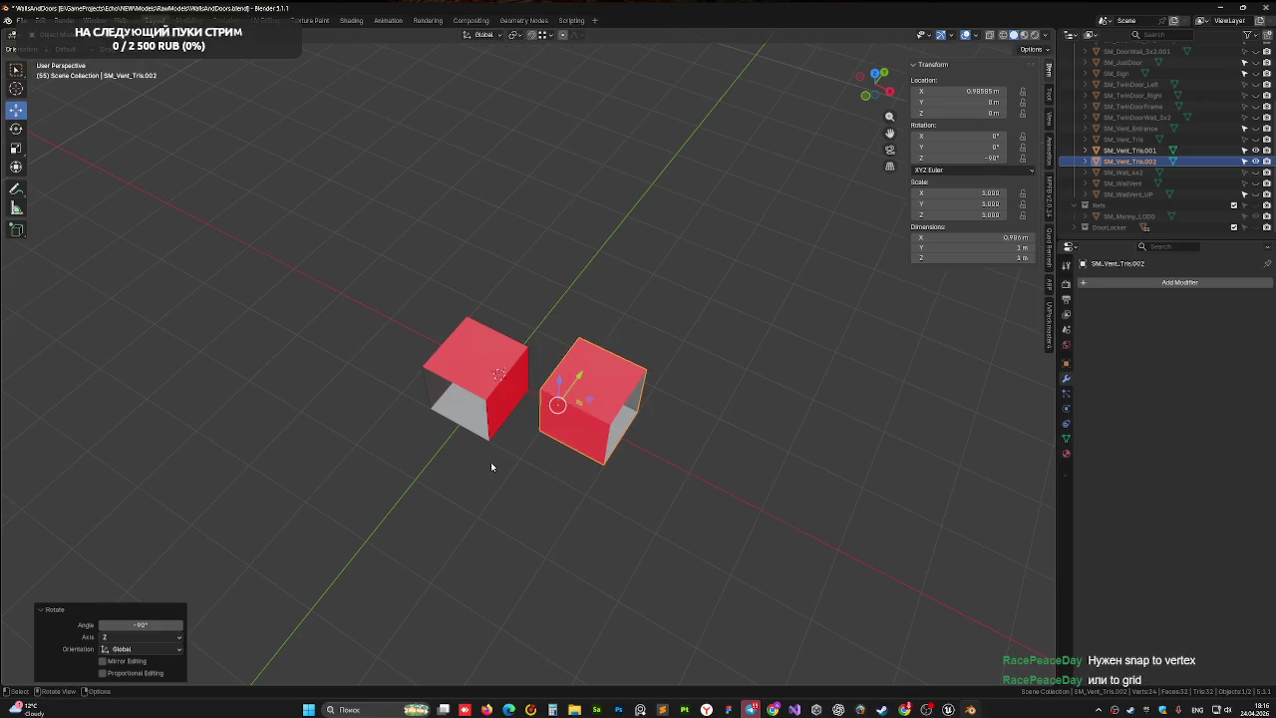
{"action": "scroll", "coordinate": [491, 462], "scroll_direction": "up", "scroll_amount": 4}
{"action": "left_click_drag", "start_coordinate": [456, 377], "coordinate": [472, 363]}
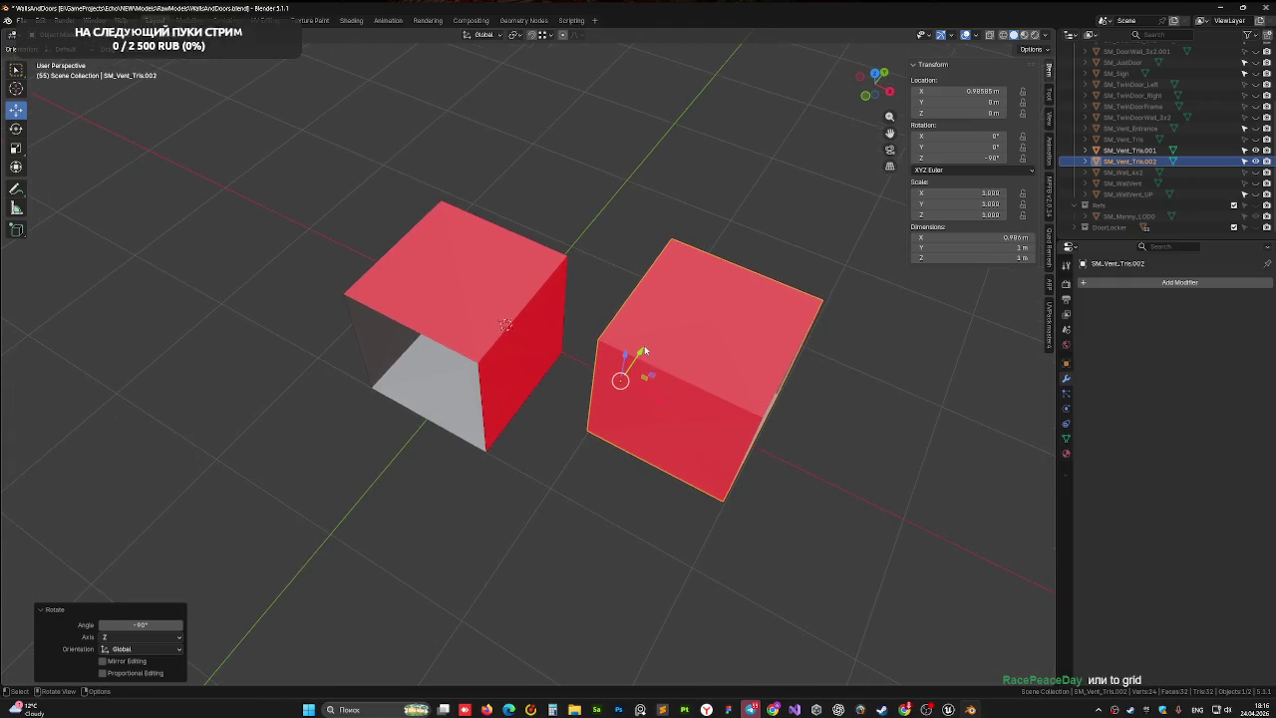
{"action": "left_click", "coordinate": [875, 78]}
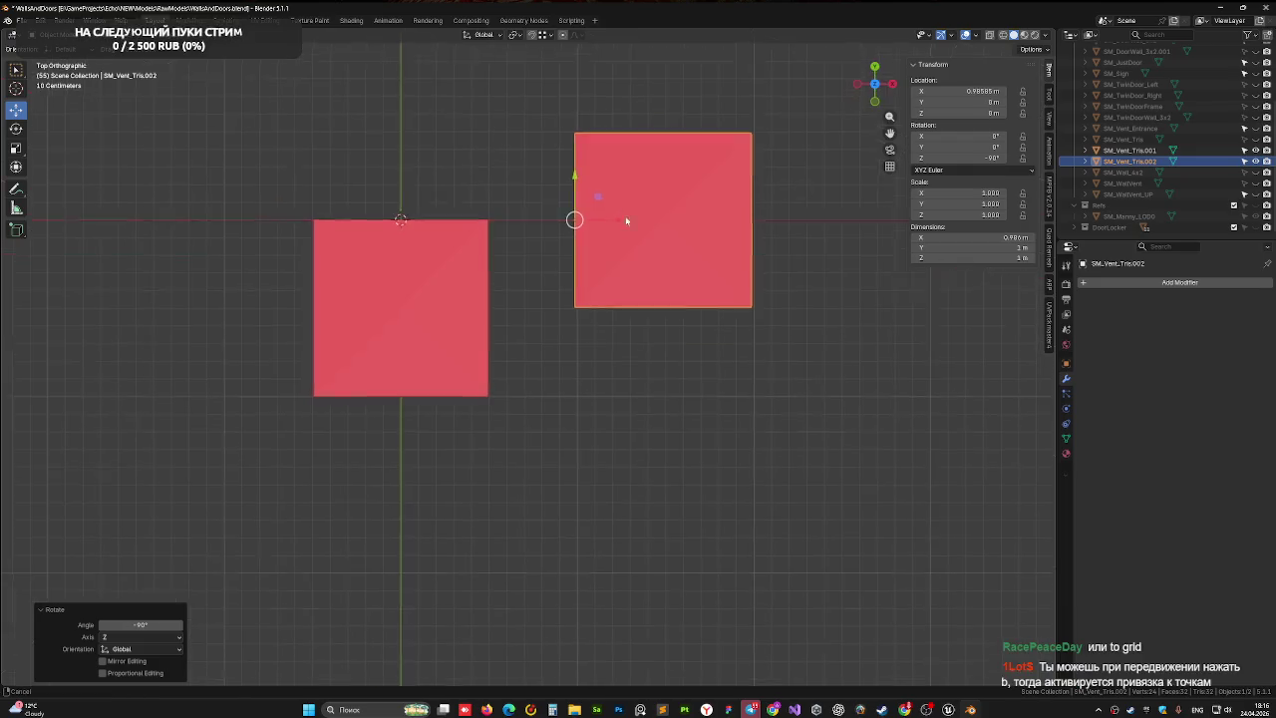
- Move the rotated box up along Y, then left along X
{"action": "key", "text": "g"}
{"action": "key", "text": "y"}
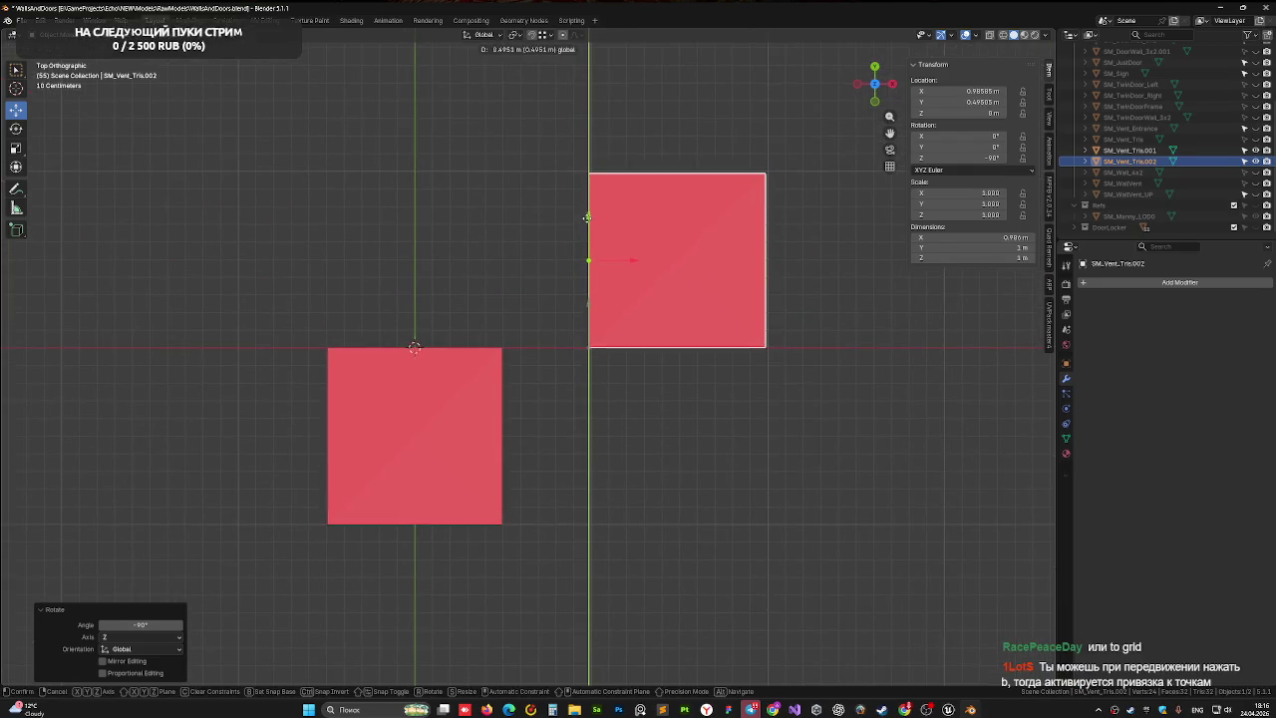
{"action": "left_click", "coordinate": [587, 223]}
{"action": "key", "text": "g"}
{"action": "key", "text": "x"}
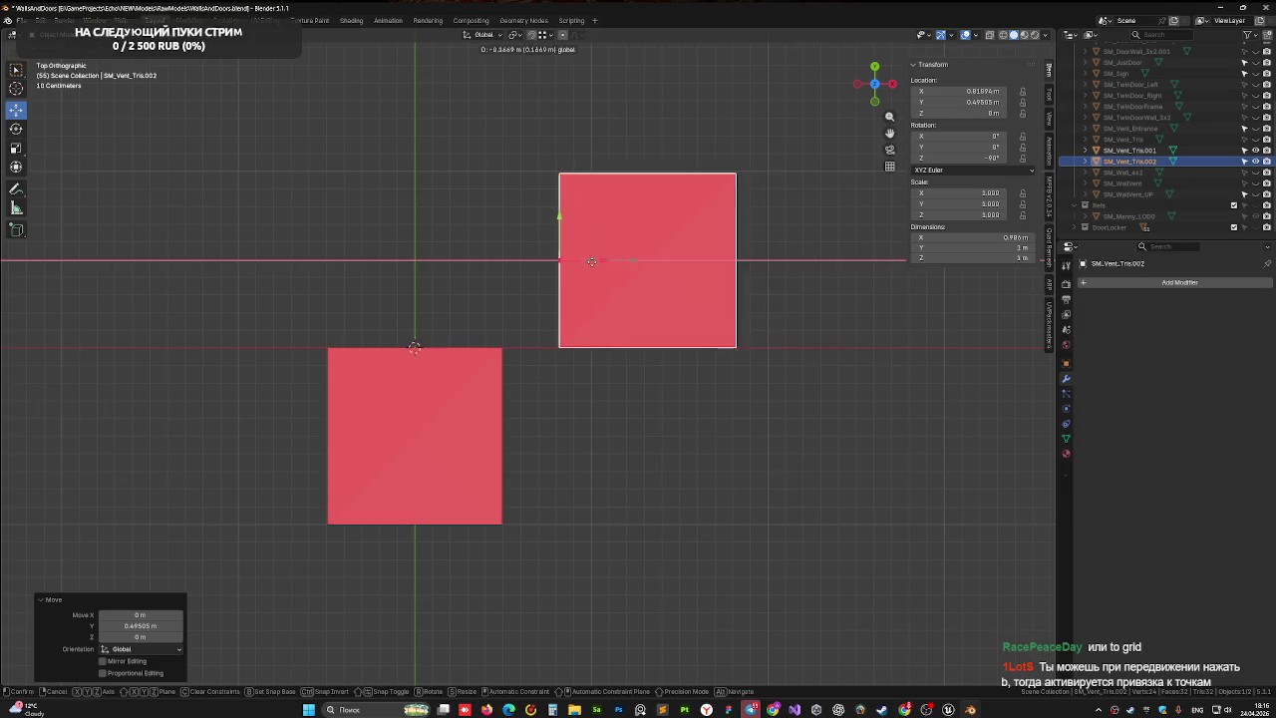
{"action": "left_click", "coordinate": [567, 264]}
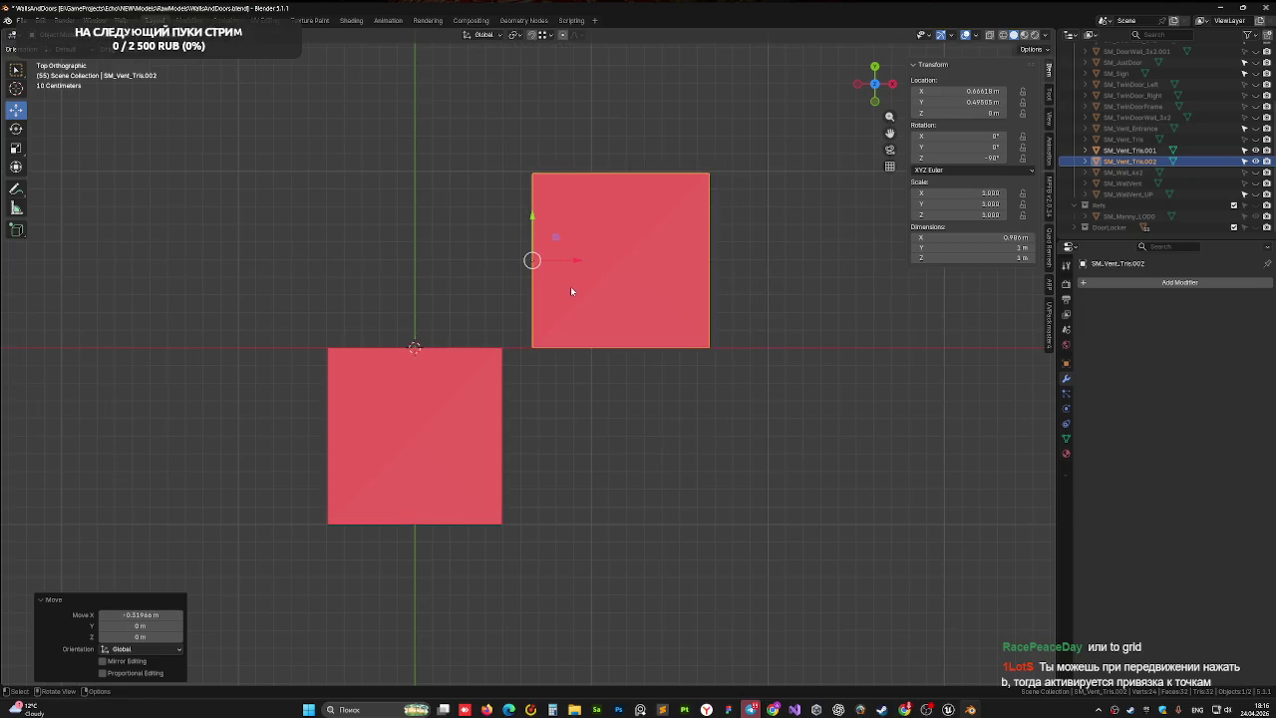
- Slide the box along X to 0.49265 m so its corner meets the other square's corner
{"action": "scroll", "coordinate": [581, 319], "scroll_direction": "up", "scroll_amount": 3}
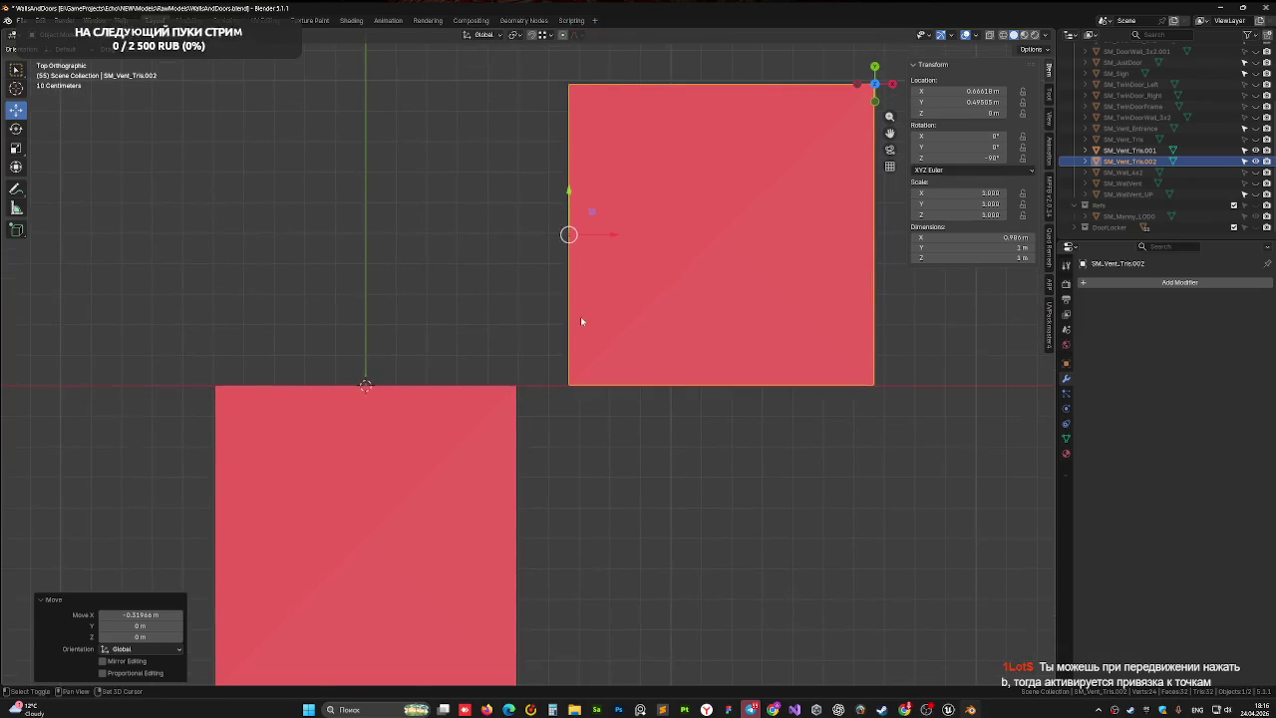
{"action": "mouse_move", "coordinate": [604, 238]}
{"action": "left_mouse_down"}
{"action": "mouse_move", "coordinate": [445, 242]}
{"action": "mouse_move", "coordinate": [91, 211]}
{"action": "left_mouse_up"}
{"action": "left_click_drag", "start_coordinate": [518, 233], "coordinate": [724, 247]}
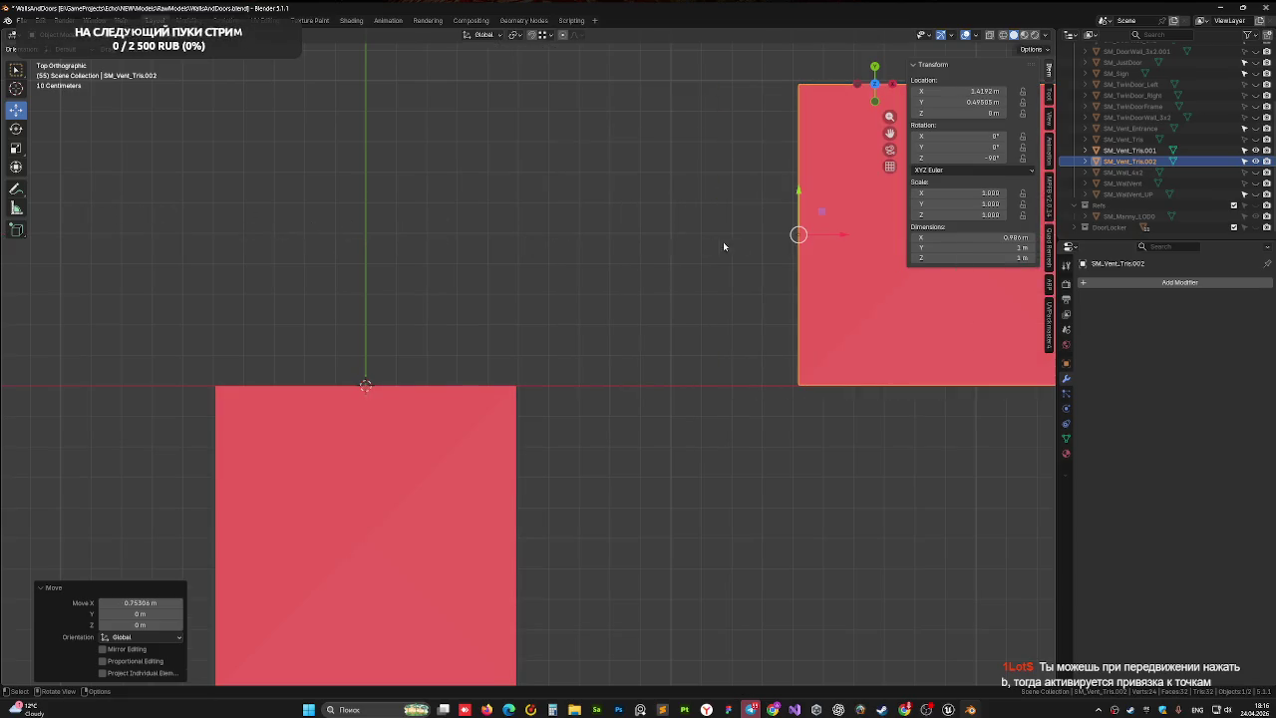
{"action": "mouse_move", "coordinate": [833, 236]}
{"action": "left_mouse_down"}
{"action": "mouse_move", "coordinate": [262, 239]}
{"action": "mouse_move", "coordinate": [177, 214]}
{"action": "mouse_move", "coordinate": [8, 202]}
{"action": "mouse_move", "coordinate": [516, 234]}
{"action": "left_mouse_up"}
{"action": "scroll", "coordinate": [529, 379], "scroll_direction": "up", "scroll_amount": 10}
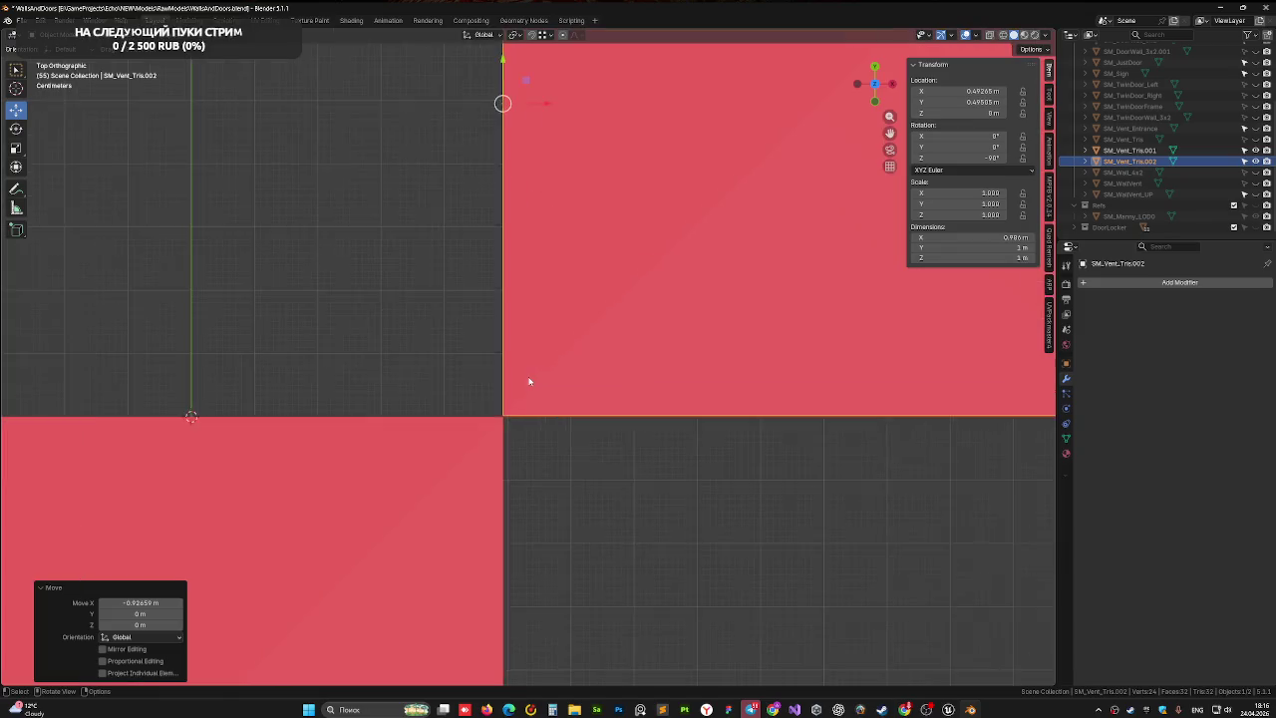
- Nudge SM_Vent_Tris.002 slightly down along Y after cancelling a first attempt
{"action": "scroll", "coordinate": [515, 347], "scroll_direction": "up", "scroll_amount": 8}
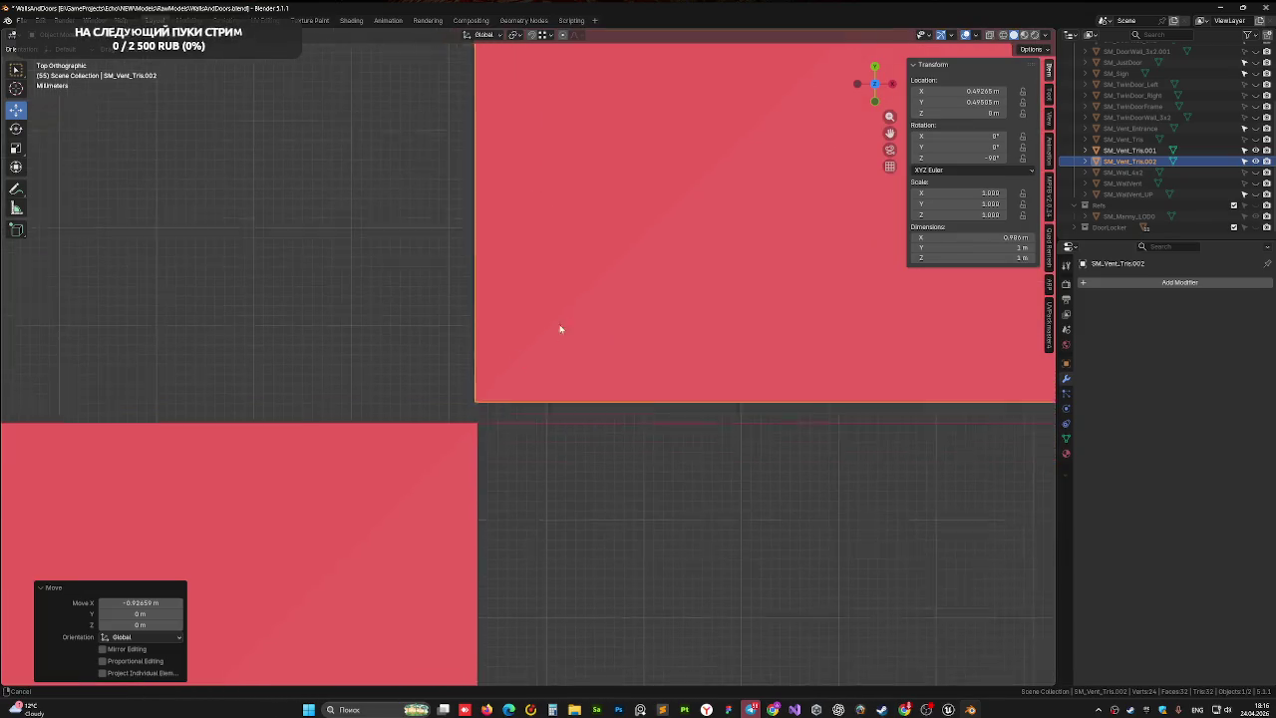
{"action": "scroll", "coordinate": [603, 314], "scroll_direction": "up", "scroll_amount": 3}
{"action": "key", "text": "g"}
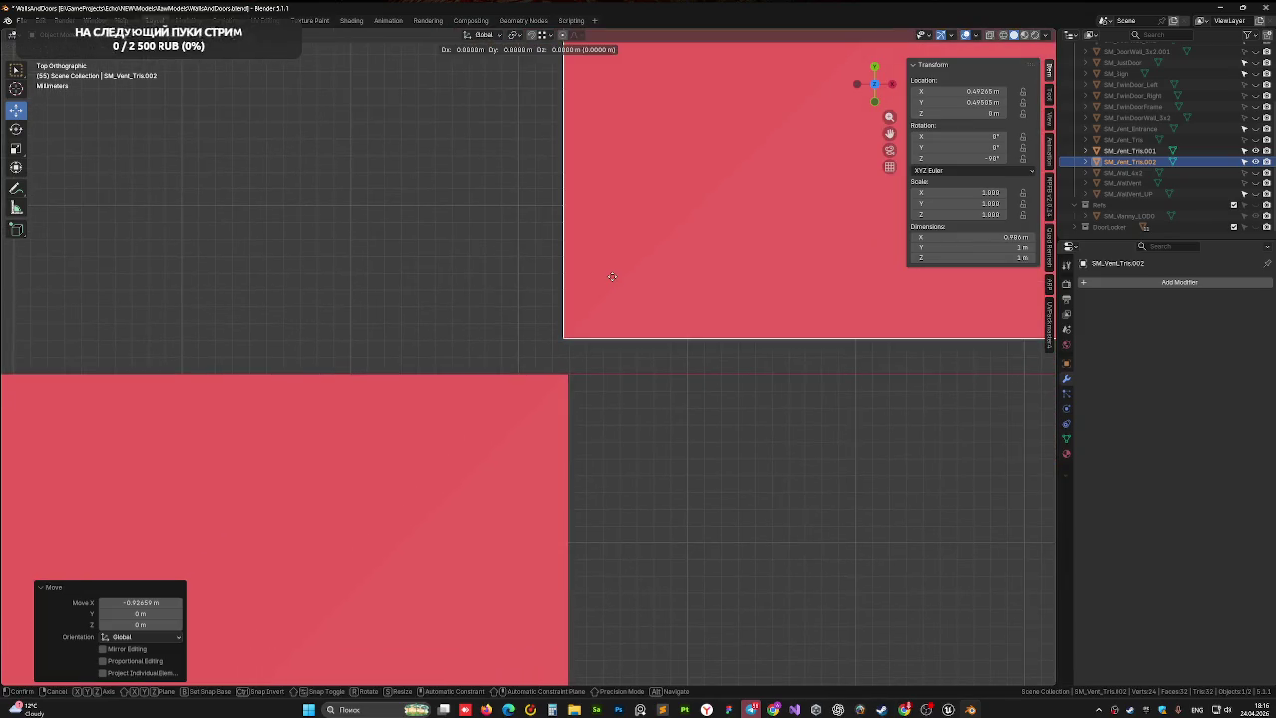
{"action": "key", "text": "y"}
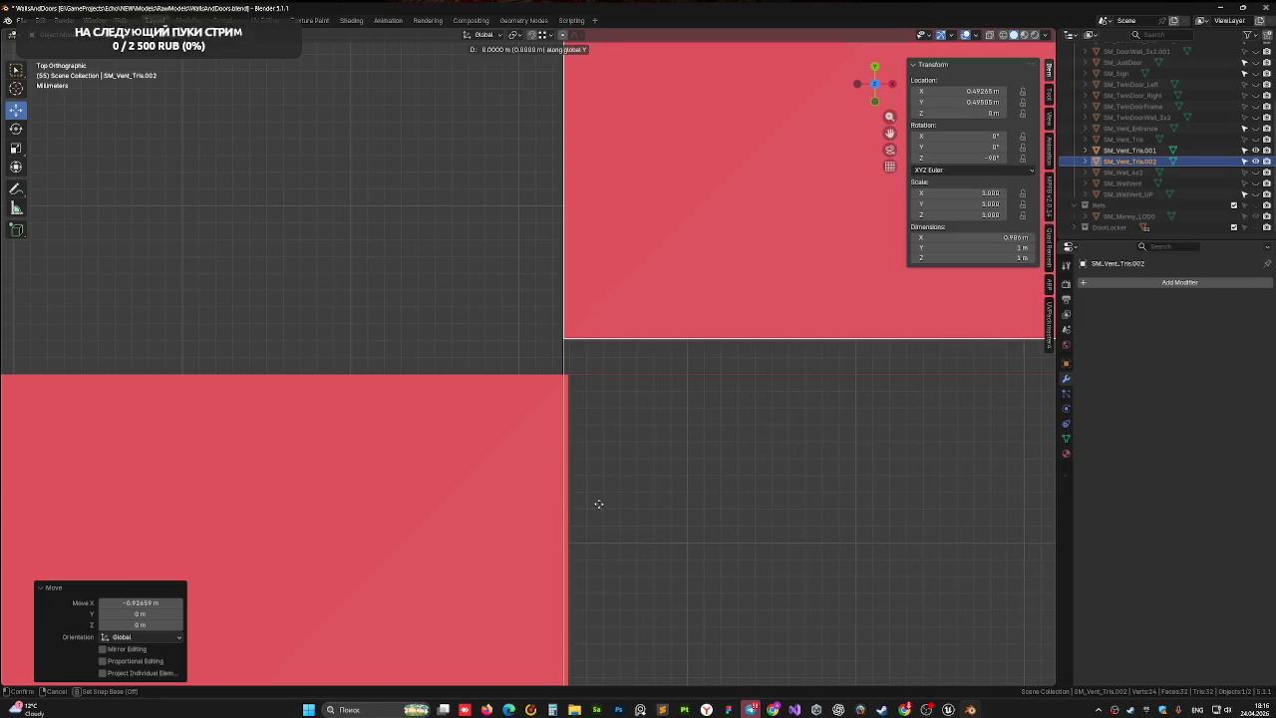
{"action": "right_click", "coordinate": [632, 311]}
{"action": "key", "text": "g"}
{"action": "key", "text": "y"}
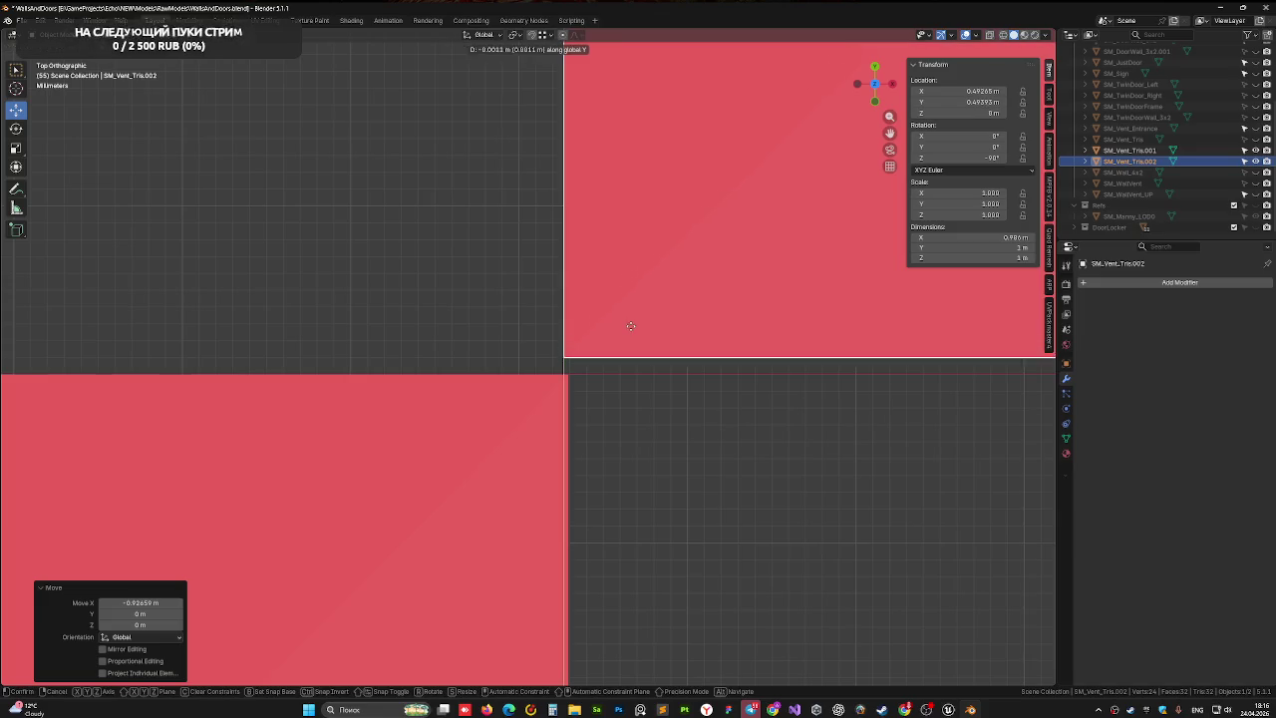
{"action": "left_click", "coordinate": [630, 341]}
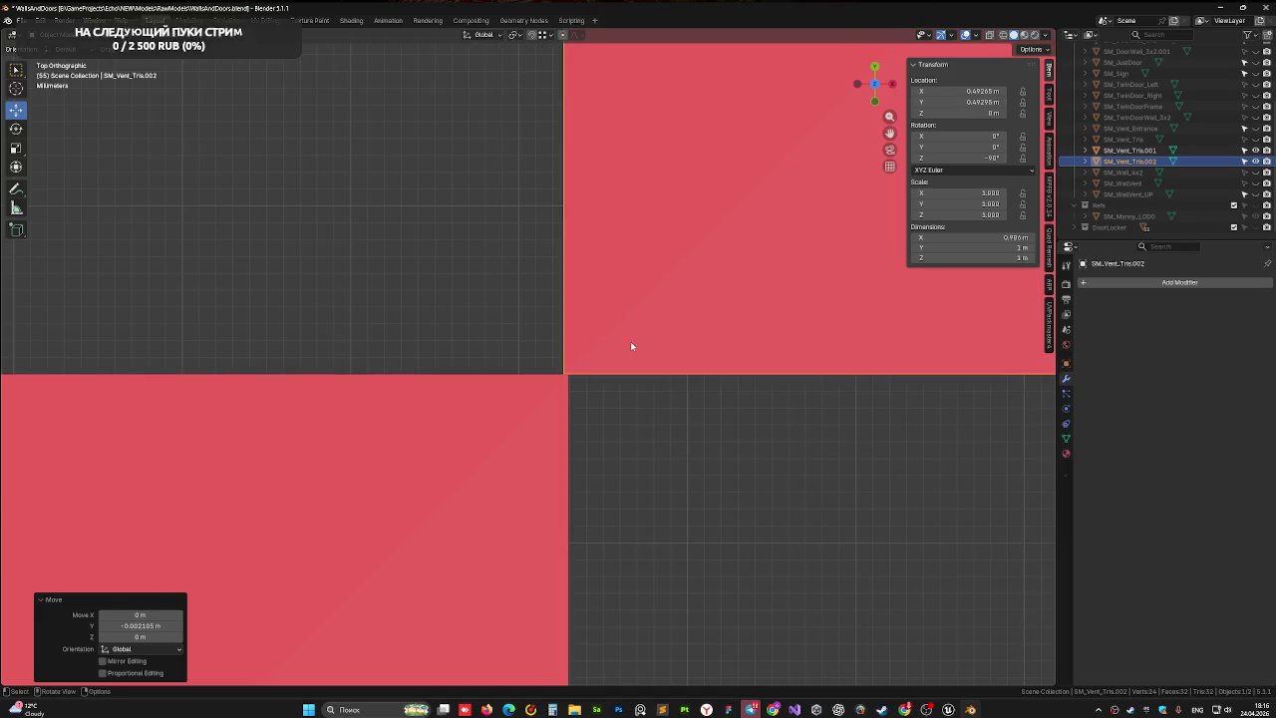
- Shift the block slightly sideways, using its corner as the snap base
{"action": "scroll", "coordinate": [592, 388], "scroll_direction": "up", "scroll_amount": 2}
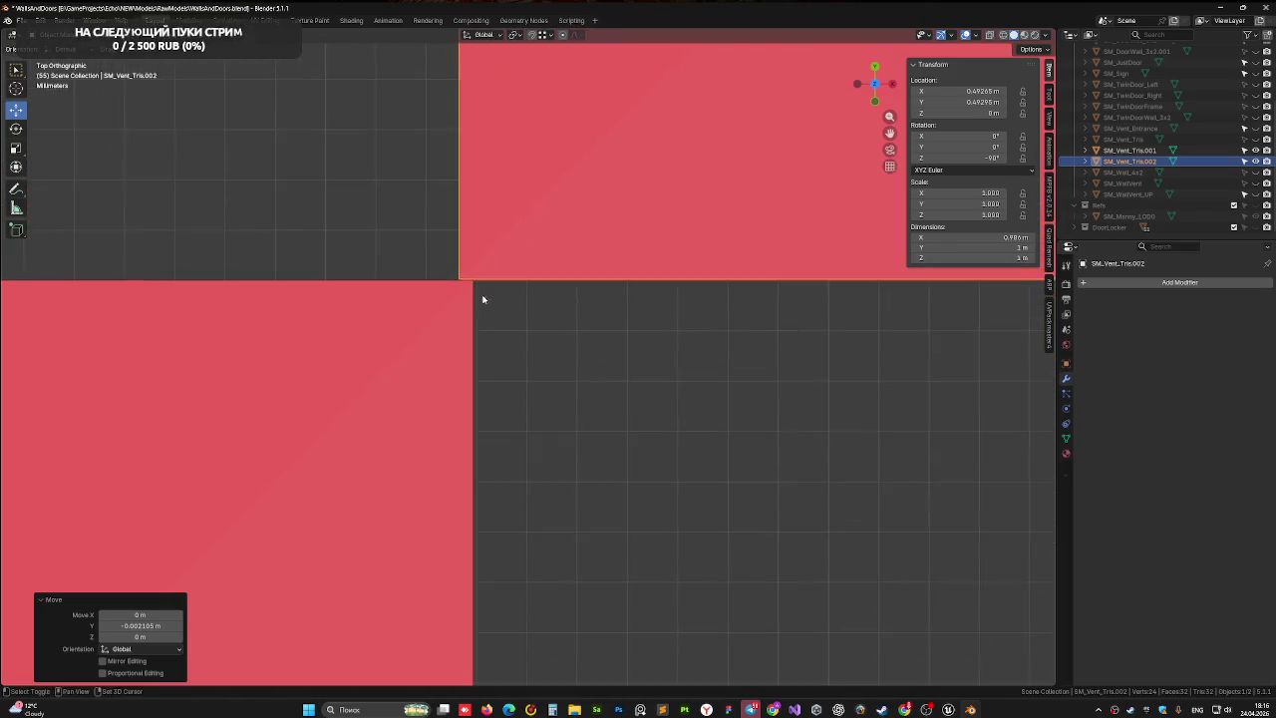
{"action": "scroll", "coordinate": [484, 289], "scroll_direction": "up", "scroll_amount": 4}
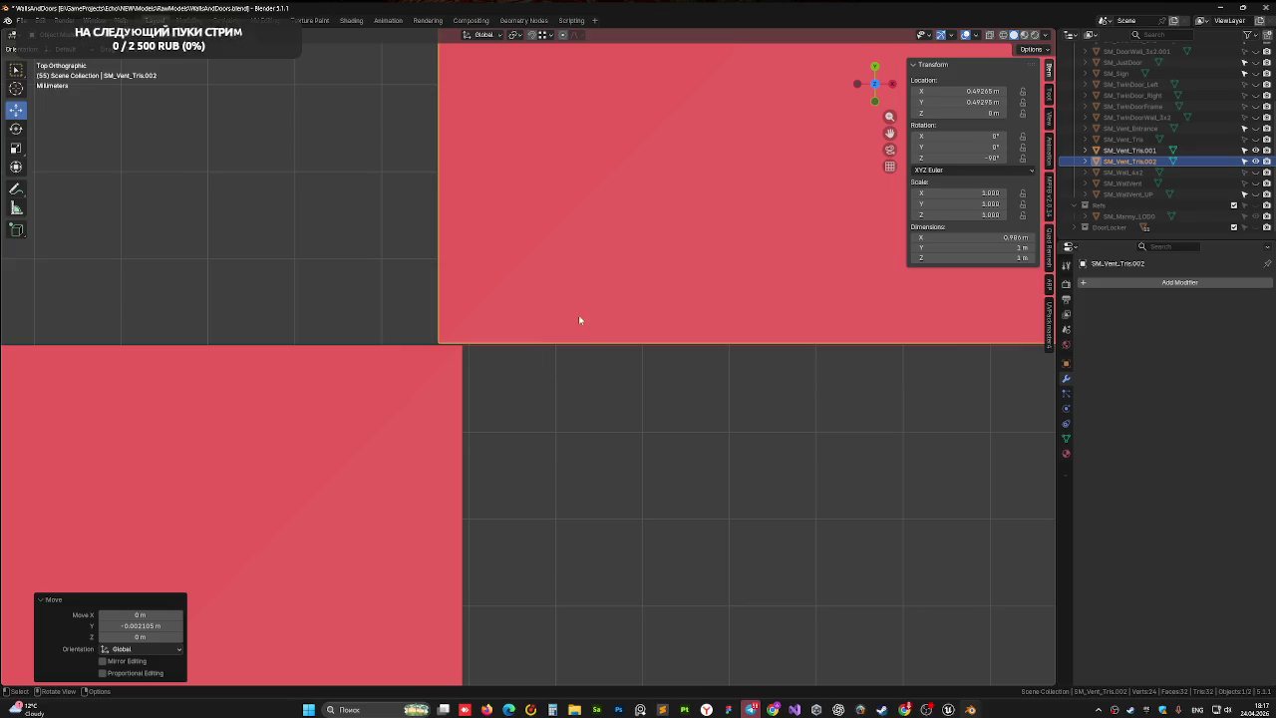
{"action": "scroll", "coordinate": [430, 362], "scroll_direction": "up", "scroll_amount": 1}
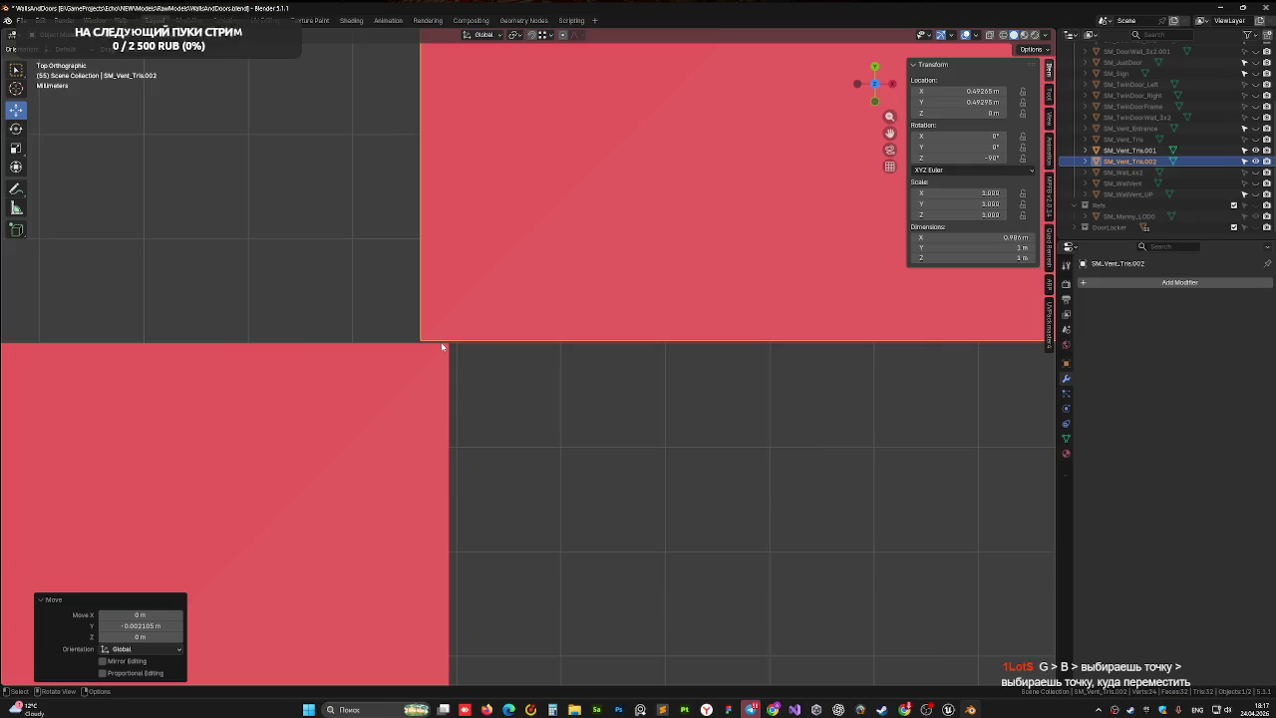
{"action": "key", "text": "g"}
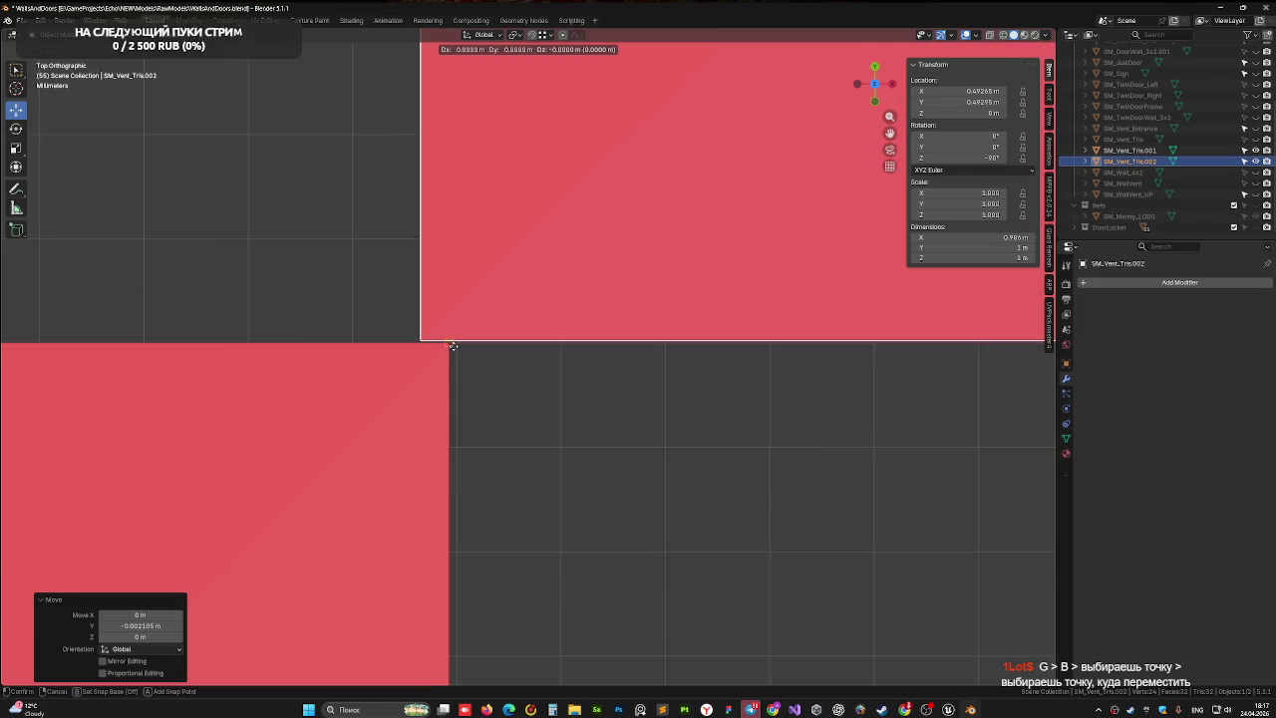
{"action": "left_click", "coordinate": [452, 345]}
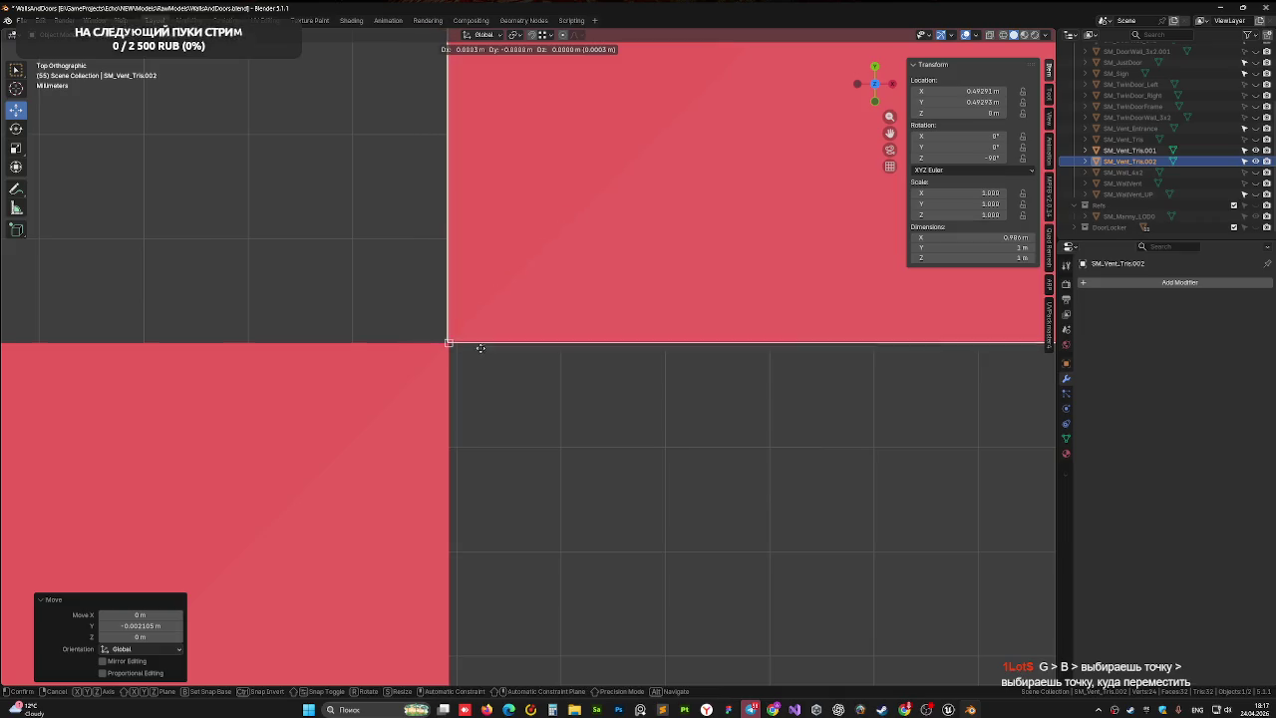
{"action": "left_click", "coordinate": [484, 349]}
- Snap the block's corner onto the other vent block's corner and check it in perspective
{"action": "scroll", "coordinate": [468, 351], "scroll_direction": "up", "scroll_amount": 6}
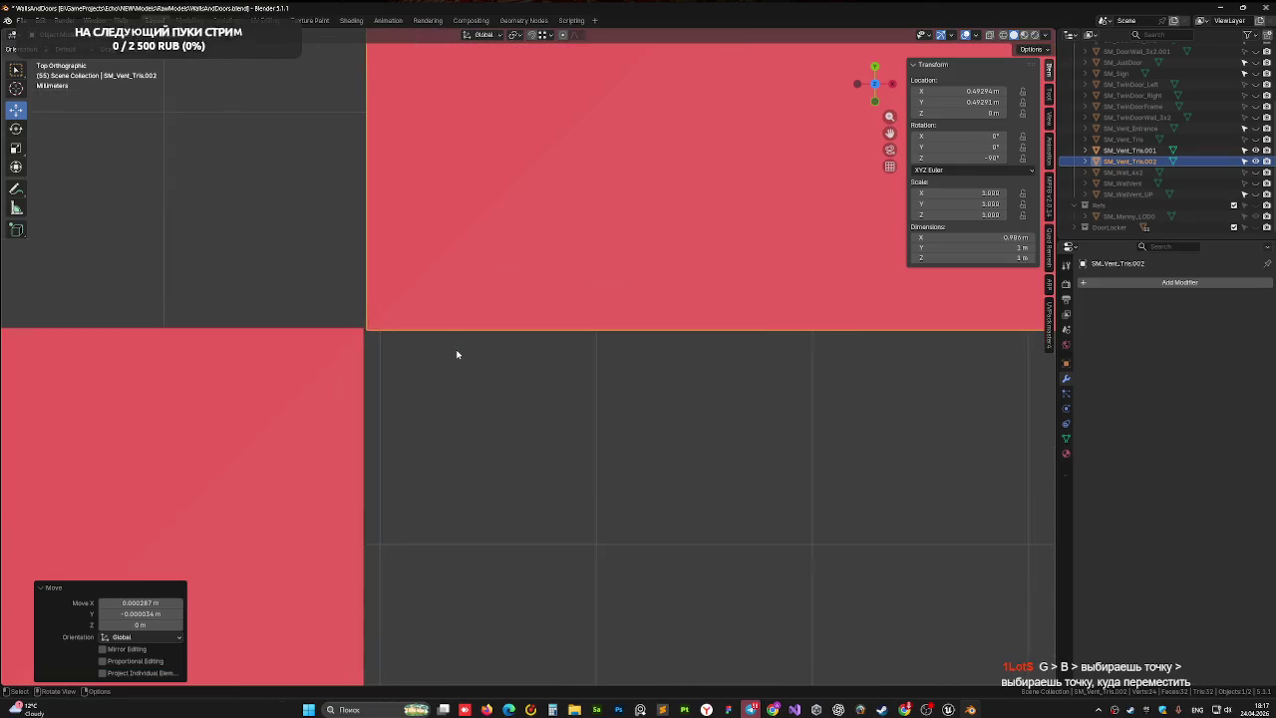
{"action": "scroll", "coordinate": [525, 344], "scroll_direction": "up", "scroll_amount": 3}
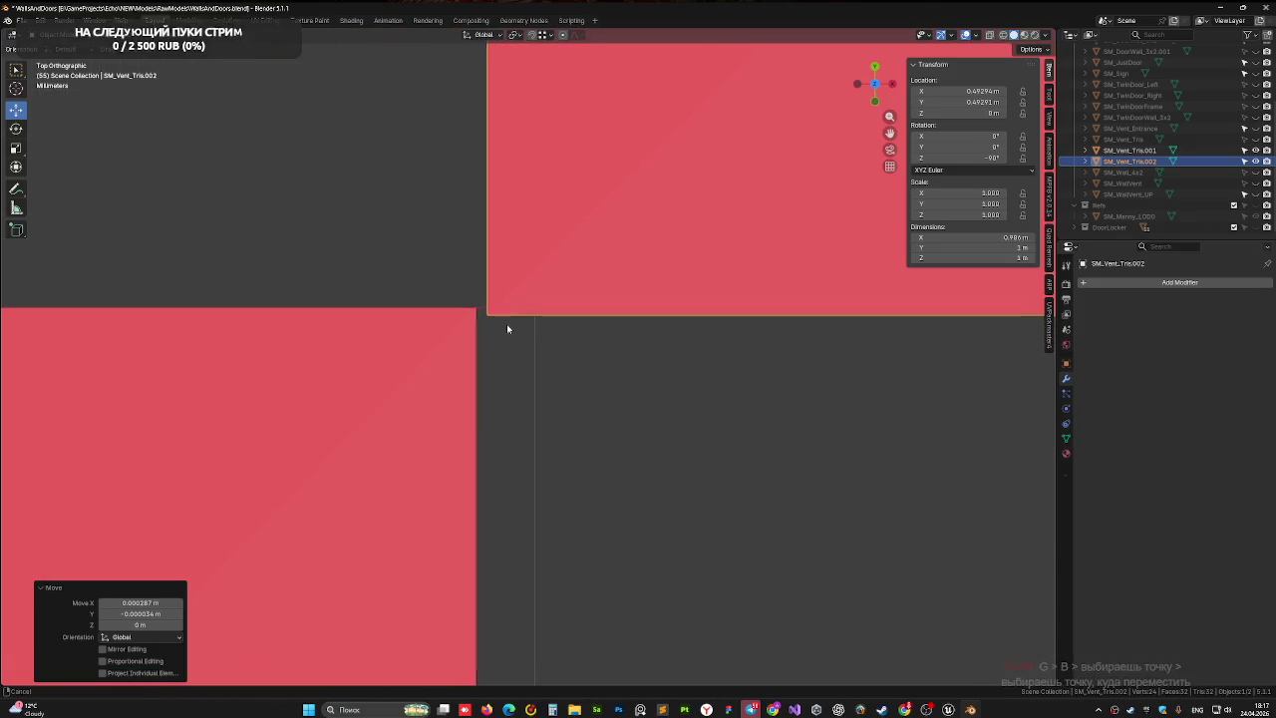
{"action": "key", "text": "g"}
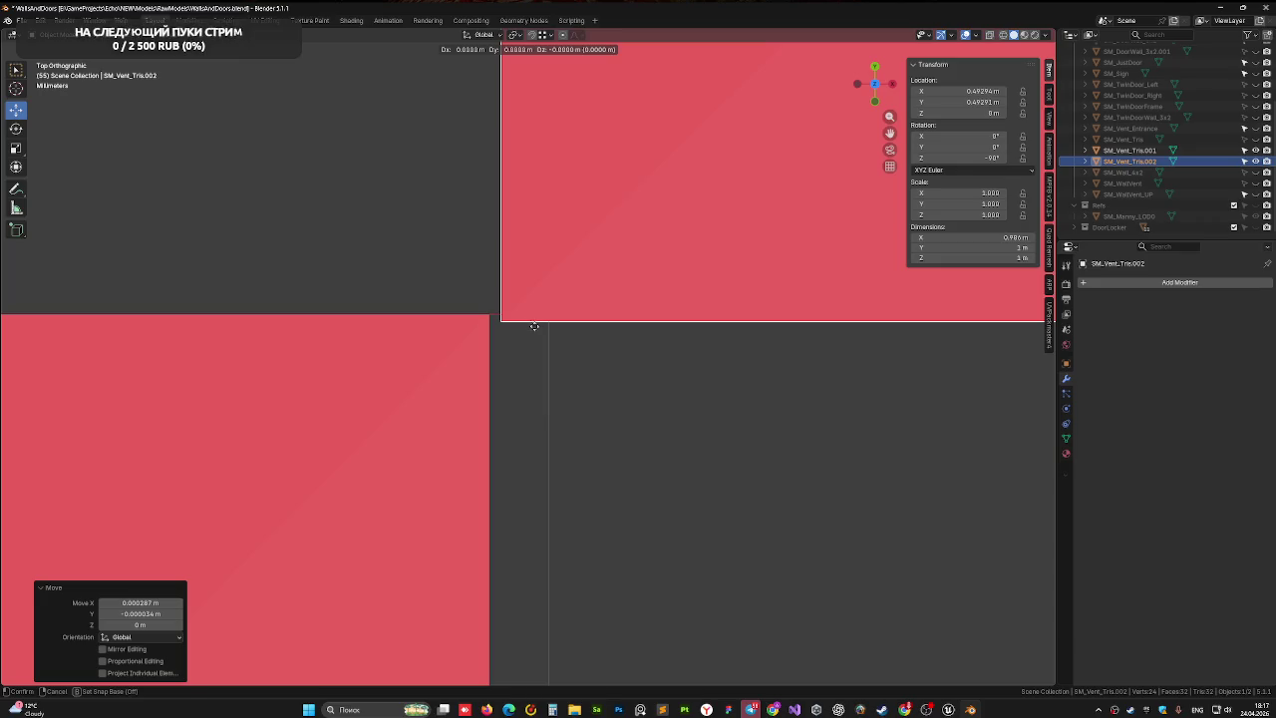
{"action": "left_click", "coordinate": [490, 315]}
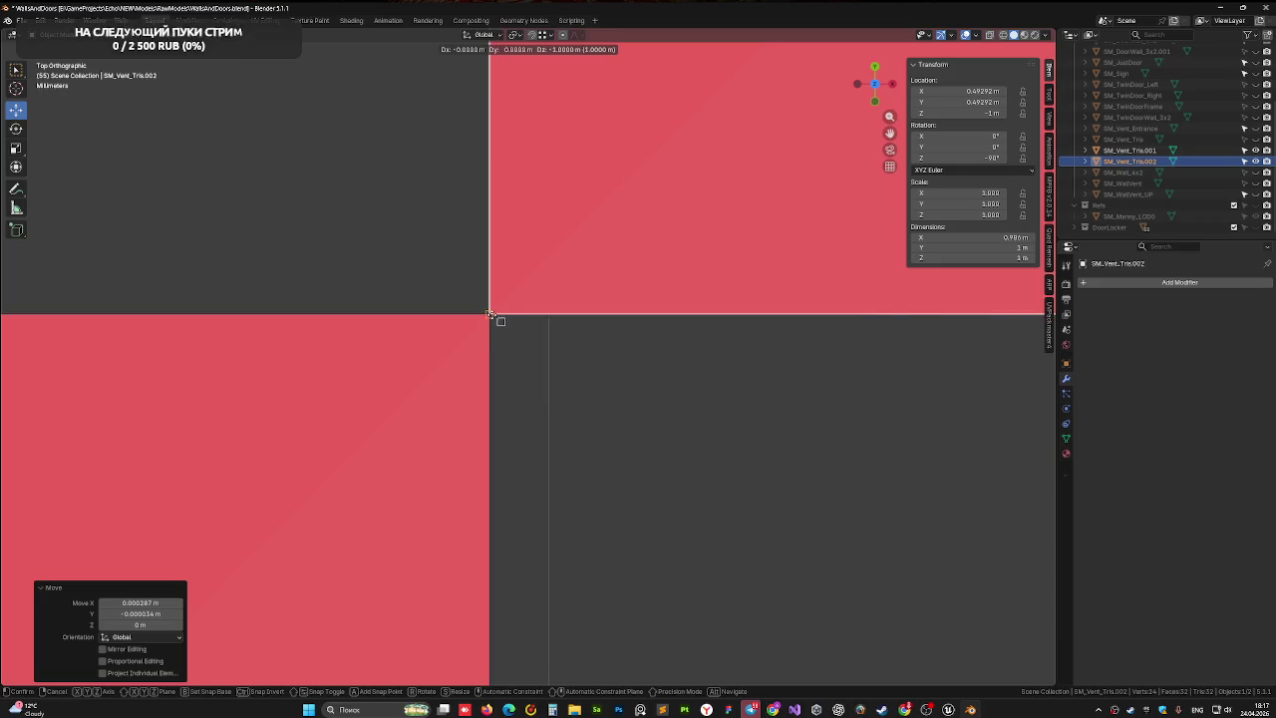
{"action": "left_click", "coordinate": [490, 316]}
{"action": "mouse_move", "coordinate": [557, 349]}
{"action": "left_mouse_down"}
{"action": "mouse_move", "coordinate": [617, 372]}
{"action": "mouse_move", "coordinate": [598, 427]}
{"action": "mouse_move", "coordinate": [618, 421]}
{"action": "mouse_move", "coordinate": [572, 364]}
{"action": "mouse_move", "coordinate": [558, 302]}
{"action": "mouse_move", "coordinate": [556, 412]}
{"action": "mouse_move", "coordinate": [525, 415]}
{"action": "mouse_move", "coordinate": [558, 418]}
{"action": "left_mouse_up"}
{"action": "scroll", "coordinate": [608, 402], "scroll_direction": "down", "scroll_amount": 10}
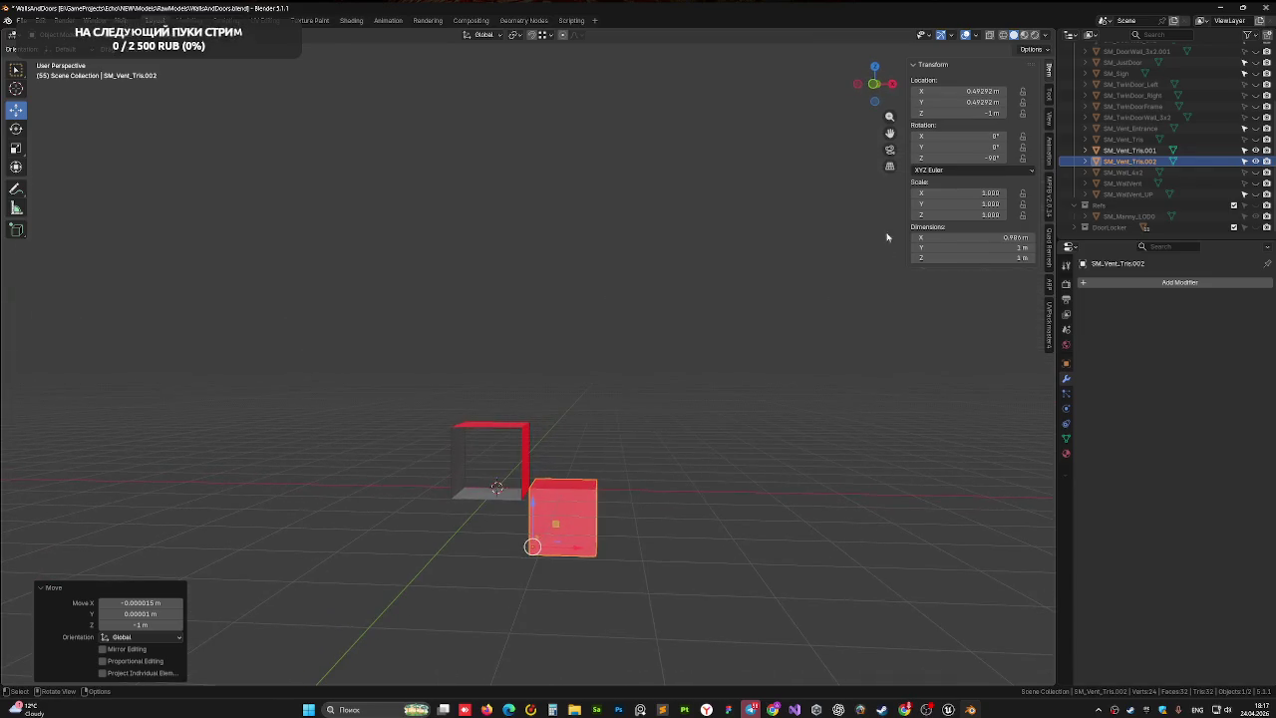
- In front orthographic view, snap SM_Vent_Tris.002 back to Z 0
{"action": "left_click", "coordinate": [875, 89]}
{"action": "scroll", "coordinate": [538, 393], "scroll_direction": "up", "scroll_amount": 8}
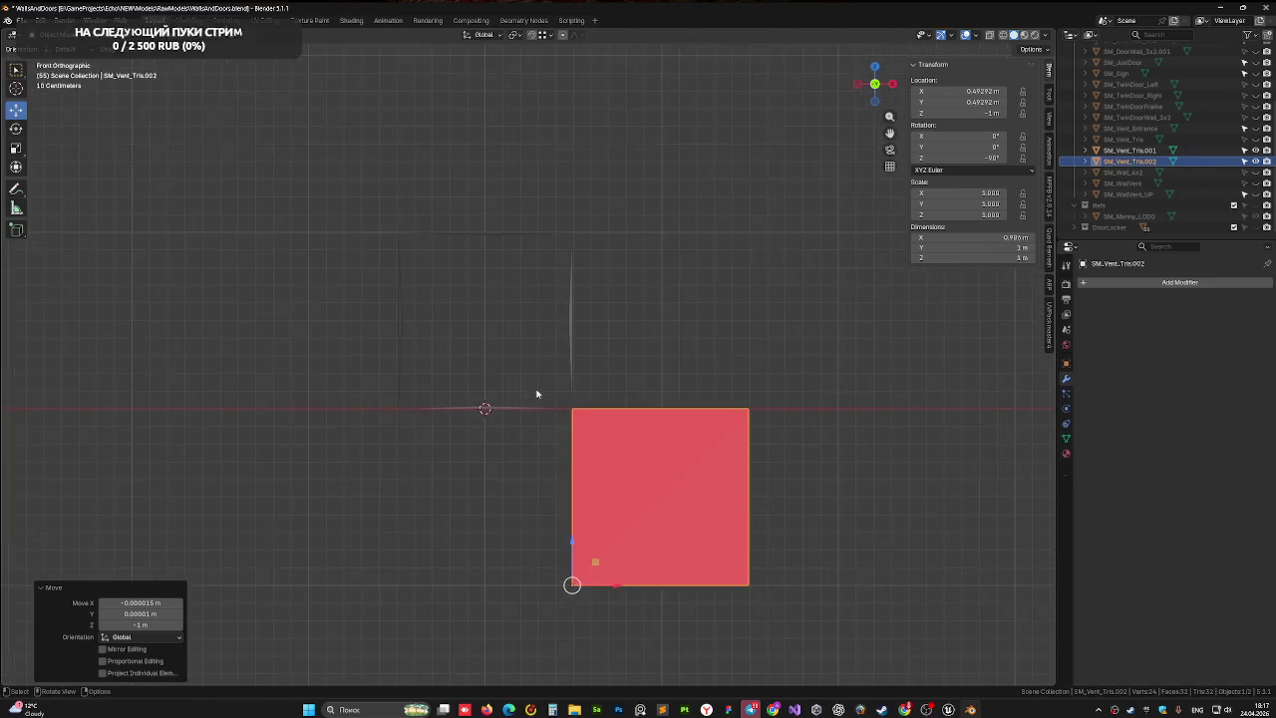
{"action": "left_click_drag", "start_coordinate": [666, 526], "coordinate": [512, 306]}
{"action": "left_click_drag", "start_coordinate": [479, 464], "coordinate": [488, 56]}
{"action": "mouse_move", "coordinate": [559, 172]}
{"action": "left_mouse_down"}
{"action": "mouse_move", "coordinate": [565, 430]}
{"action": "mouse_move", "coordinate": [587, 490]}
{"action": "left_mouse_up"}
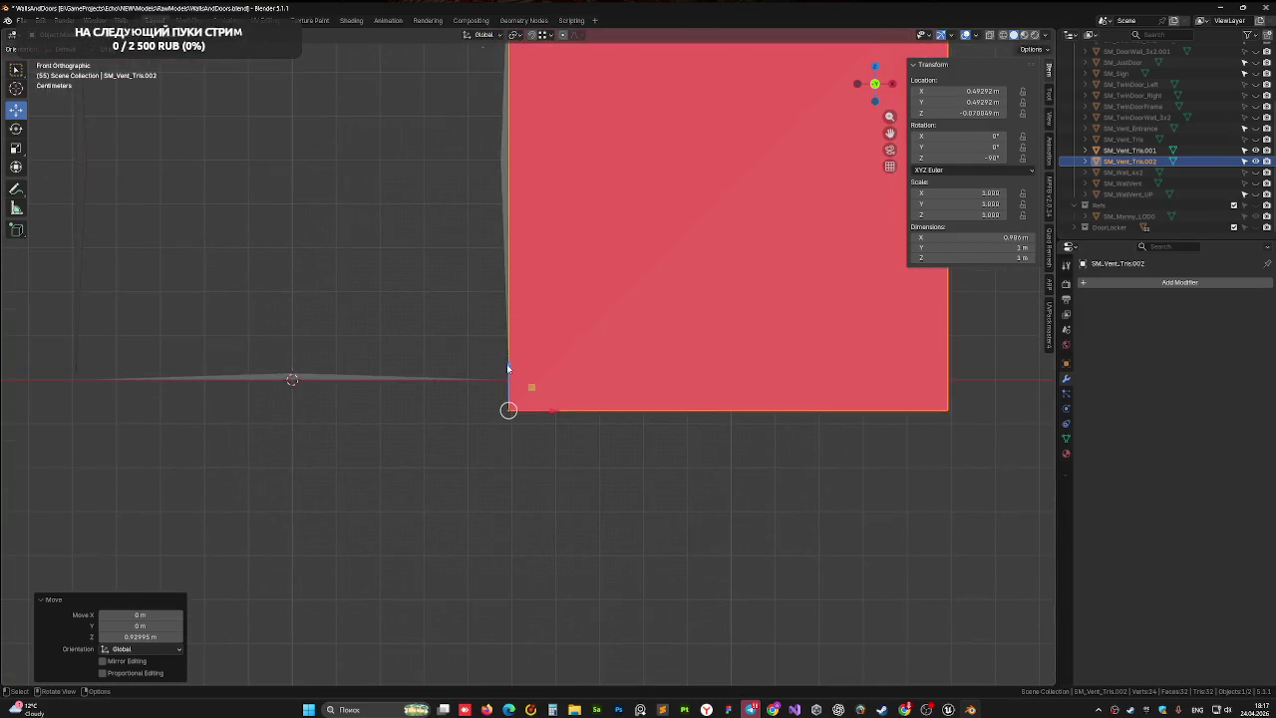
{"action": "mouse_move", "coordinate": [507, 364]}
{"action": "left_mouse_down"}
{"action": "mouse_move", "coordinate": [511, 321]}
{"action": "mouse_move", "coordinate": [535, 409]}
{"action": "left_mouse_up"}
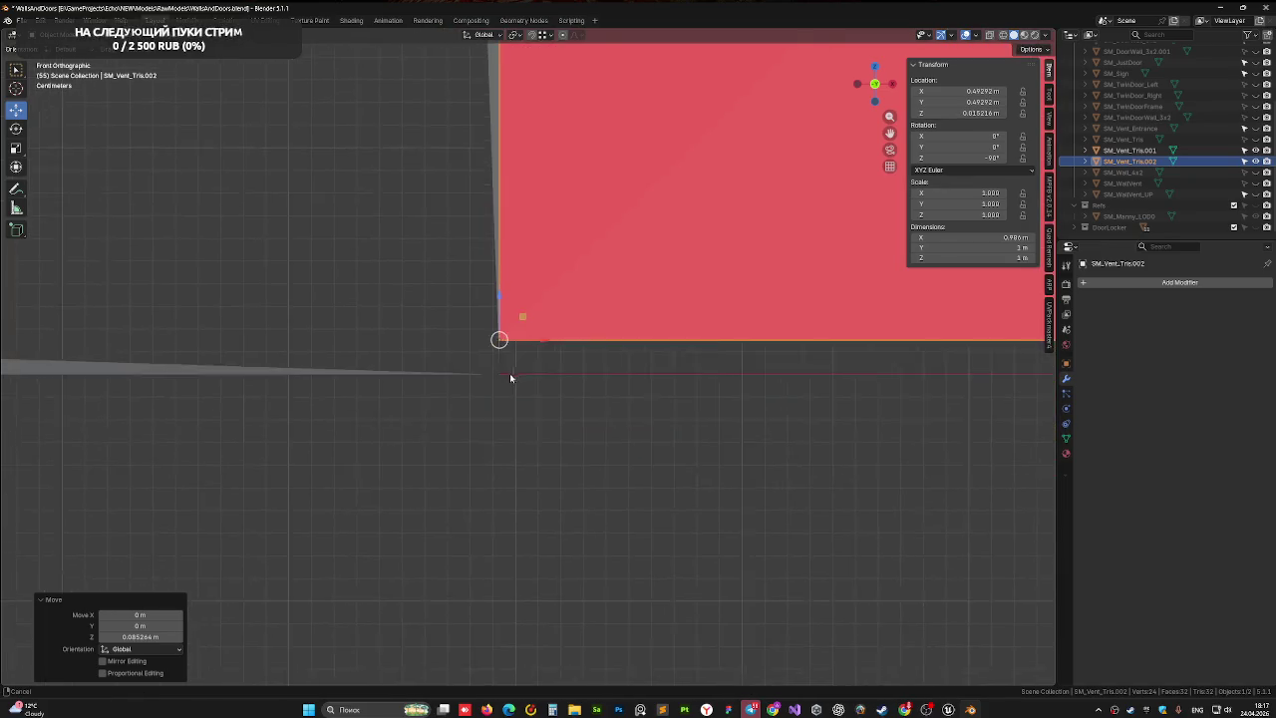
{"action": "scroll", "coordinate": [498, 349], "scroll_direction": "up", "scroll_amount": 1}
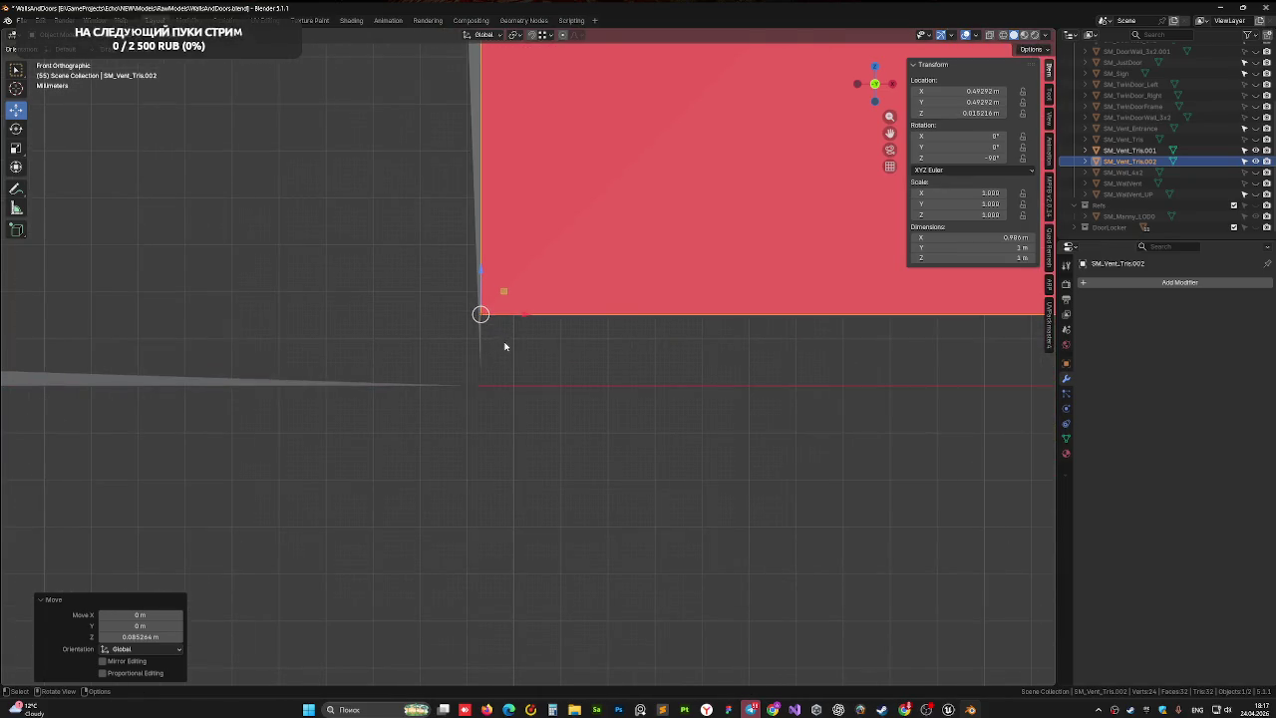
{"action": "key", "text": "g"}
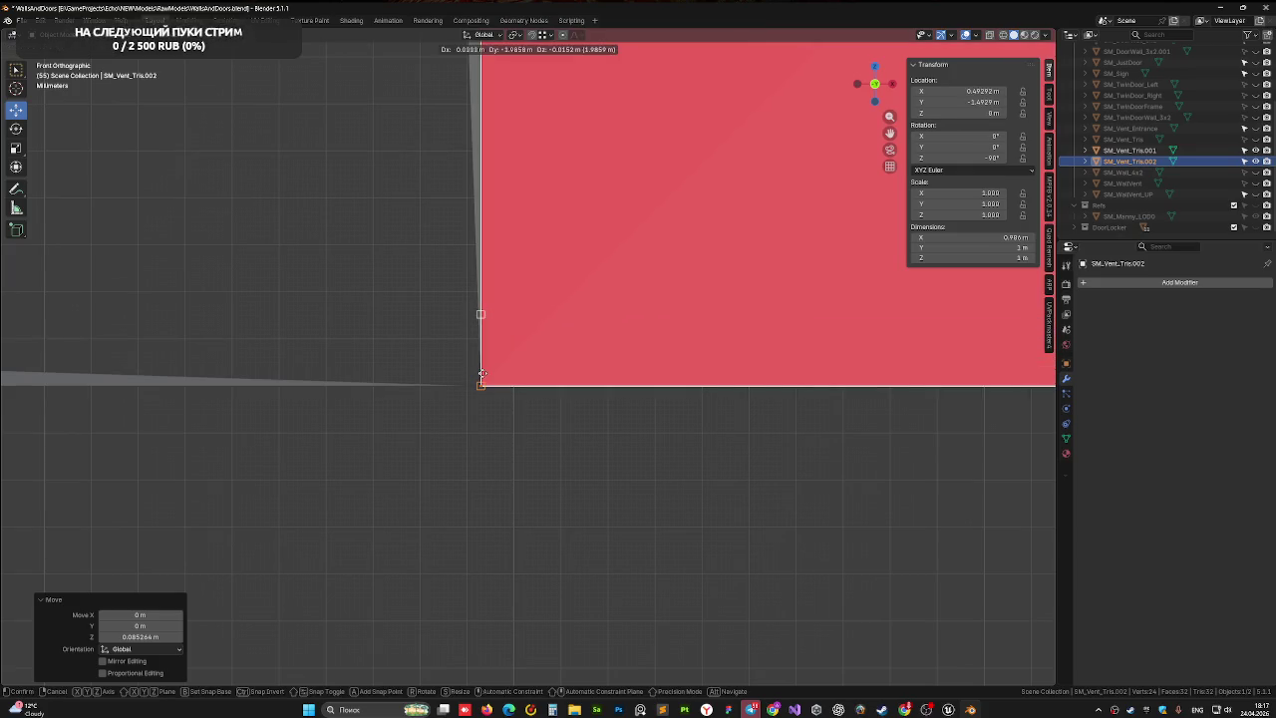
{"action": "left_click", "coordinate": [481, 376]}
- Move the block 2.0848 m along Y beside the other block, viewed from the top in solid shading
{"action": "mouse_move", "coordinate": [478, 378]}
{"action": "left_mouse_down"}
{"action": "mouse_move", "coordinate": [564, 364]}
{"action": "mouse_move", "coordinate": [532, 373]}
{"action": "mouse_move", "coordinate": [524, 340]}
{"action": "mouse_move", "coordinate": [419, 419]}
{"action": "mouse_move", "coordinate": [444, 434]}
{"action": "mouse_move", "coordinate": [365, 465]}
{"action": "mouse_move", "coordinate": [427, 422]}
{"action": "left_mouse_up"}
{"action": "scroll", "coordinate": [524, 340], "scroll_direction": "down", "scroll_amount": 5}
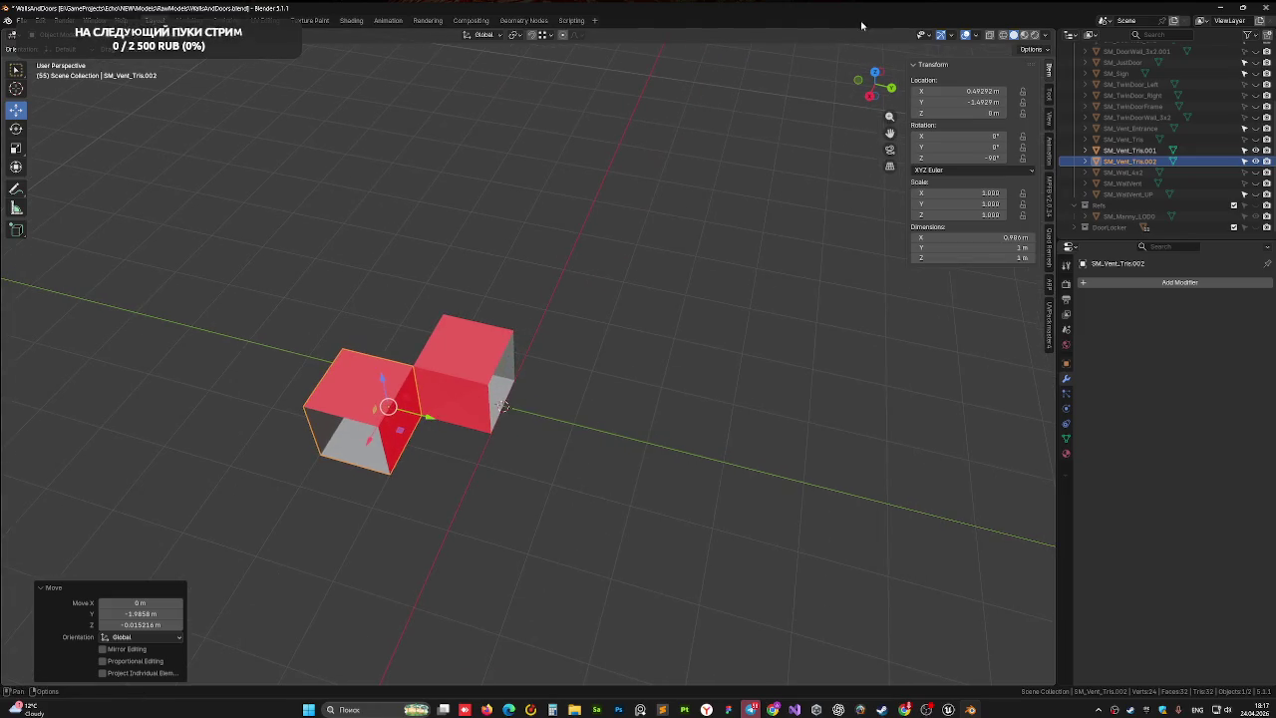
{"action": "mouse_move", "coordinate": [489, 265]}
{"action": "left_mouse_down"}
{"action": "mouse_move", "coordinate": [515, 259]}
{"action": "mouse_move", "coordinate": [507, 296]}
{"action": "left_mouse_up"}
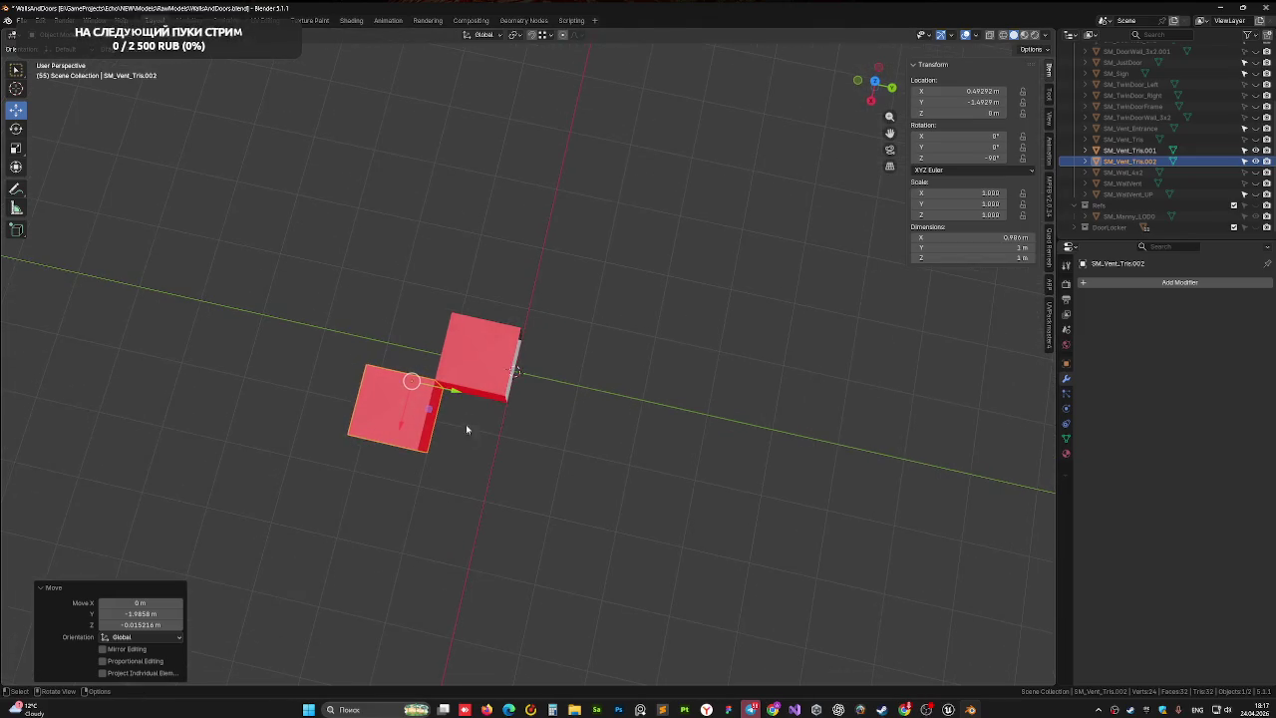
{"action": "key", "text": "g"}
{"action": "key", "text": "y"}
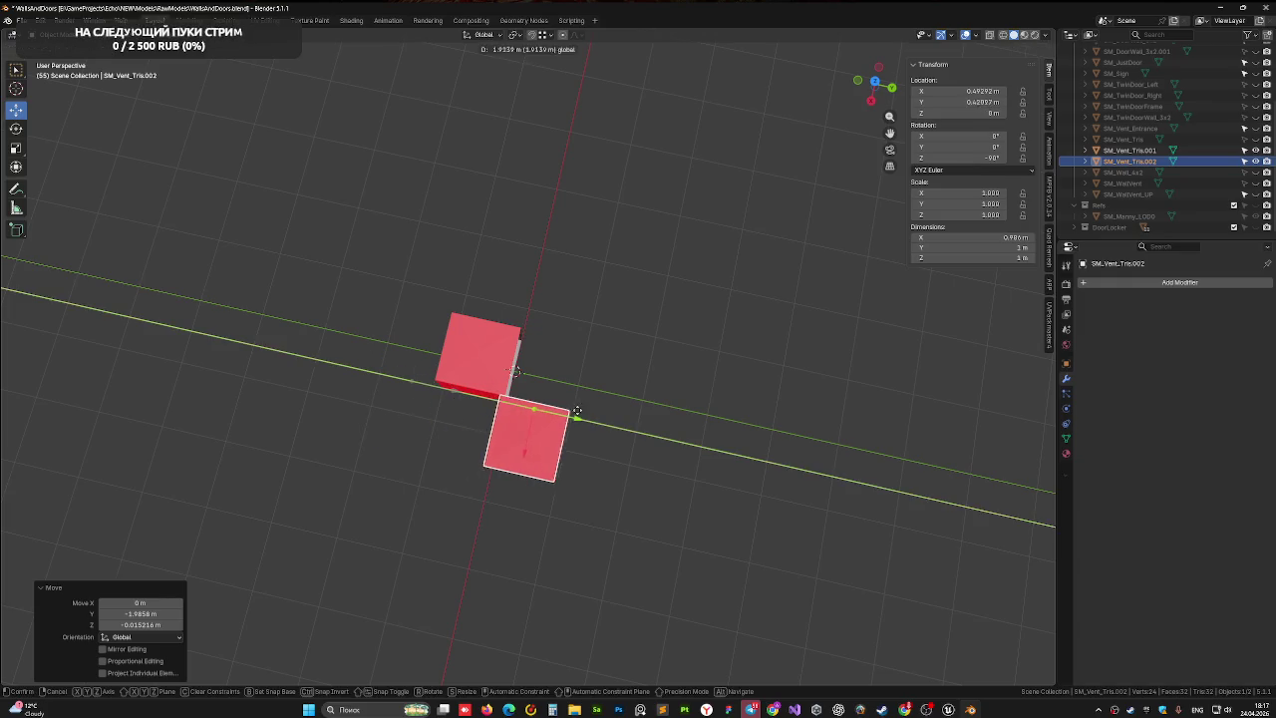
{"action": "left_click", "coordinate": [588, 418]}
{"action": "scroll", "coordinate": [558, 415], "scroll_direction": "up", "scroll_amount": 4}
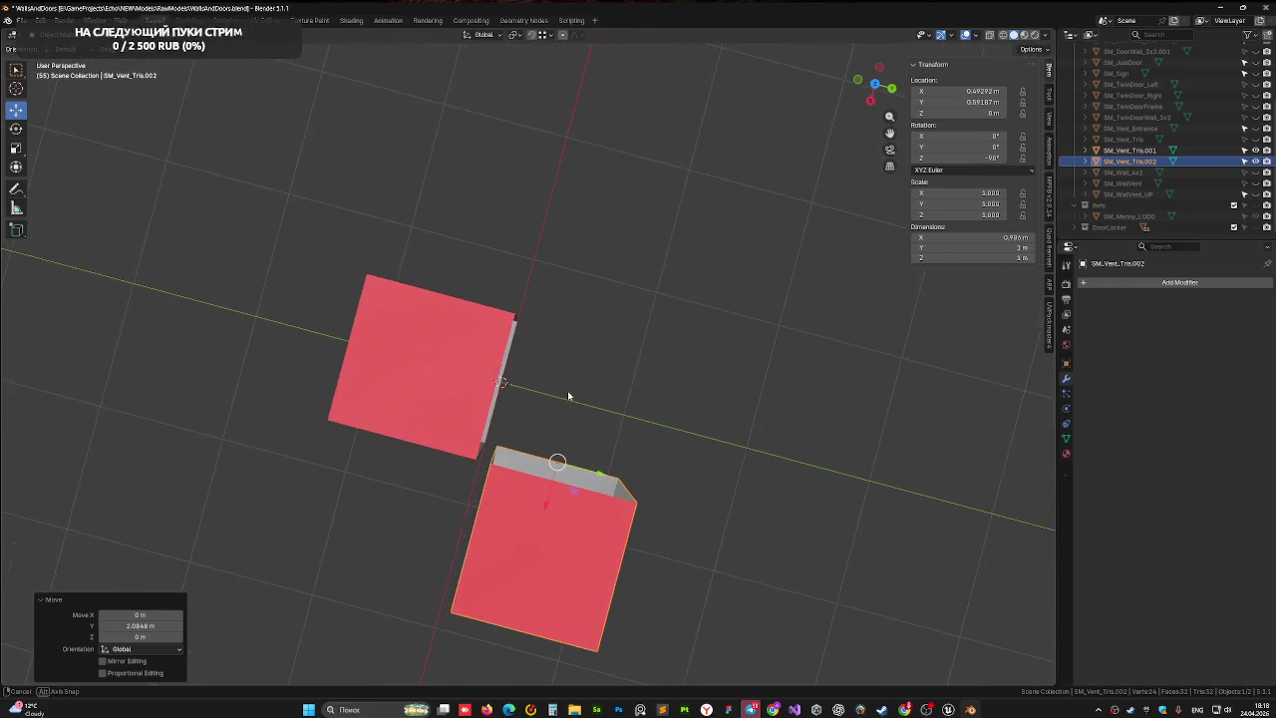
{"action": "left_click", "coordinate": [875, 80]}
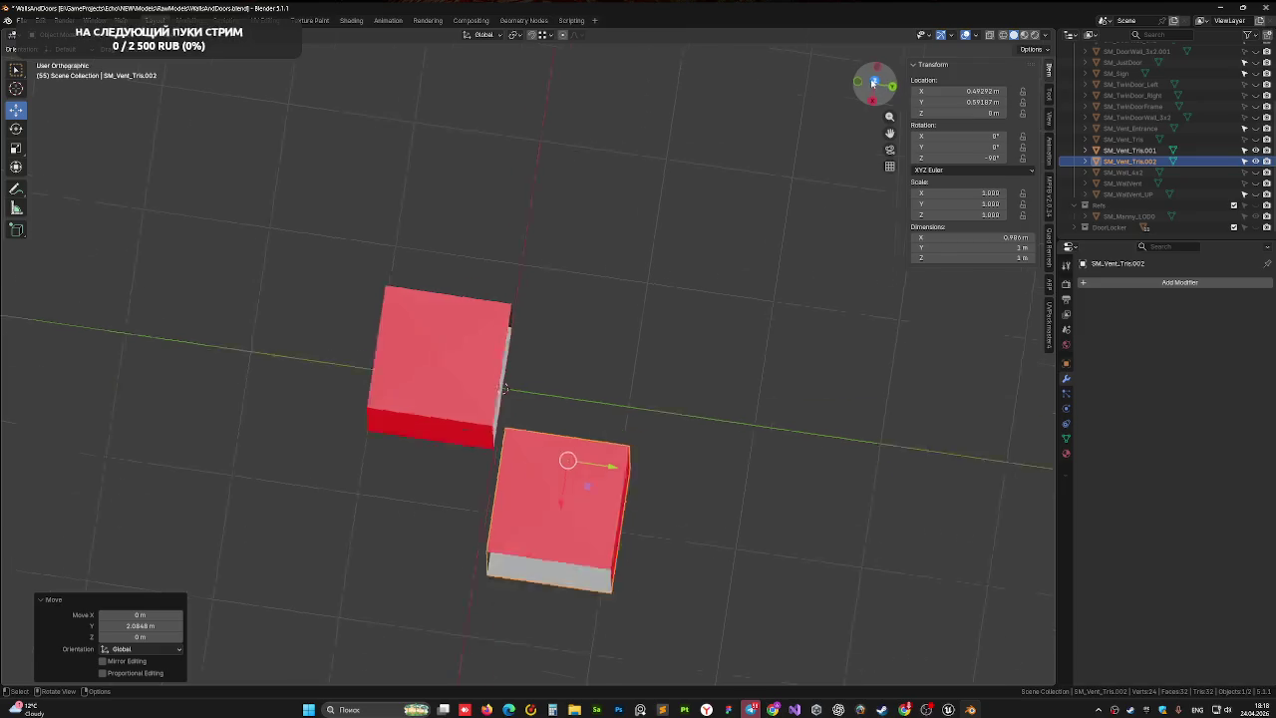
{"action": "left_click", "coordinate": [988, 35]}
{"action": "scroll", "coordinate": [683, 417], "scroll_direction": "up", "scroll_amount": 4}
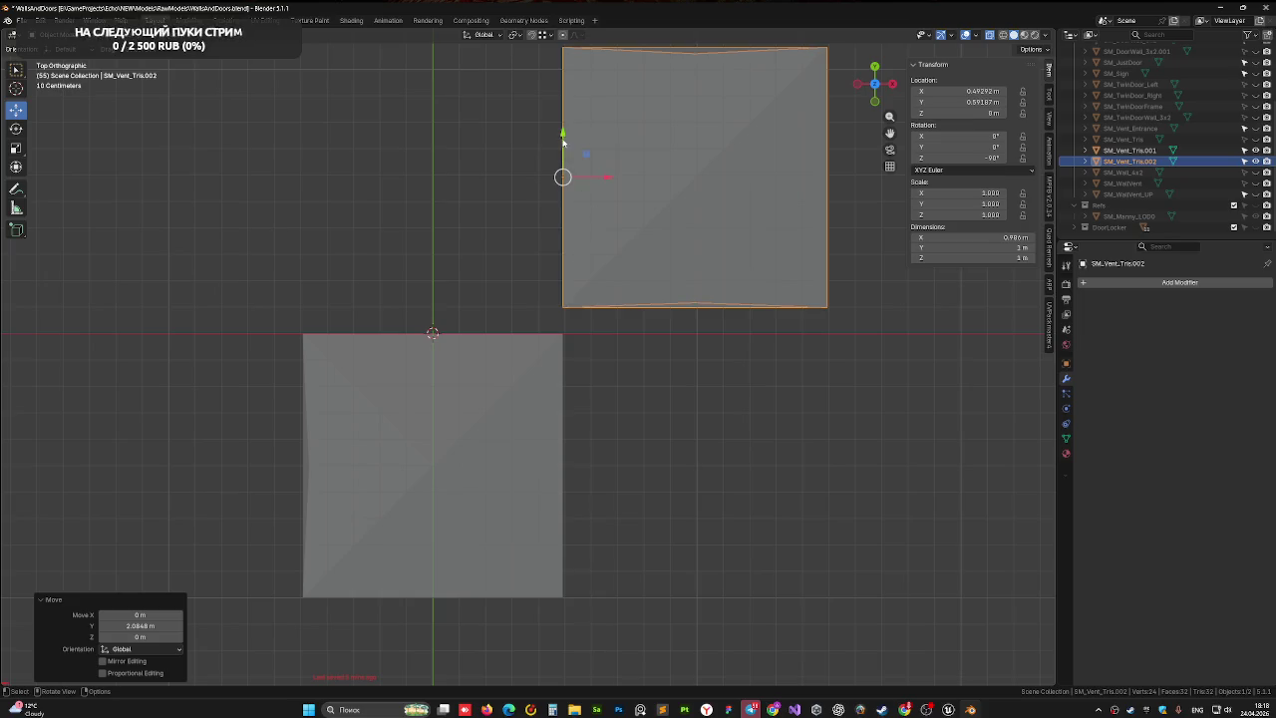
- Snap SM_Vent_Tris.002's edge along Y onto the other block's corner
{"action": "left_click_drag", "start_coordinate": [563, 135], "coordinate": [566, 161]}
{"action": "scroll", "coordinate": [605, 309], "scroll_direction": "up", "scroll_amount": 4}
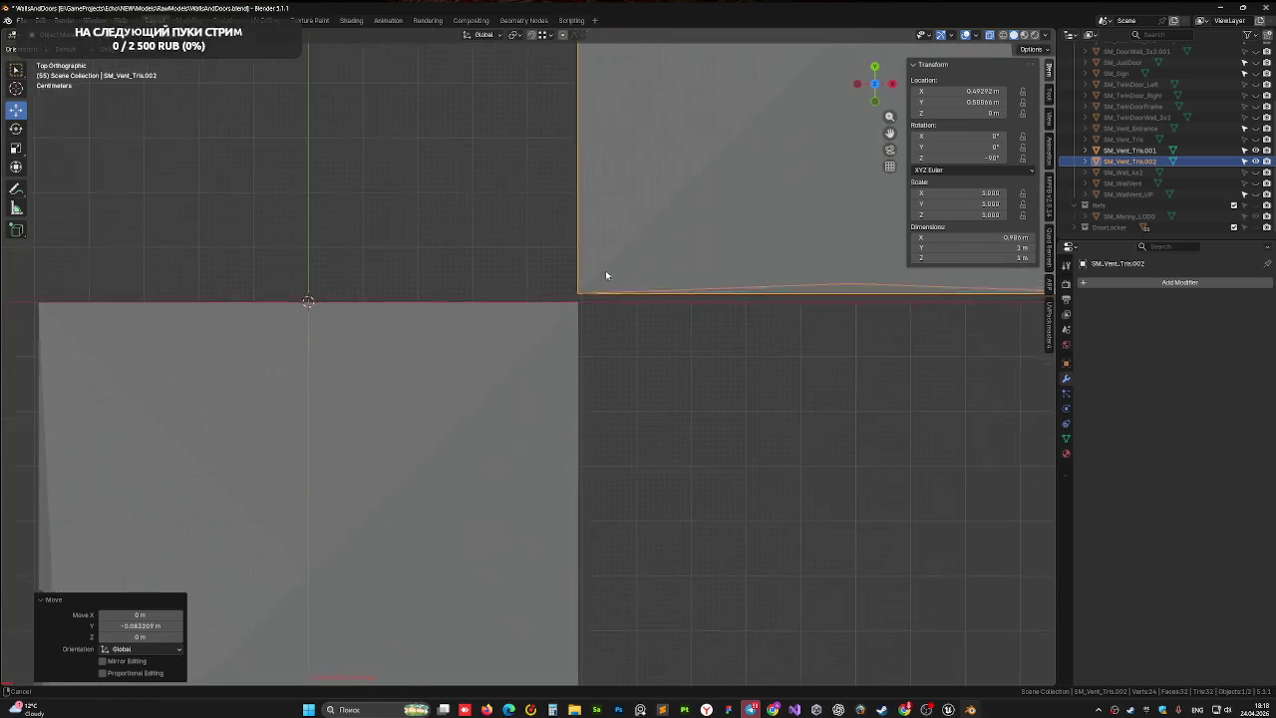
{"action": "scroll", "coordinate": [589, 239], "scroll_direction": "up", "scroll_amount": 3}
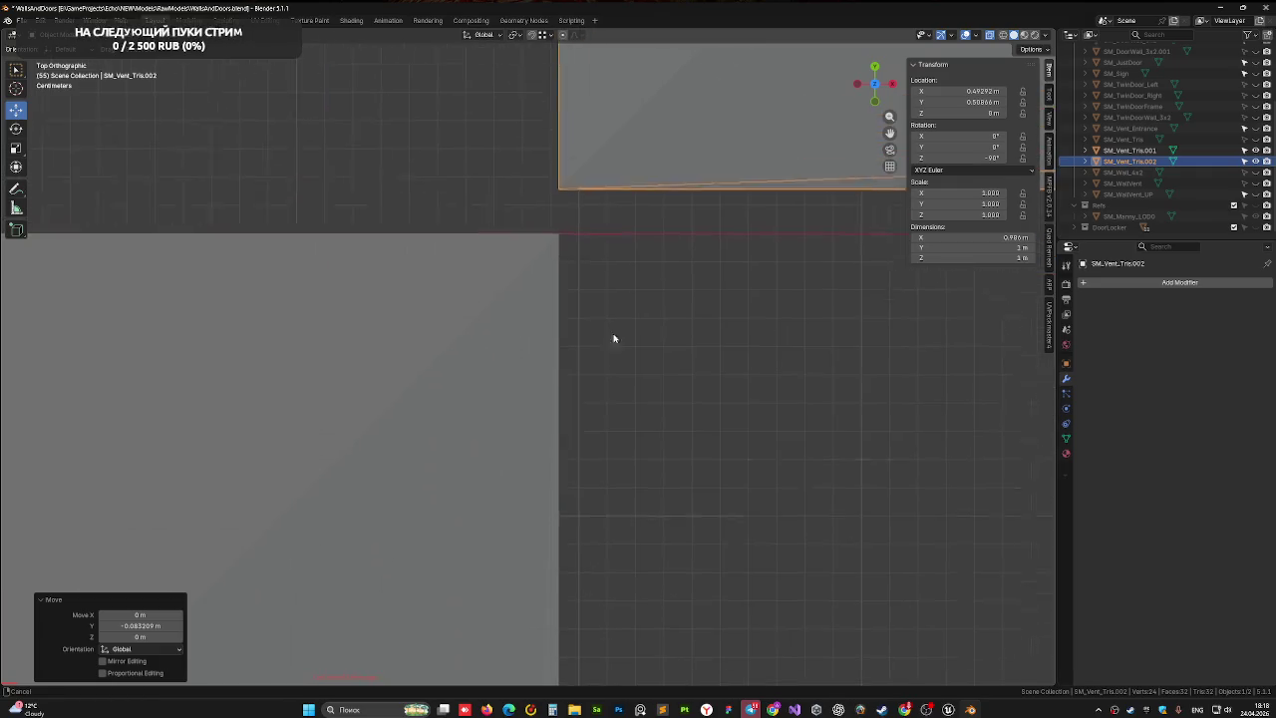
{"action": "scroll", "coordinate": [544, 317], "scroll_direction": "up", "scroll_amount": 2}
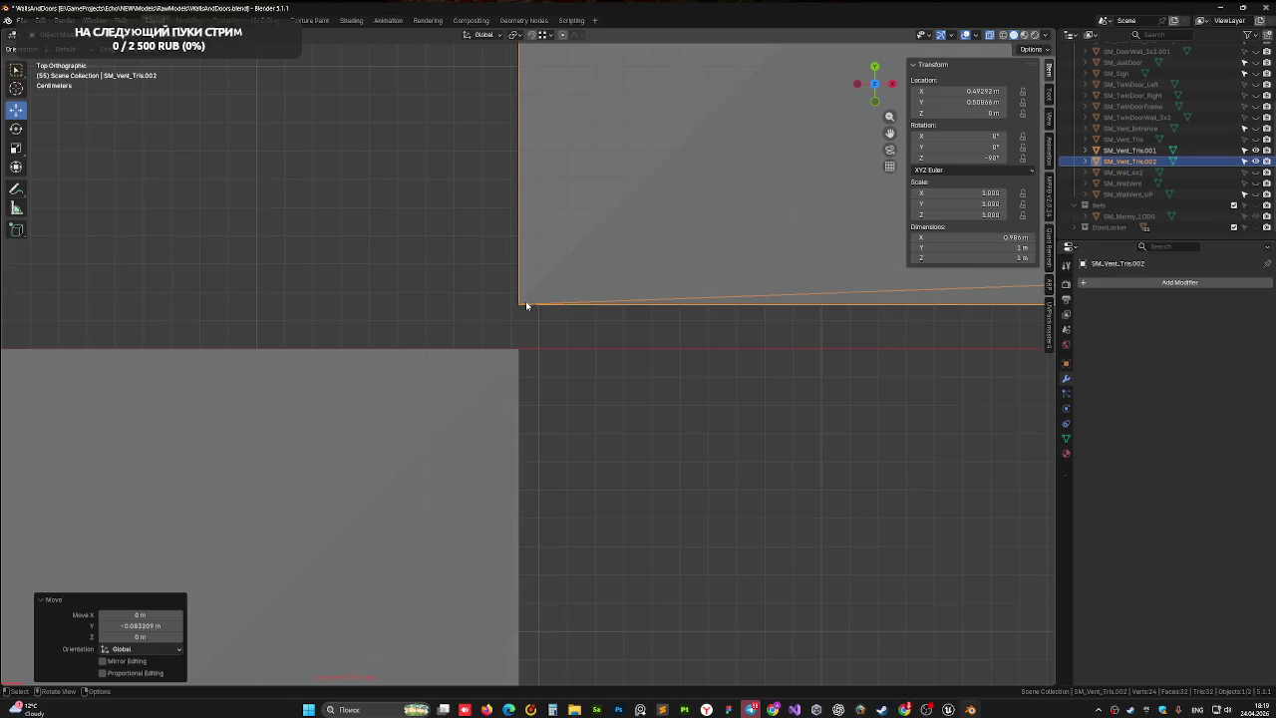
{"action": "key", "text": "g"}
{"action": "key", "text": "y"}
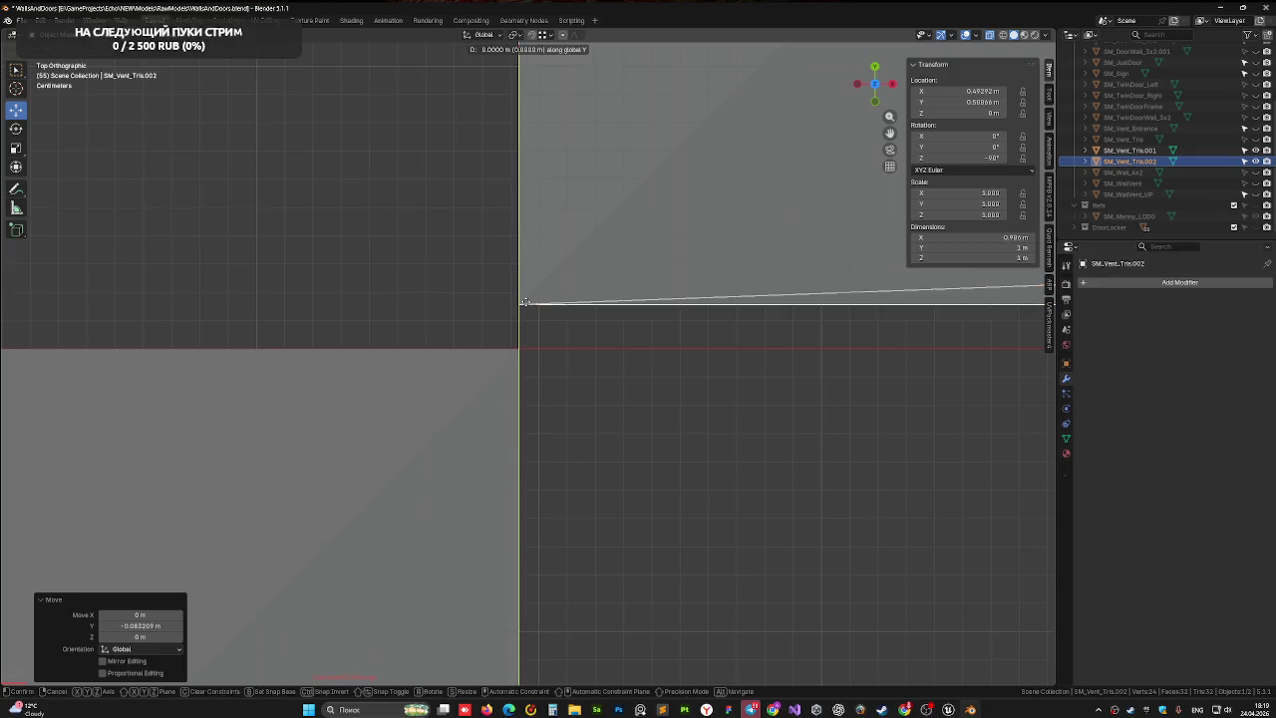
{"action": "key", "text": "b"}
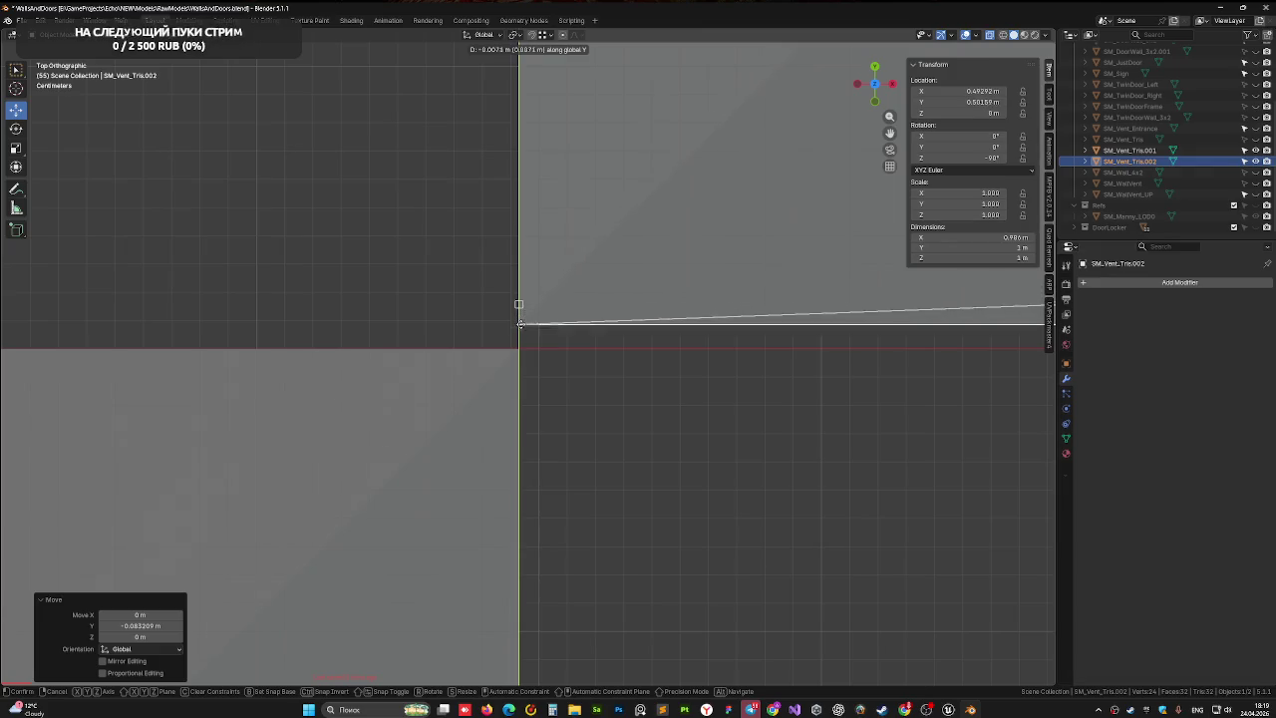
{"action": "left_click", "coordinate": [519, 347]}
- Turn off X-ray and inspect where SM_Vent_Tris.001 and SM_Vent_Tris.002 meet
{"action": "scroll", "coordinate": [555, 369], "scroll_direction": "down", "scroll_amount": 10}
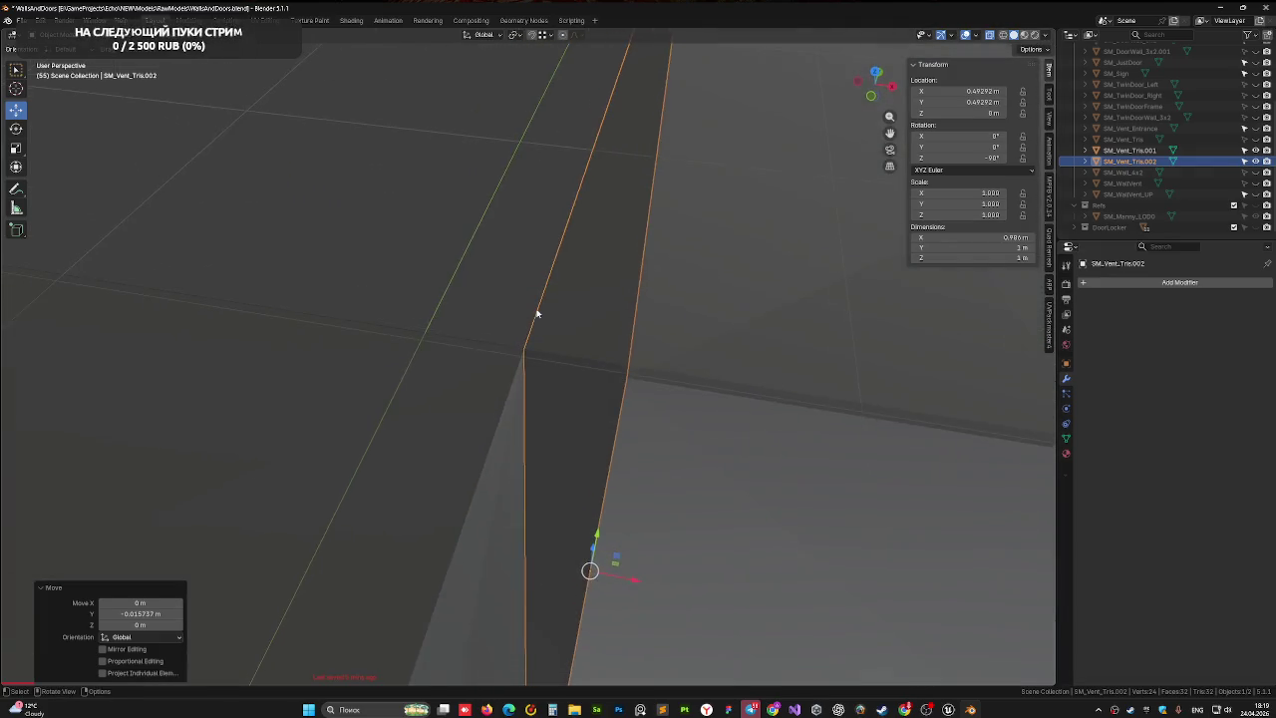
{"action": "left_click_drag", "start_coordinate": [496, 319], "coordinate": [877, 99]}
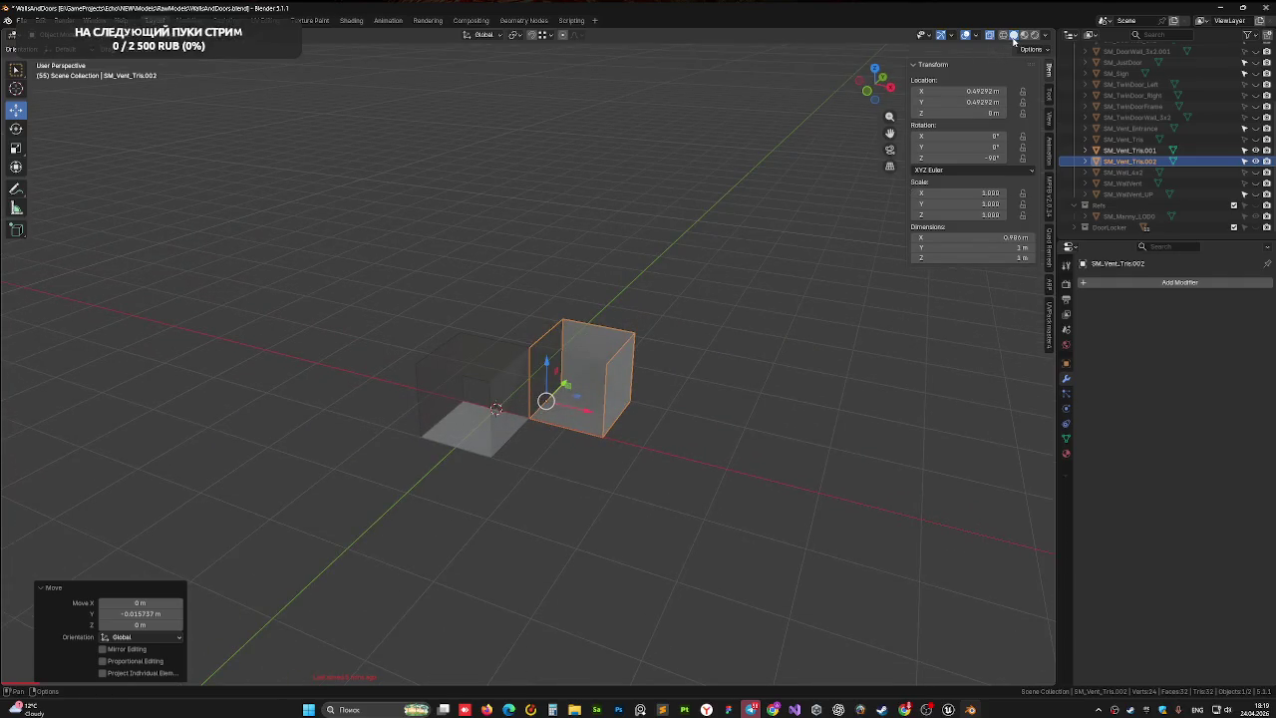
{"action": "left_click", "coordinate": [990, 35]}
{"action": "scroll", "coordinate": [579, 343], "scroll_direction": "up", "scroll_amount": 5}
{"action": "left_click", "coordinate": [463, 380]}
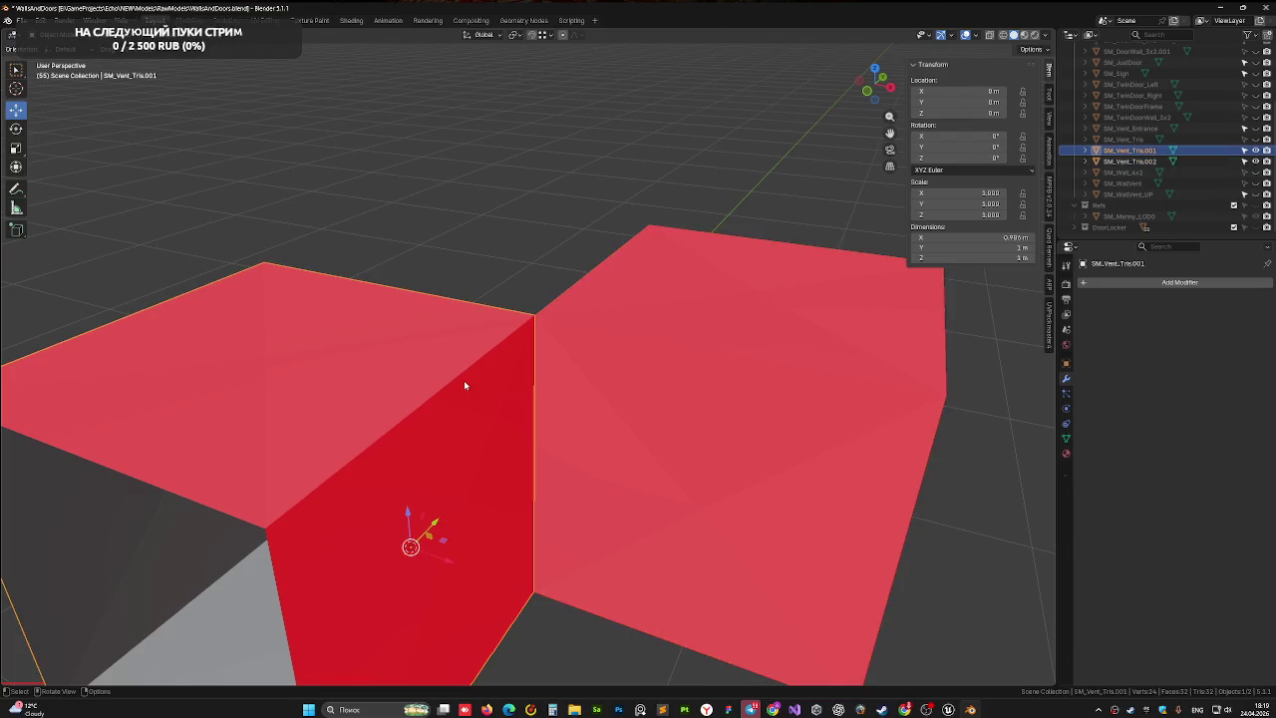
{"action": "mouse_move", "coordinate": [615, 312]}
{"action": "left_mouse_down"}
{"action": "mouse_move", "coordinate": [672, 353]}
{"action": "mouse_move", "coordinate": [666, 385]}
{"action": "mouse_move", "coordinate": [490, 365]}
{"action": "mouse_move", "coordinate": [702, 330]}
{"action": "mouse_move", "coordinate": [695, 322]}
{"action": "mouse_move", "coordinate": [822, 355]}
{"action": "left_mouse_up"}
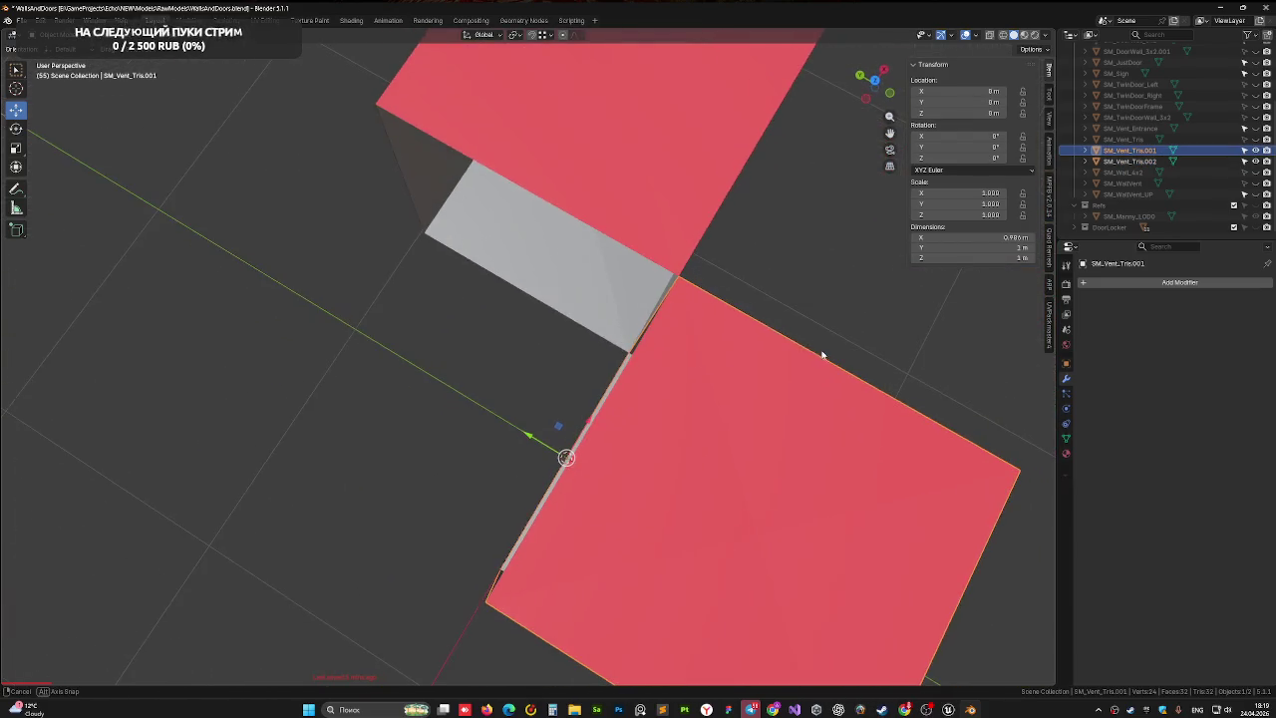
{"action": "mouse_move", "coordinate": [621, 274]}
{"action": "left_mouse_down"}
{"action": "mouse_move", "coordinate": [682, 255]}
{"action": "mouse_move", "coordinate": [649, 299]}
{"action": "left_mouse_up"}
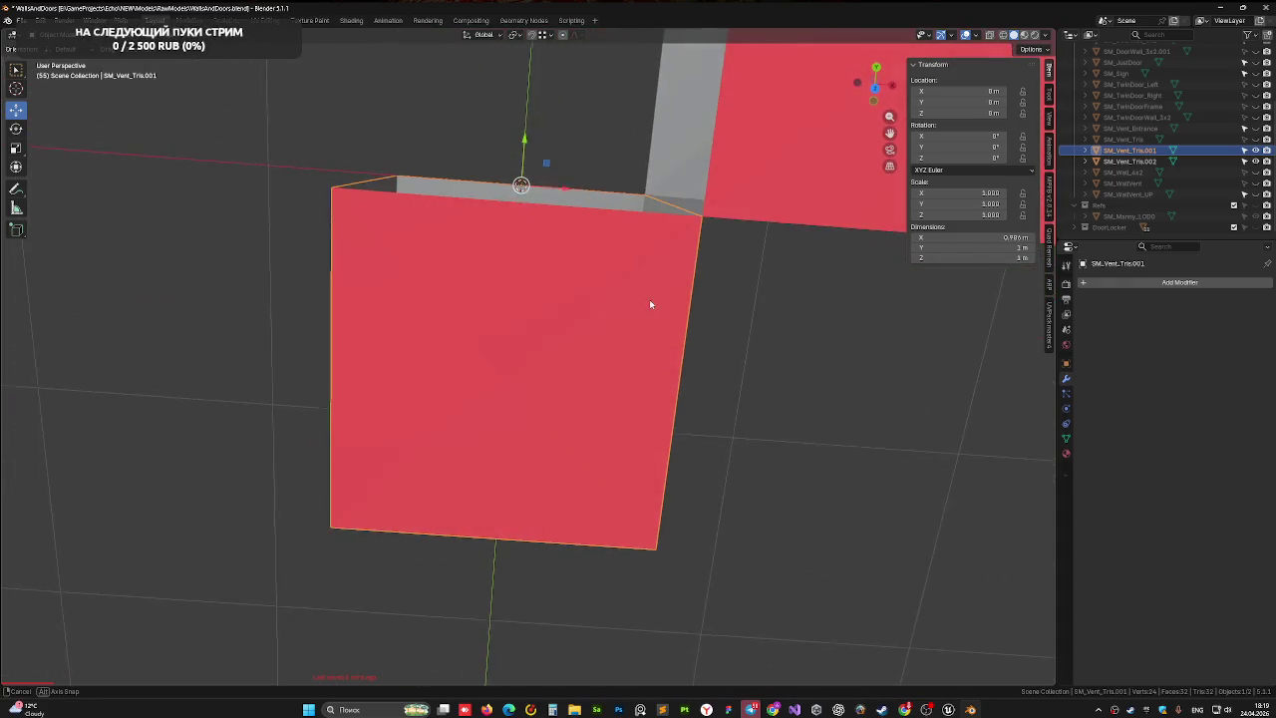
- Duplicate SM_Vent_Tris.002 in place as SM_Vent_Tris.003 from the top view
{"action": "left_click", "coordinate": [757, 163]}
{"action": "left_click", "coordinate": [876, 89]}
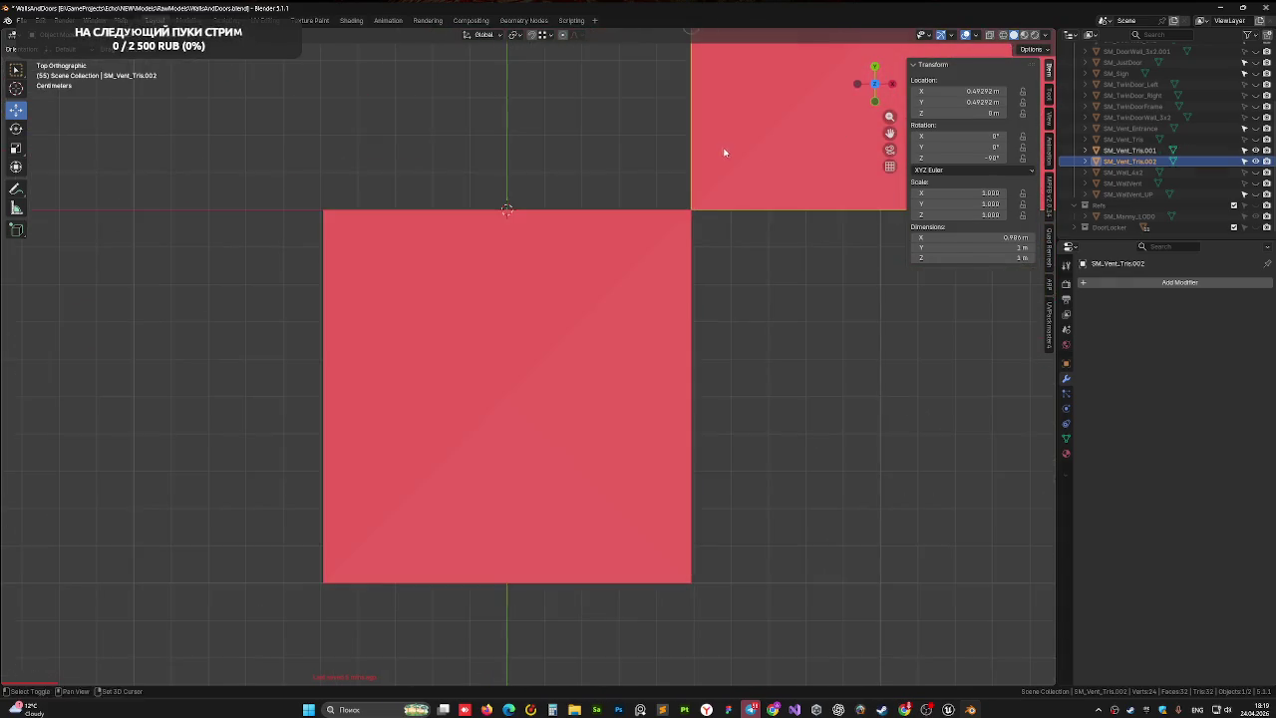
{"action": "key", "text": "shift+d"}
{"action": "right_click", "coordinate": [682, 339]}
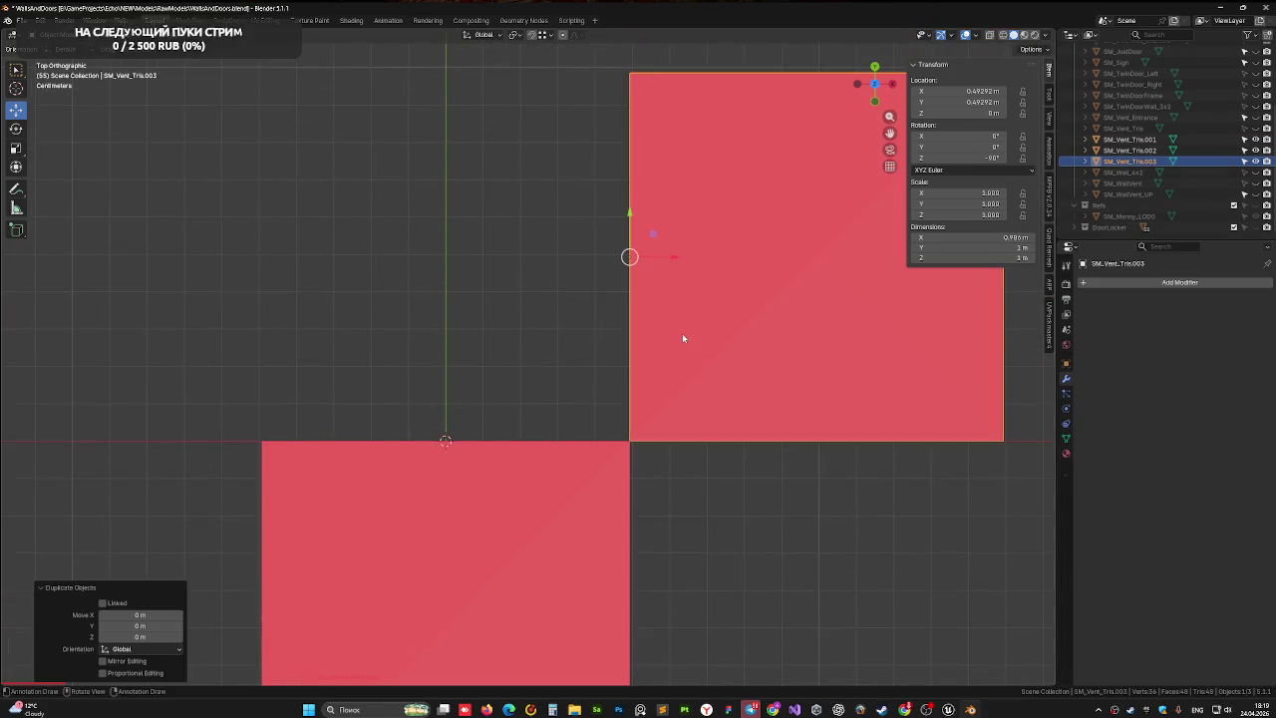
- Snap SM_Vent_Tris.003 along X so its edge meets the neighbouring plane
{"action": "left_click_drag", "start_coordinate": [674, 258], "coordinate": [304, 260]}
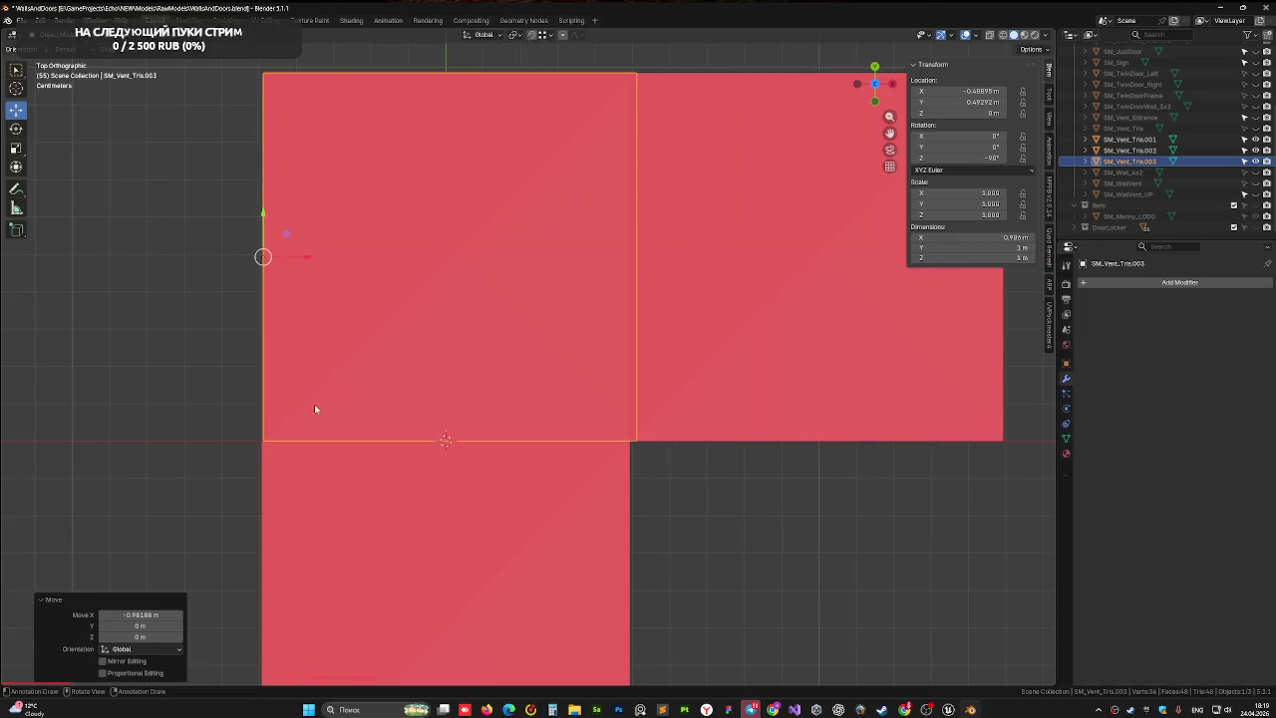
{"action": "scroll", "coordinate": [297, 426], "scroll_direction": "up", "scroll_amount": 2}
{"action": "mouse_move", "coordinate": [297, 425]}
{"action": "left_mouse_down"}
{"action": "mouse_move", "coordinate": [672, 370]}
{"action": "mouse_move", "coordinate": [581, 456]}
{"action": "mouse_move", "coordinate": [575, 405]}
{"action": "mouse_move", "coordinate": [475, 384]}
{"action": "mouse_move", "coordinate": [477, 370]}
{"action": "left_mouse_up"}
{"action": "key", "text": "g"}
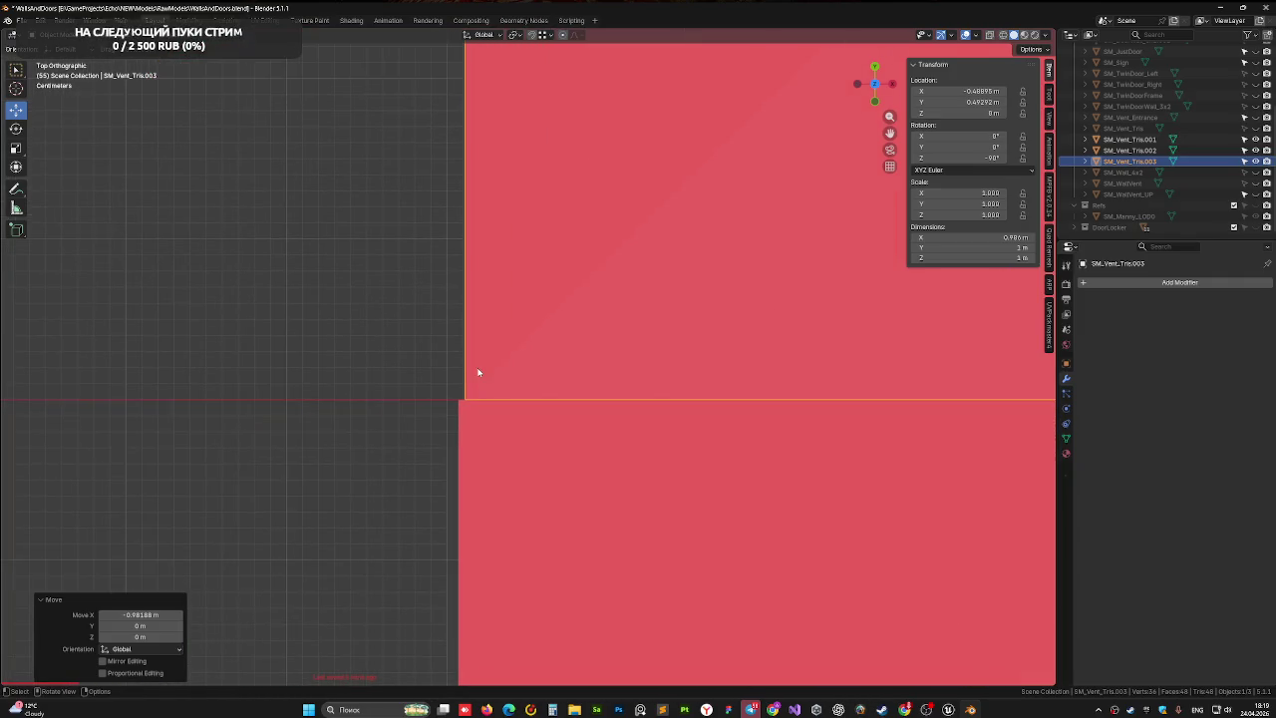
{"action": "key", "text": "x"}
{"action": "key", "text": "b"}
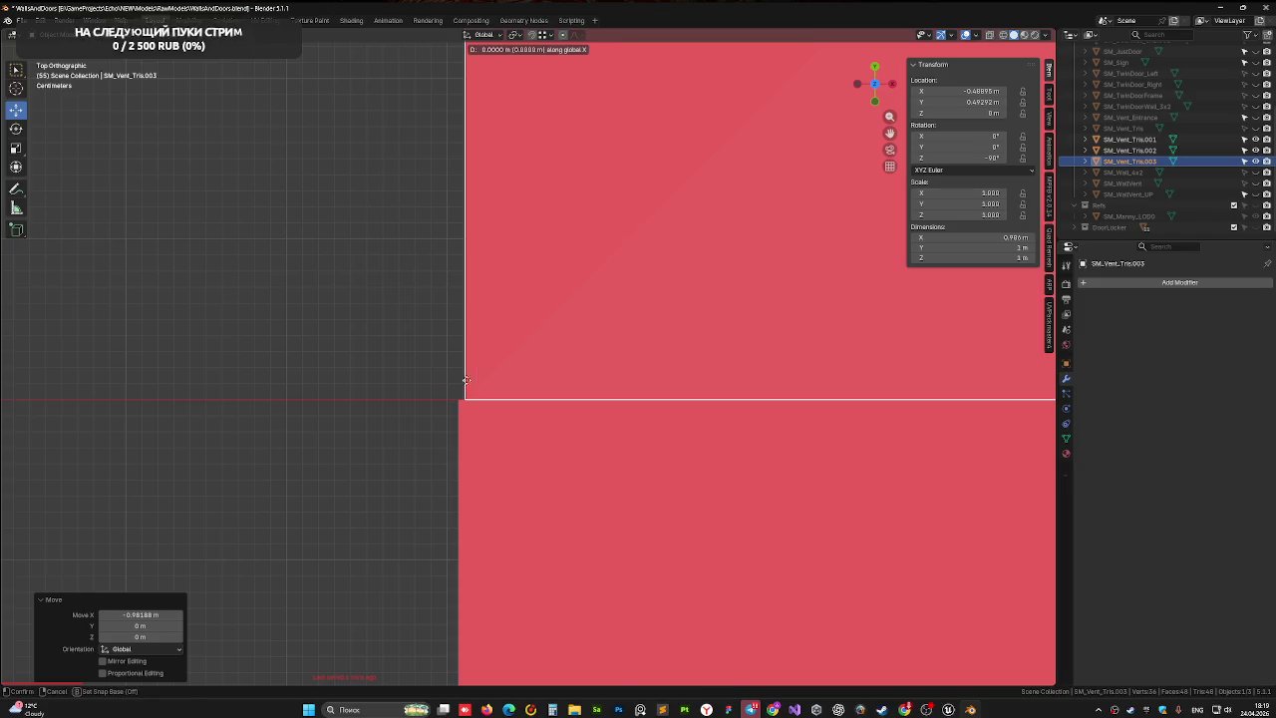
{"action": "left_click", "coordinate": [465, 397]}
{"action": "left_click", "coordinate": [460, 398]}
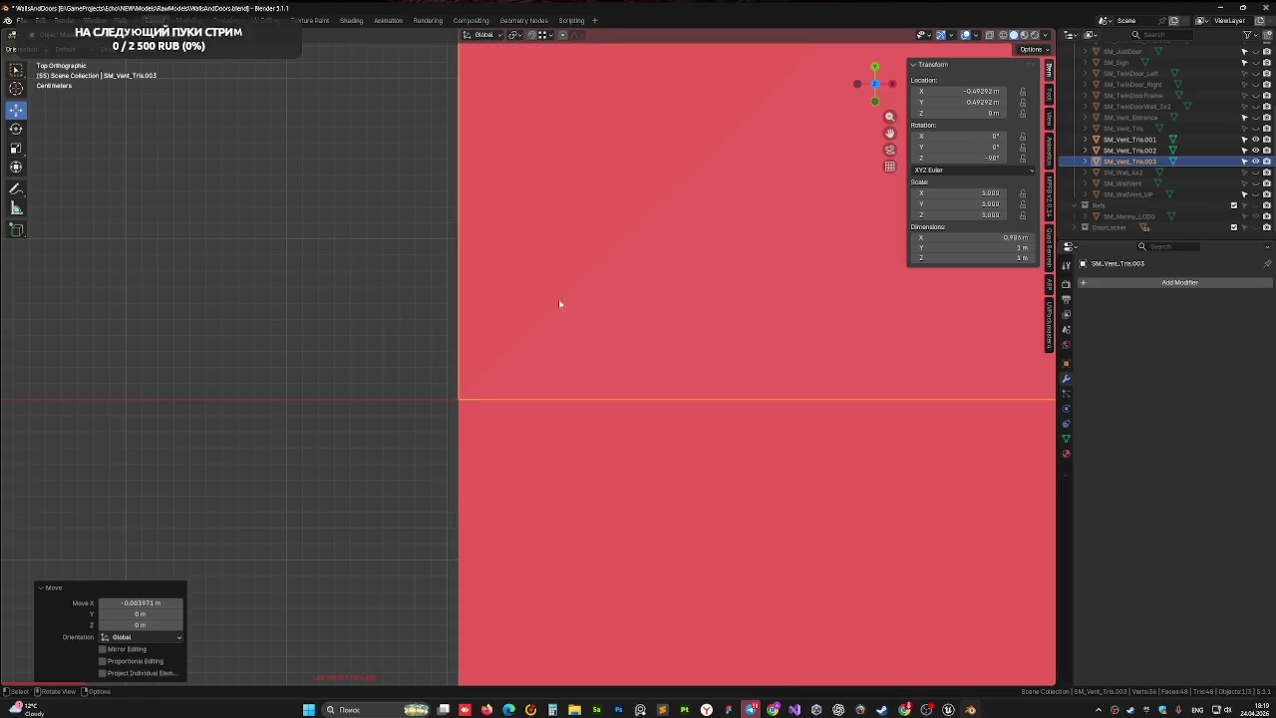
{"action": "scroll", "coordinate": [560, 304], "scroll_direction": "up", "scroll_amount": 8}
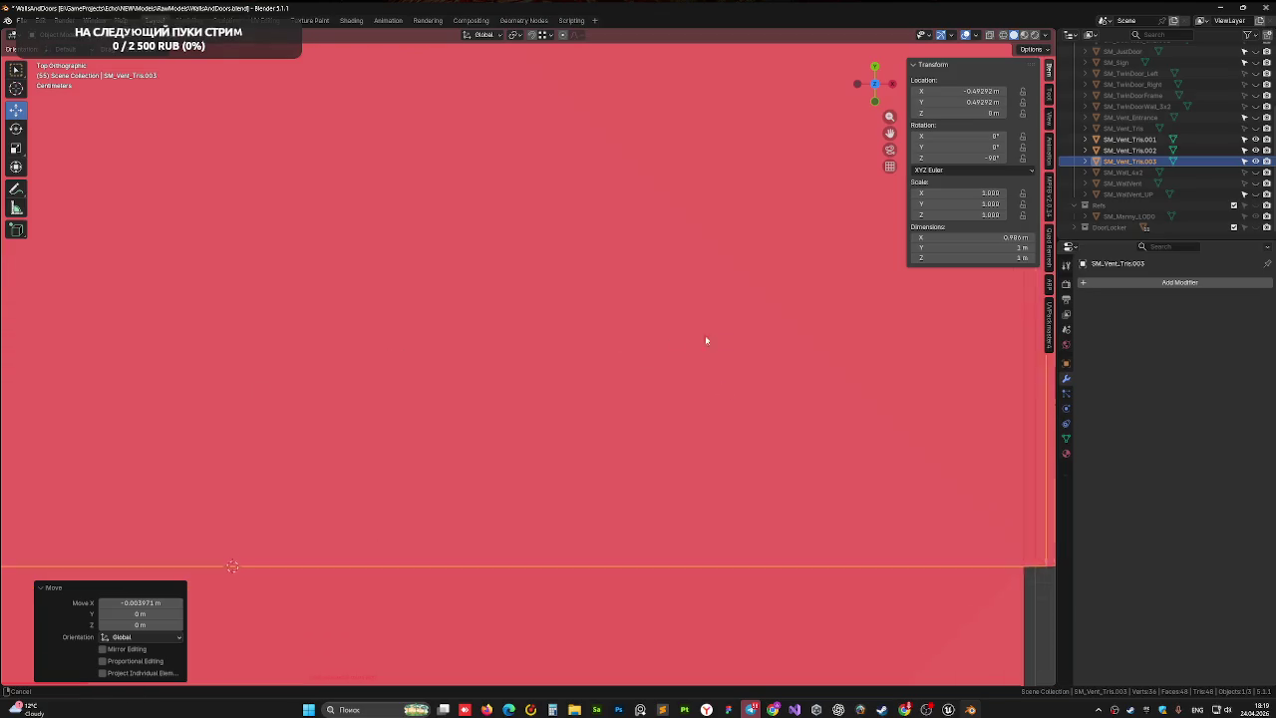
{"action": "mouse_move", "coordinate": [705, 340]}
{"action": "left_mouse_down"}
{"action": "mouse_move", "coordinate": [624, 336]}
{"action": "mouse_move", "coordinate": [721, 368]}
{"action": "mouse_move", "coordinate": [690, 309]}
{"action": "mouse_move", "coordinate": [664, 325]}
{"action": "mouse_move", "coordinate": [766, 339]}
{"action": "mouse_move", "coordinate": [638, 378]}
{"action": "left_mouse_up"}
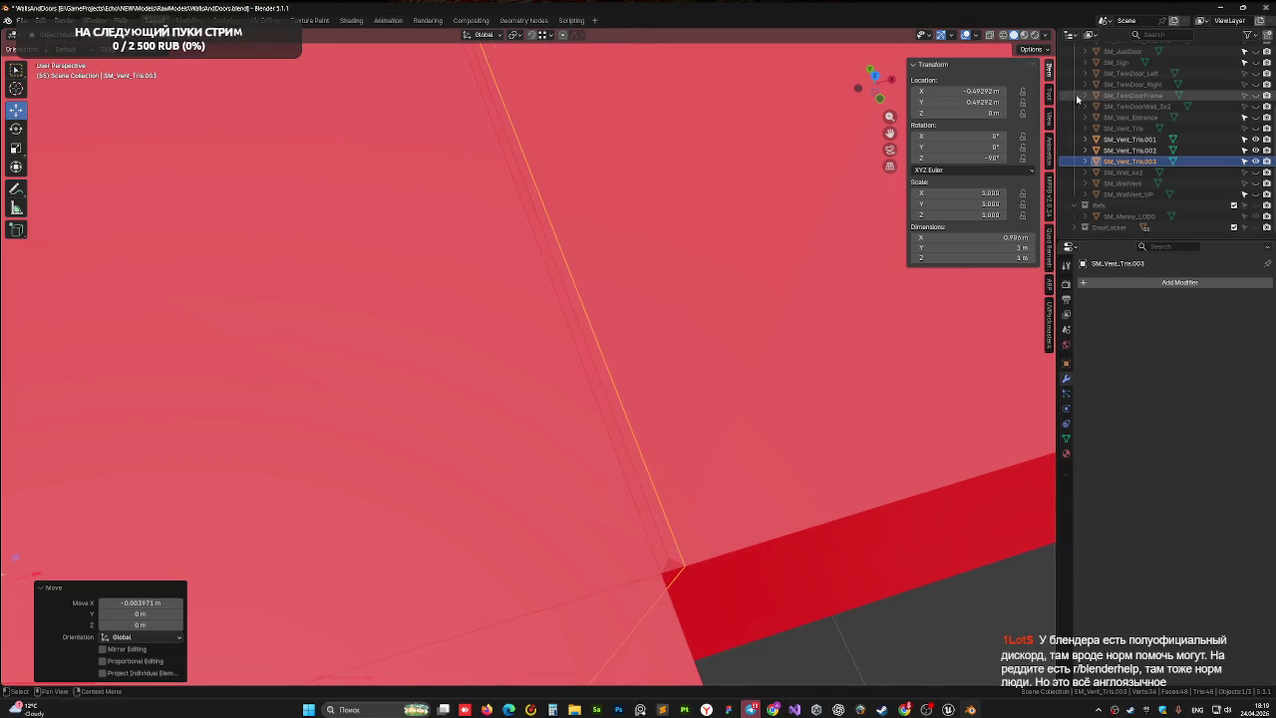
- Return to top view, enable X-ray, and box-select the meshes on the right
{"action": "key", "text": "KP_7"}
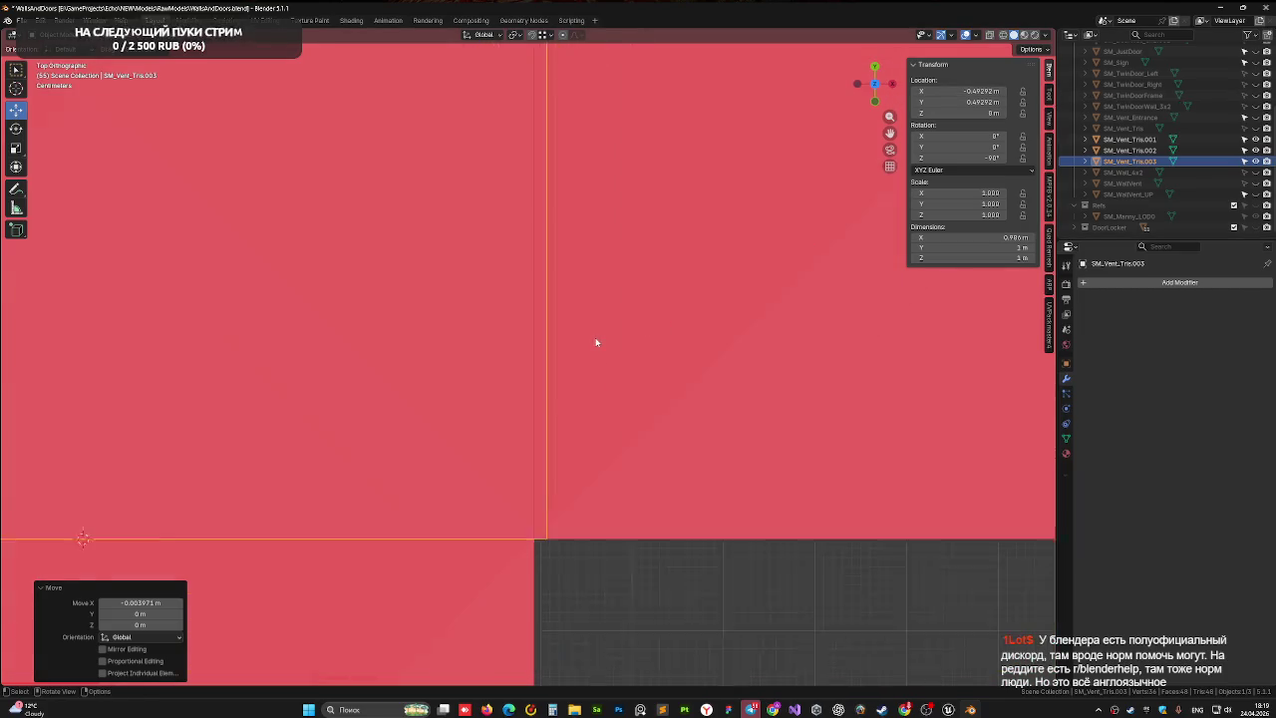
{"action": "scroll", "coordinate": [595, 342], "scroll_direction": "down", "scroll_amount": 3}
{"action": "scroll", "coordinate": [609, 405], "scroll_direction": "up", "scroll_amount": 2}
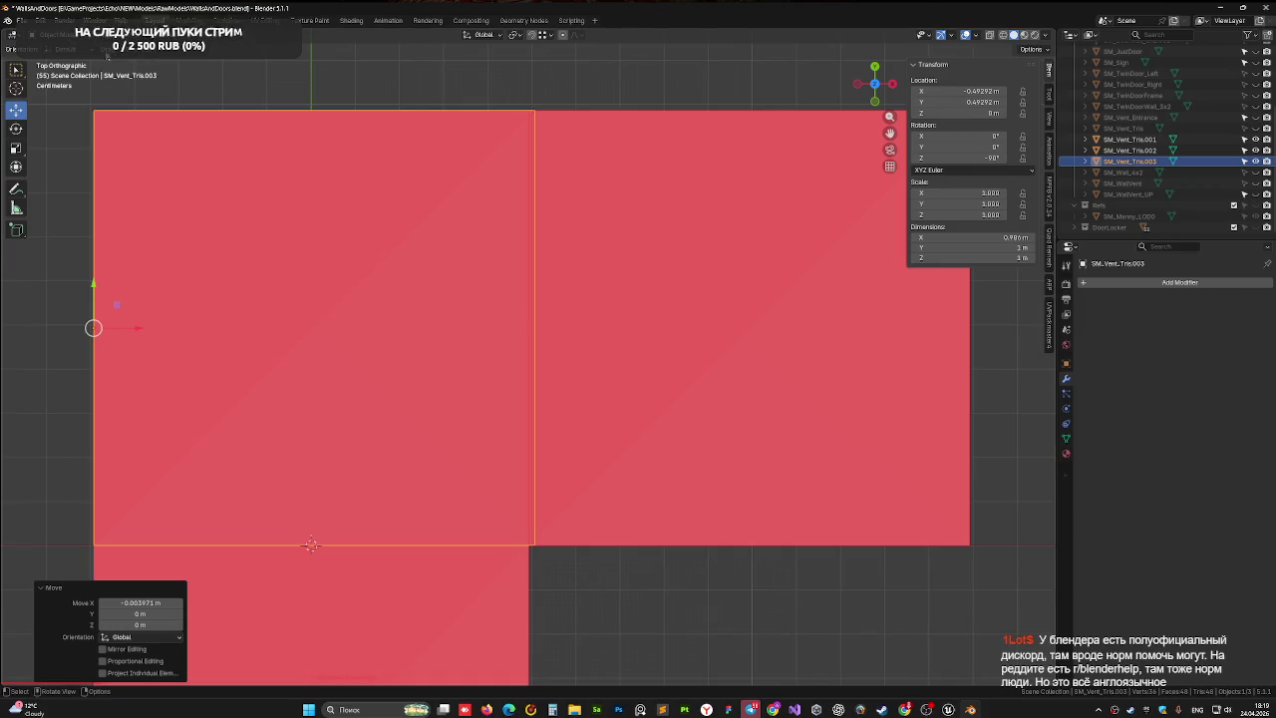
{"action": "left_click", "coordinate": [990, 36]}
{"action": "mouse_move", "coordinate": [504, 75]}
{"action": "left_mouse_down"}
{"action": "mouse_move", "coordinate": [661, 607]}
{"action": "mouse_move", "coordinate": [967, 618]}
{"action": "left_mouse_up"}
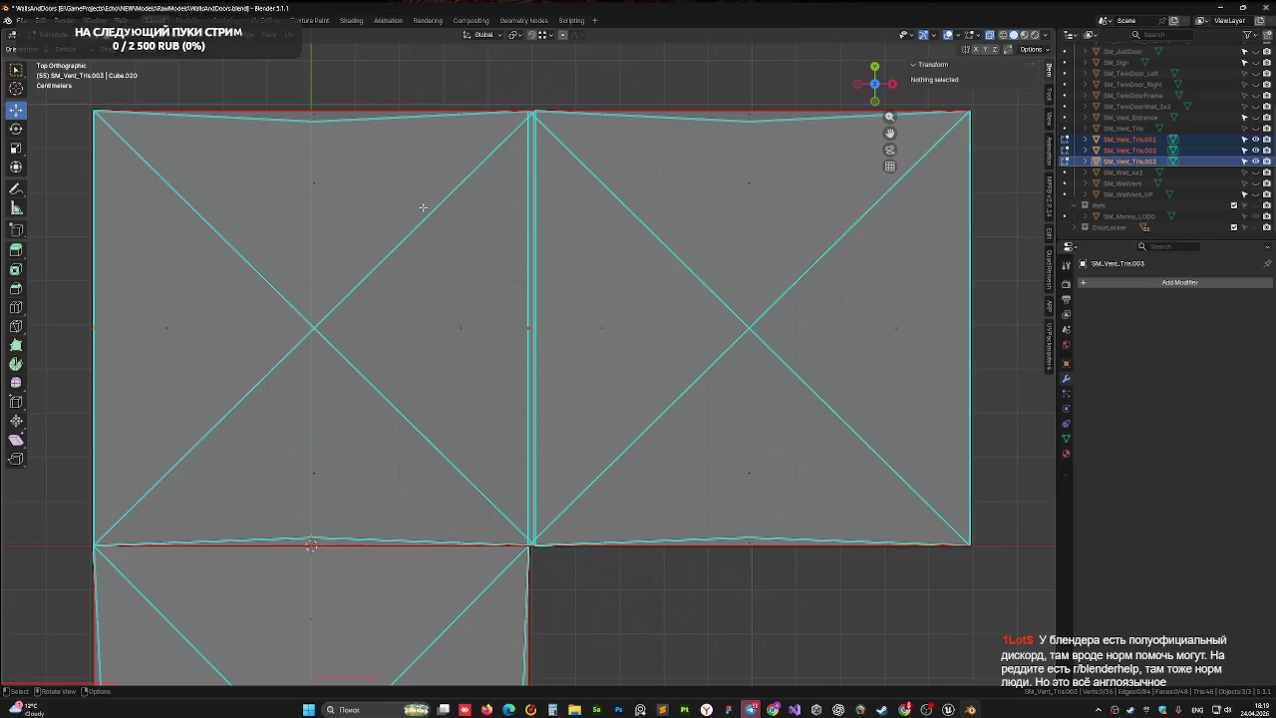
- Enter Edit Mode on SM_Vent_Tris.003 and box-select its right-edge vertices
{"action": "left_click", "coordinate": [423, 206]}
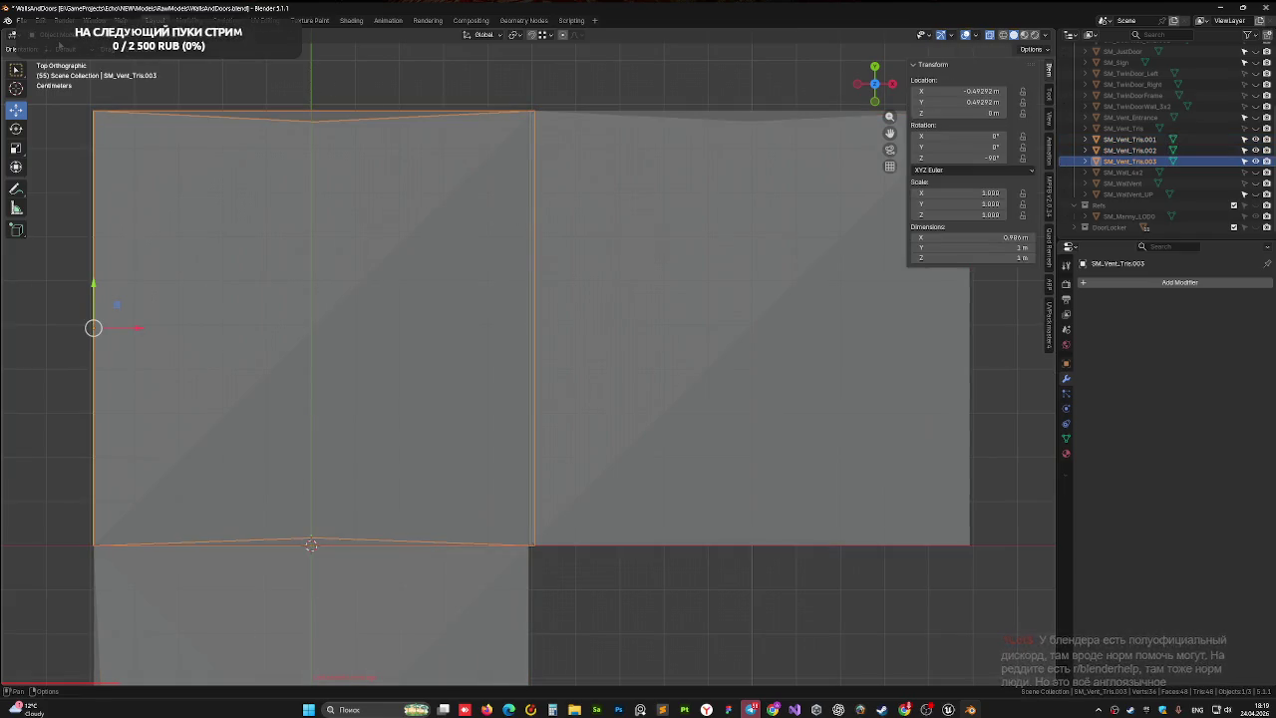
{"action": "key", "text": "Tab"}
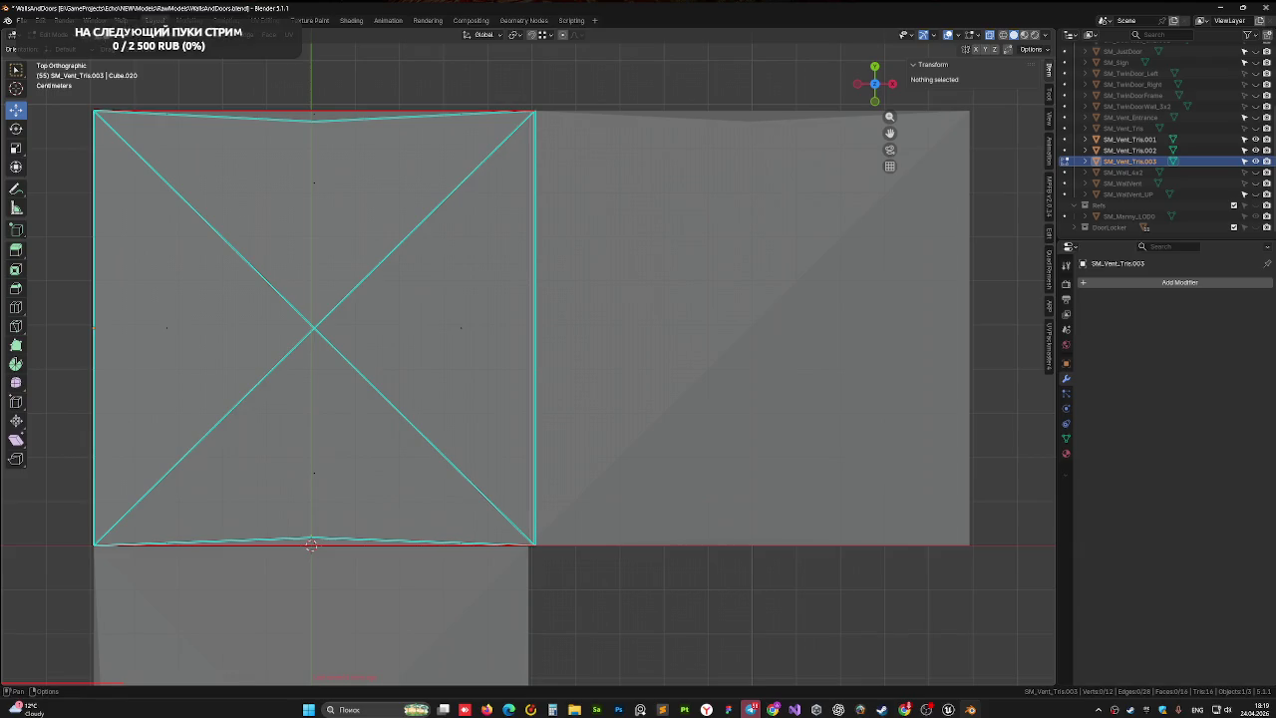
{"action": "left_click_drag", "start_coordinate": [526, 97], "coordinate": [647, 556]}
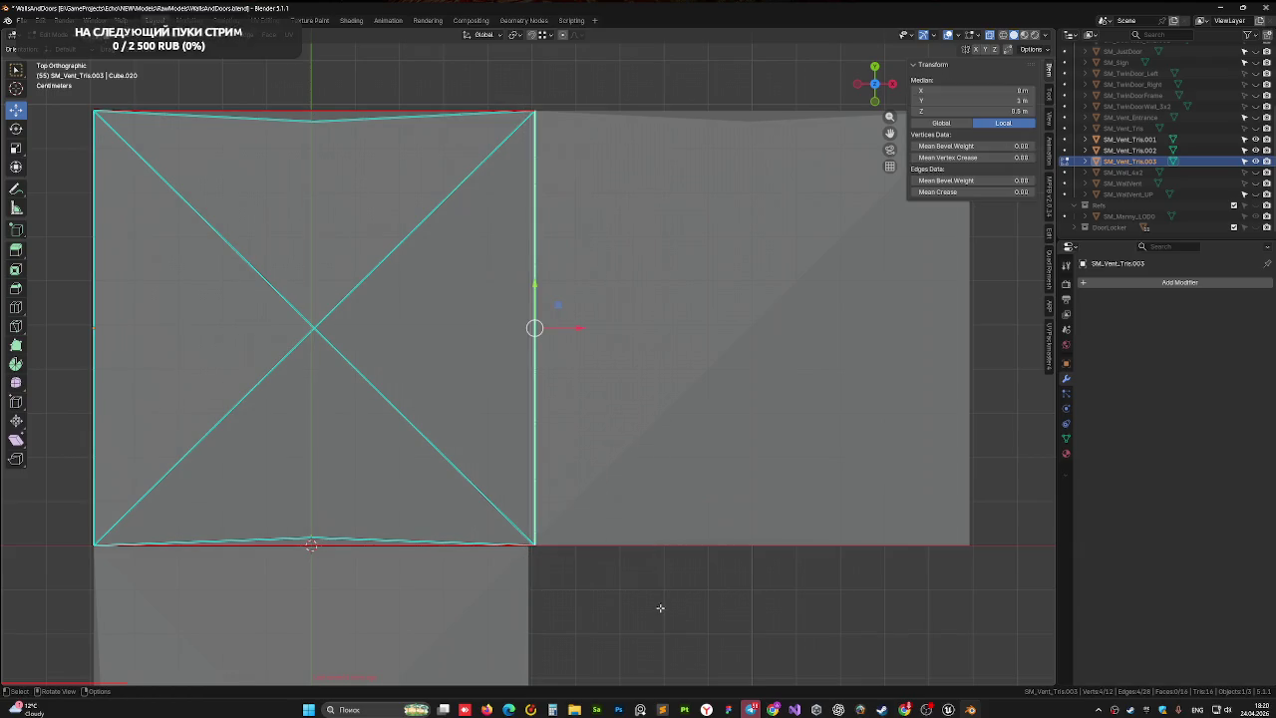
{"action": "scroll", "coordinate": [595, 563], "scroll_direction": "up", "scroll_amount": 1}
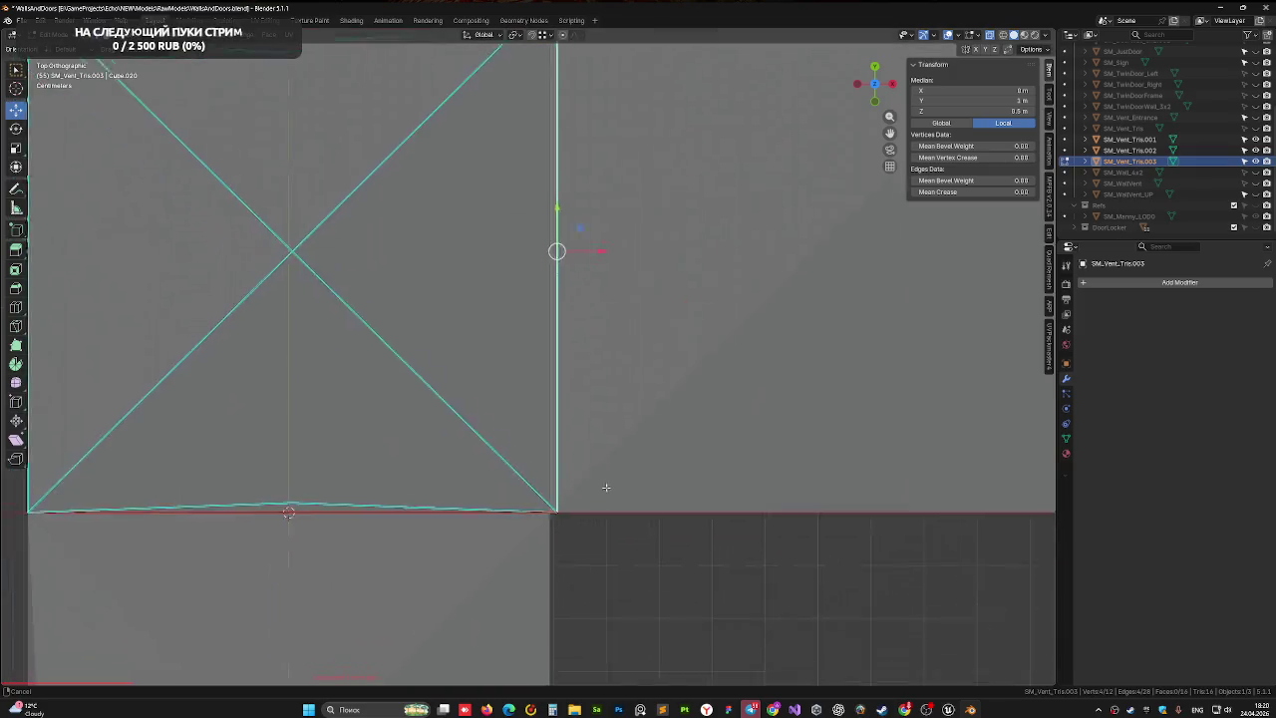
{"action": "left_click_drag", "start_coordinate": [601, 456], "coordinate": [604, 455]}
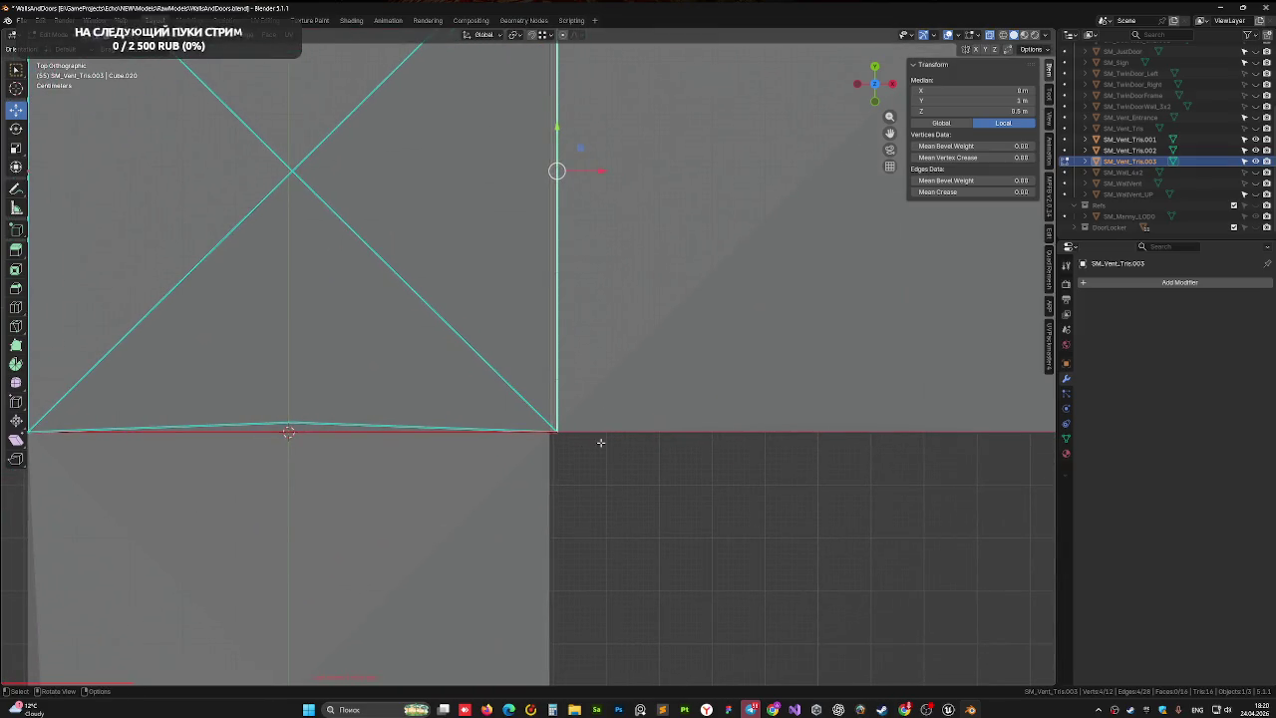
{"action": "scroll", "coordinate": [563, 364], "scroll_direction": "up", "scroll_amount": 3}
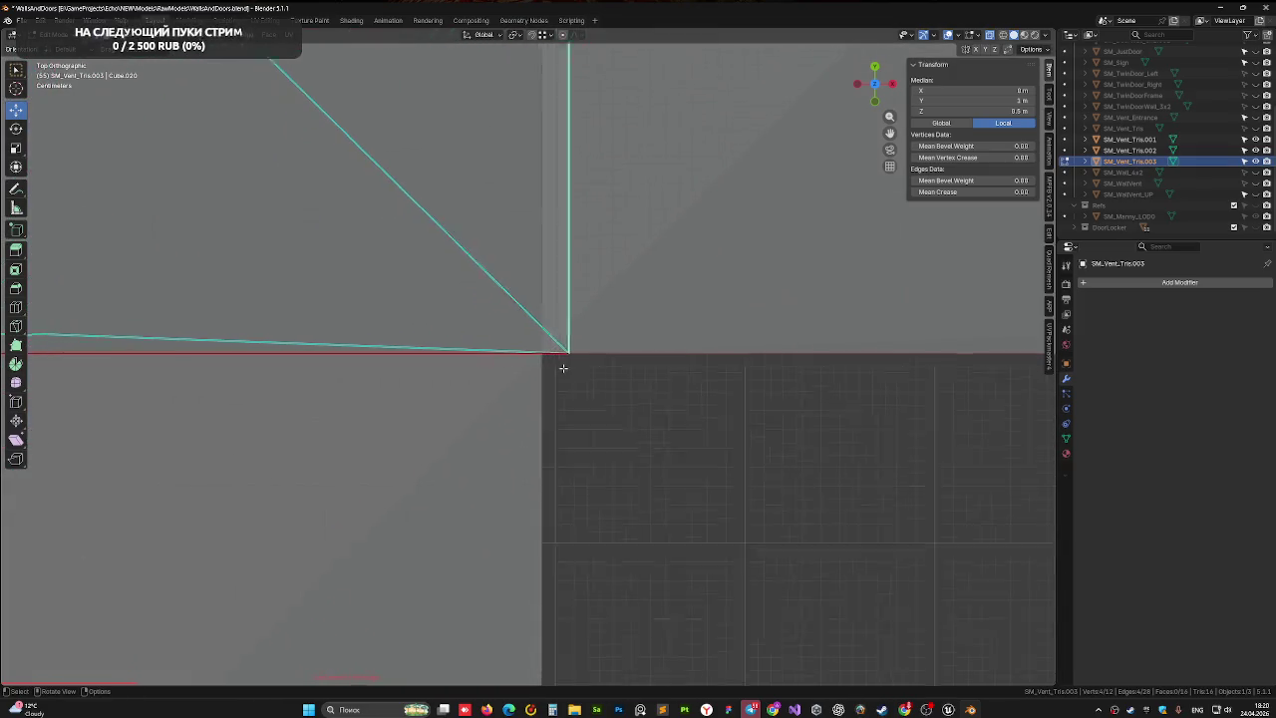
{"action": "mouse_move", "coordinate": [563, 368]}
{"action": "left_mouse_down"}
{"action": "mouse_move", "coordinate": [604, 364]}
{"action": "mouse_move", "coordinate": [526, 404]}
{"action": "mouse_move", "coordinate": [546, 400]}
{"action": "left_mouse_up"}
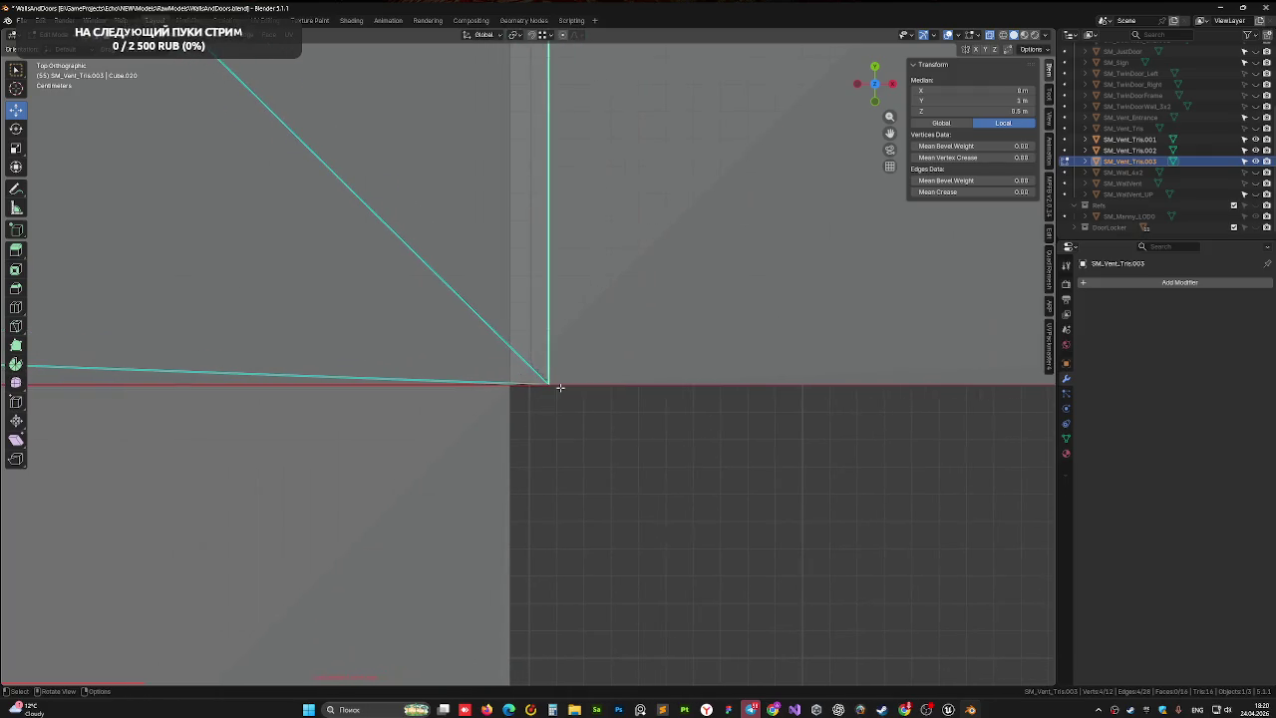
- Vertex-snap the selected vertices along X onto the adjacent corner, a −0.014151 m shift
{"action": "key", "text": "g"}
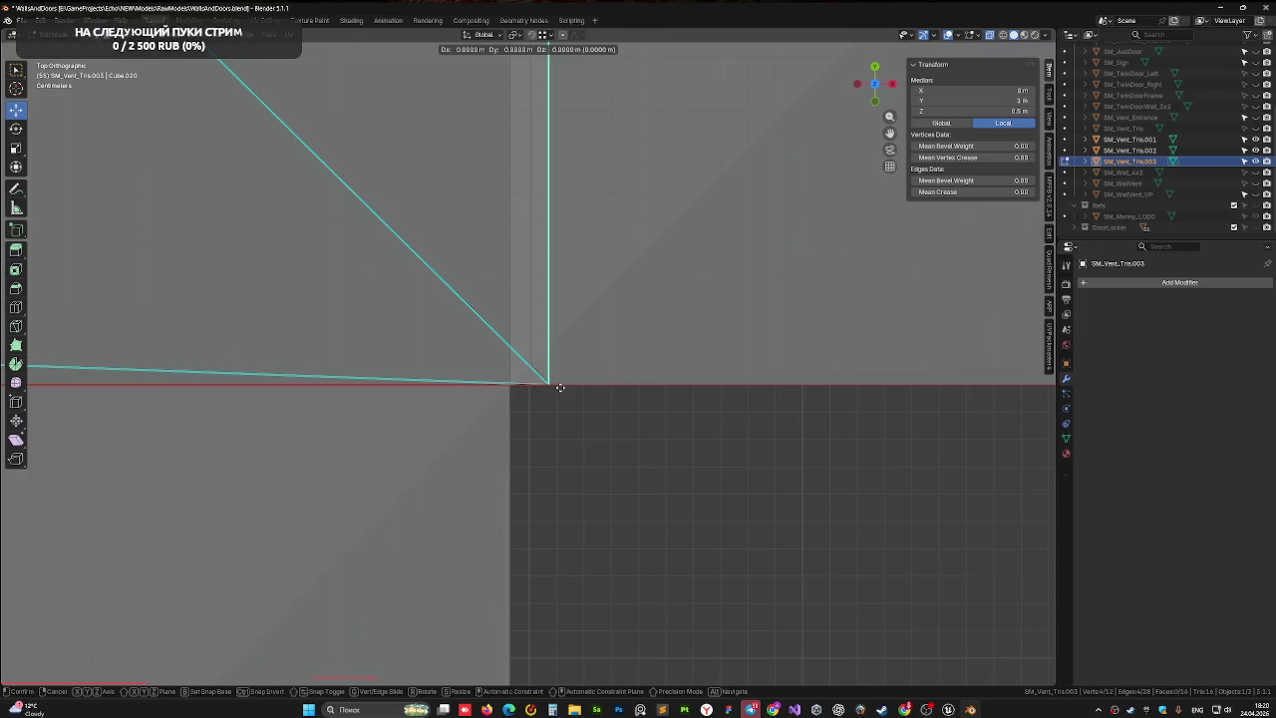
{"action": "key", "text": "x"}
{"action": "key", "text": "ctrl"}
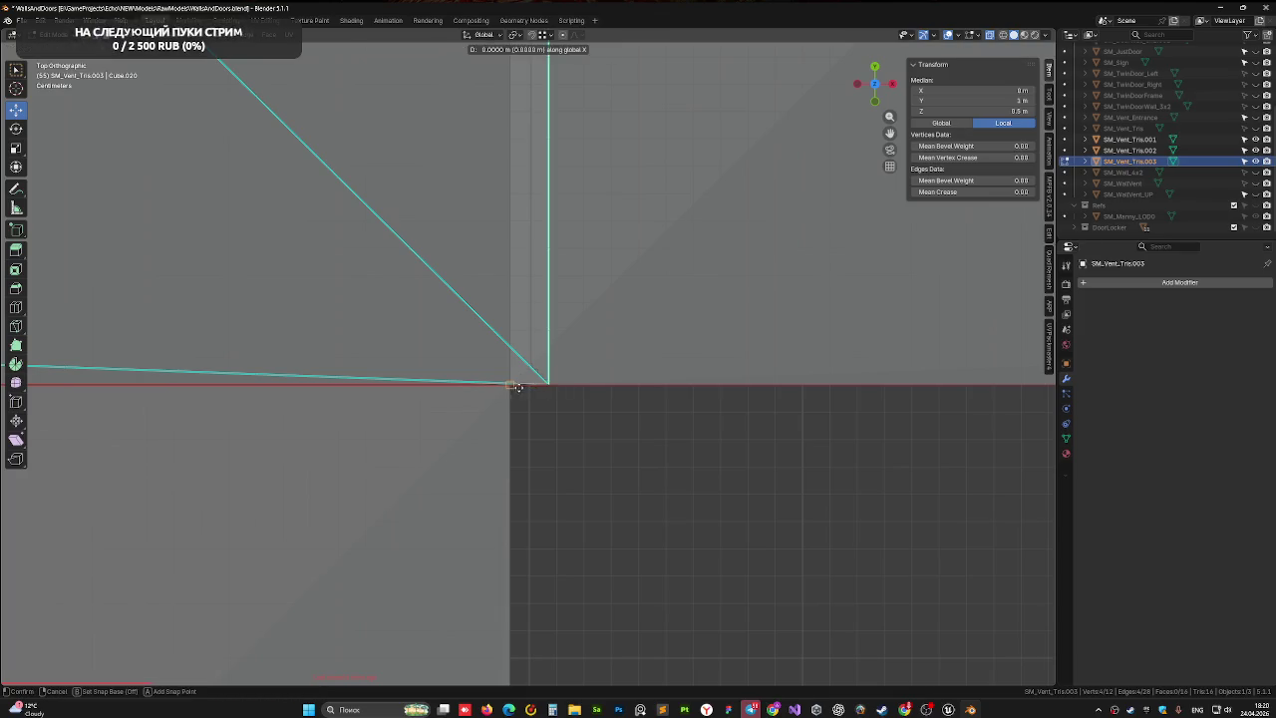
{"action": "left_click", "coordinate": [511, 385]}
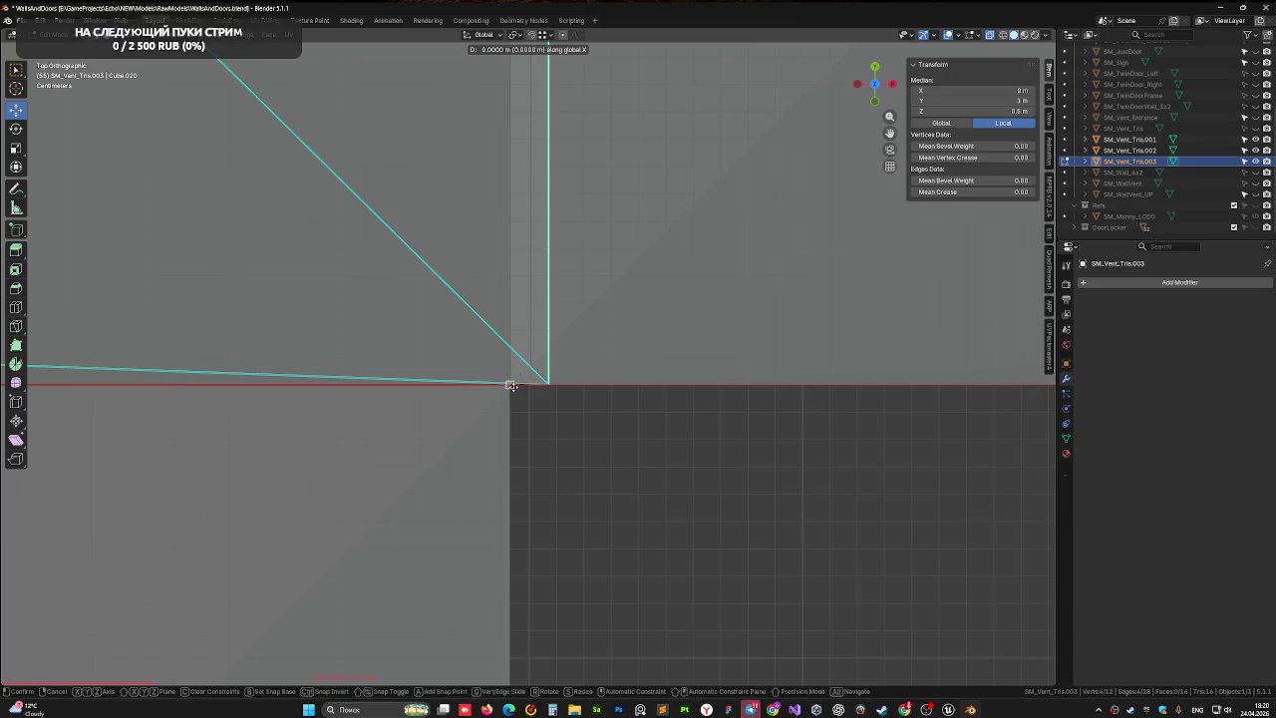
{"action": "left_click", "coordinate": [555, 405]}
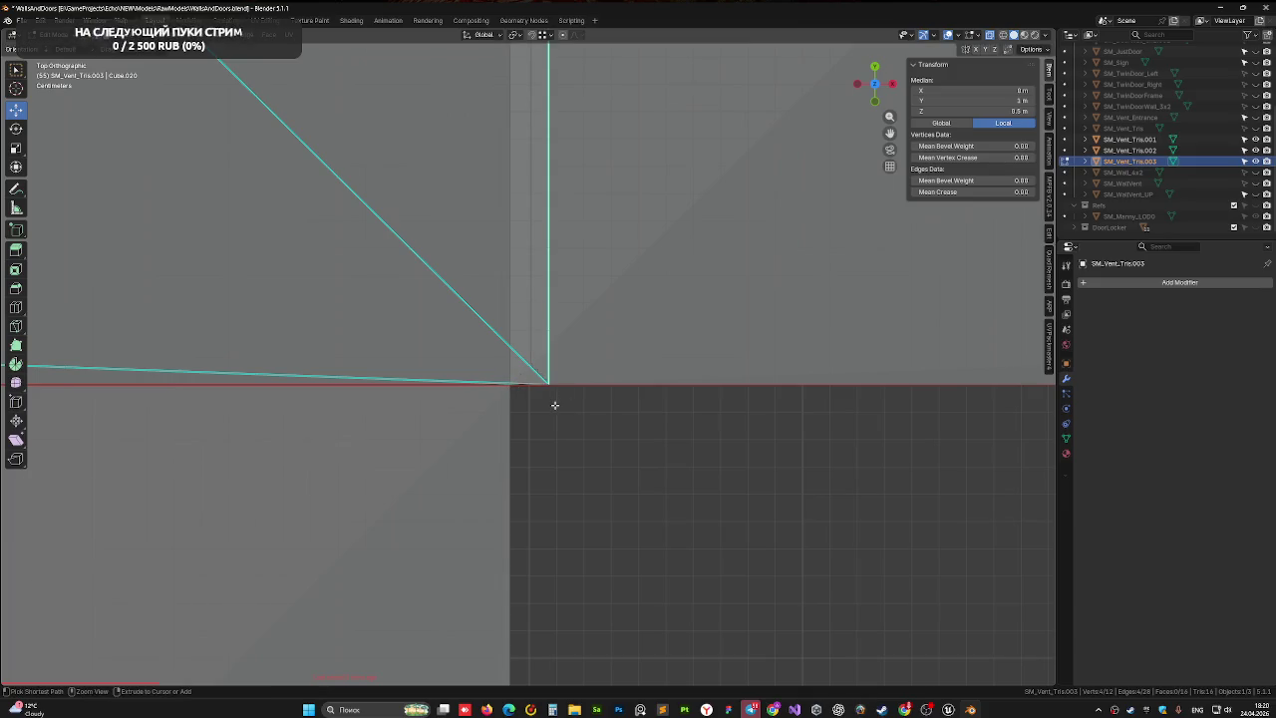
{"action": "key", "text": "g"}
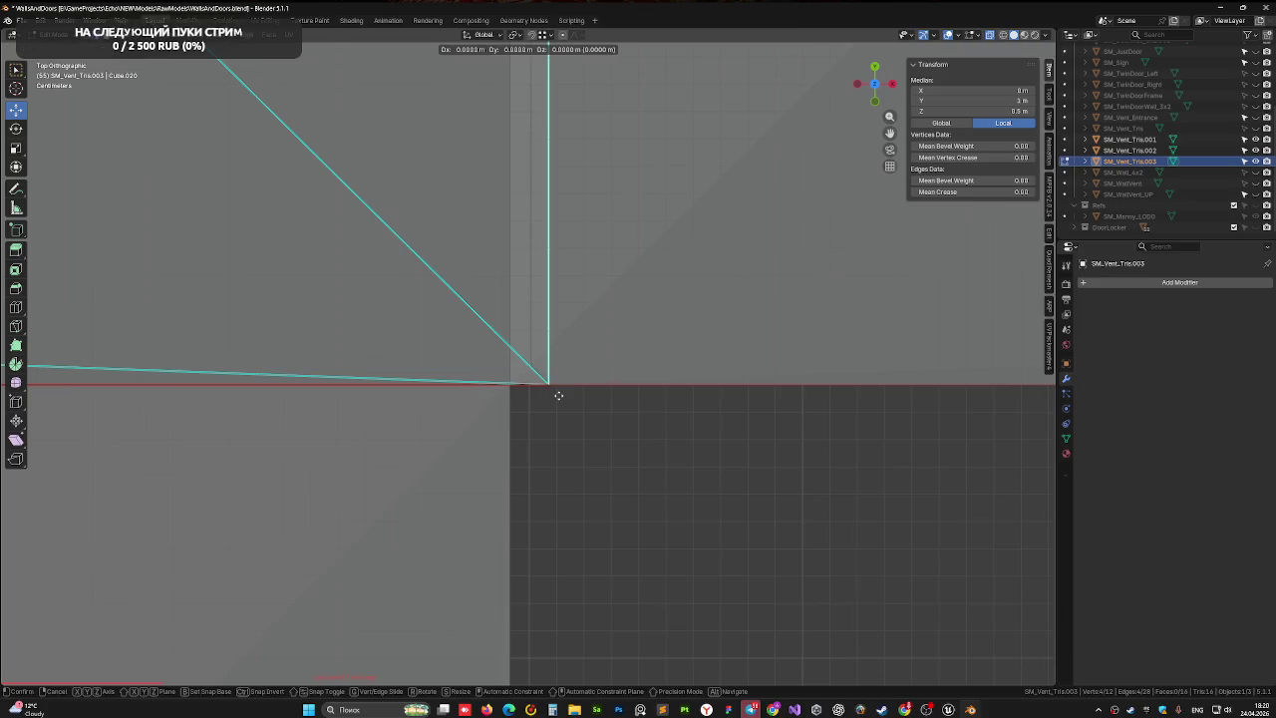
{"action": "key", "text": "x"}
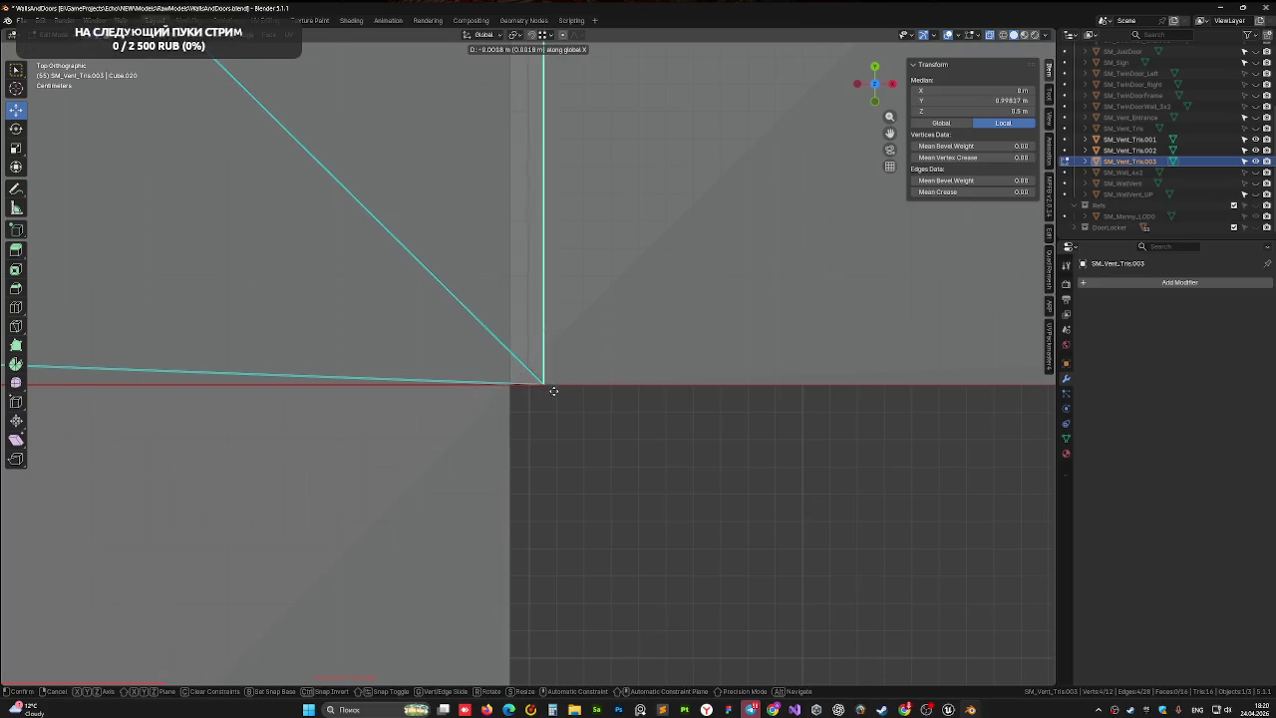
{"action": "key", "text": "ctrl"}
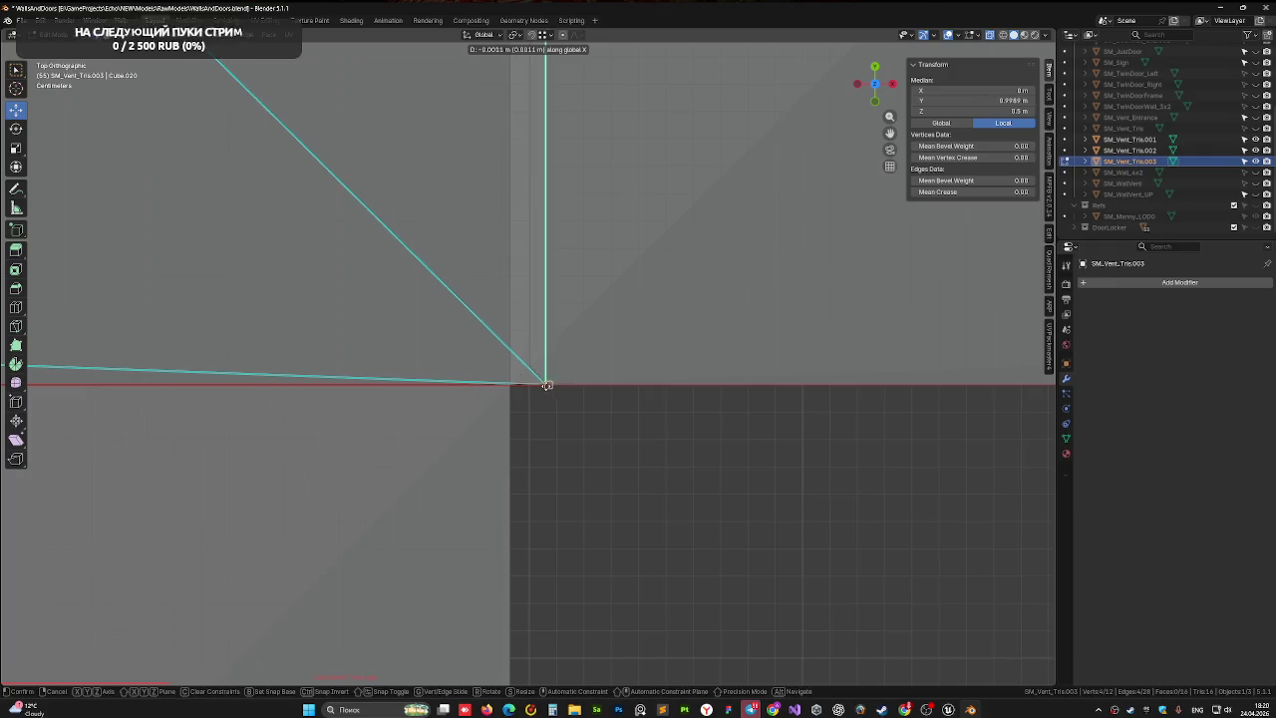
{"action": "left_click", "coordinate": [517, 384]}
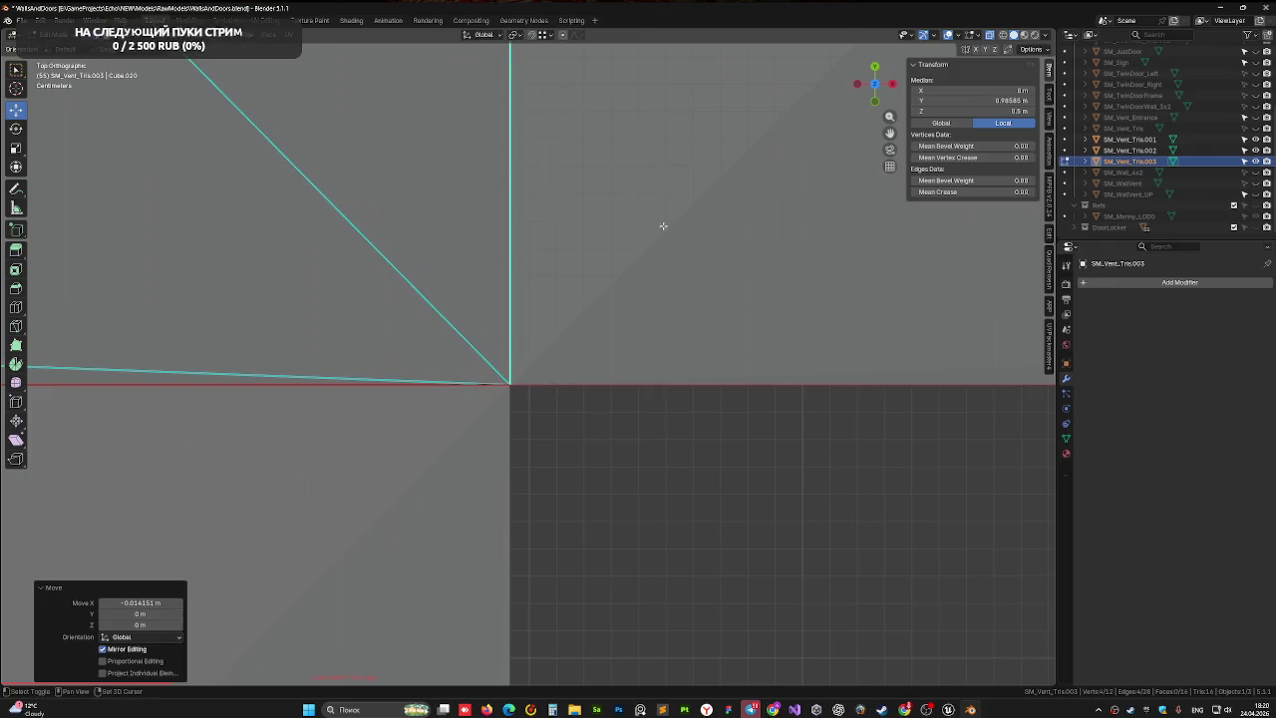
{"action": "scroll", "coordinate": [662, 225], "scroll_direction": "up", "scroll_amount": 5}
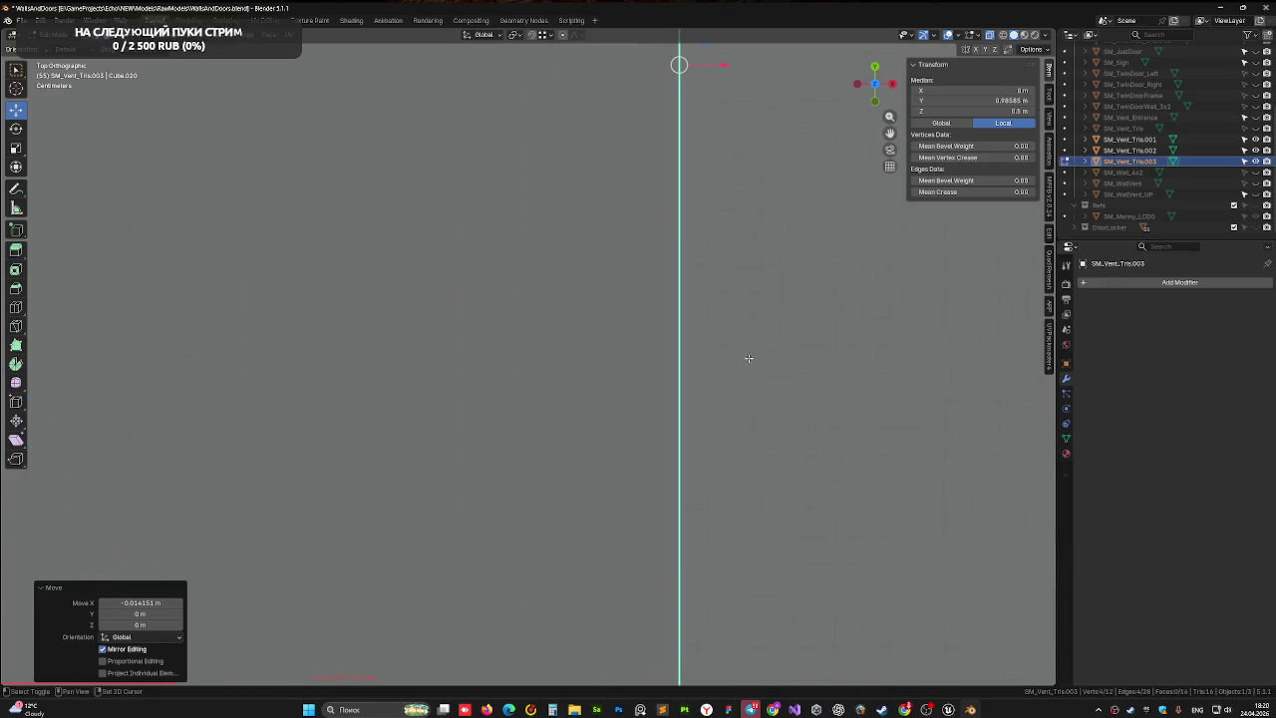
{"action": "scroll", "coordinate": [748, 358], "scroll_direction": "up", "scroll_amount": 8}
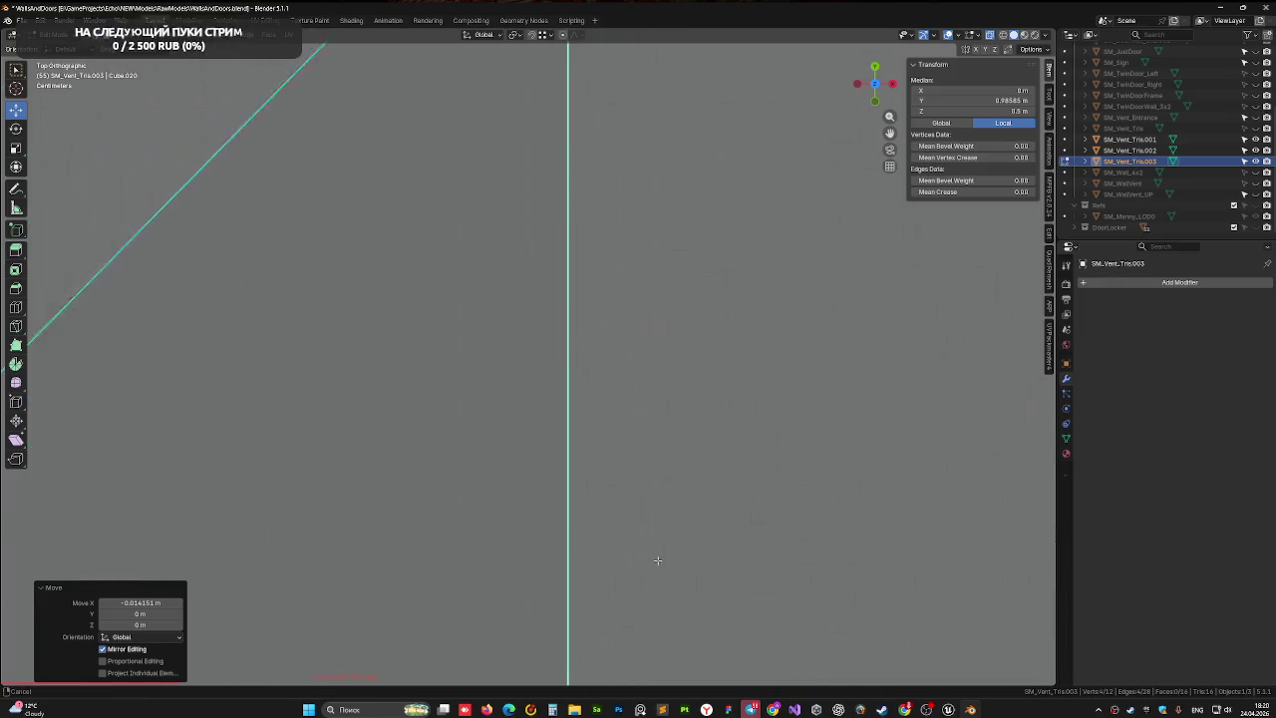
{"action": "scroll", "coordinate": [656, 560], "scroll_direction": "down", "scroll_amount": 6}
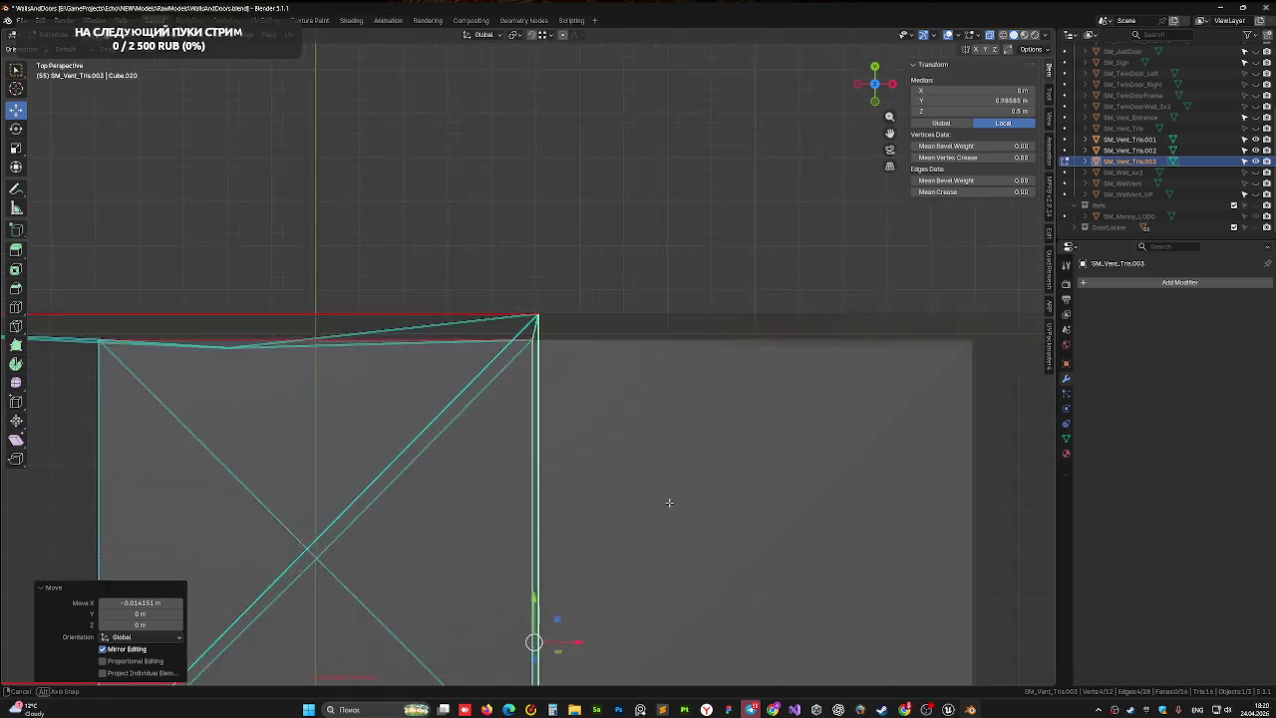
- Return to solid shading and orbit to view the whole vent box
{"action": "mouse_move", "coordinate": [669, 502]}
{"action": "left_mouse_down"}
{"action": "mouse_move", "coordinate": [493, 405]}
{"action": "mouse_move", "coordinate": [478, 422]}
{"action": "mouse_move", "coordinate": [576, 431]}
{"action": "mouse_move", "coordinate": [644, 399]}
{"action": "left_mouse_up"}
{"action": "scroll", "coordinate": [532, 470], "scroll_direction": "up", "scroll_amount": 3}
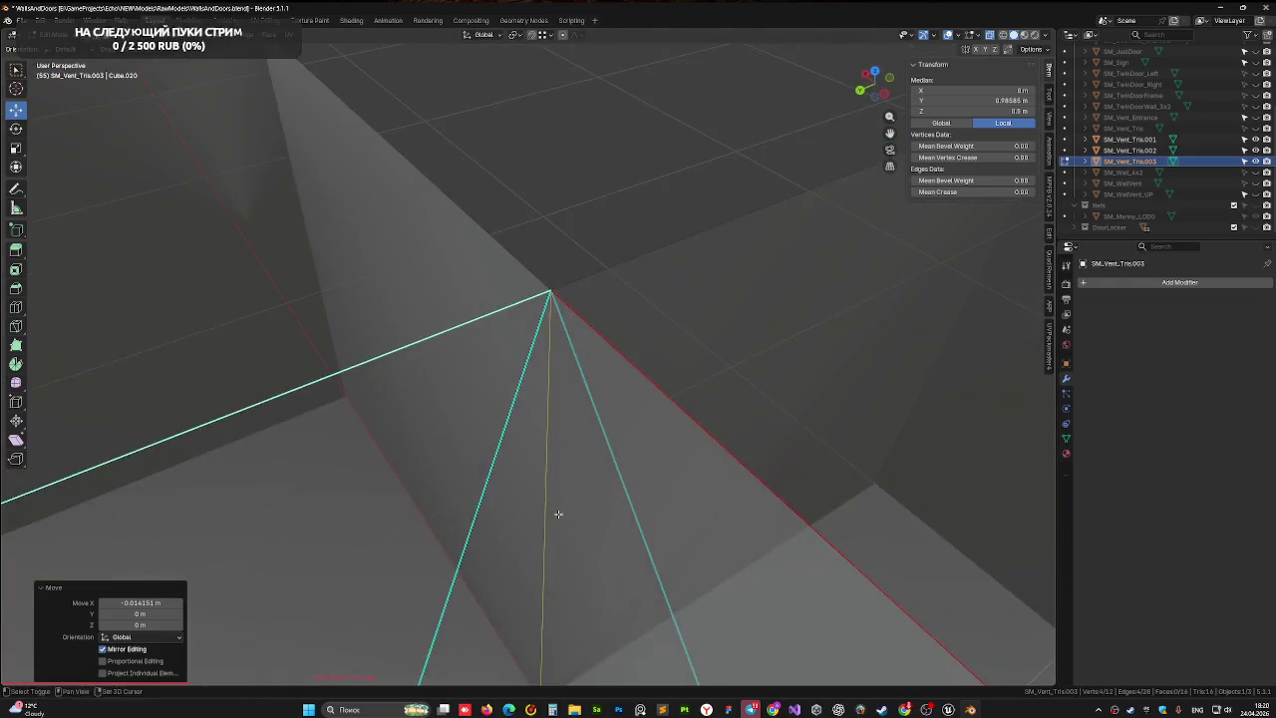
{"action": "left_click_drag", "start_coordinate": [558, 514], "coordinate": [968, 315]}
{"action": "left_click", "coordinate": [989, 37]}
{"action": "scroll", "coordinate": [415, 448], "scroll_direction": "down", "scroll_amount": 5}
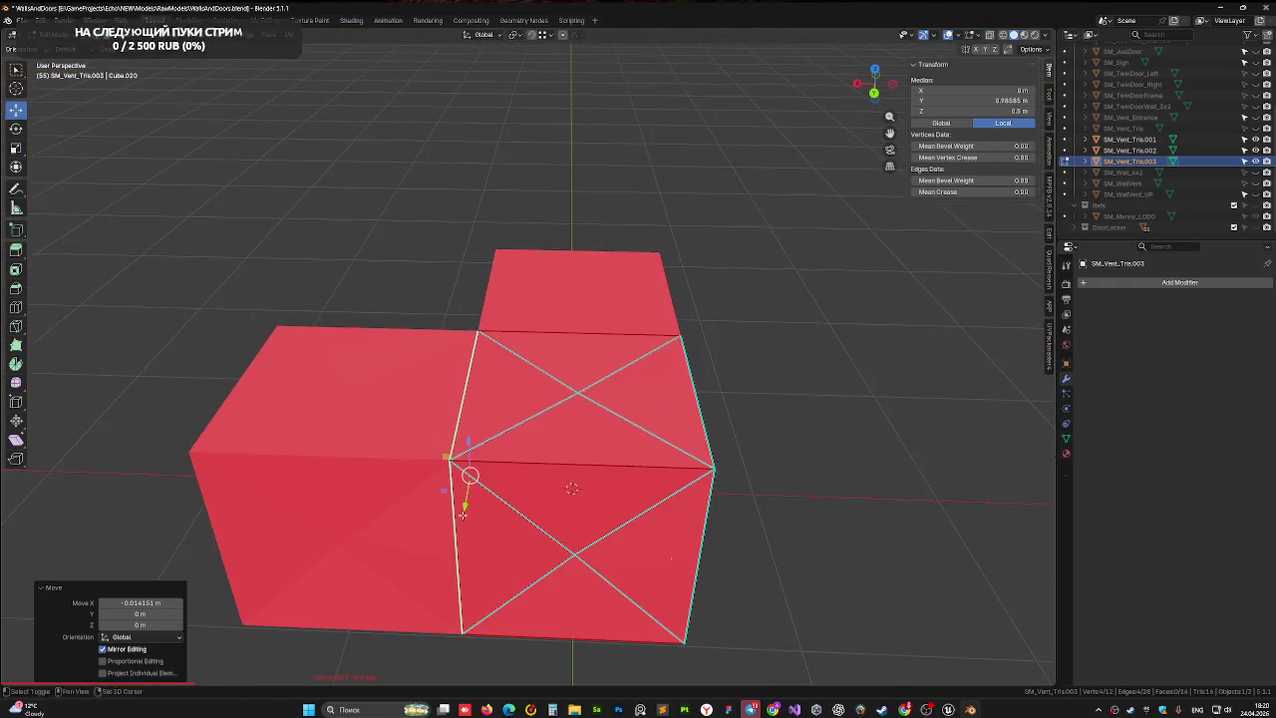
{"action": "mouse_move", "coordinate": [463, 514]}
{"action": "left_mouse_down"}
{"action": "mouse_move", "coordinate": [469, 499]}
{"action": "mouse_move", "coordinate": [535, 472]}
{"action": "mouse_move", "coordinate": [362, 455]}
{"action": "mouse_move", "coordinate": [447, 464]}
{"action": "mouse_move", "coordinate": [453, 447]}
{"action": "left_mouse_up"}
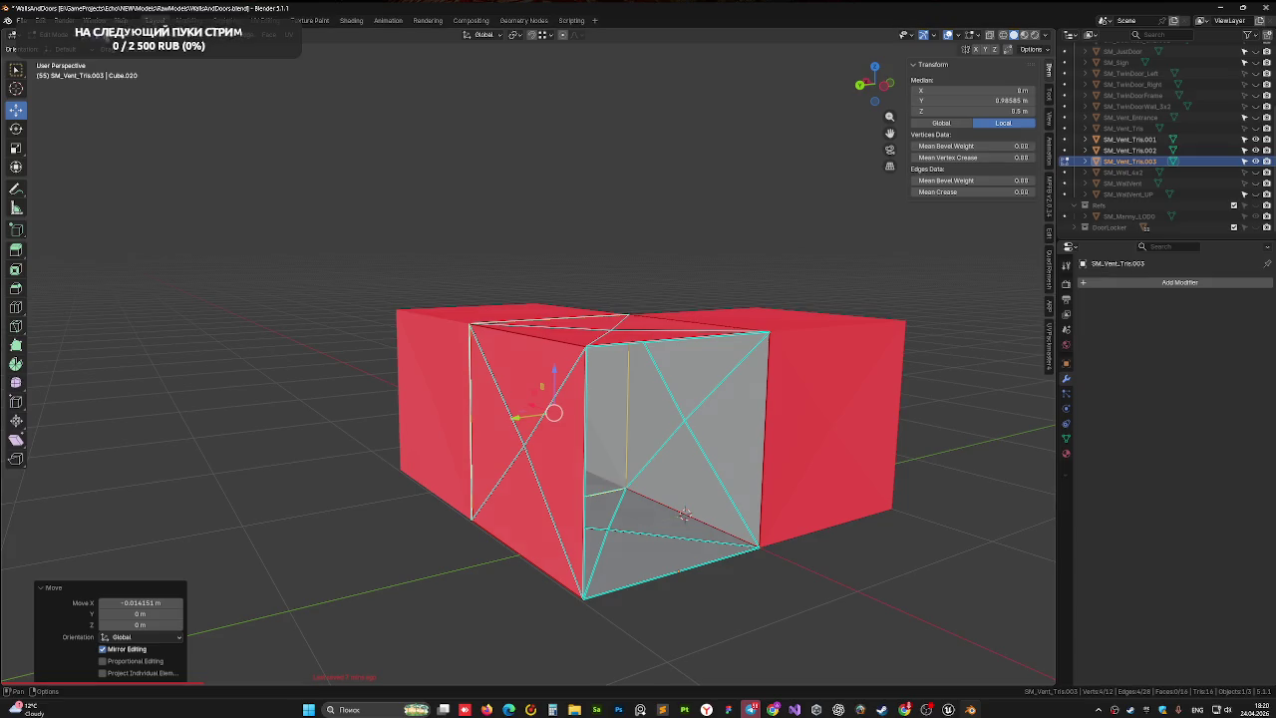
- Delete the three triangle faces on the box's right side
{"action": "key", "text": "3"}
{"action": "left_click", "coordinate": [702, 398]}
{"action": "left_click", "coordinate": [700, 481], "text": "shift"}
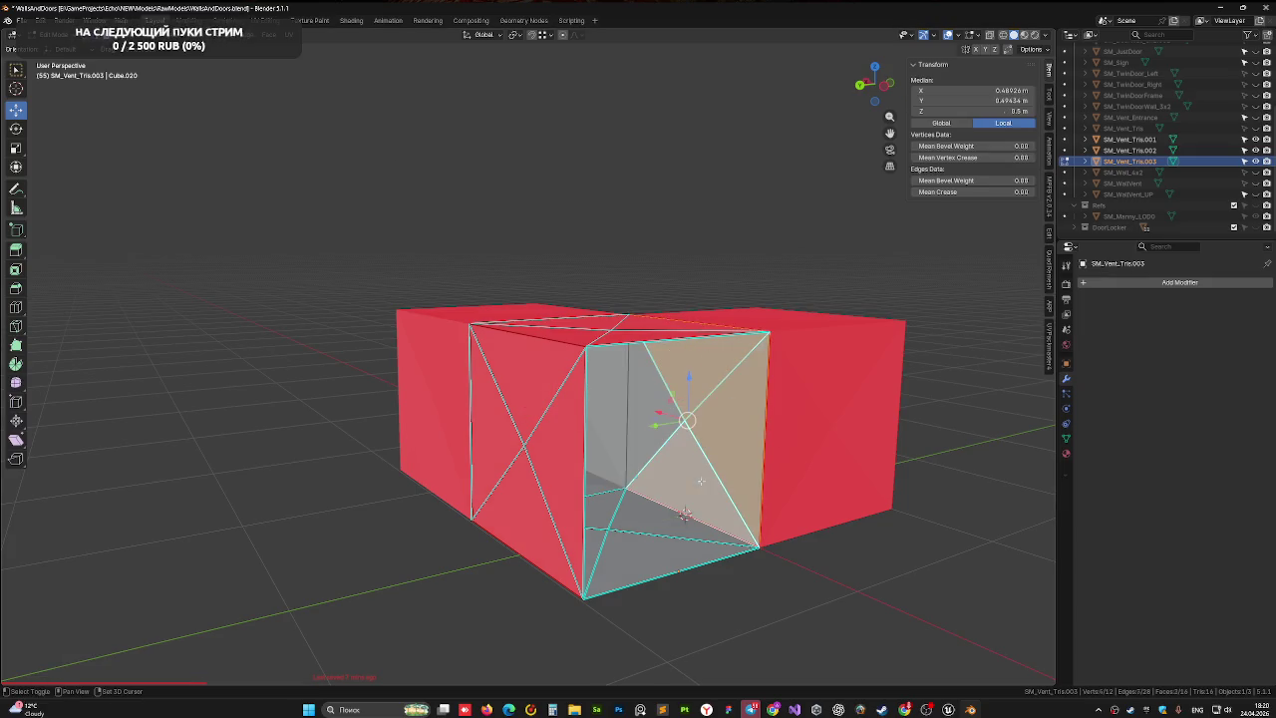
{"action": "left_click", "coordinate": [659, 427], "text": "shift"}
{"action": "key", "text": "x"}
{"action": "left_click", "coordinate": [654, 427]}
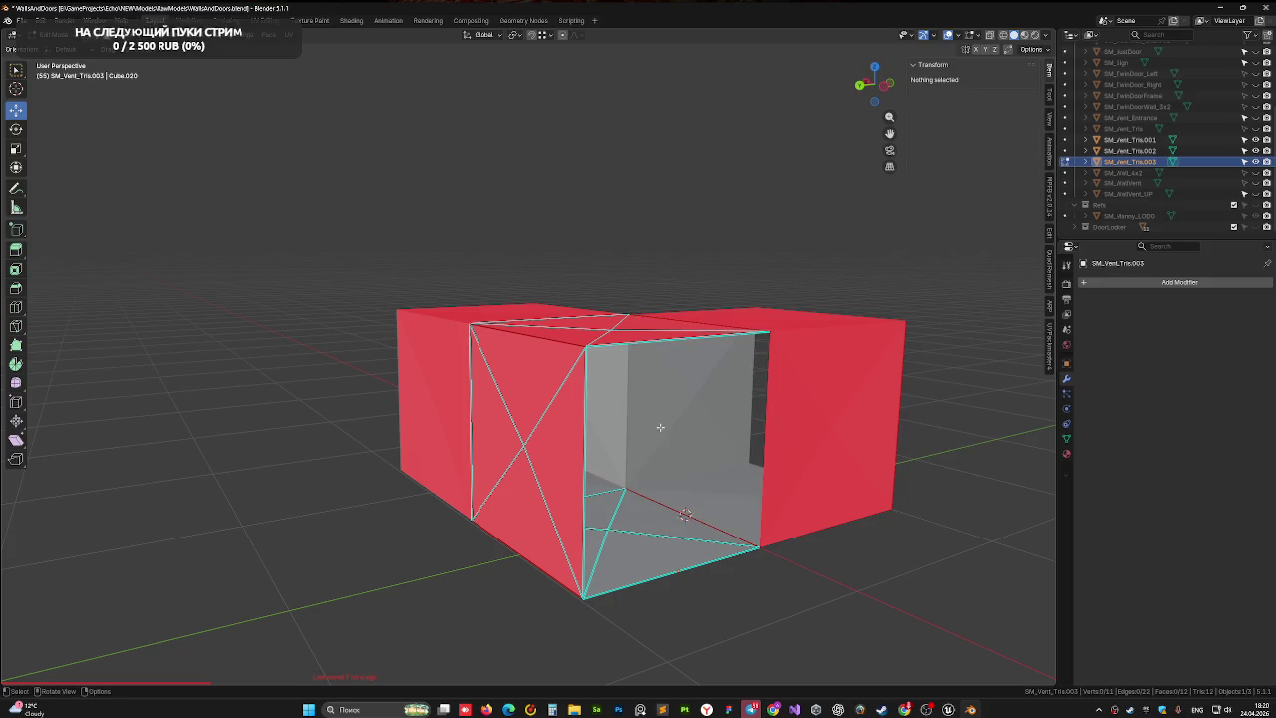
{"action": "mouse_move", "coordinate": [658, 427]}
{"action": "left_mouse_down"}
{"action": "mouse_move", "coordinate": [588, 469]}
{"action": "mouse_move", "coordinate": [583, 506]}
{"action": "mouse_move", "coordinate": [533, 484]}
{"action": "left_mouse_up"}
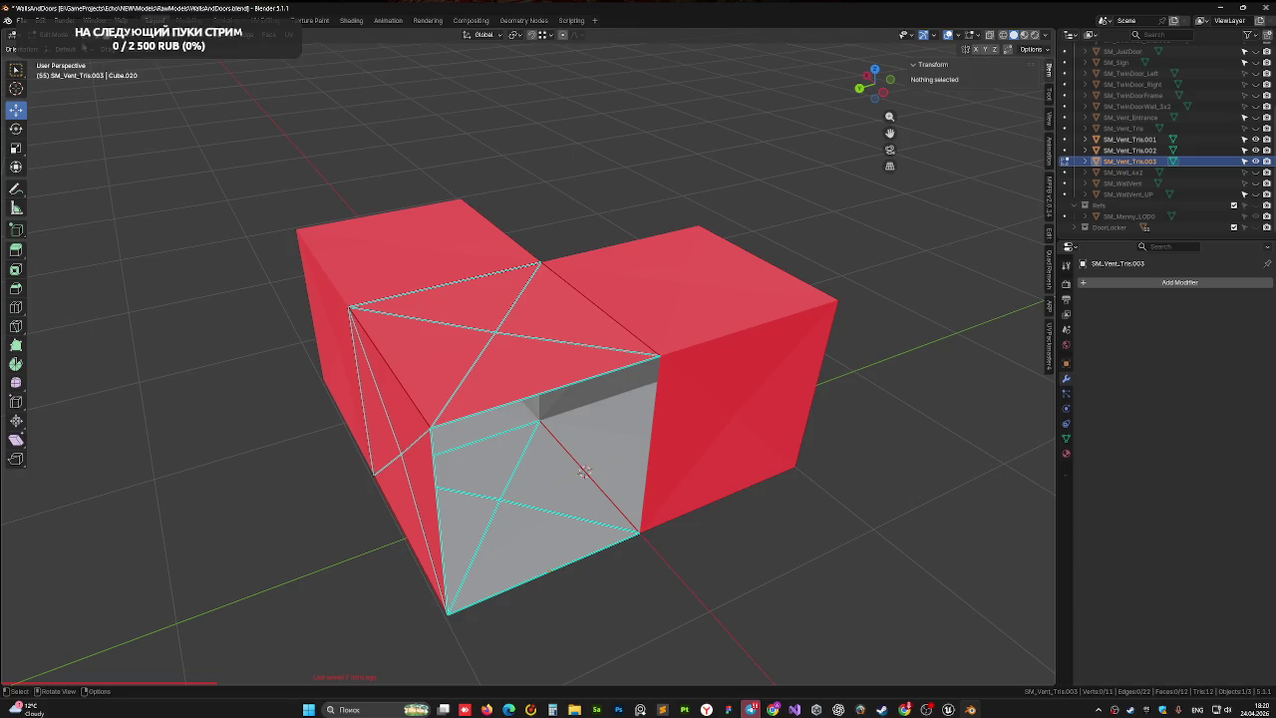
- Fill the open side's four corner vertices with a new face
{"action": "left_click", "coordinate": [430, 429]}
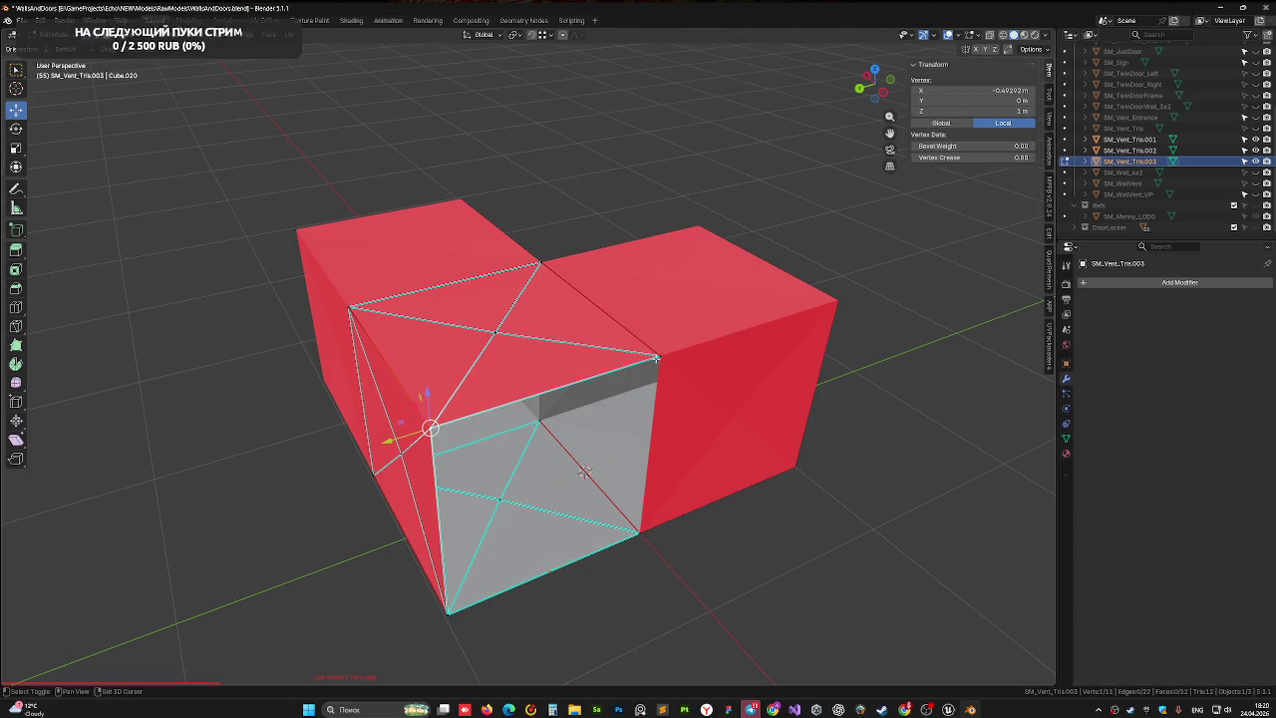
{"action": "left_click", "coordinate": [584, 472], "text": "shift"}
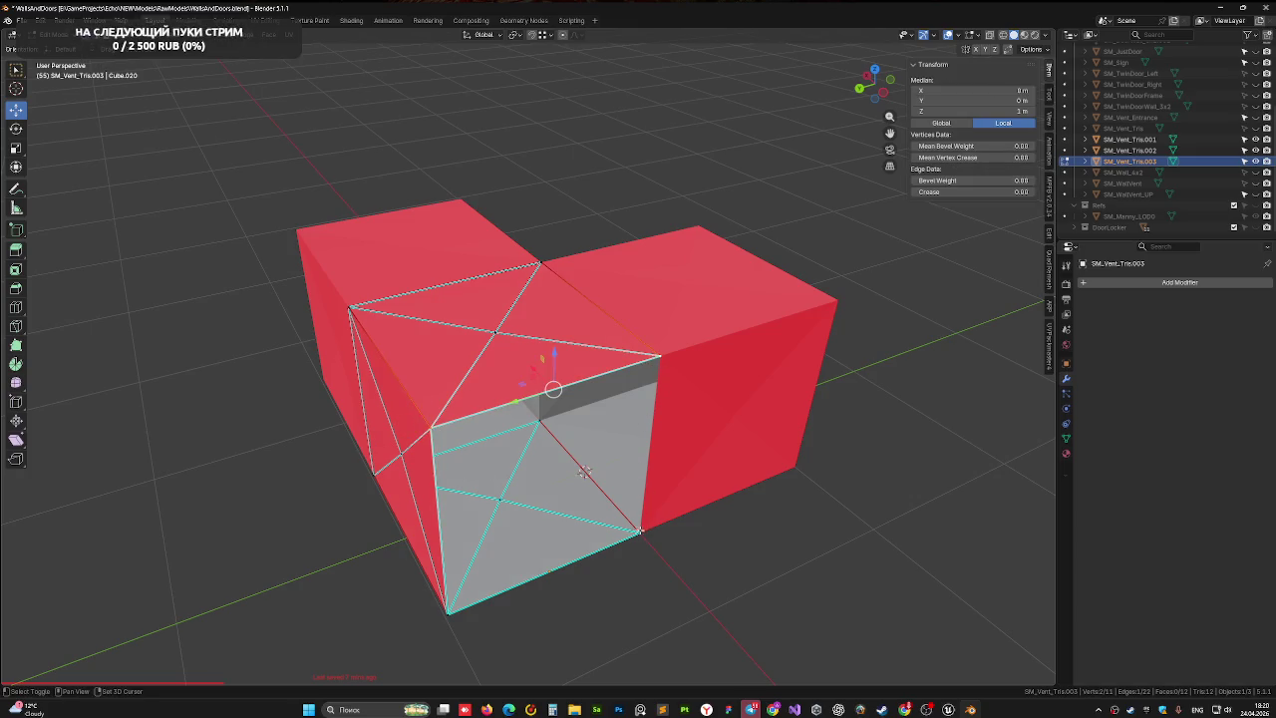
{"action": "left_click", "coordinate": [638, 535], "text": "shift"}
{"action": "left_click", "coordinate": [449, 612], "text": "shift"}
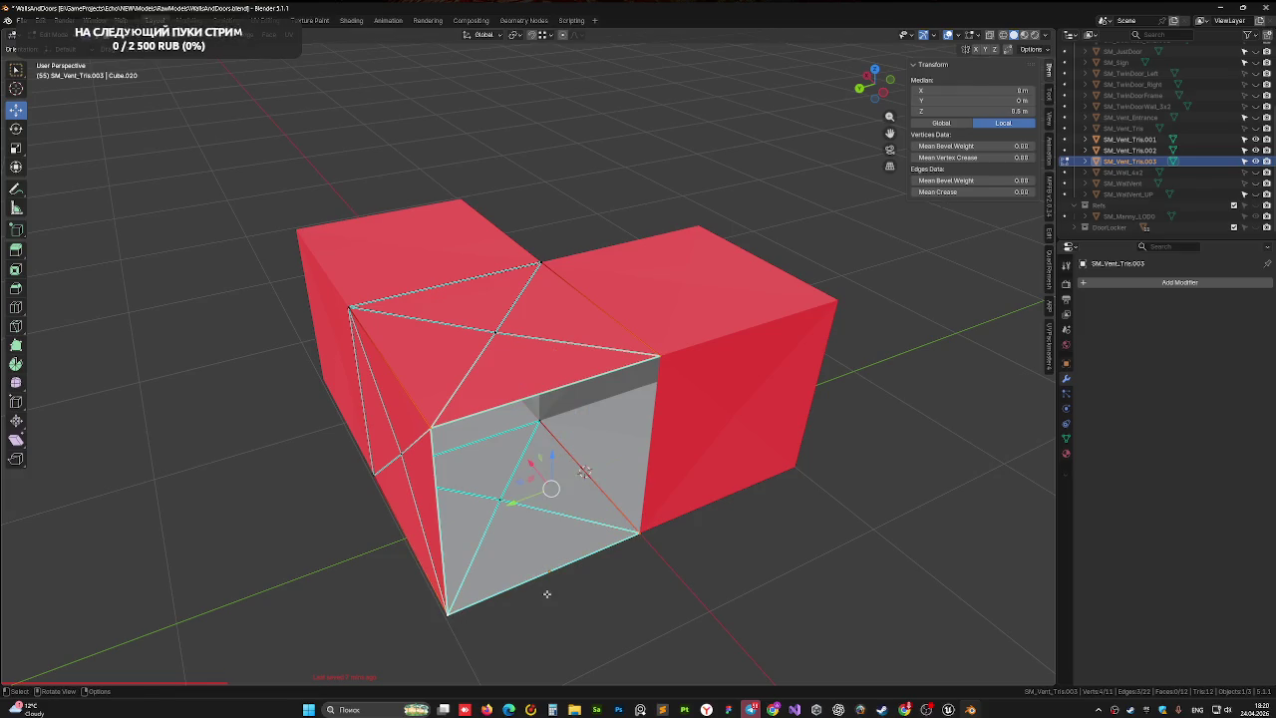
{"action": "key", "text": "f"}
- Split the new face with two corner-to-corner diagonals and save WallsAndDoors.blend
{"action": "left_click", "coordinate": [433, 429]}
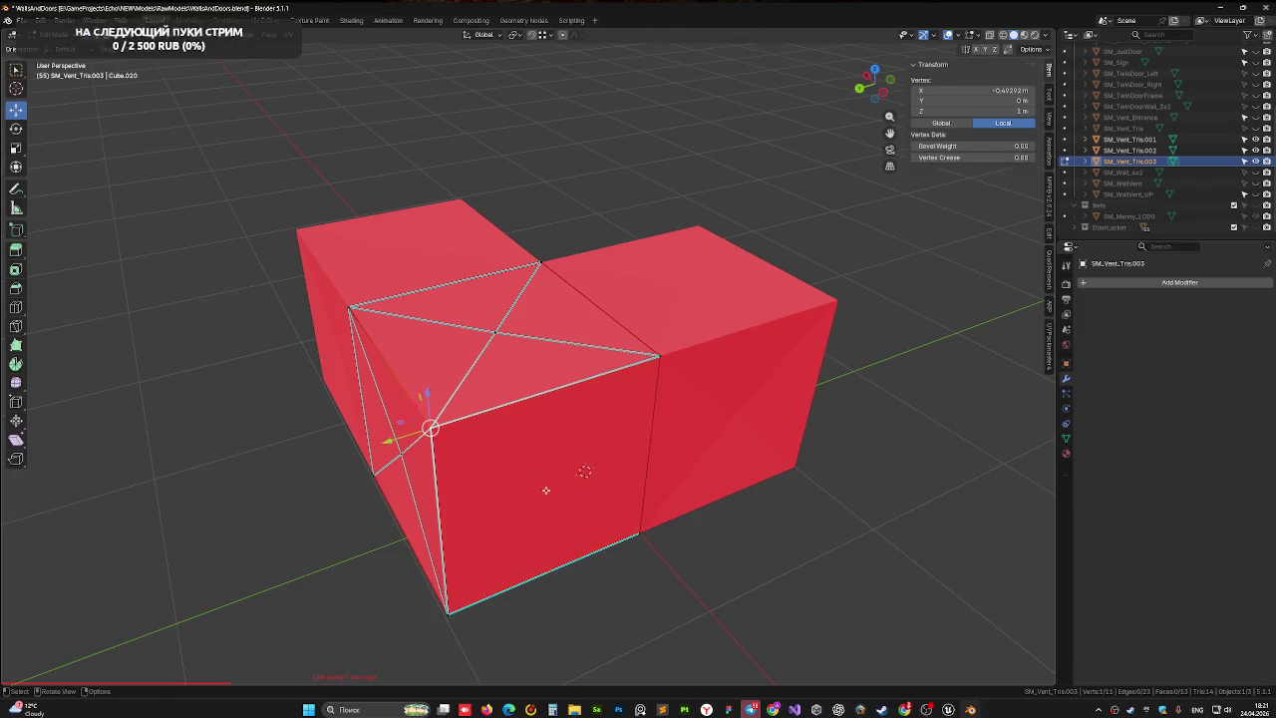
{"action": "left_click", "coordinate": [639, 532], "text": "shift"}
{"action": "key", "text": "f"}
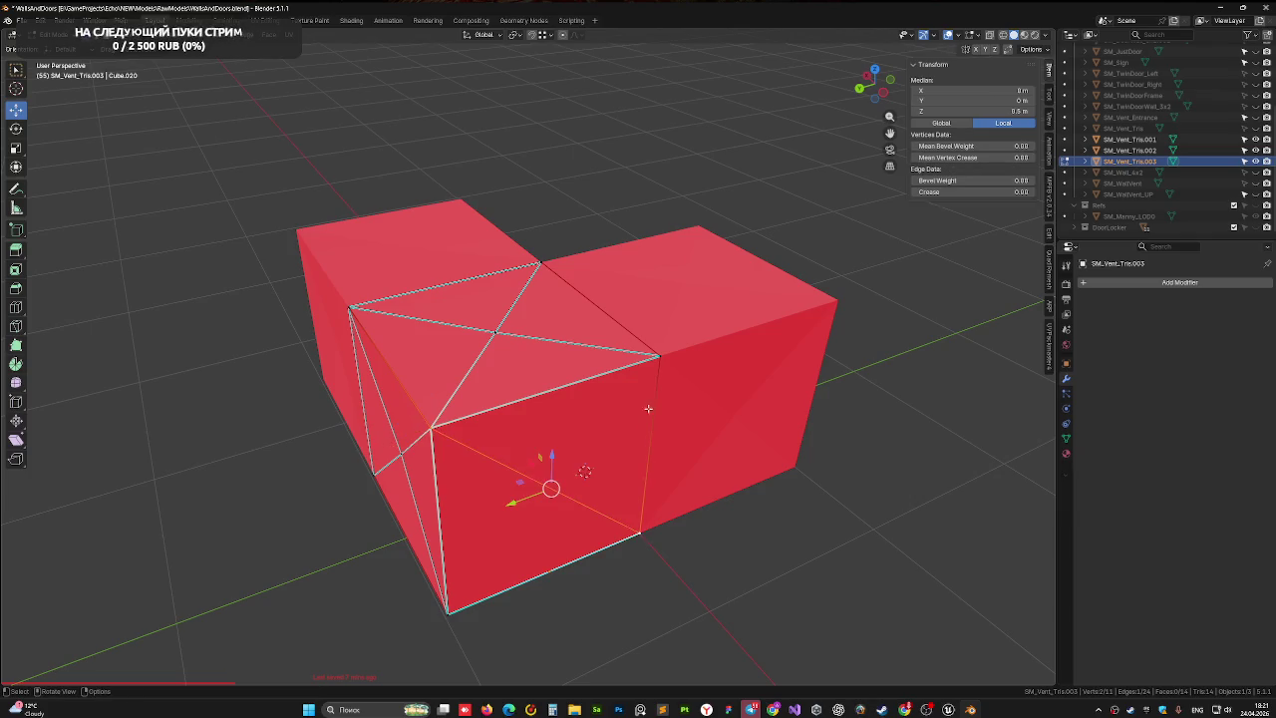
{"action": "left_click", "coordinate": [659, 360]}
{"action": "left_click", "coordinate": [451, 611], "text": "shift"}
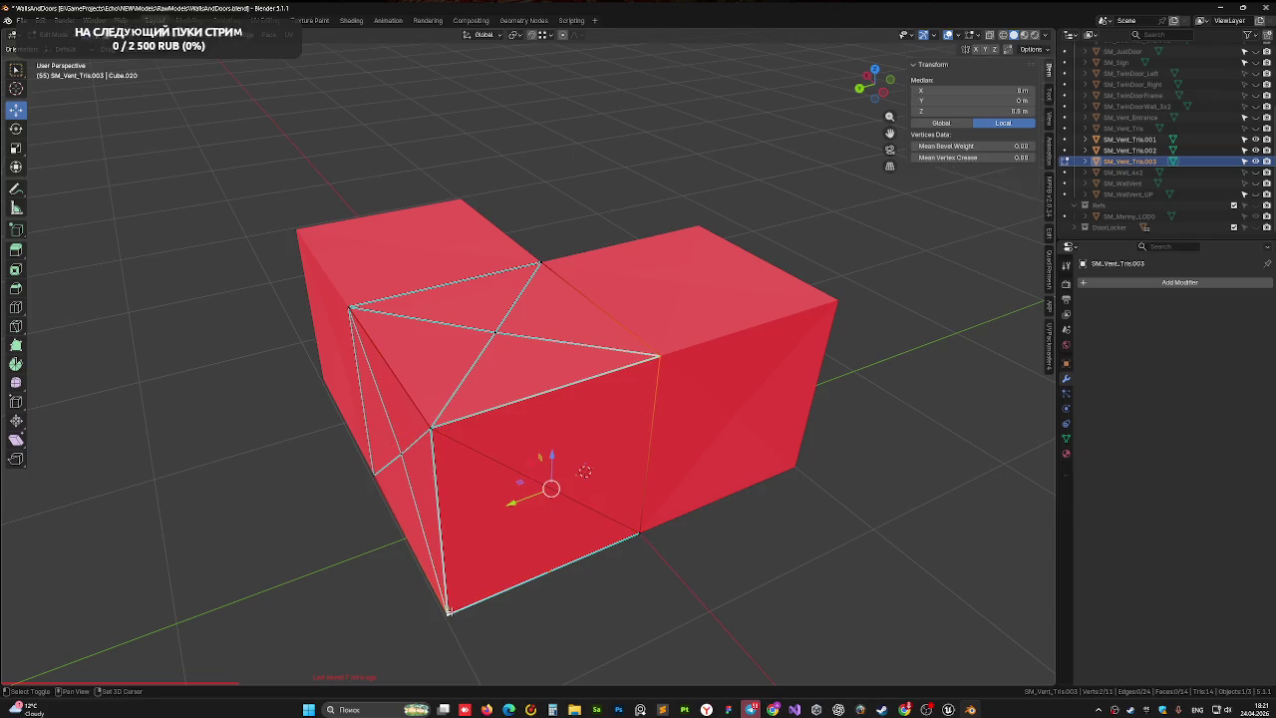
{"action": "key", "text": "j"}
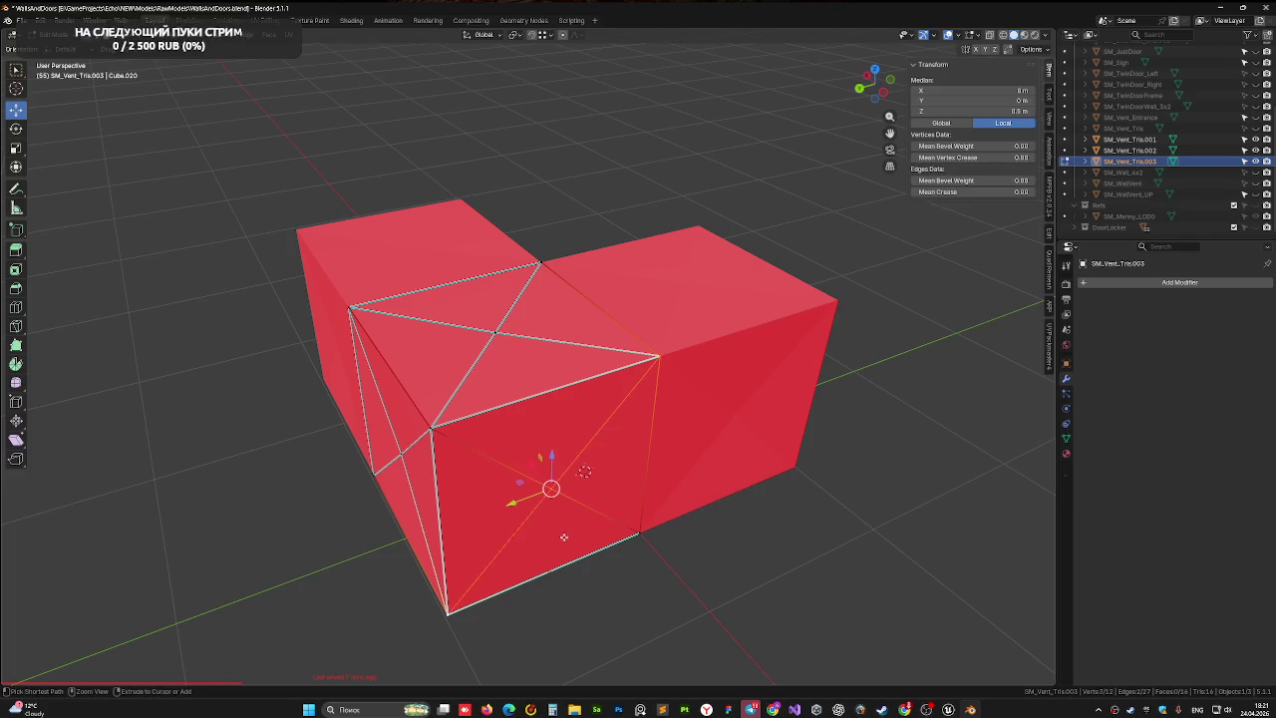
{"action": "key", "text": "ctrl+s"}
{"action": "mouse_move", "coordinate": [681, 533]}
{"action": "left_mouse_down"}
{"action": "mouse_move", "coordinate": [569, 507]}
{"action": "mouse_move", "coordinate": [689, 507]}
{"action": "mouse_move", "coordinate": [583, 507]}
{"action": "left_mouse_up"}
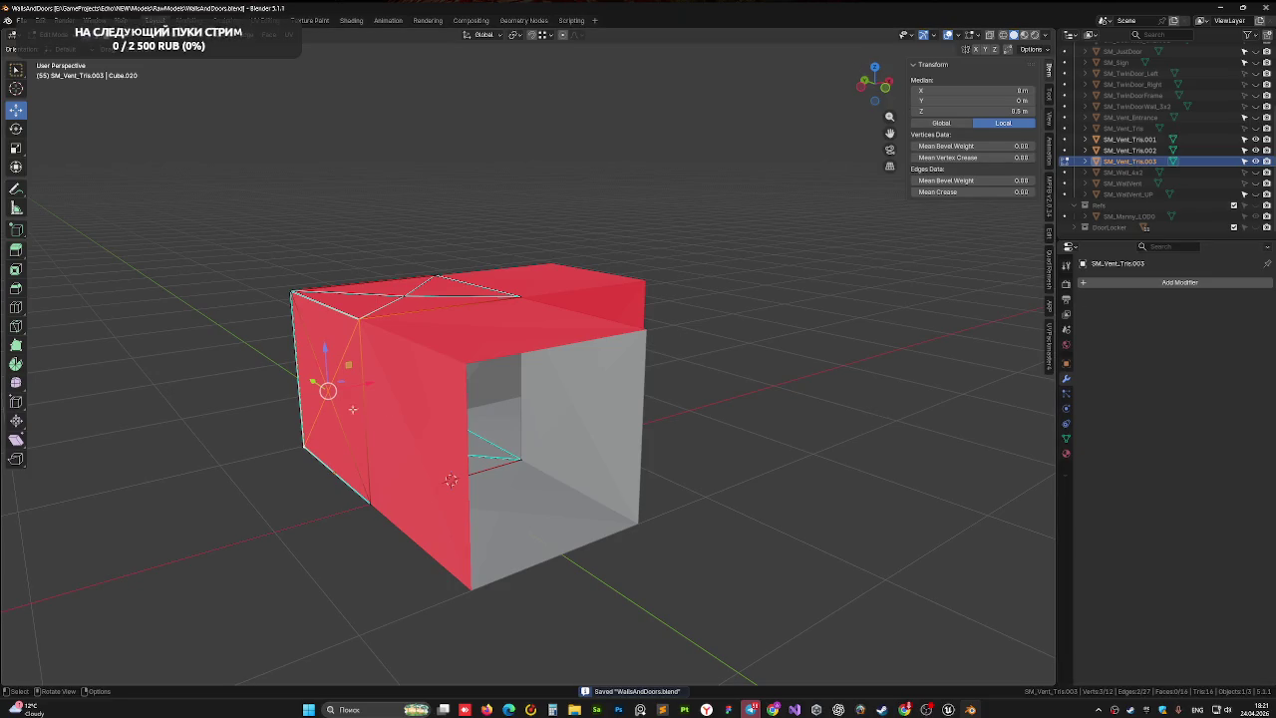
- Move a face vertex 0.025648 m along X in front view and save the file
{"action": "left_click", "coordinate": [326, 389]}
{"action": "left_click", "coordinate": [864, 79]}
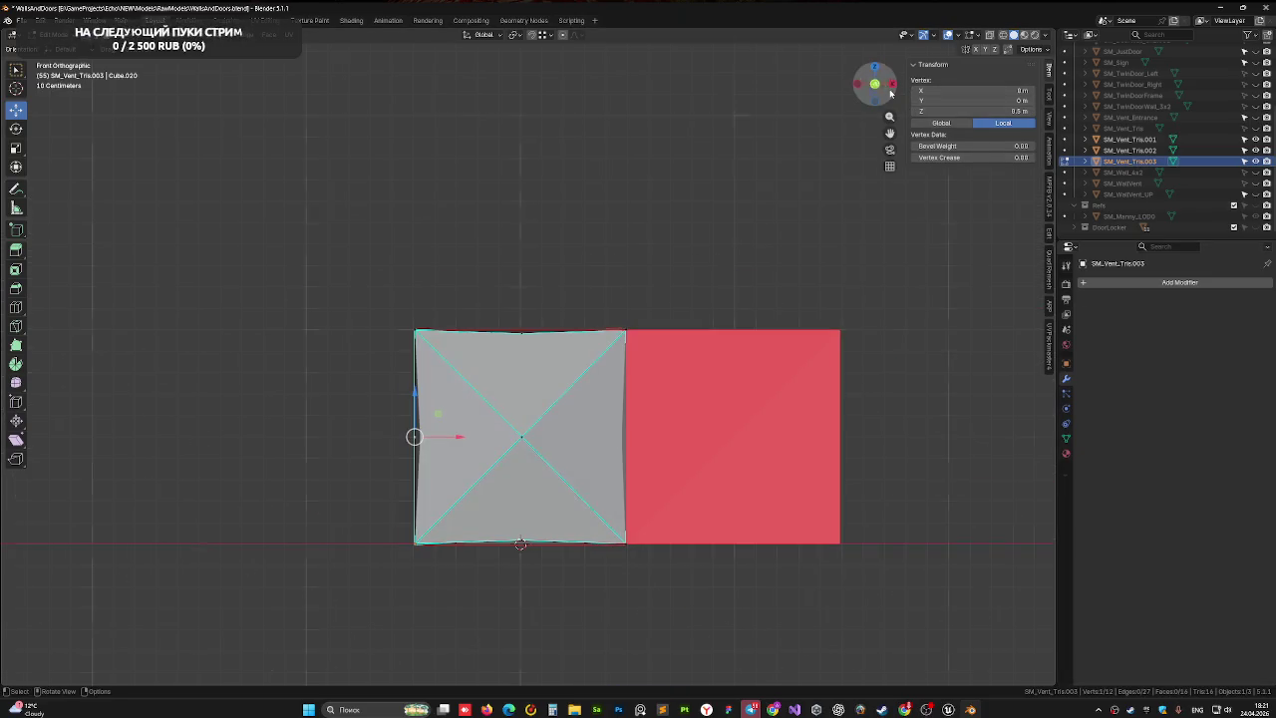
{"action": "left_click_drag", "start_coordinate": [458, 437], "coordinate": [464, 439]}
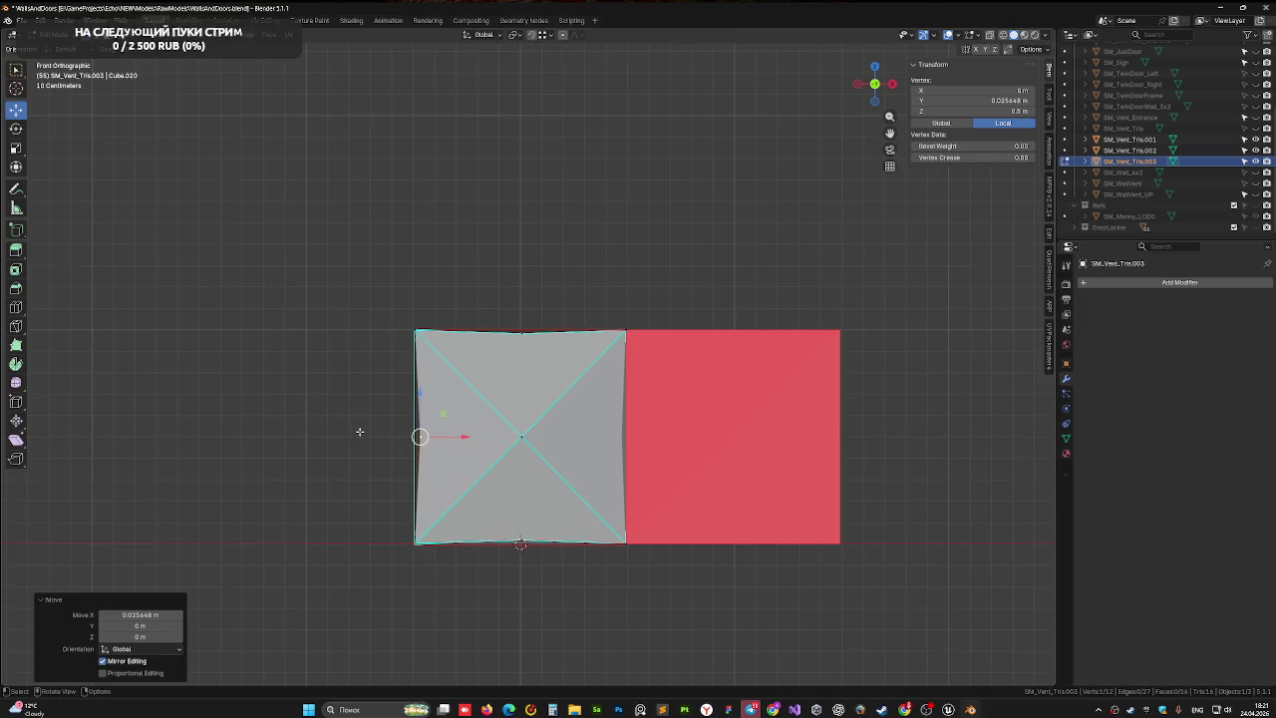
{"action": "left_click_drag", "start_coordinate": [360, 431], "coordinate": [585, 443]}
{"action": "key", "text": "ctrl+s"}
{"action": "scroll", "coordinate": [479, 449], "scroll_direction": "up", "scroll_amount": 3}
- Mark the end face's four diagonal edges as sharp
{"action": "left_click", "coordinate": [405, 369]}
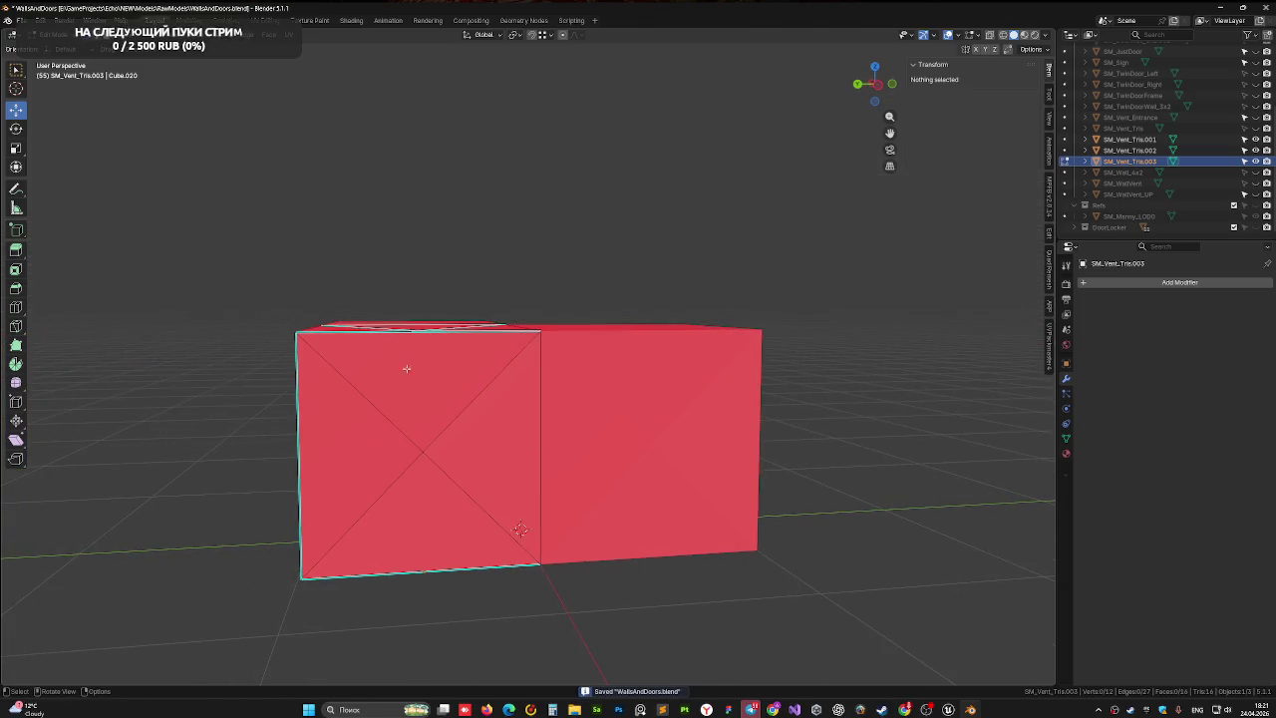
{"action": "left_click", "coordinate": [394, 425]}
{"action": "left_click", "coordinate": [455, 419], "text": "shift"}
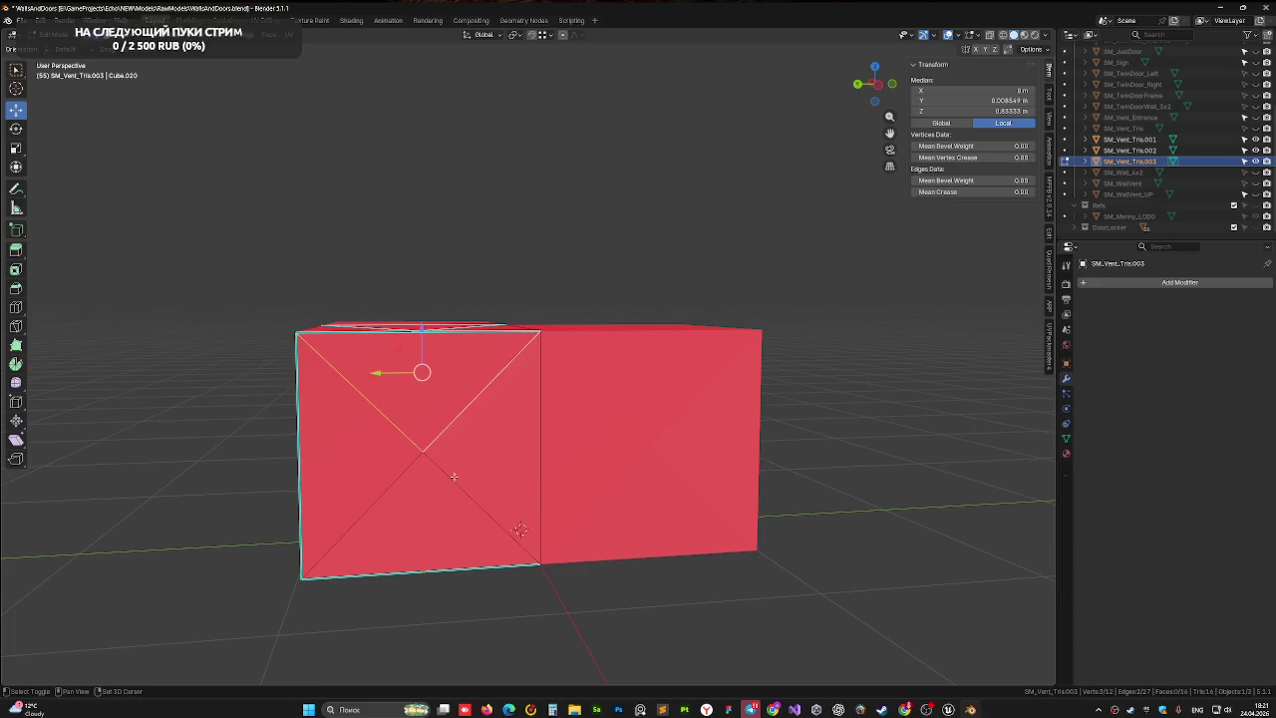
{"action": "left_click", "coordinate": [457, 482], "text": "shift"}
{"action": "left_click", "coordinate": [393, 482], "text": "shift"}
{"action": "left_click", "coordinate": [541, 447], "text": "shift"}
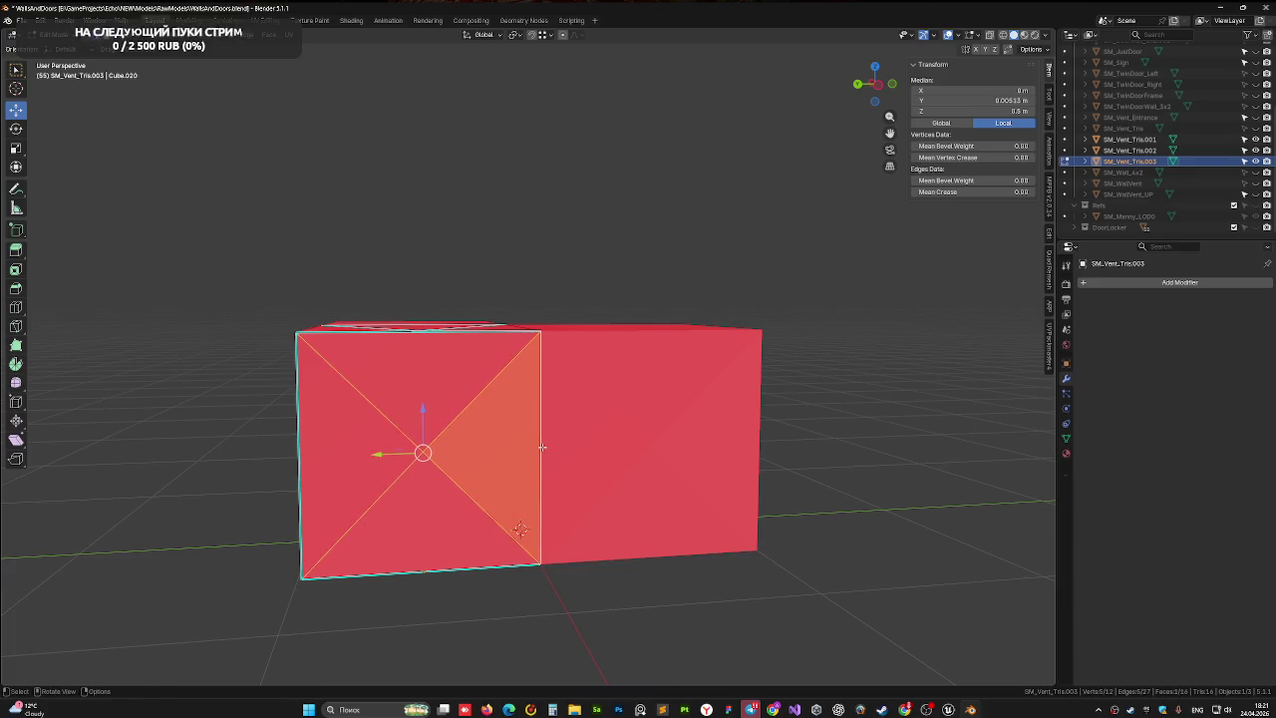
{"action": "left_click_drag", "start_coordinate": [568, 285], "coordinate": [457, 426]}
{"action": "left_click", "coordinate": [538, 408], "text": "shift"}
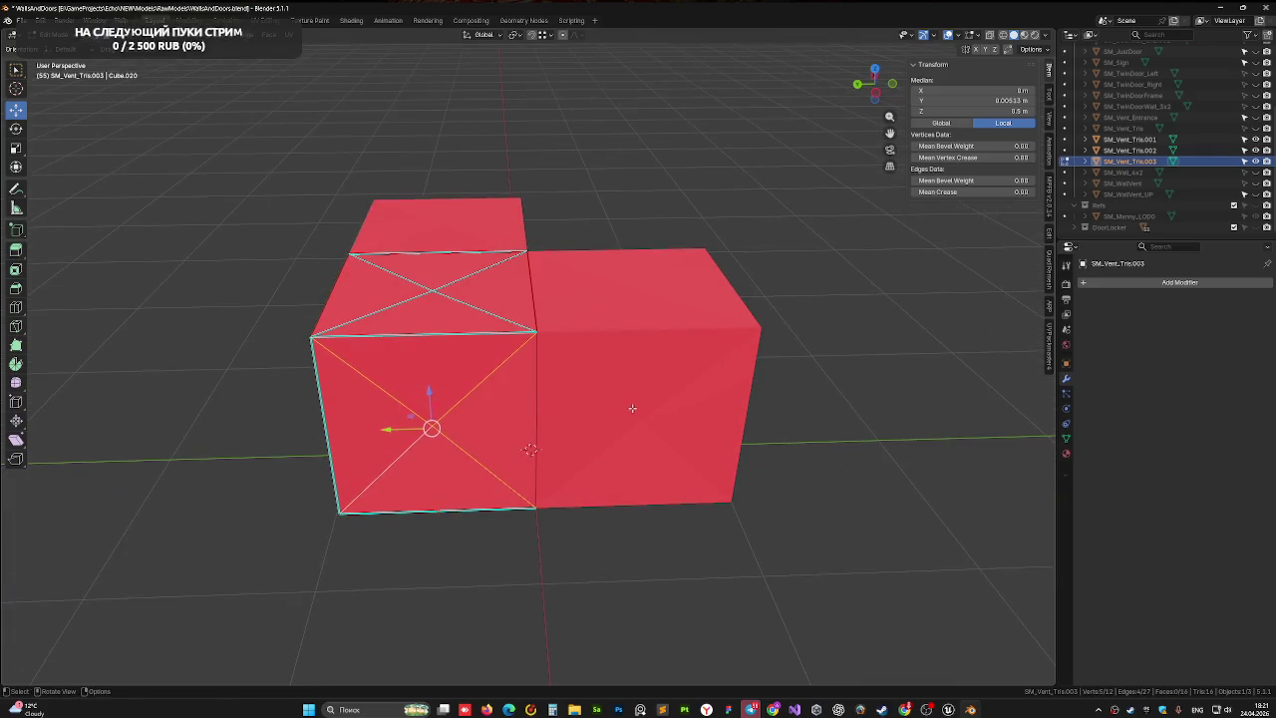
{"action": "key", "text": "ctrl+e"}
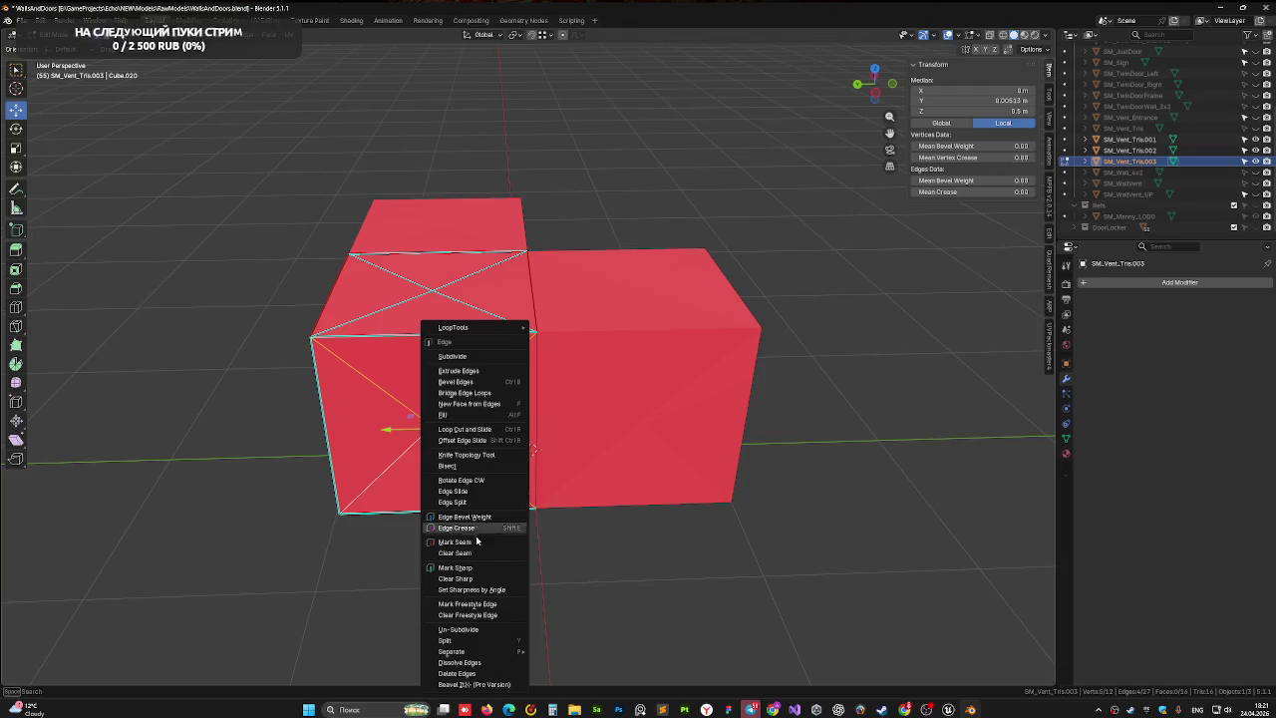
{"action": "left_click", "coordinate": [465, 567]}
{"action": "left_click", "coordinate": [438, 512]}
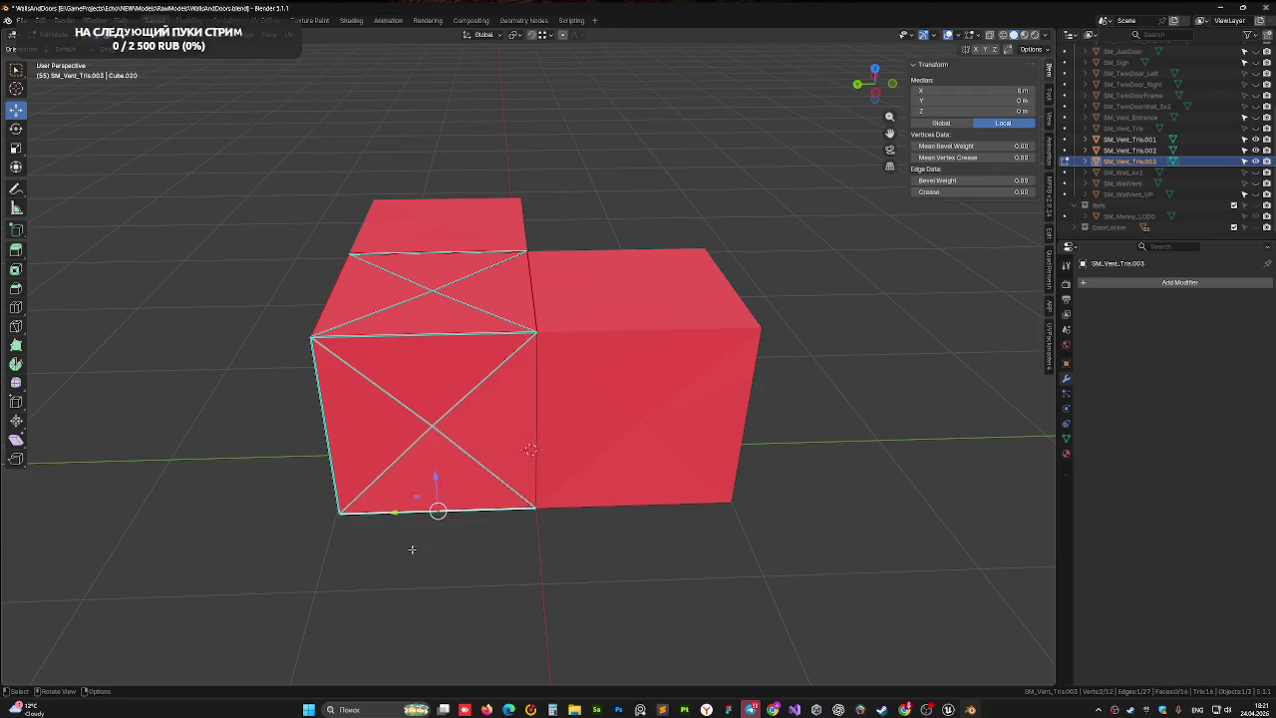
{"action": "mouse_move", "coordinate": [538, 438]}
{"action": "left_mouse_down"}
{"action": "mouse_move", "coordinate": [537, 472]}
{"action": "mouse_move", "coordinate": [648, 460]}
{"action": "mouse_move", "coordinate": [741, 531]}
{"action": "left_mouse_up"}
- Join the vent pieces into one mesh, SM_Vent_Tris.003, with Ctrl+J
{"action": "key", "text": "Tab"}
{"action": "left_click", "coordinate": [413, 476], "text": "shift"}
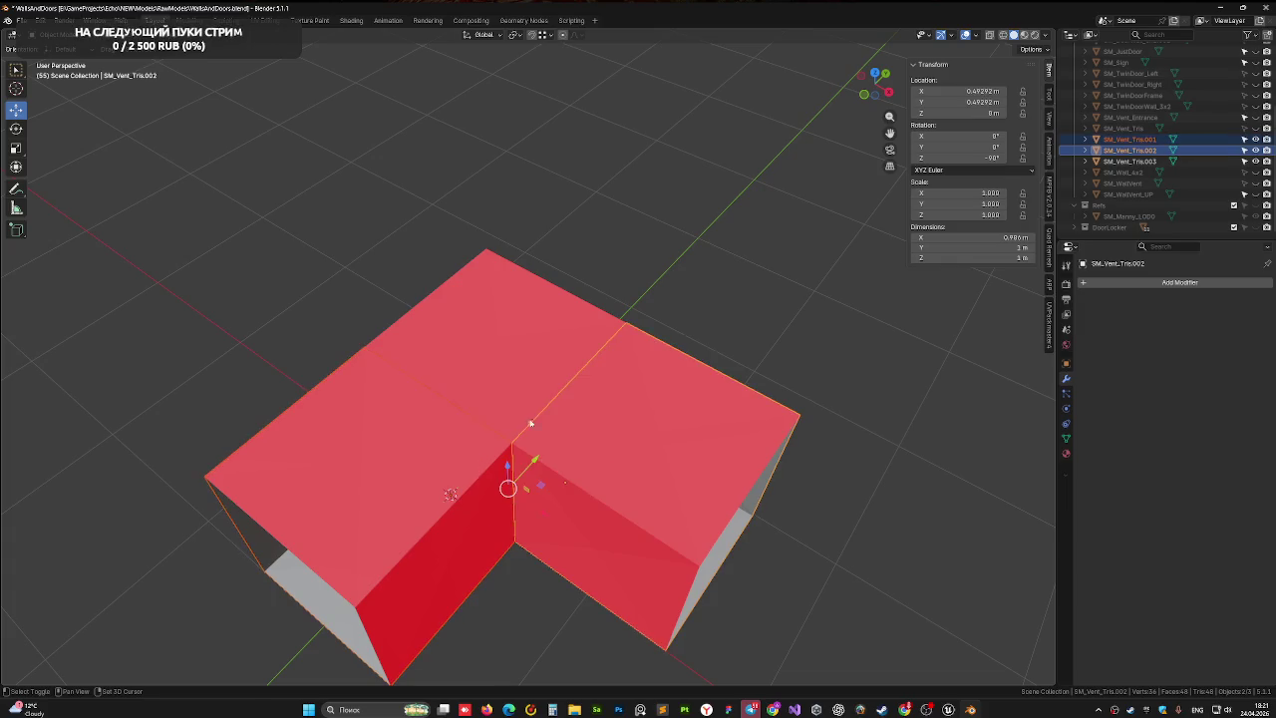
{"action": "left_click", "coordinate": [482, 376], "text": "shift"}
{"action": "key", "text": "ctrl+j"}
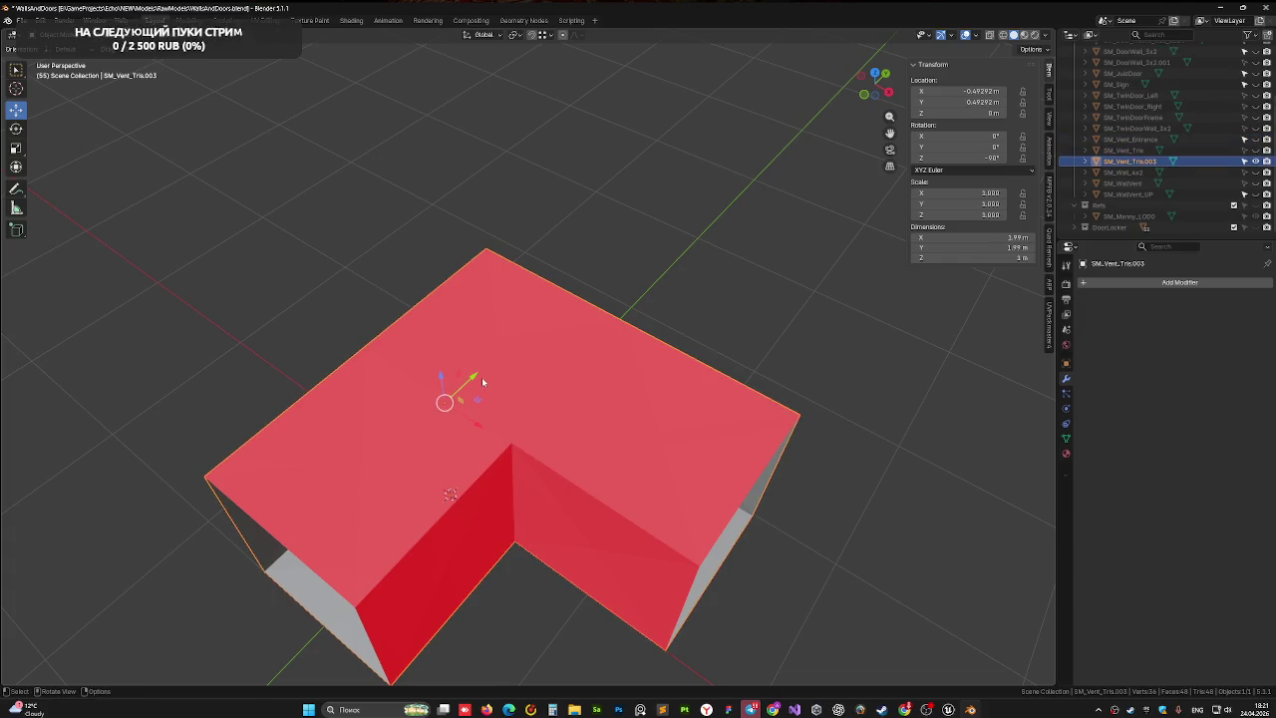
- Merge the joined mesh's vertices by distance, removing 8 duplicates
{"action": "key", "text": "Tab"}
{"action": "scroll", "coordinate": [519, 454], "scroll_direction": "up", "scroll_amount": 4}
{"action": "left_click_drag", "start_coordinate": [520, 454], "coordinate": [551, 362]}
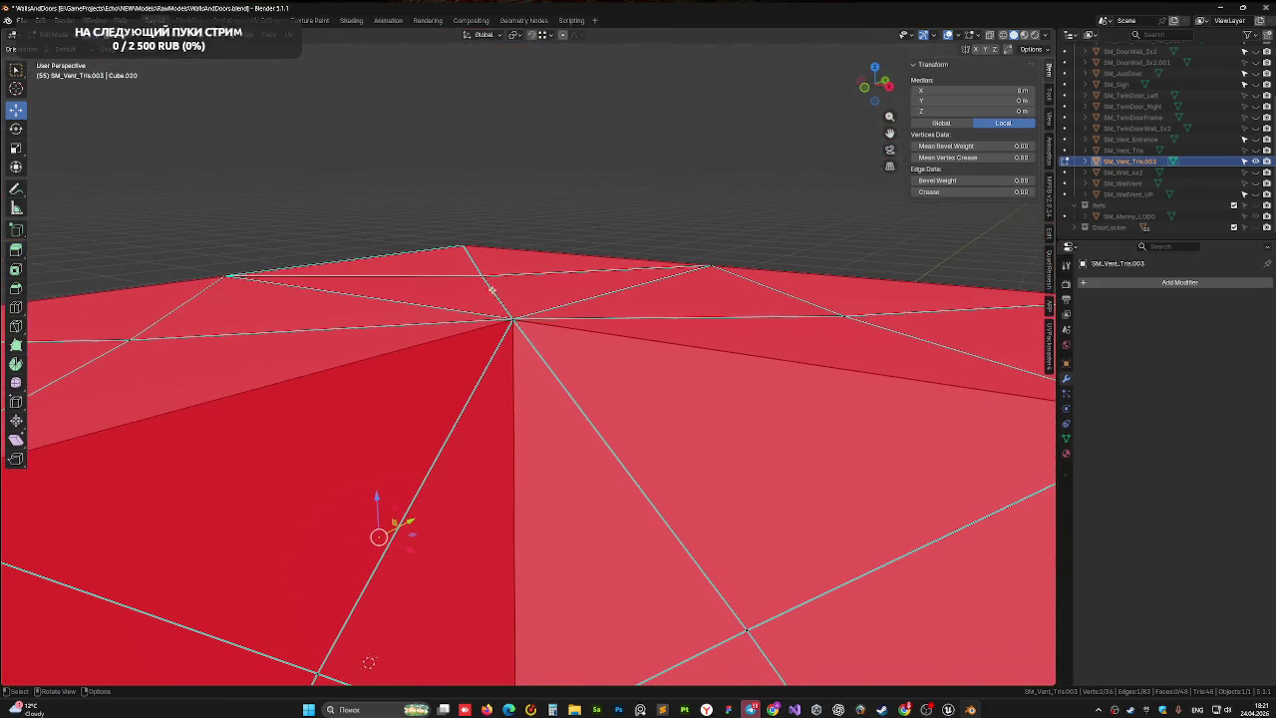
{"action": "key", "text": "a"}
{"action": "key", "text": "m"}
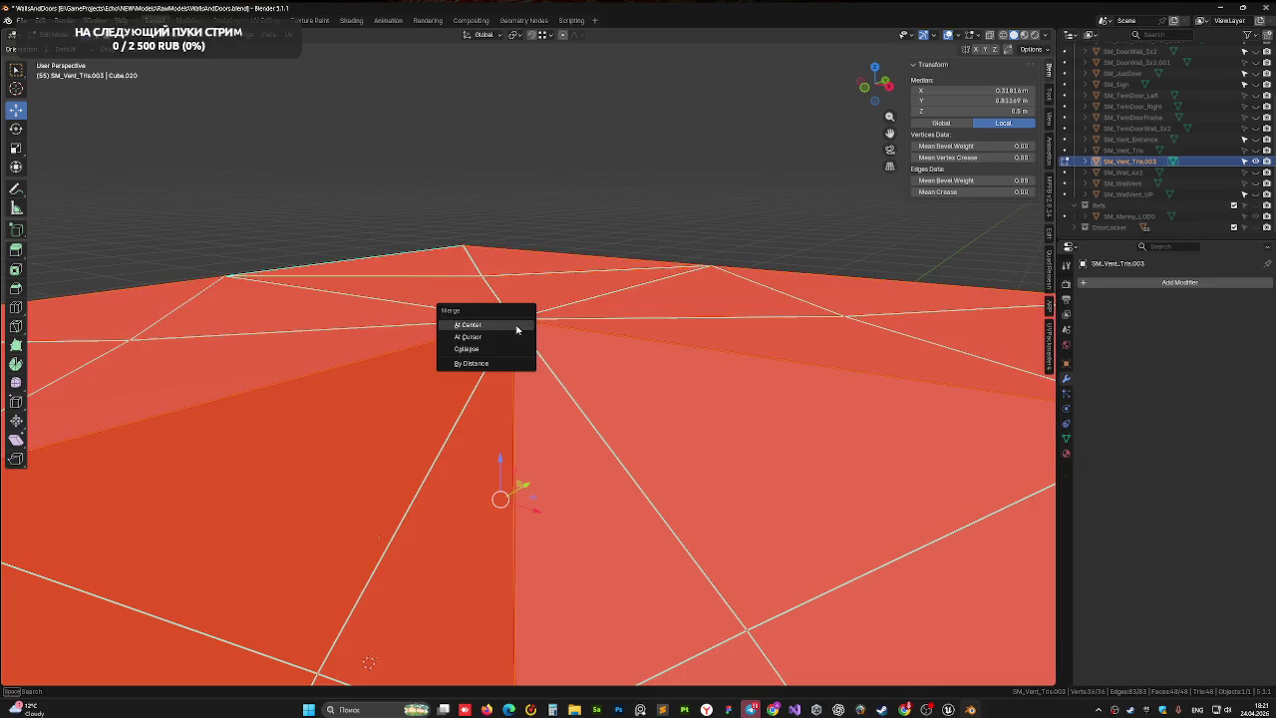
{"action": "left_click", "coordinate": [502, 361]}
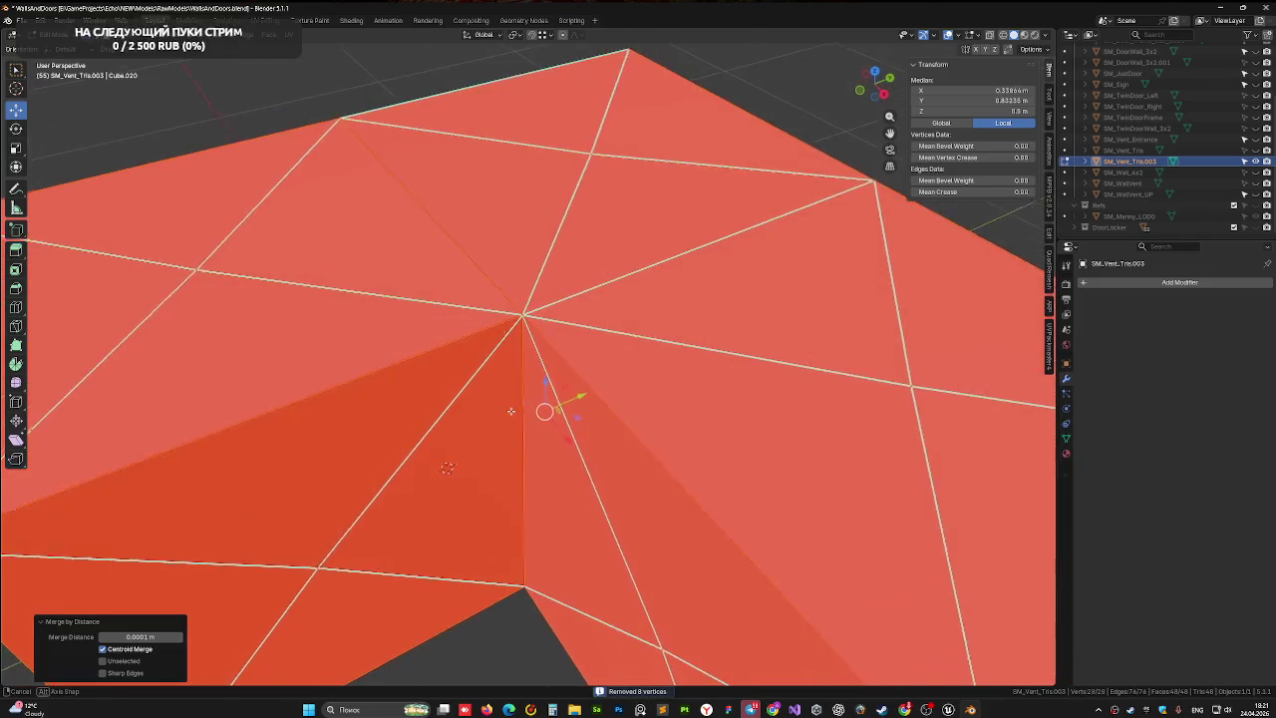
{"action": "key", "text": "Tab"}
{"action": "key", "text": "Tab"}
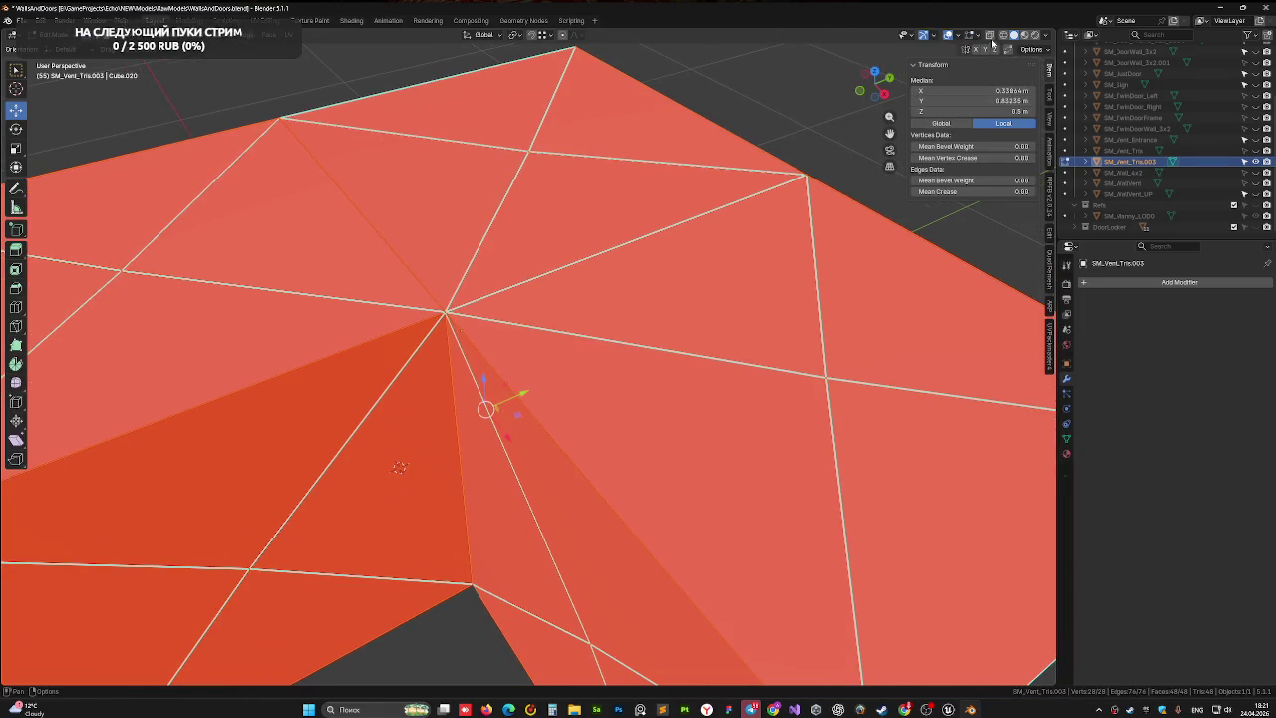
- Turn on X-ray and switch to top orthographic view
{"action": "key", "text": "alt+z"}
{"action": "left_click", "coordinate": [874, 74]}
{"action": "scroll", "coordinate": [598, 332], "scroll_direction": "down", "scroll_amount": 6}
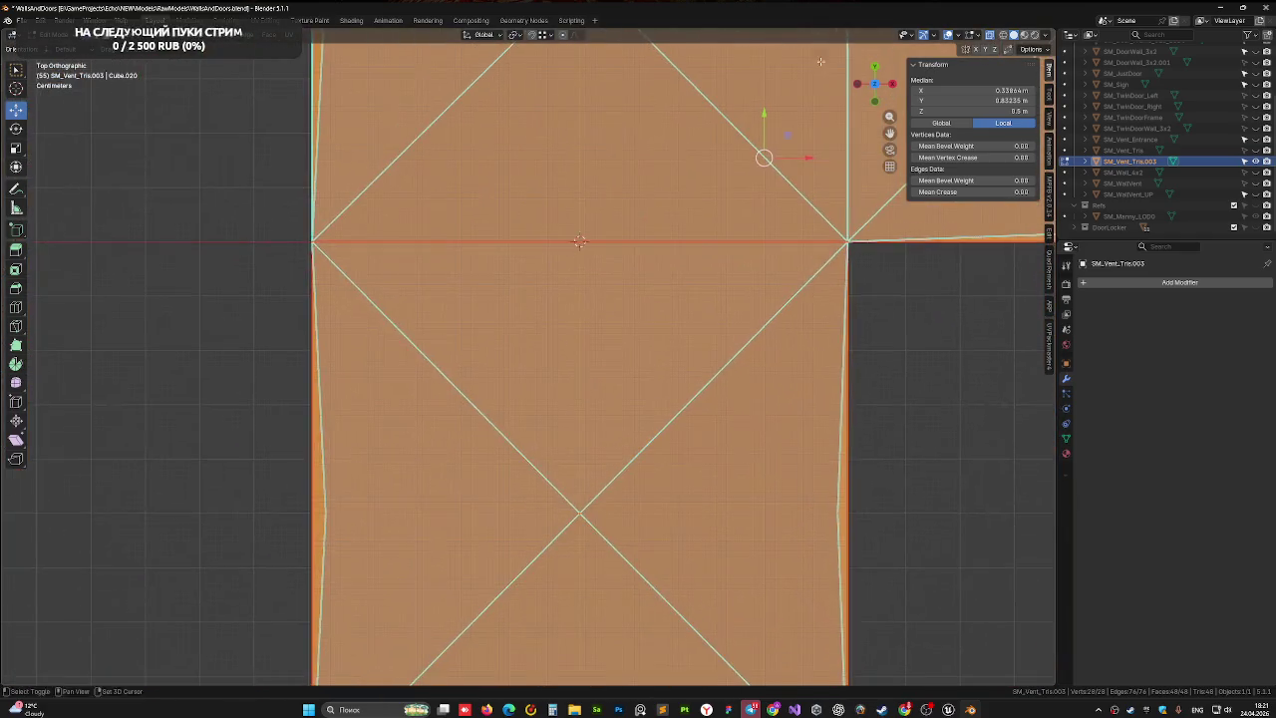
- Select the vent's bottom square and move it 0.446 m along negative Y
{"action": "left_click_drag", "start_coordinate": [375, 325], "coordinate": [820, 563]}
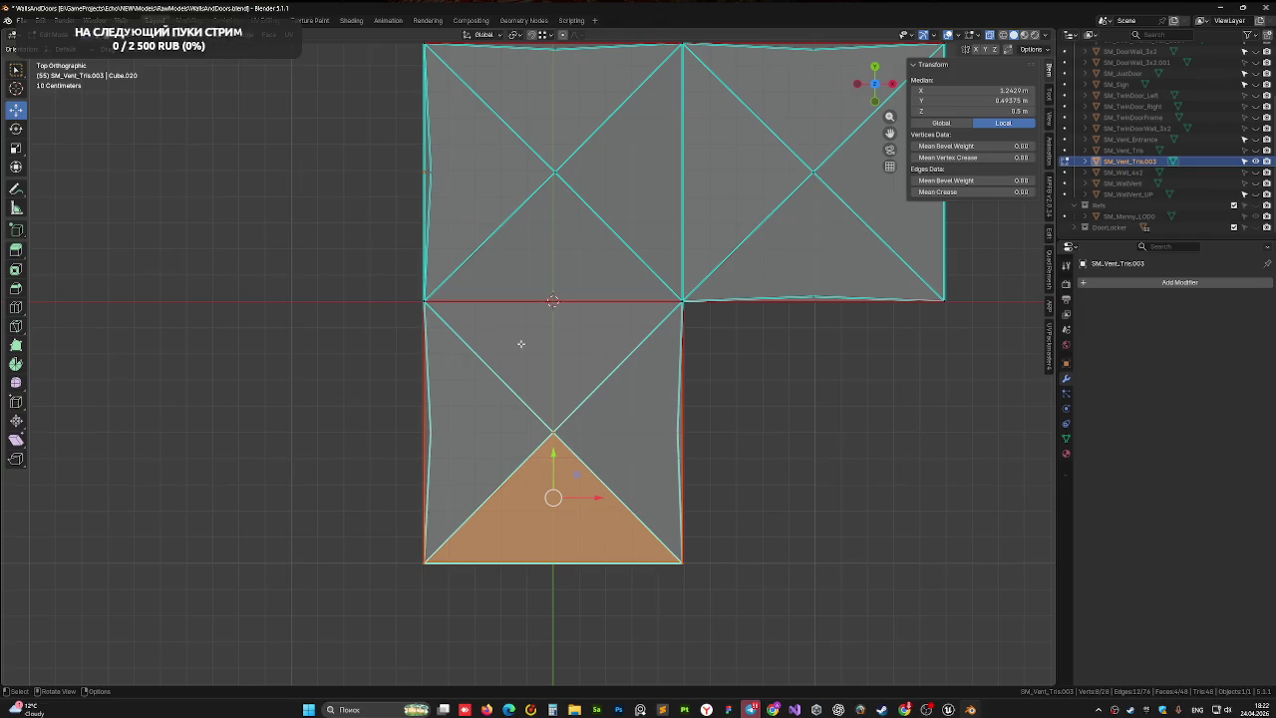
{"action": "left_click_drag", "start_coordinate": [388, 328], "coordinate": [929, 667]}
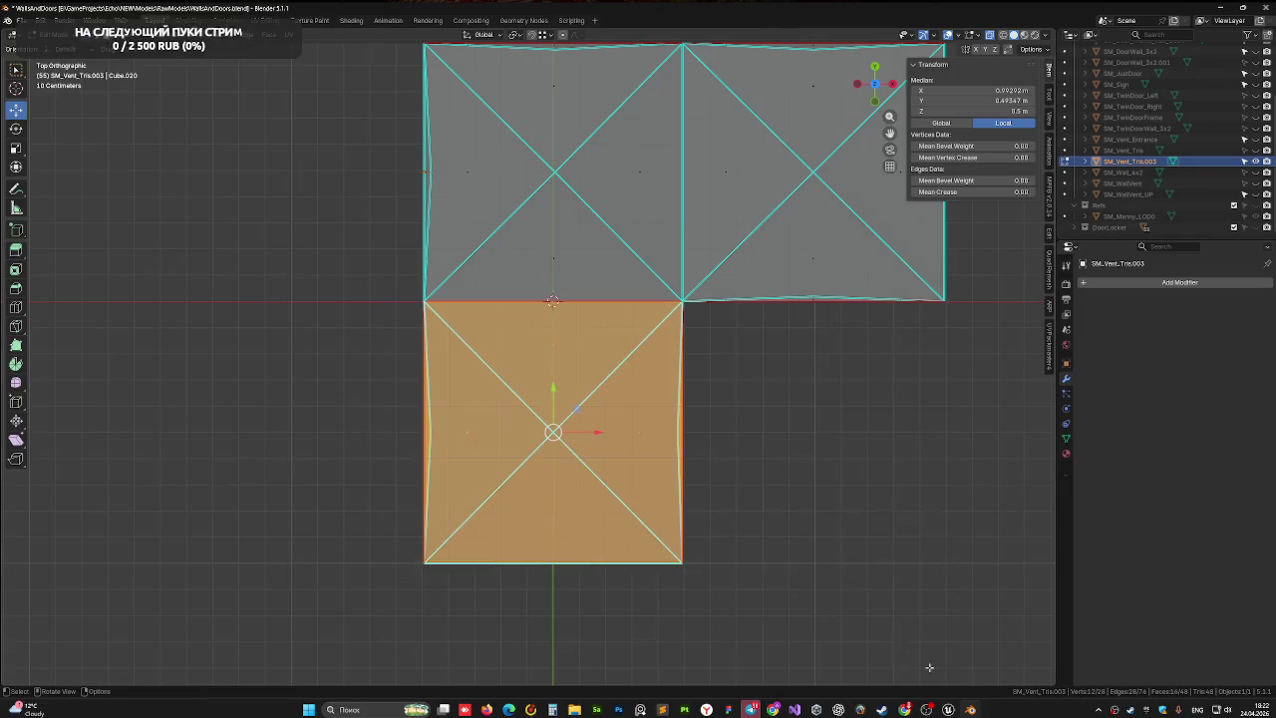
{"action": "left_click_drag", "start_coordinate": [553, 396], "coordinate": [553, 506]}
- Switch the viewport to Material Preview to see the checker texture on the mesh
{"action": "left_click_drag", "start_coordinate": [769, 461], "coordinate": [915, 88]}
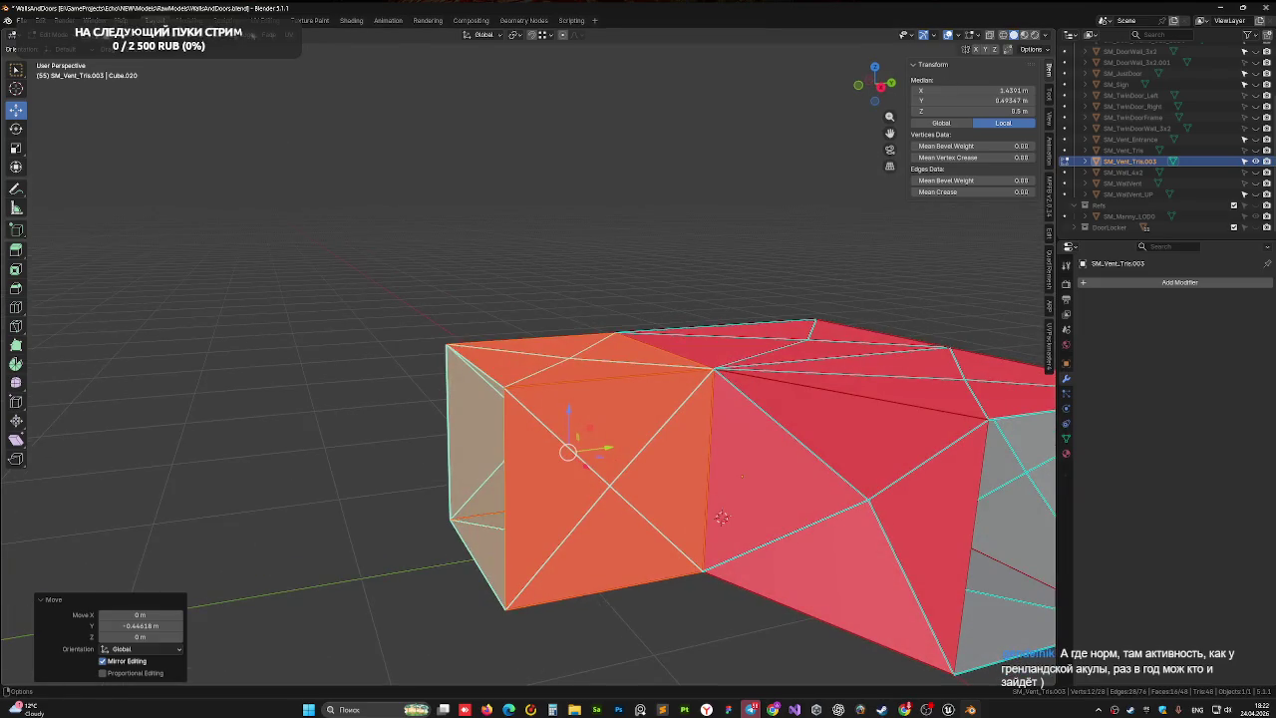
{"action": "left_click", "coordinate": [1025, 35]}
{"action": "left_click_drag", "start_coordinate": [742, 379], "coordinate": [736, 367]}
{"action": "mouse_move", "coordinate": [630, 412]}
{"action": "left_mouse_down"}
{"action": "mouse_move", "coordinate": [729, 413]}
{"action": "mouse_move", "coordinate": [439, 415]}
{"action": "mouse_move", "coordinate": [697, 392]}
{"action": "mouse_move", "coordinate": [684, 439]}
{"action": "mouse_move", "coordinate": [742, 469]}
{"action": "mouse_move", "coordinate": [820, 442]}
{"action": "mouse_move", "coordinate": [798, 447]}
{"action": "mouse_move", "coordinate": [646, 397]}
{"action": "left_mouse_up"}
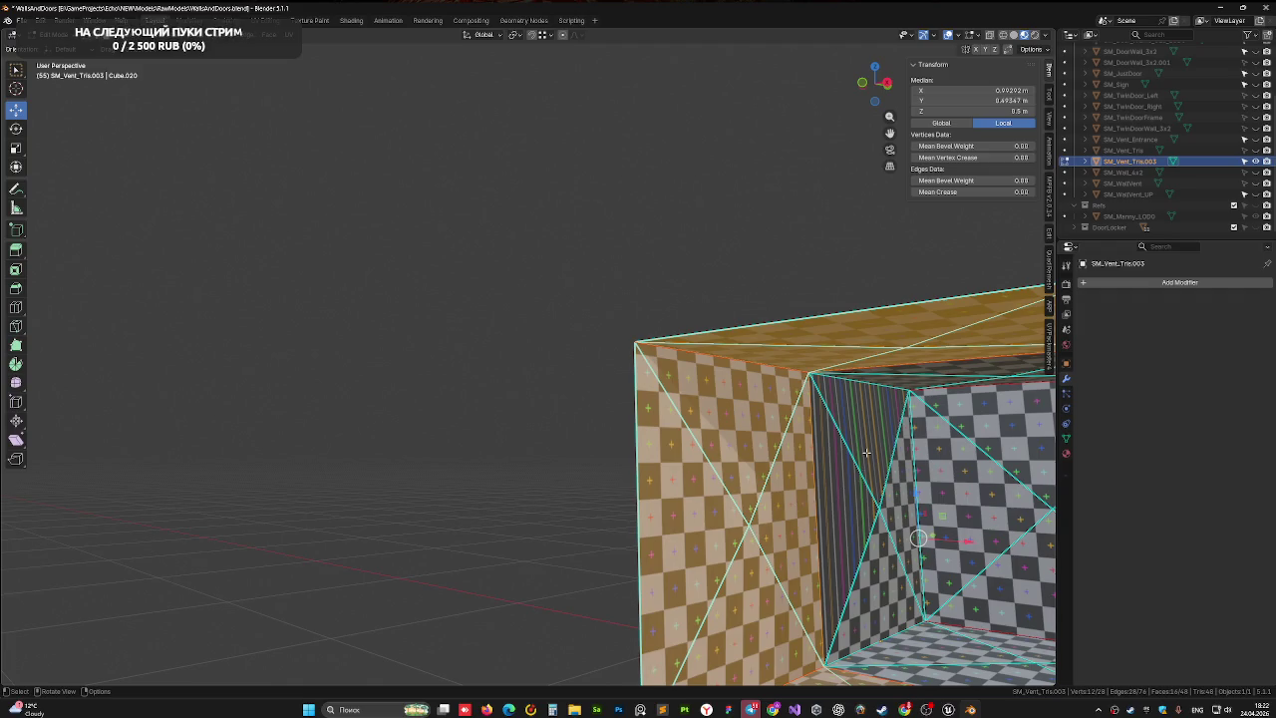
{"action": "left_click", "coordinate": [866, 446]}
{"action": "key", "text": "g"}
{"action": "key", "text": "x"}
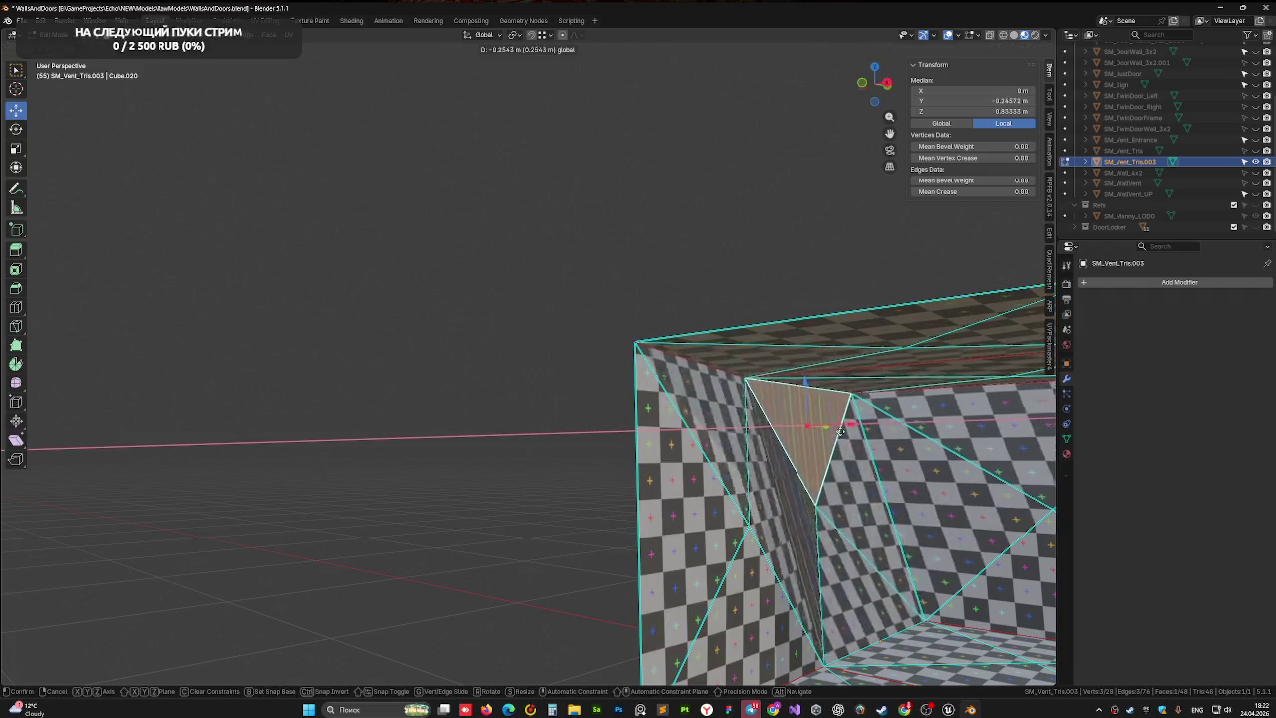
{"action": "key", "text": "Return"}
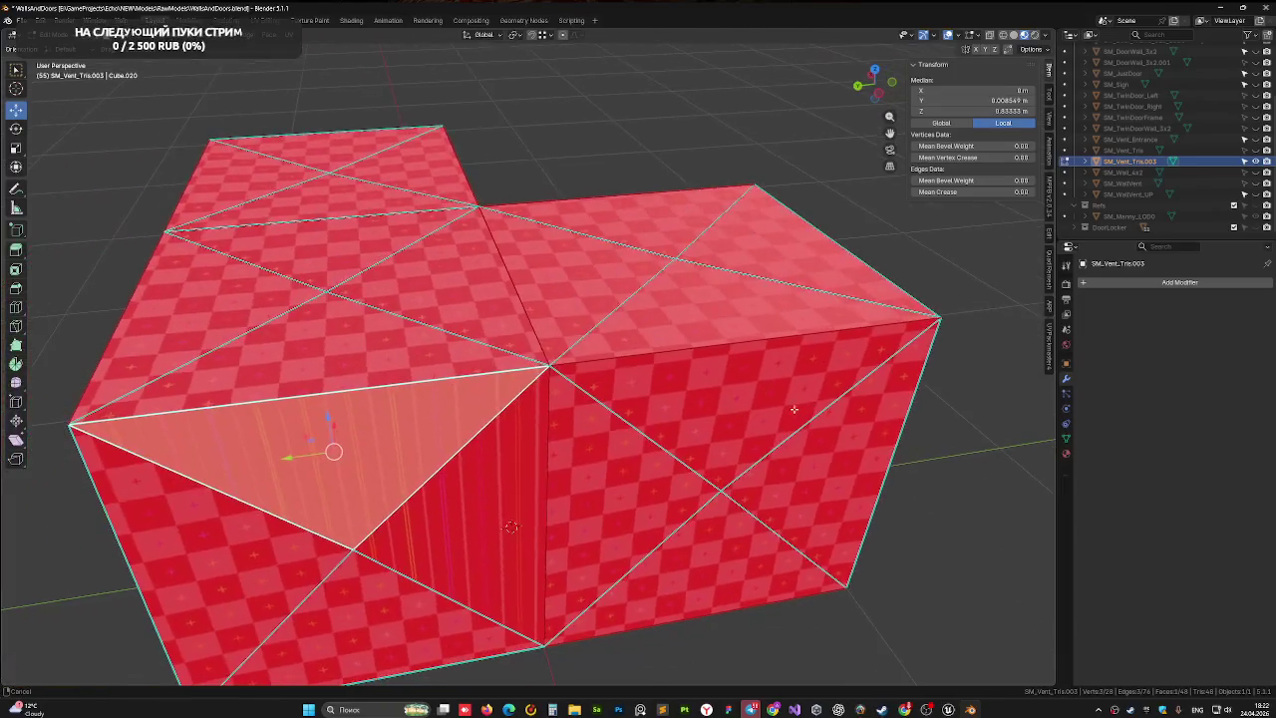
{"action": "key", "text": "Tab"}
{"action": "scroll", "coordinate": [581, 383], "scroll_direction": "down", "scroll_amount": 4}
{"action": "key", "text": "ctrl+s"}
{"action": "mouse_move", "coordinate": [576, 378]}
{"action": "left_mouse_down"}
{"action": "mouse_move", "coordinate": [511, 372]}
{"action": "mouse_move", "coordinate": [621, 447]}
{"action": "left_mouse_up"}
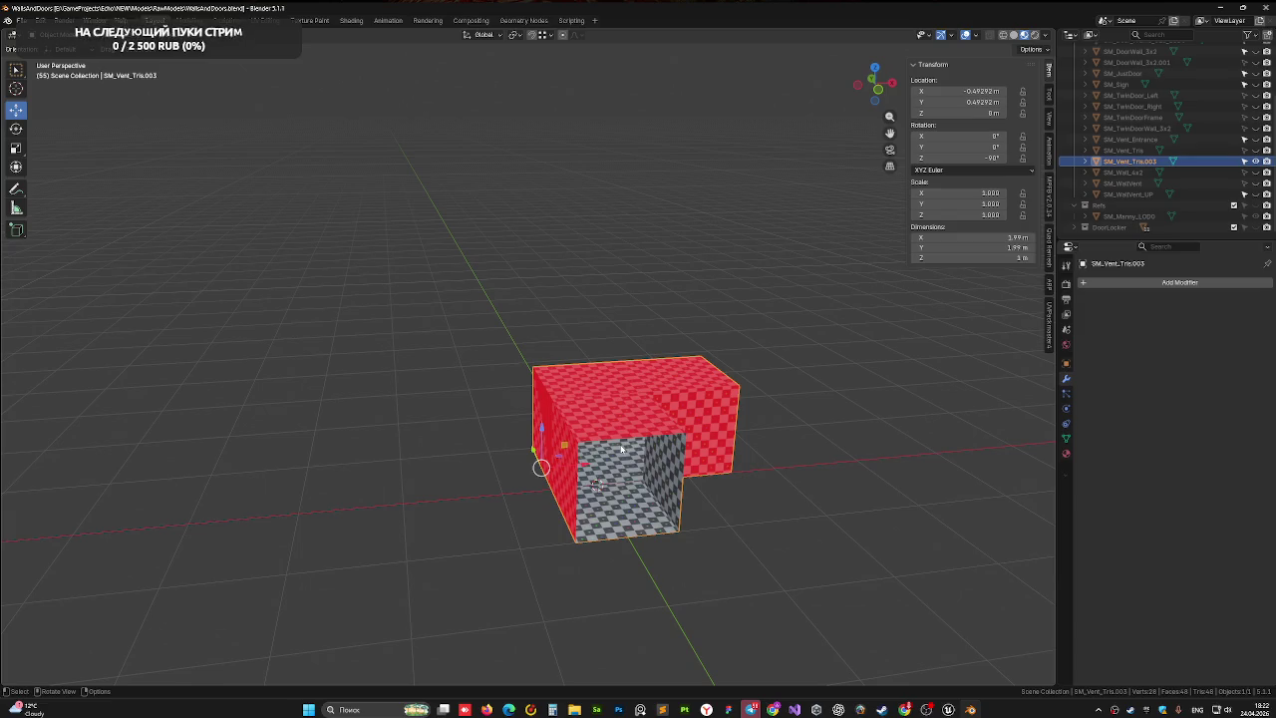
{"action": "left_click_drag", "start_coordinate": [724, 471], "coordinate": [698, 498]}
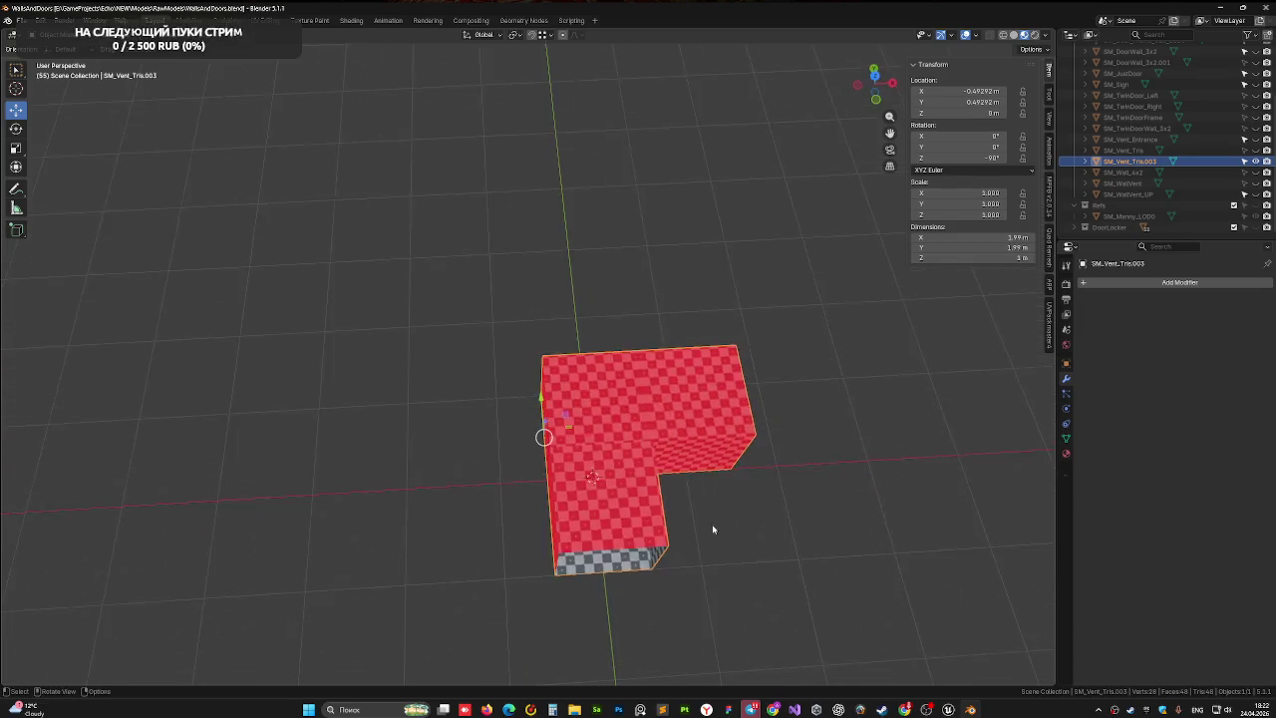
{"action": "scroll", "coordinate": [663, 456], "scroll_direction": "up", "scroll_amount": 6}
{"action": "scroll", "coordinate": [663, 456], "scroll_direction": "down", "scroll_amount": 10}
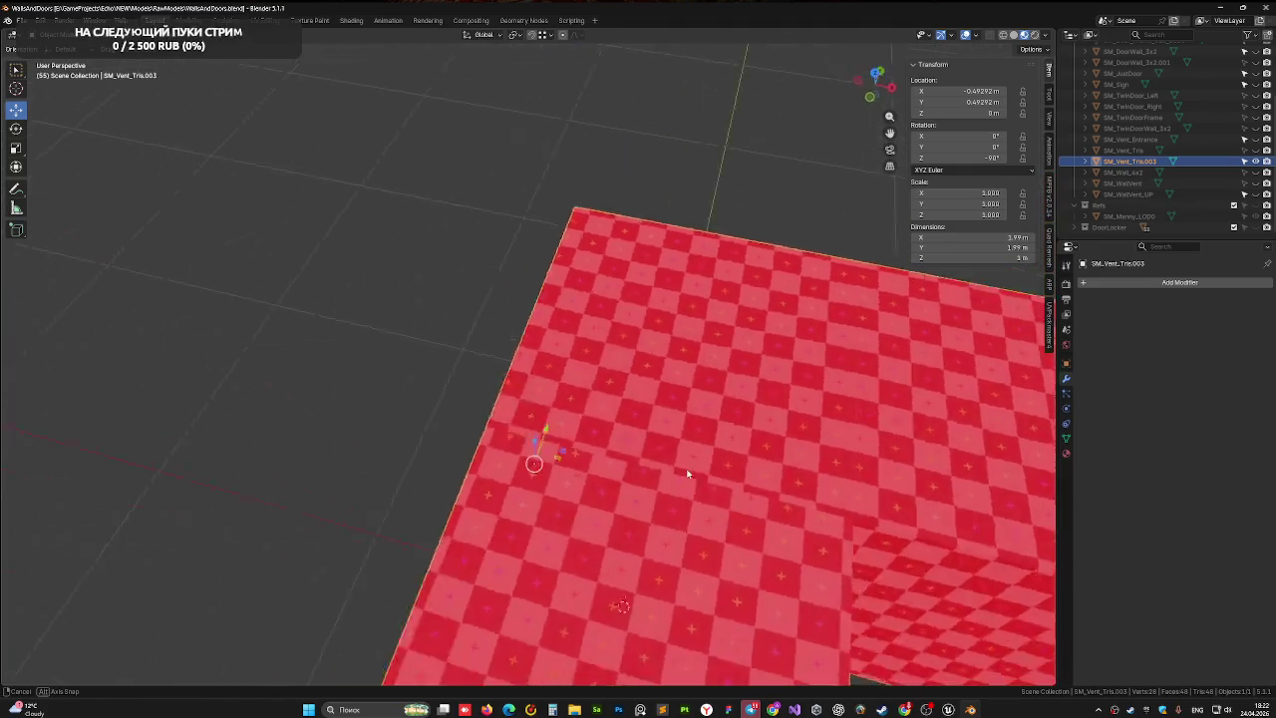
{"action": "mouse_move", "coordinate": [662, 456]}
{"action": "left_mouse_down"}
{"action": "mouse_move", "coordinate": [568, 462]}
{"action": "mouse_move", "coordinate": [597, 410]}
{"action": "left_mouse_up"}
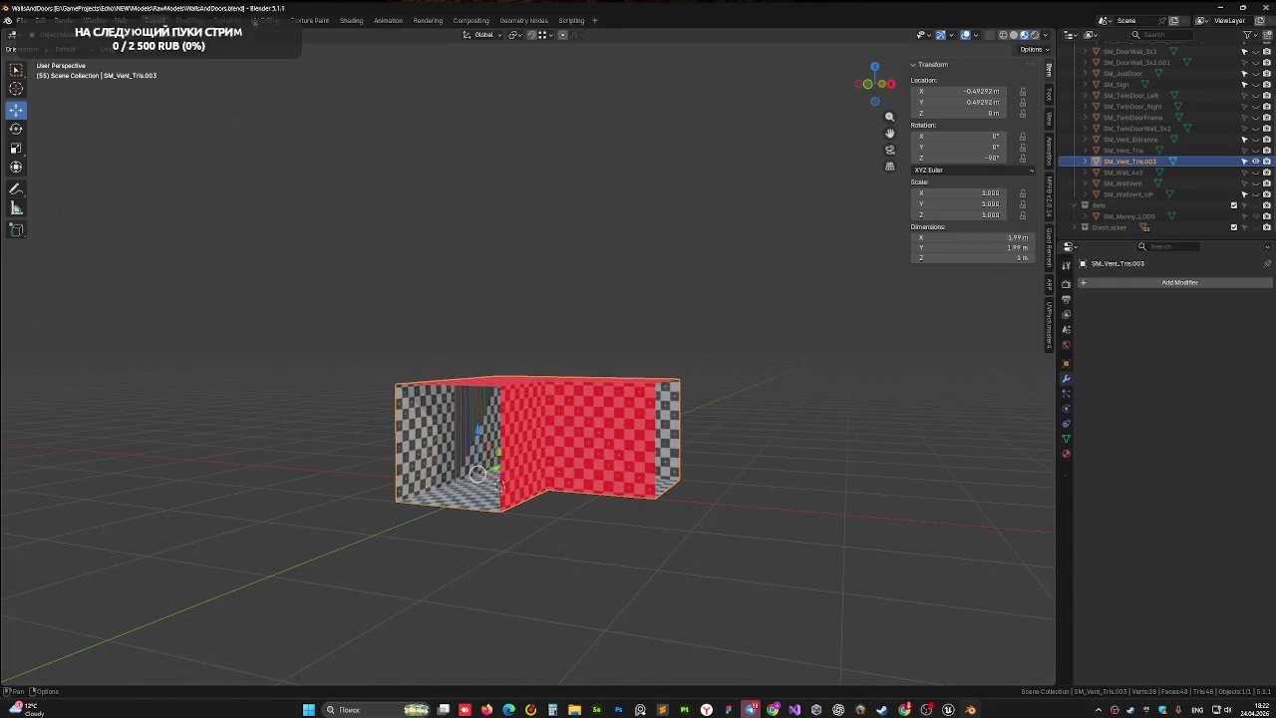
{"action": "left_click", "coordinate": [257, 21]}
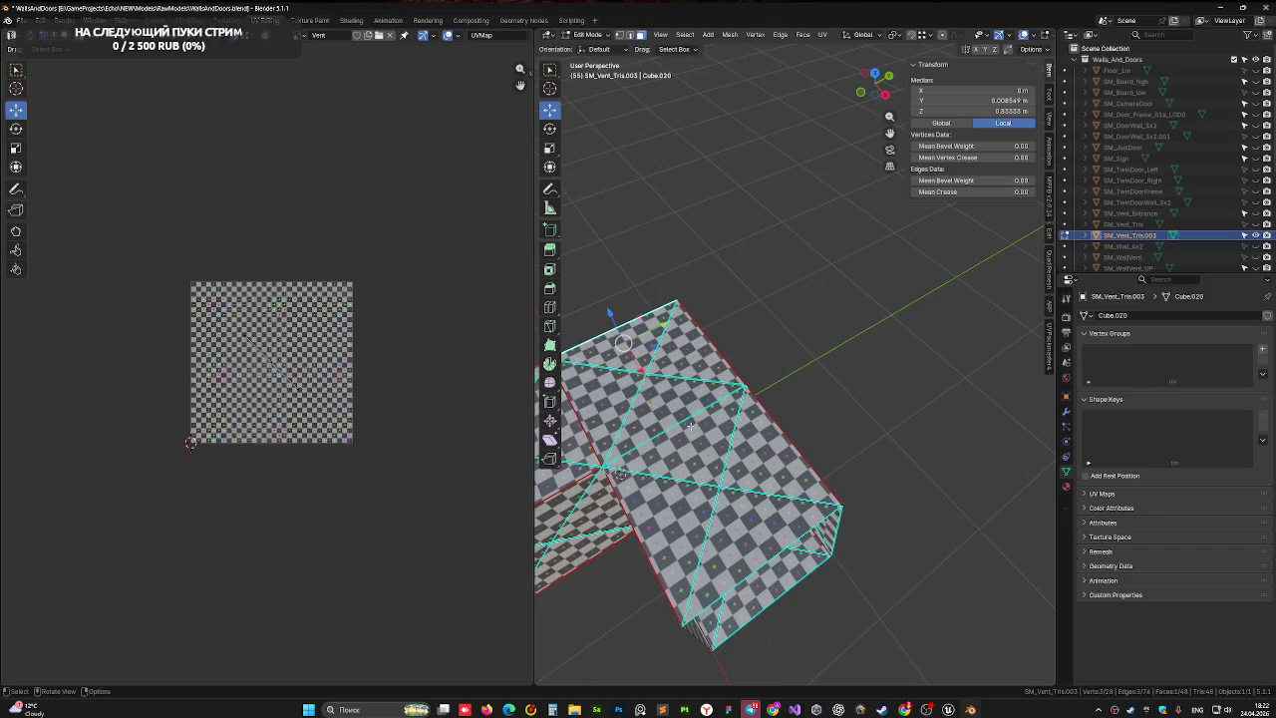
- Select all faces of the vent mesh and triangulate them
{"action": "scroll", "coordinate": [689, 427], "scroll_direction": "down", "scroll_amount": 3}
{"action": "scroll", "coordinate": [740, 393], "scroll_direction": "down", "scroll_amount": 2}
{"action": "key", "text": "a"}
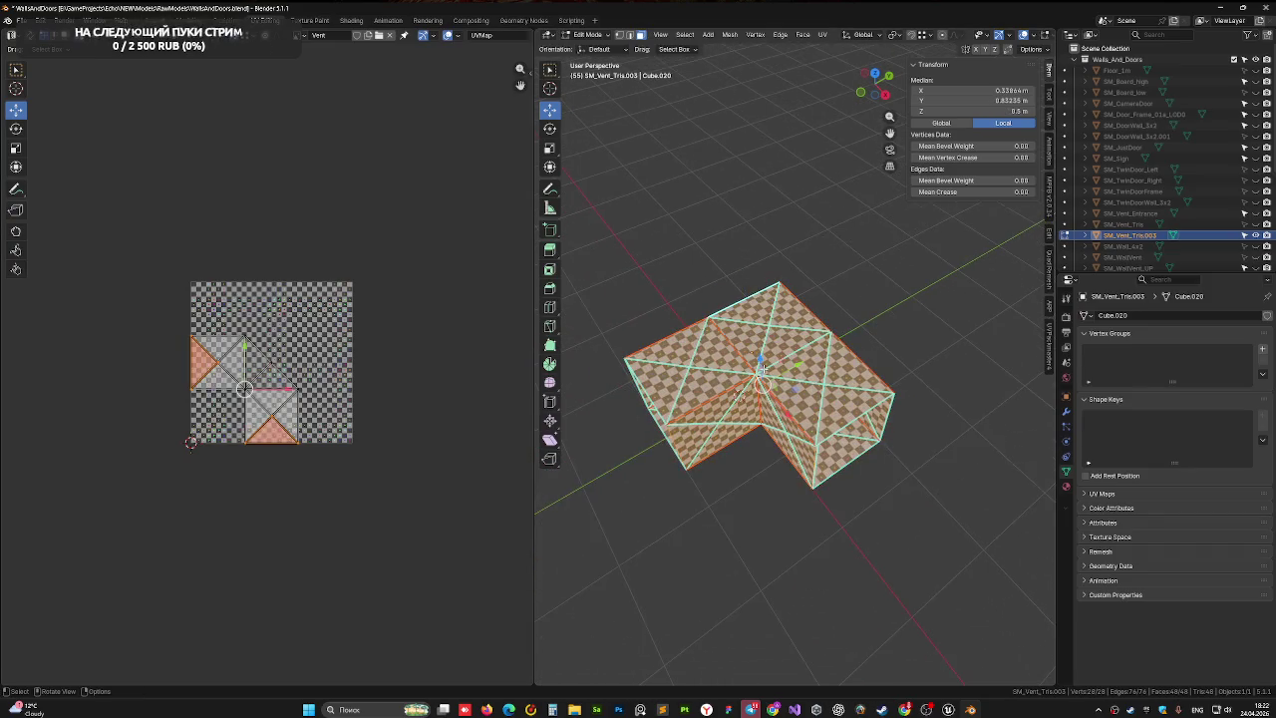
{"action": "left_click_drag", "start_coordinate": [760, 369], "coordinate": [689, 360]}
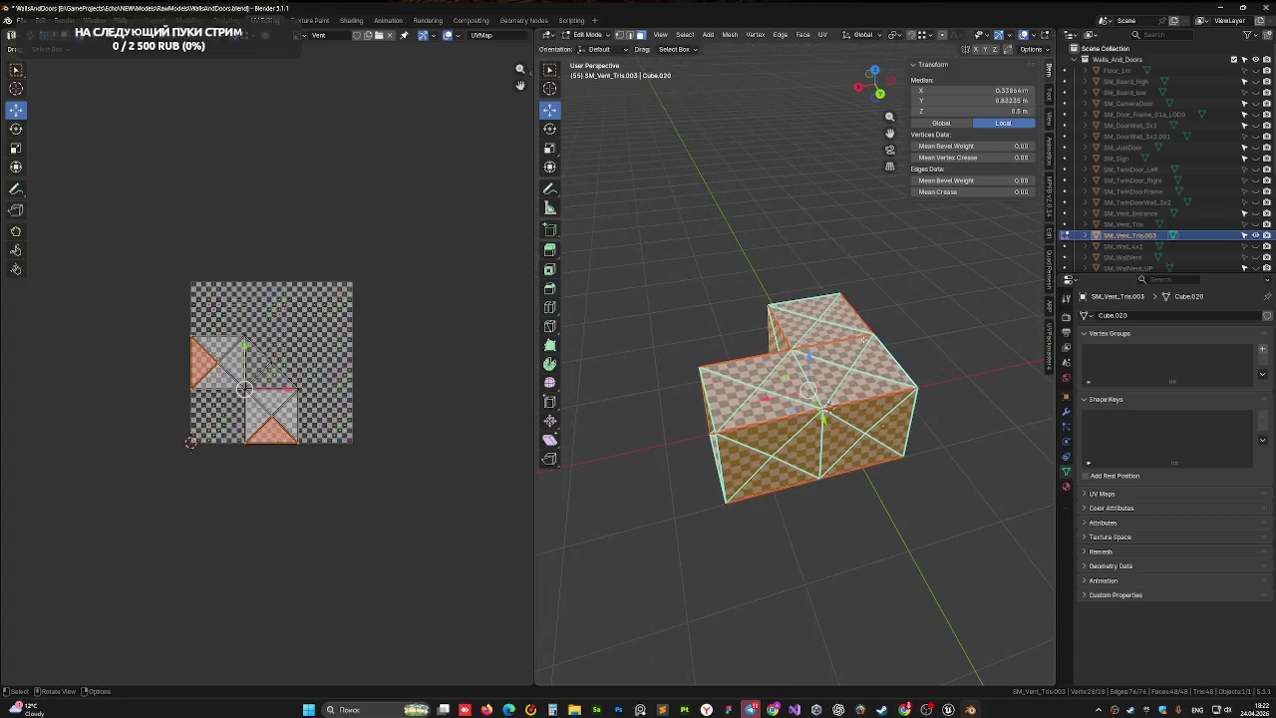
{"action": "key", "text": "alt+a"}
{"action": "scroll", "coordinate": [865, 338], "scroll_direction": "up", "scroll_amount": 6}
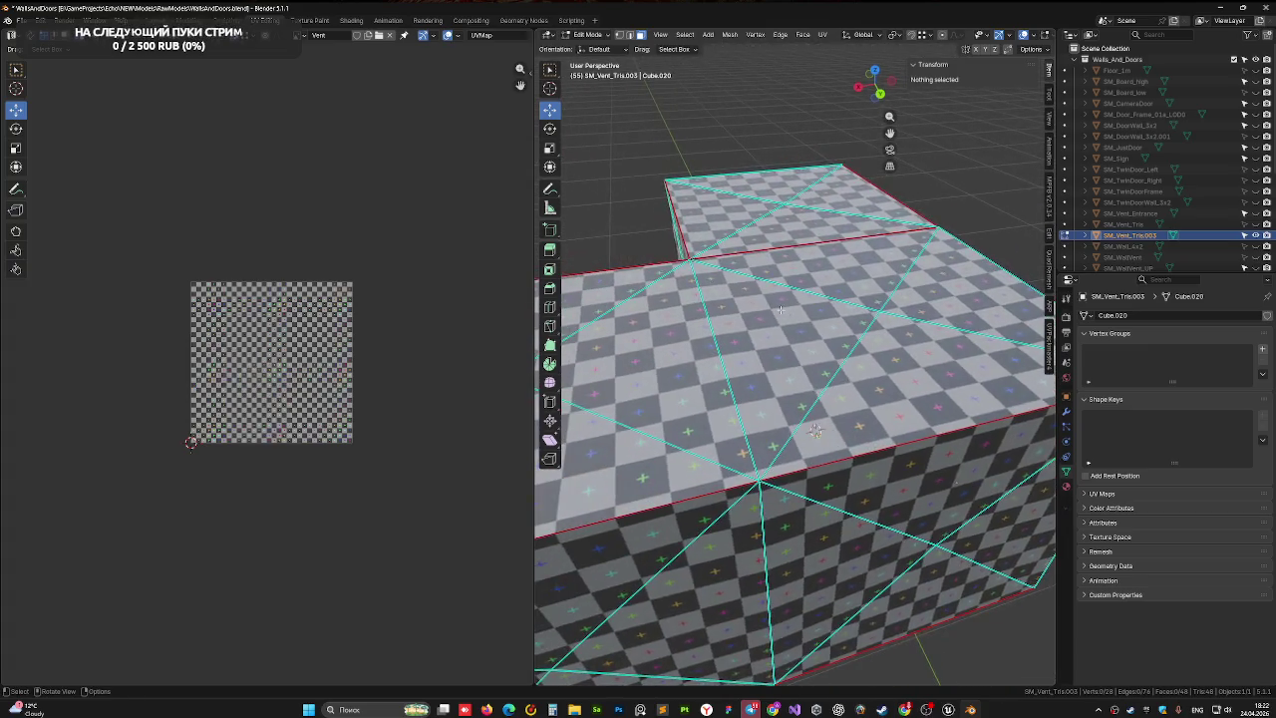
{"action": "key", "text": "a"}
{"action": "scroll", "coordinate": [738, 339], "scroll_direction": "down", "scroll_amount": 4}
{"action": "right_click", "coordinate": [711, 348]}
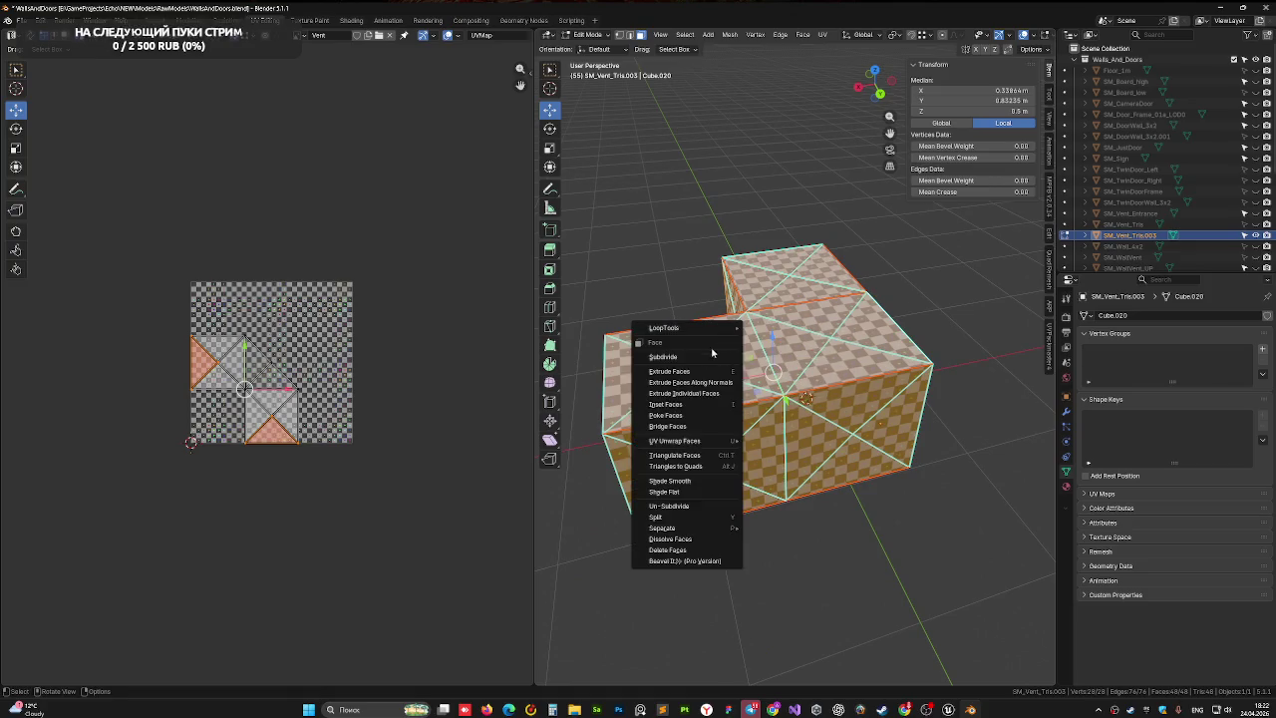
{"action": "right_click", "coordinate": [809, 352]}
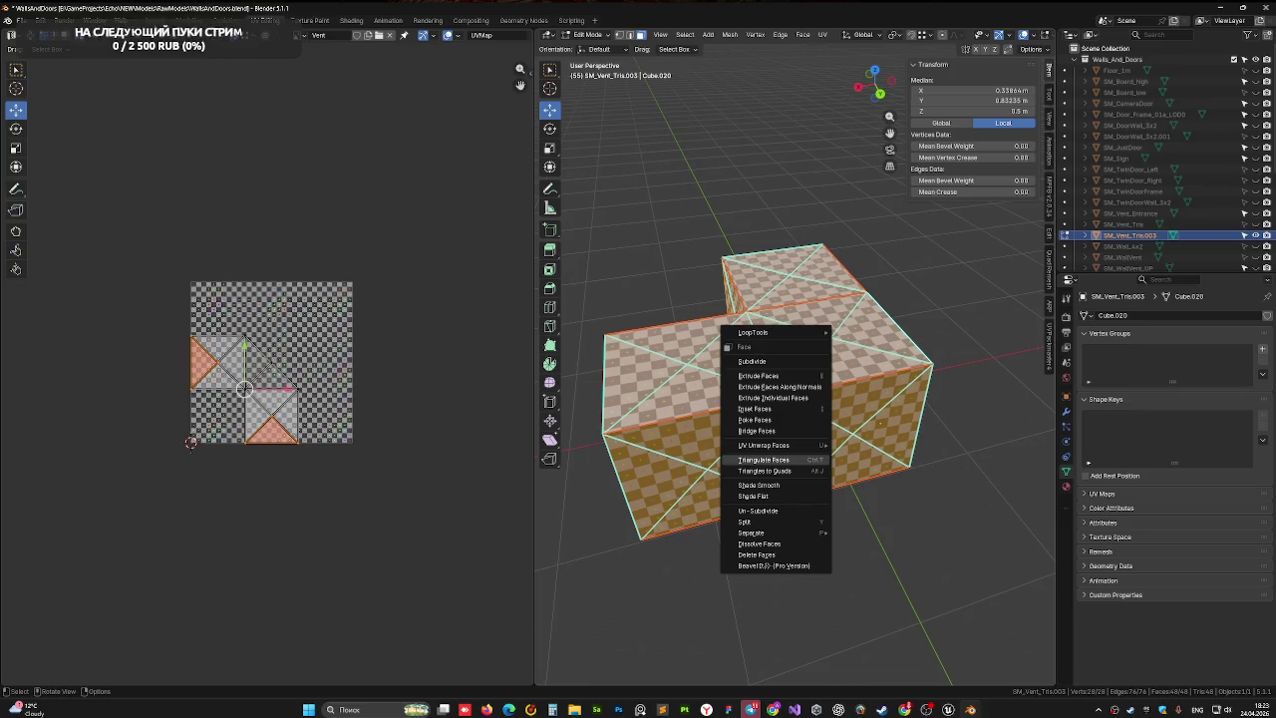
{"action": "left_click", "coordinate": [762, 459]}
- Return to the Layout workspace with SM_Vent_Tris.003 back in object mode
{"action": "left_click", "coordinate": [140, 20]}
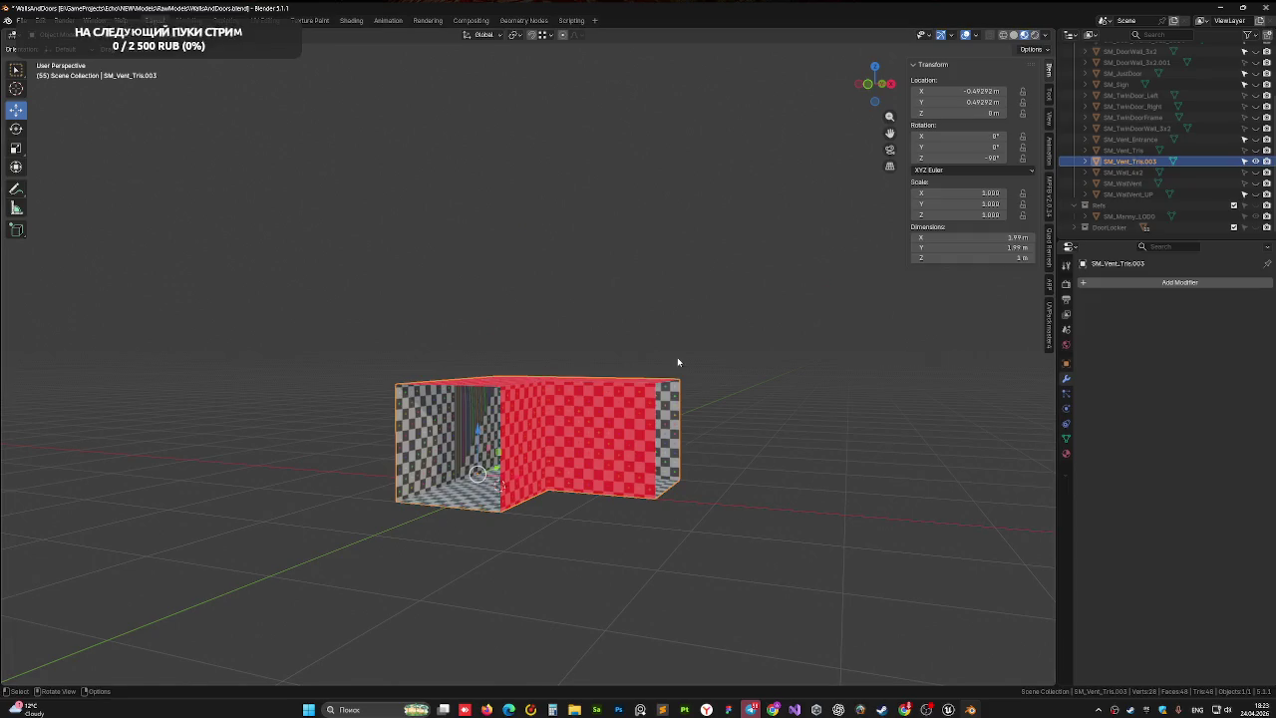
{"action": "key", "text": "Tab"}
{"action": "right_click", "coordinate": [586, 415]}
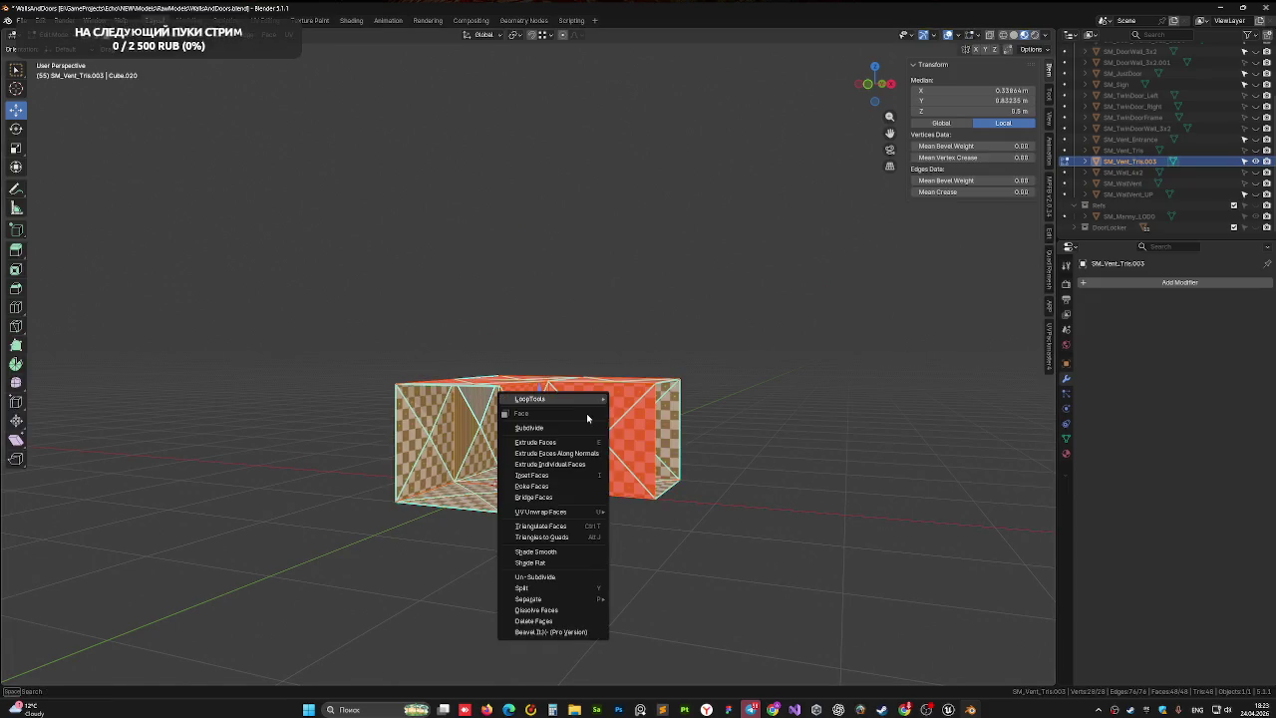
{"action": "key", "text": "Escape"}
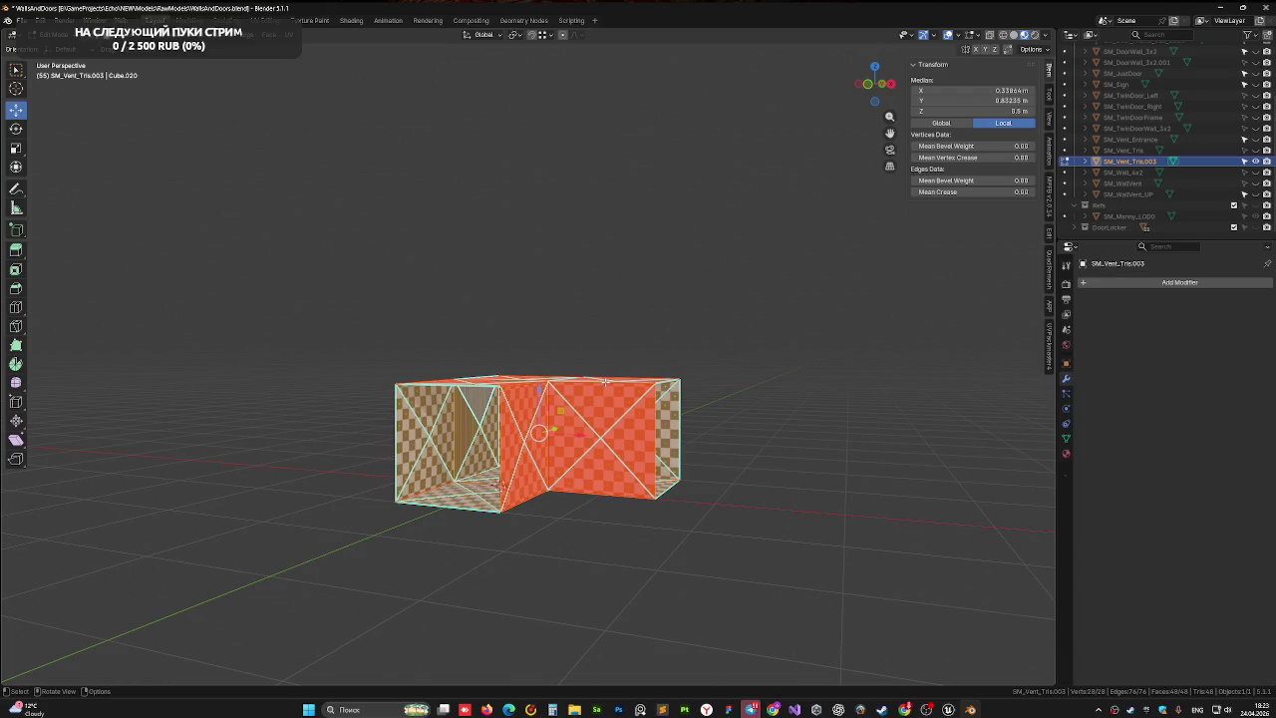
{"action": "right_click", "coordinate": [527, 422]}
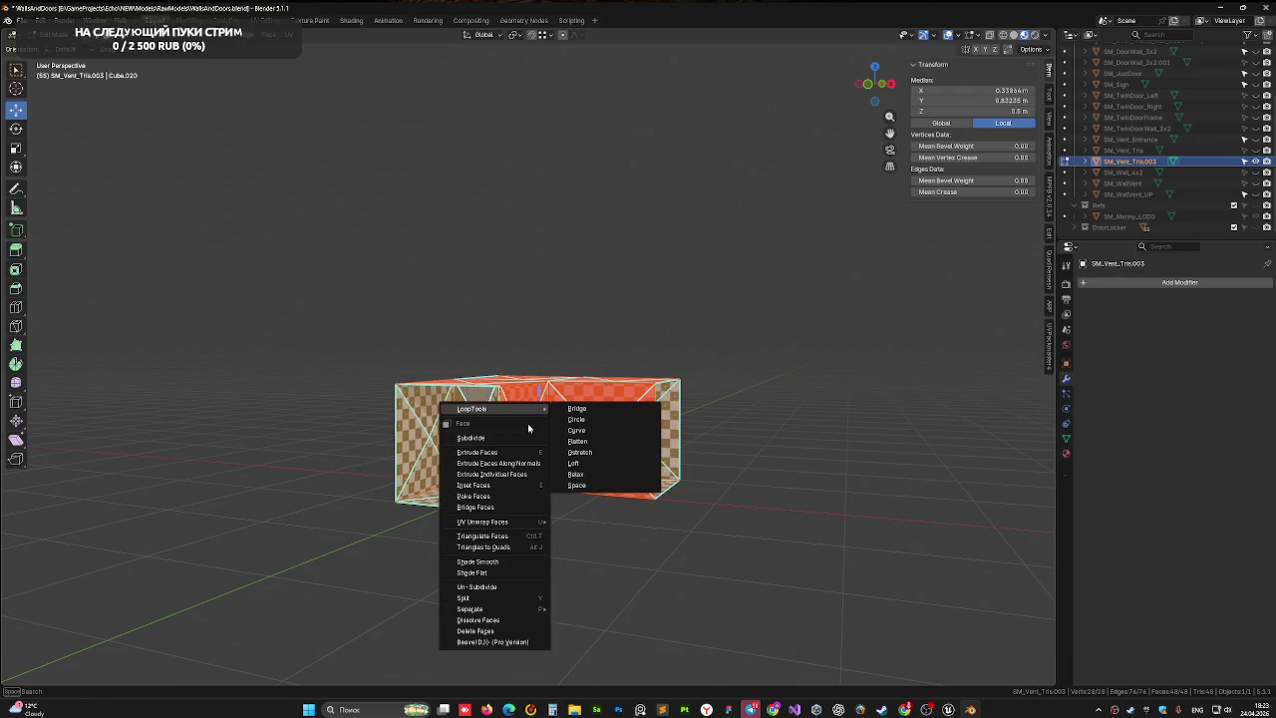
{"action": "key", "text": "Escape"}
{"action": "key", "text": "Tab"}
{"action": "mouse_move", "coordinate": [784, 418]}
{"action": "left_mouse_down"}
{"action": "mouse_move", "coordinate": [695, 354]}
{"action": "mouse_move", "coordinate": [589, 303]}
{"action": "left_mouse_up"}
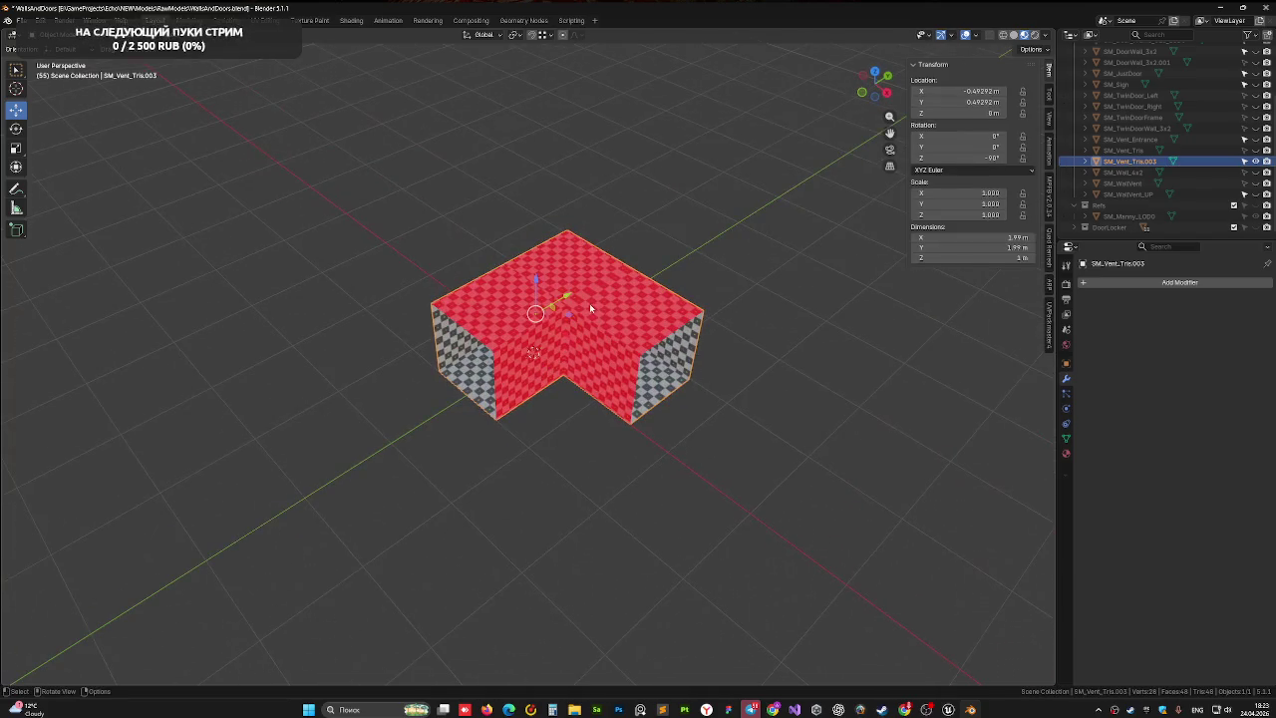
- Rename SM_Vent_Tris.003 to SM_Vent_Angle in the Outliner
{"action": "double_click", "coordinate": [1137, 162]}
{"action": "type", "text": "Angle"}
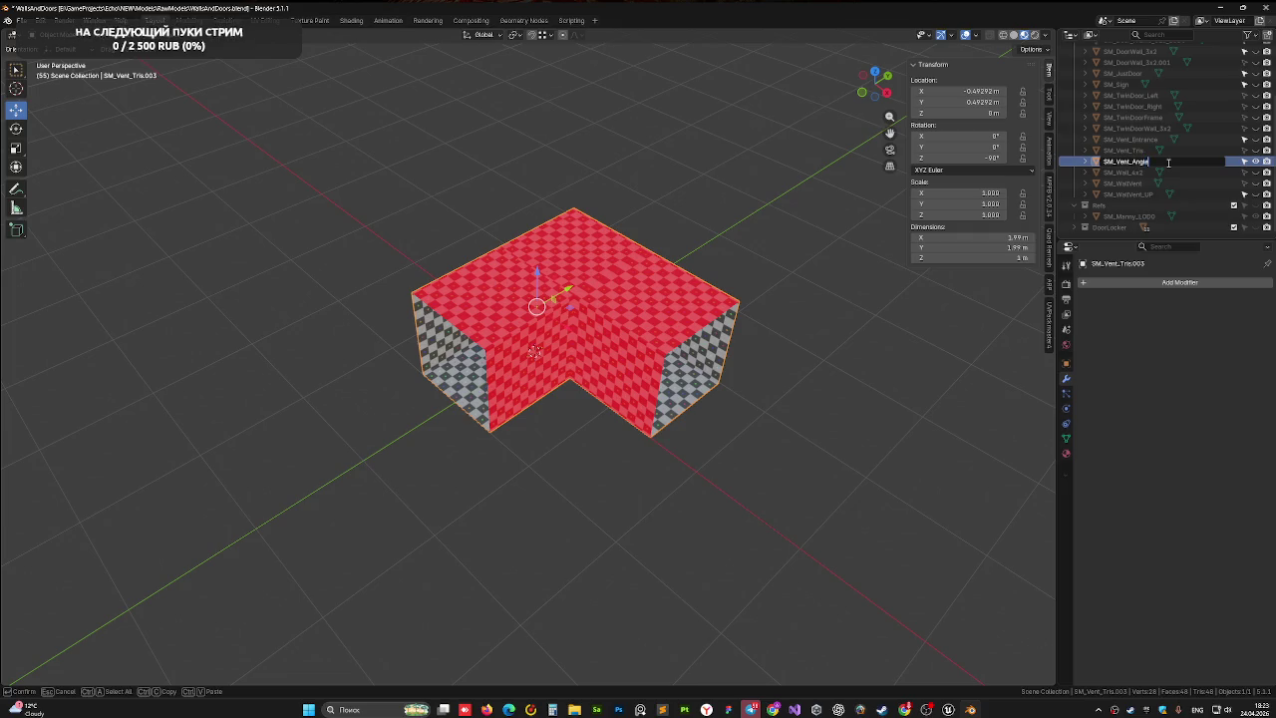
{"action": "key", "text": "Return"}
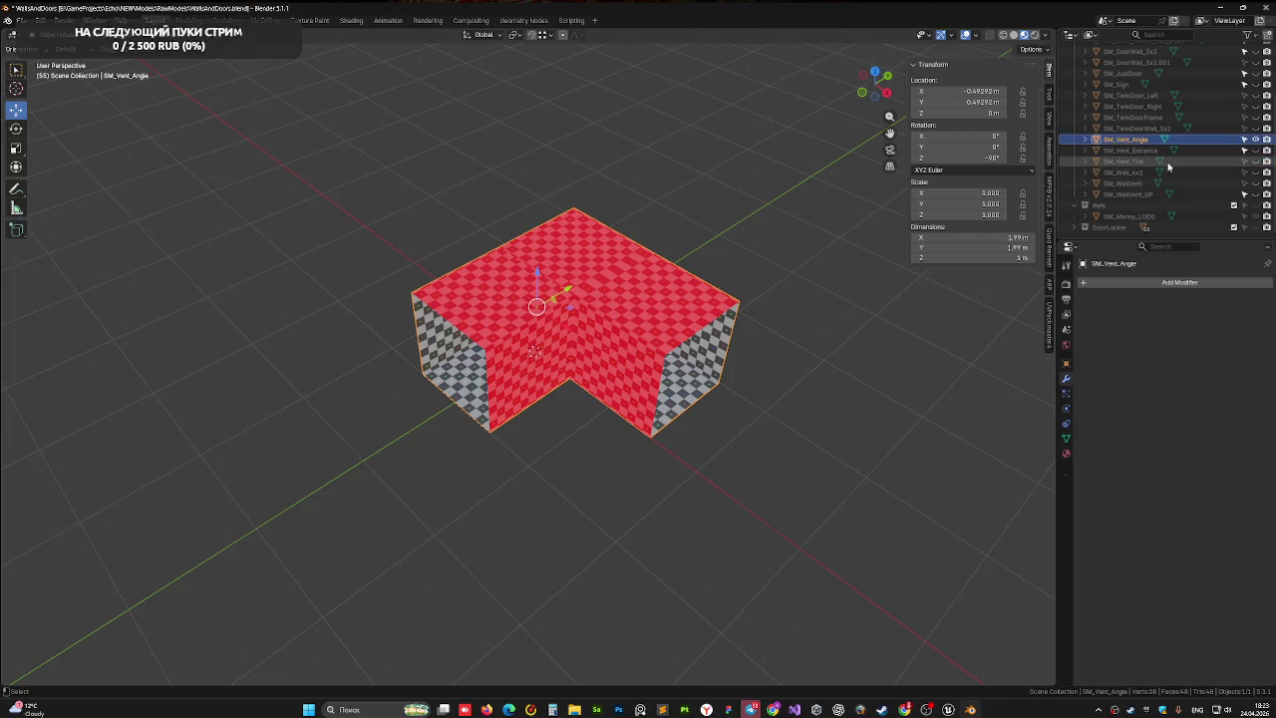
{"action": "key", "text": "Tab"}
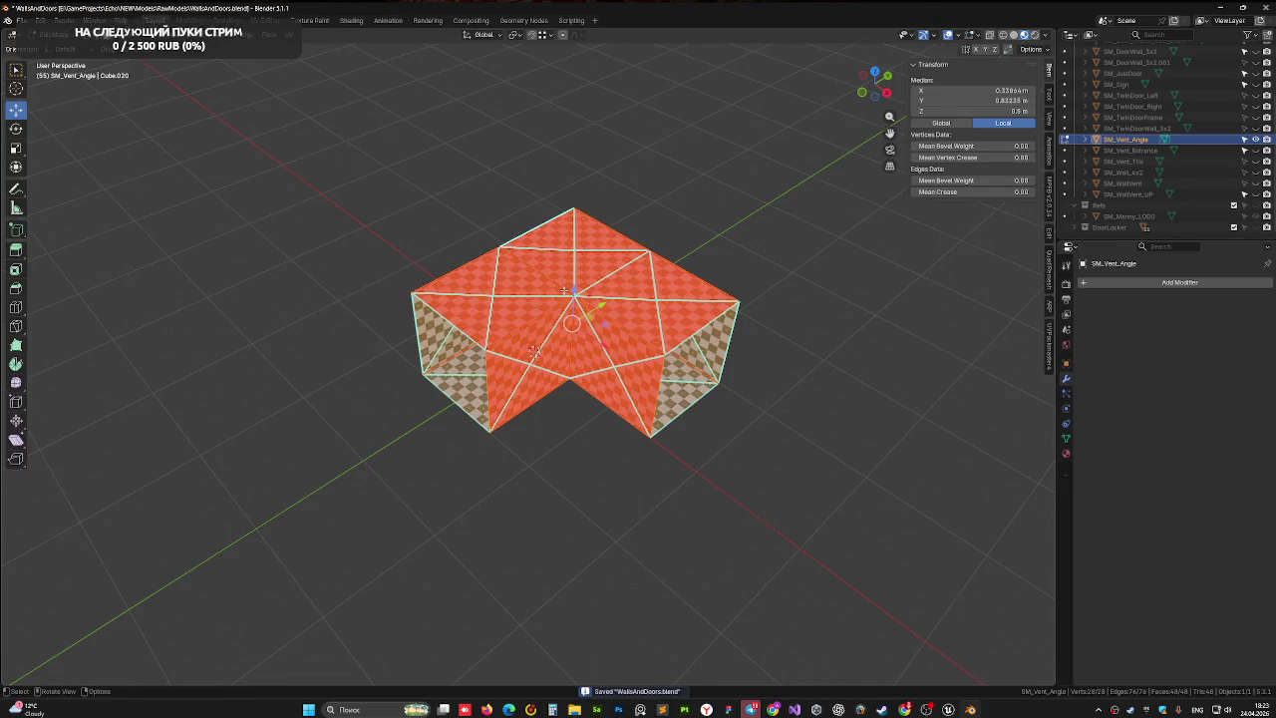
- Poke the selected faces, then mark their edges sharp
{"action": "right_click", "coordinate": [551, 296]}
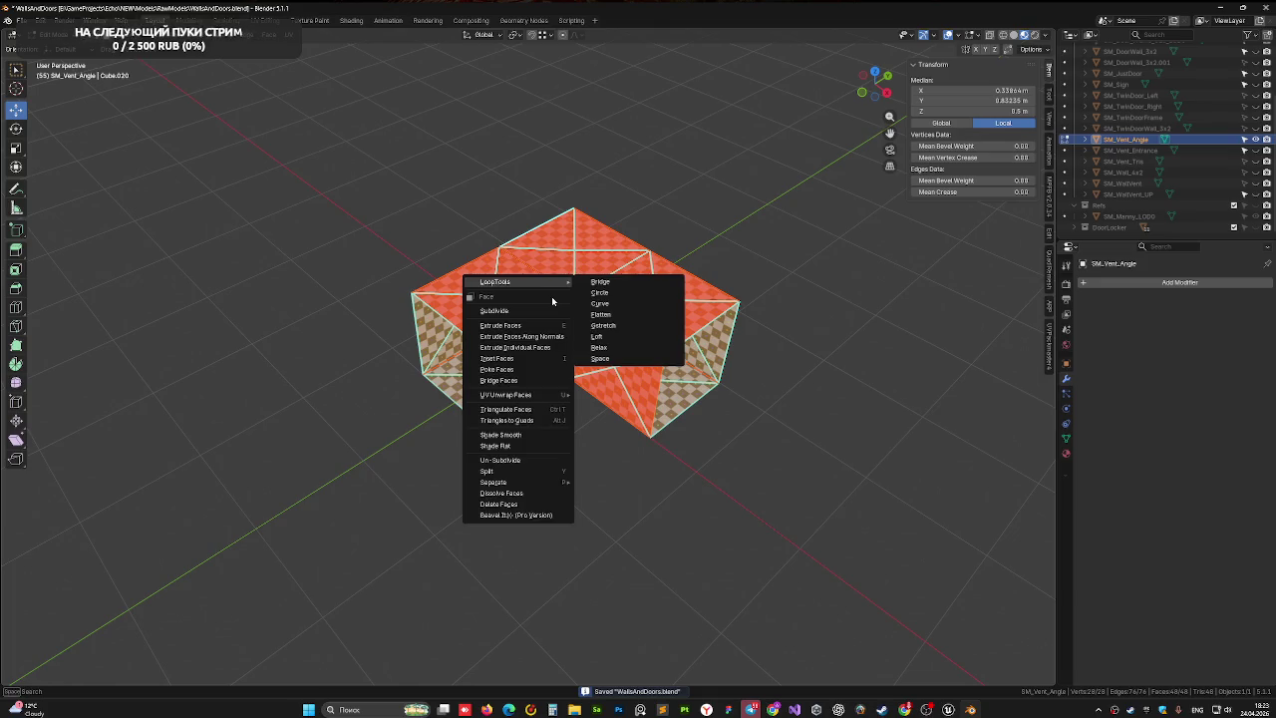
{"action": "left_click", "coordinate": [496, 369]}
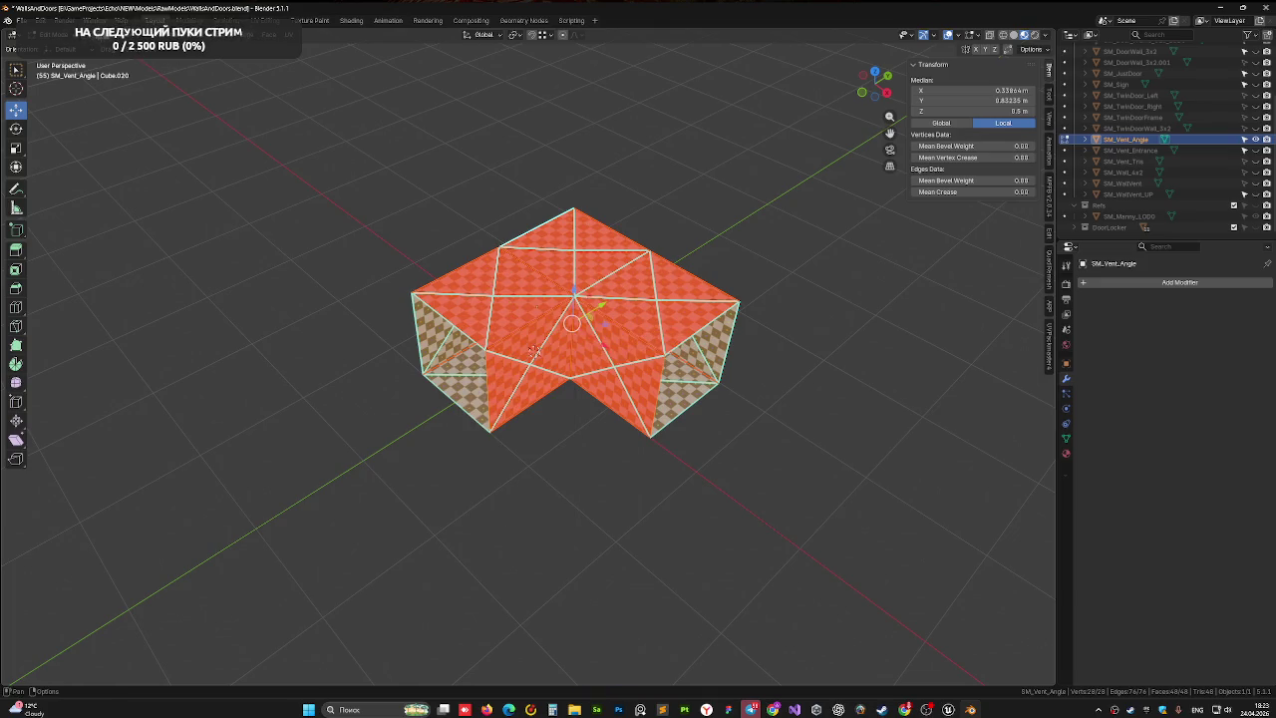
{"action": "right_click", "coordinate": [538, 301]}
{"action": "left_click", "coordinate": [512, 307]}
{"action": "left_click_drag", "start_coordinate": [512, 314], "coordinate": [669, 339]}
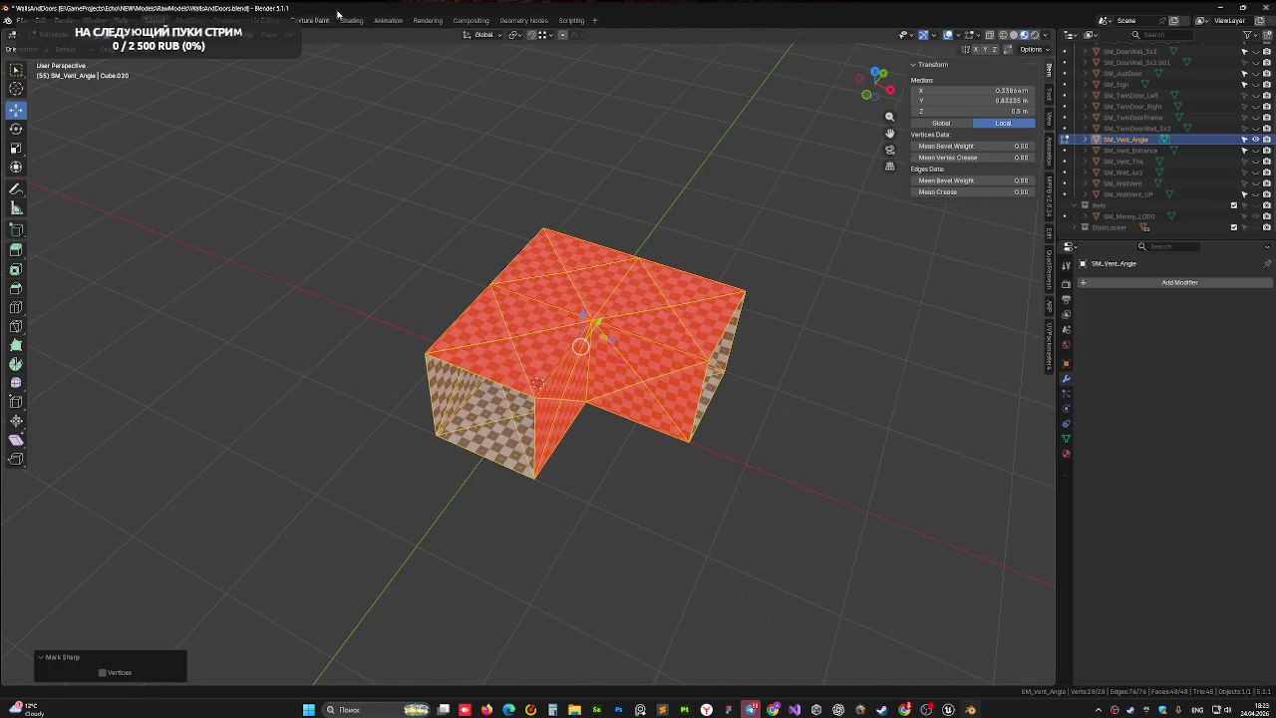
- Bring the mesh into the UV Editing workspace with its selection cleared
{"action": "left_click", "coordinate": [267, 22]}
{"action": "mouse_move", "coordinate": [757, 339]}
{"action": "left_mouse_down"}
{"action": "mouse_move", "coordinate": [743, 304]}
{"action": "mouse_move", "coordinate": [769, 319]}
{"action": "mouse_move", "coordinate": [781, 439]}
{"action": "mouse_move", "coordinate": [854, 379]}
{"action": "mouse_move", "coordinate": [919, 455]}
{"action": "mouse_move", "coordinate": [779, 488]}
{"action": "mouse_move", "coordinate": [768, 398]}
{"action": "left_mouse_up"}
{"action": "key", "text": "Tab"}
{"action": "key", "text": "Tab"}
{"action": "key", "text": "alt+a"}
- Select the inner corner's vertical, top and bottom edges for UV mapping
{"action": "left_click", "coordinate": [765, 396]}
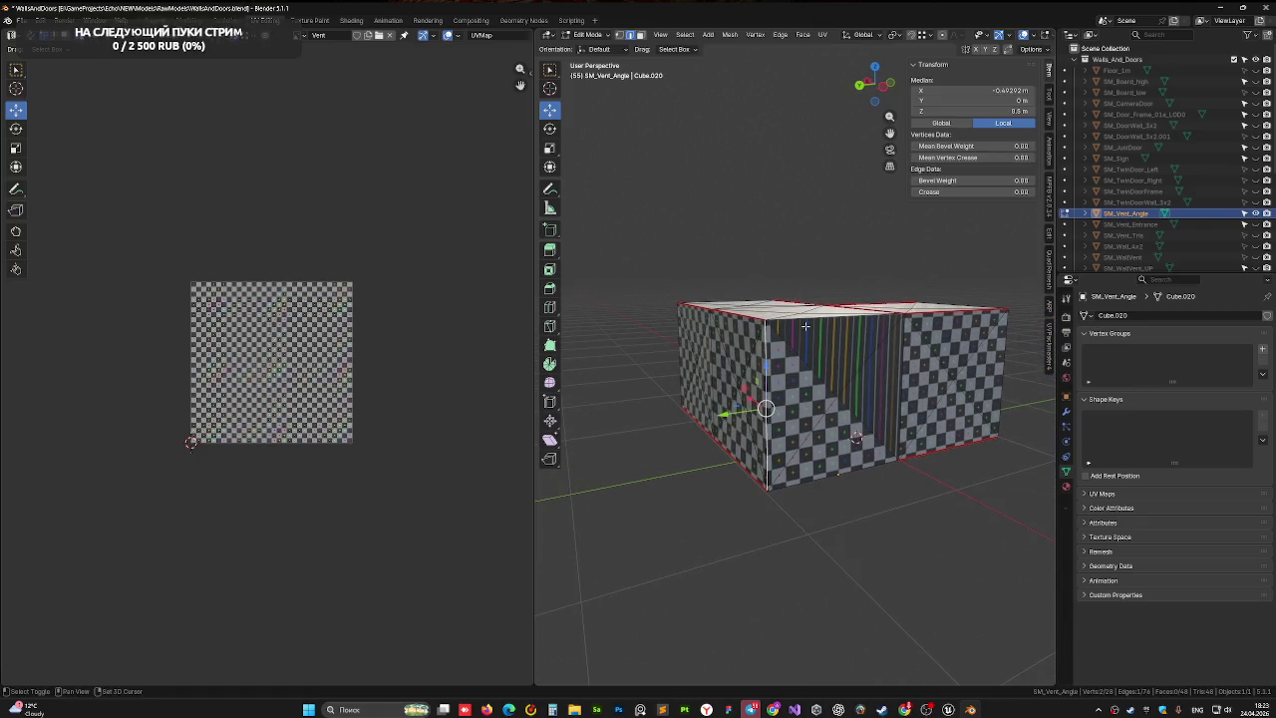
{"action": "left_click", "coordinate": [805, 325], "text": "shift"}
{"action": "left_click", "coordinate": [813, 482], "text": "shift"}
{"action": "mouse_move", "coordinate": [813, 483]}
{"action": "left_mouse_down"}
{"action": "mouse_move", "coordinate": [823, 465]}
{"action": "mouse_move", "coordinate": [857, 504]}
{"action": "left_mouse_up"}
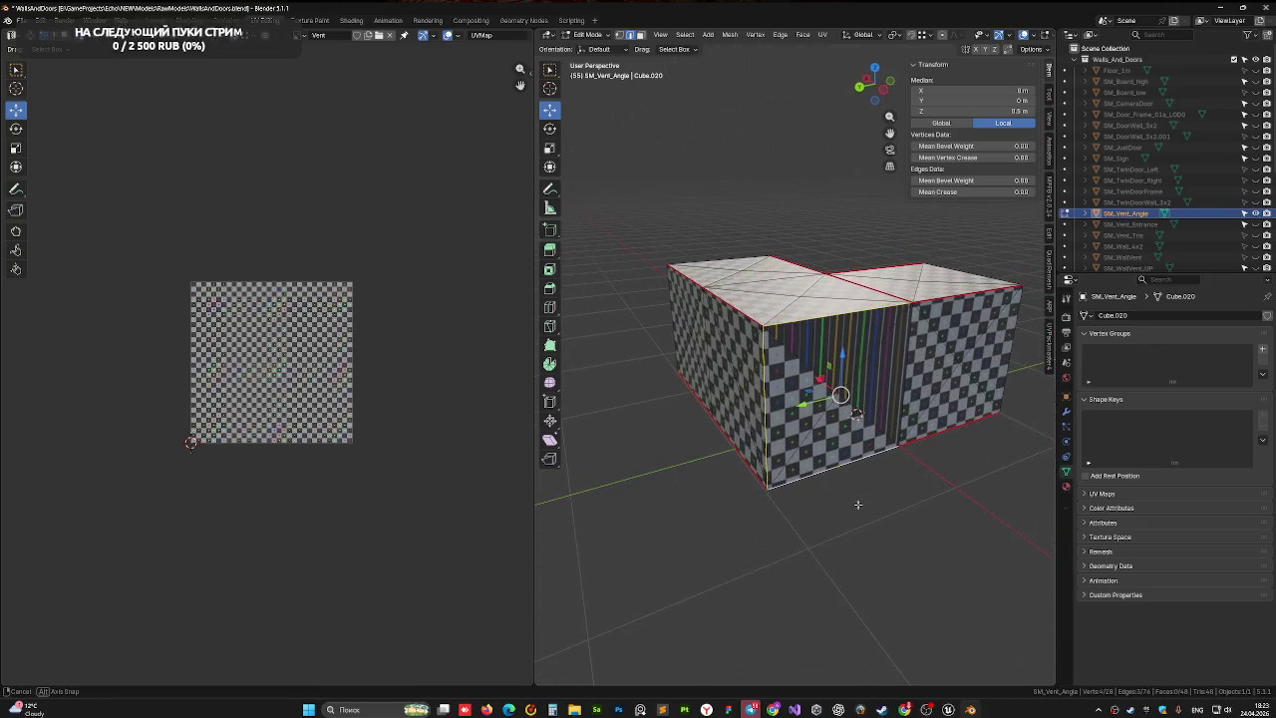
{"action": "right_click", "coordinate": [857, 505]}
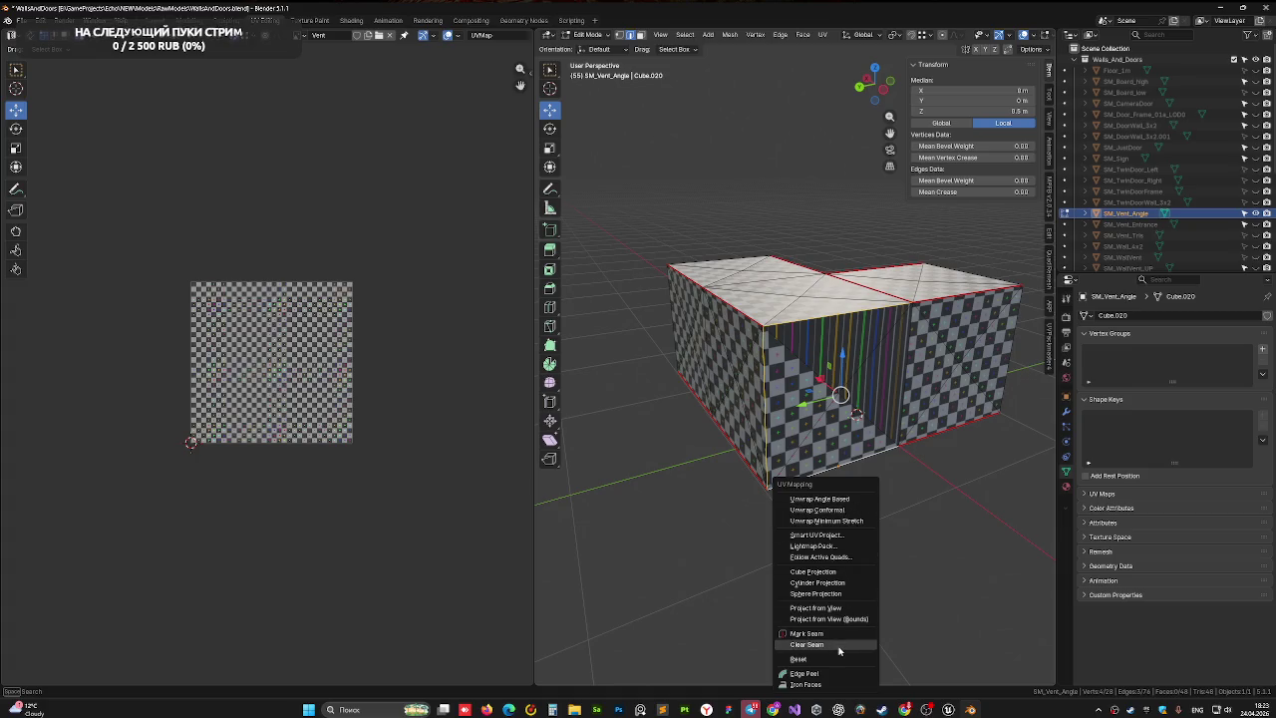
{"action": "mouse_move", "coordinate": [655, 418]}
{"action": "left_mouse_down"}
{"action": "mouse_move", "coordinate": [826, 419]}
{"action": "mouse_move", "coordinate": [798, 422]}
{"action": "mouse_move", "coordinate": [779, 382]}
{"action": "left_mouse_up"}
- Unwrap the whole mesh with Cube Projection
{"action": "key", "text": "Tab"}
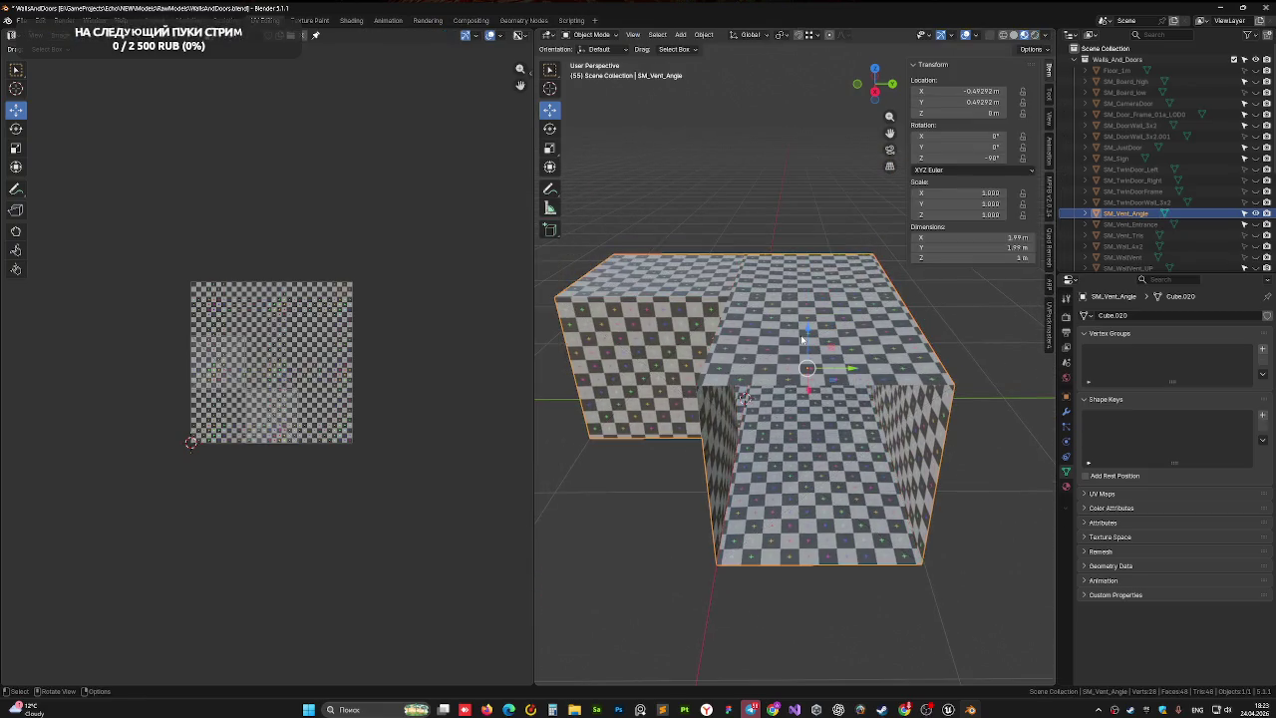
{"action": "key", "text": "Tab"}
{"action": "key", "text": "u"}
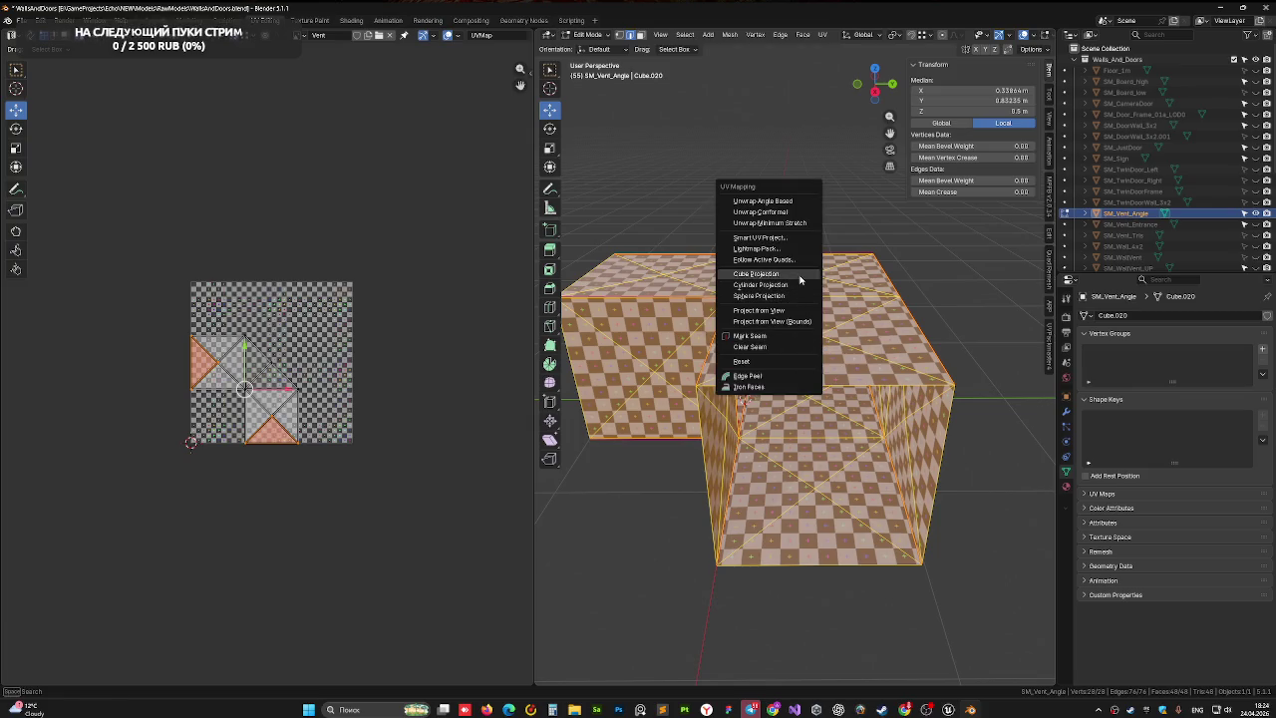
{"action": "left_click", "coordinate": [758, 273]}
- Scale the UV islands down and shift them to fit inside the UV square
{"action": "mouse_move", "coordinate": [551, 422]}
{"action": "left_mouse_down"}
{"action": "mouse_move", "coordinate": [206, 242]}
{"action": "mouse_move", "coordinate": [431, 486]}
{"action": "left_mouse_up"}
{"action": "key", "text": "s"}
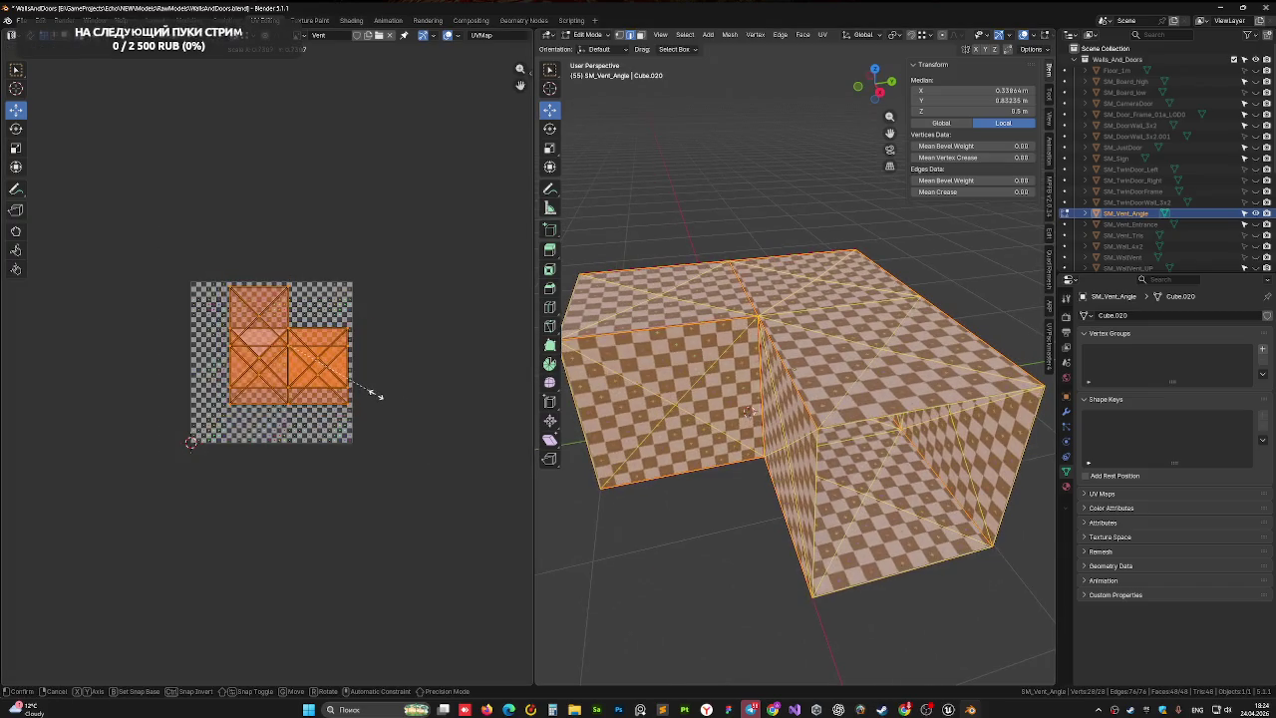
{"action": "left_click", "coordinate": [354, 356]}
{"action": "key", "text": "s"}
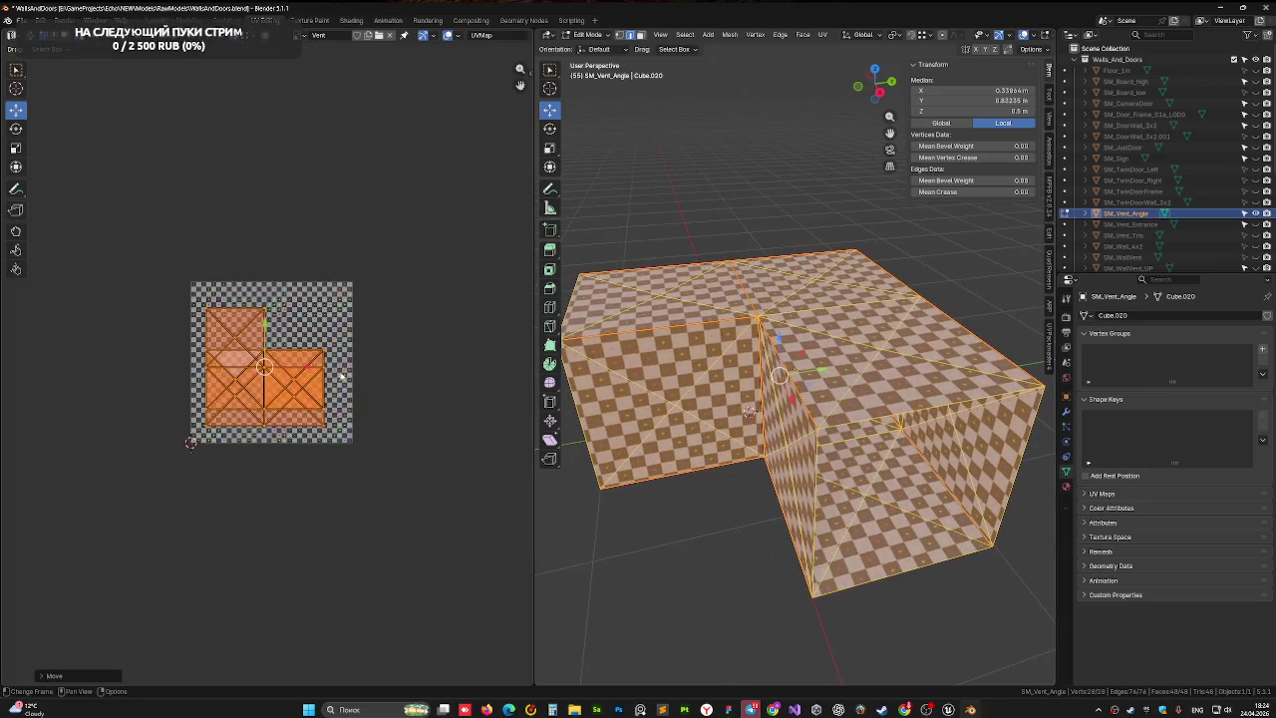
{"action": "left_click", "coordinate": [364, 381]}
{"action": "key", "text": "g"}
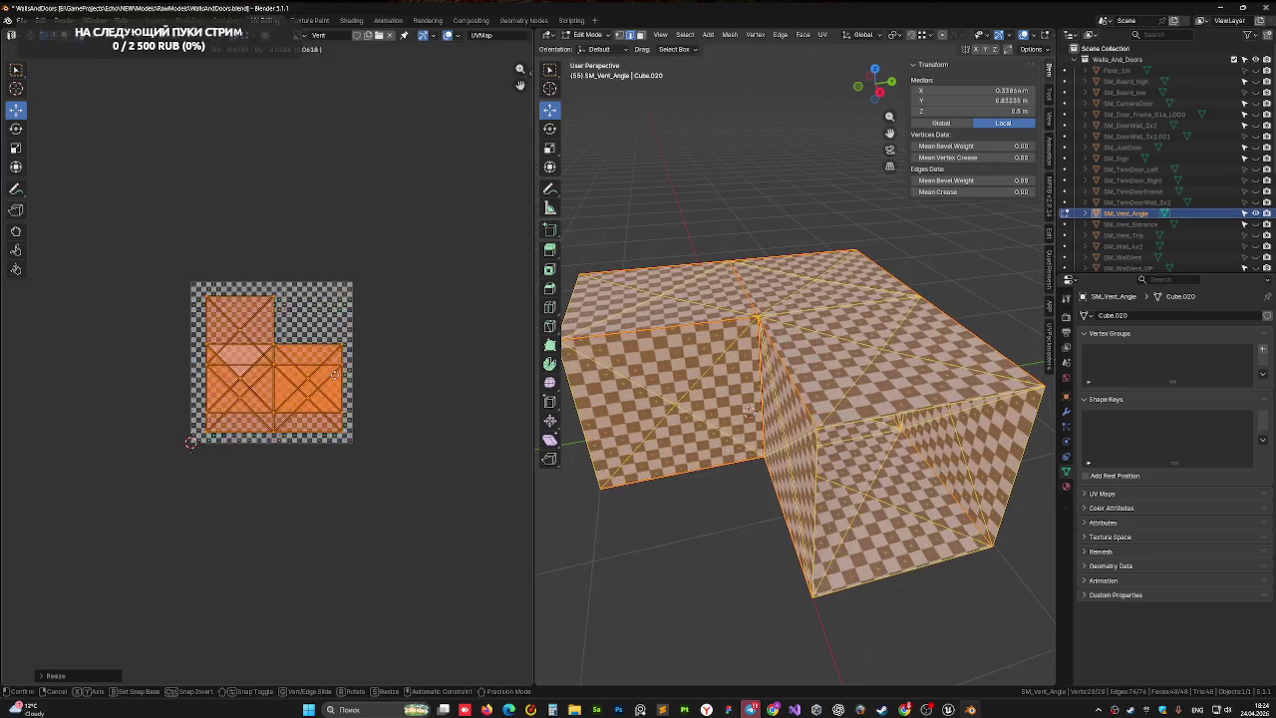
{"action": "left_click", "coordinate": [335, 382]}
{"action": "mouse_move", "coordinate": [757, 399]}
{"action": "left_mouse_down"}
{"action": "mouse_move", "coordinate": [839, 399]}
{"action": "mouse_move", "coordinate": [611, 442]}
{"action": "left_mouse_up"}
{"action": "key", "text": "Tab"}
{"action": "mouse_move", "coordinate": [755, 440]}
{"action": "left_mouse_down"}
{"action": "mouse_move", "coordinate": [781, 411]}
{"action": "mouse_move", "coordinate": [739, 391]}
{"action": "mouse_move", "coordinate": [771, 412]}
{"action": "left_mouse_up"}
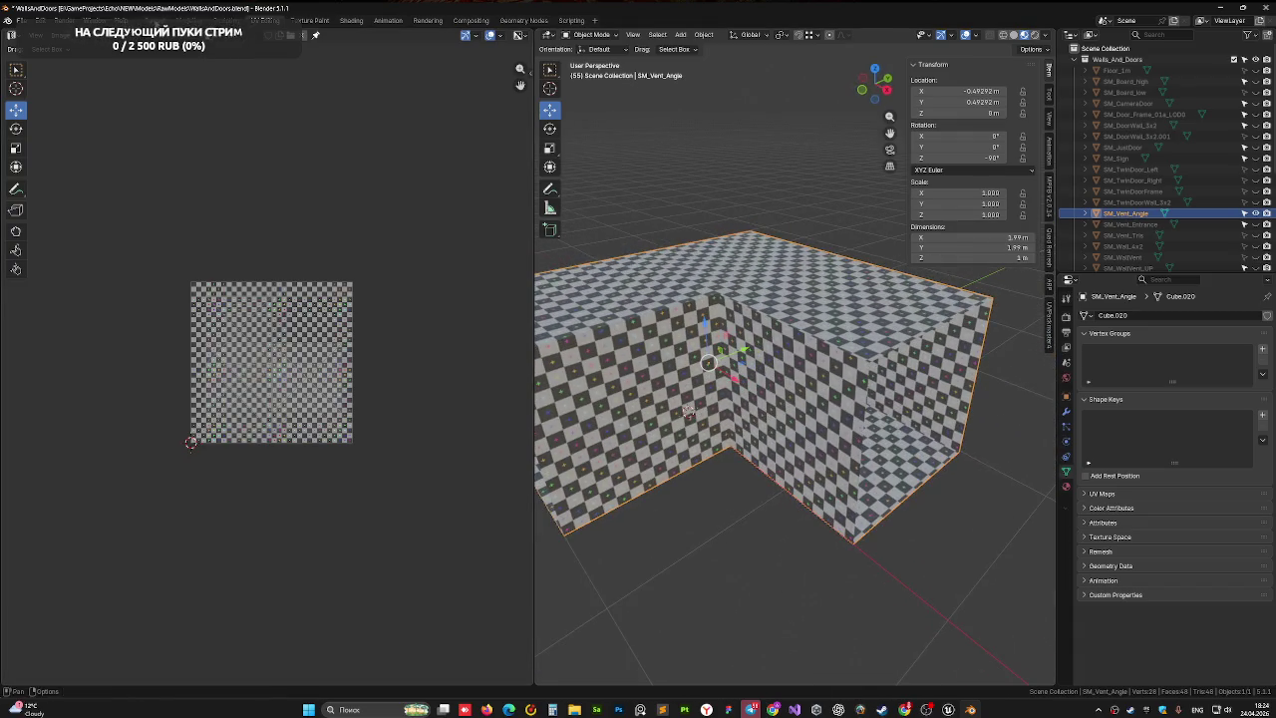
- Mark the currently selected edges sharp via Ctrl+E
{"action": "key", "text": "ctrl+Page_Up"}
{"action": "key", "text": "ctrl+Page_Up"}
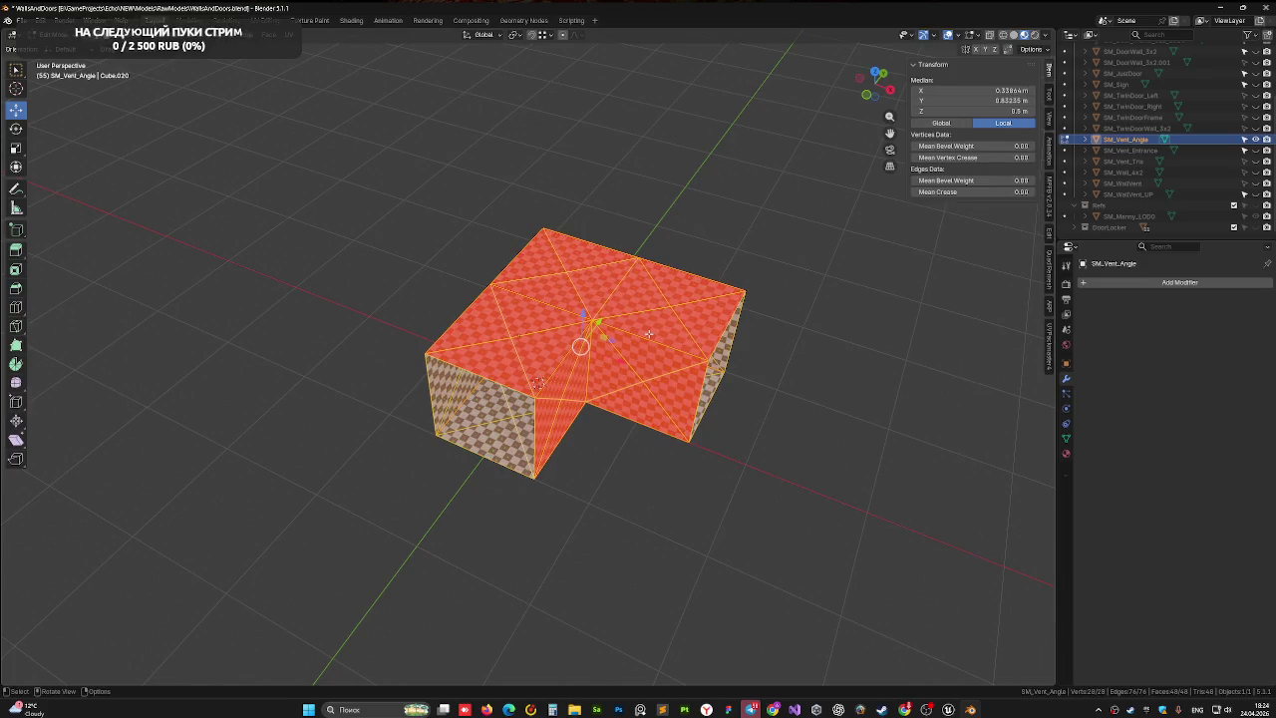
{"action": "key", "text": "ctrl+e"}
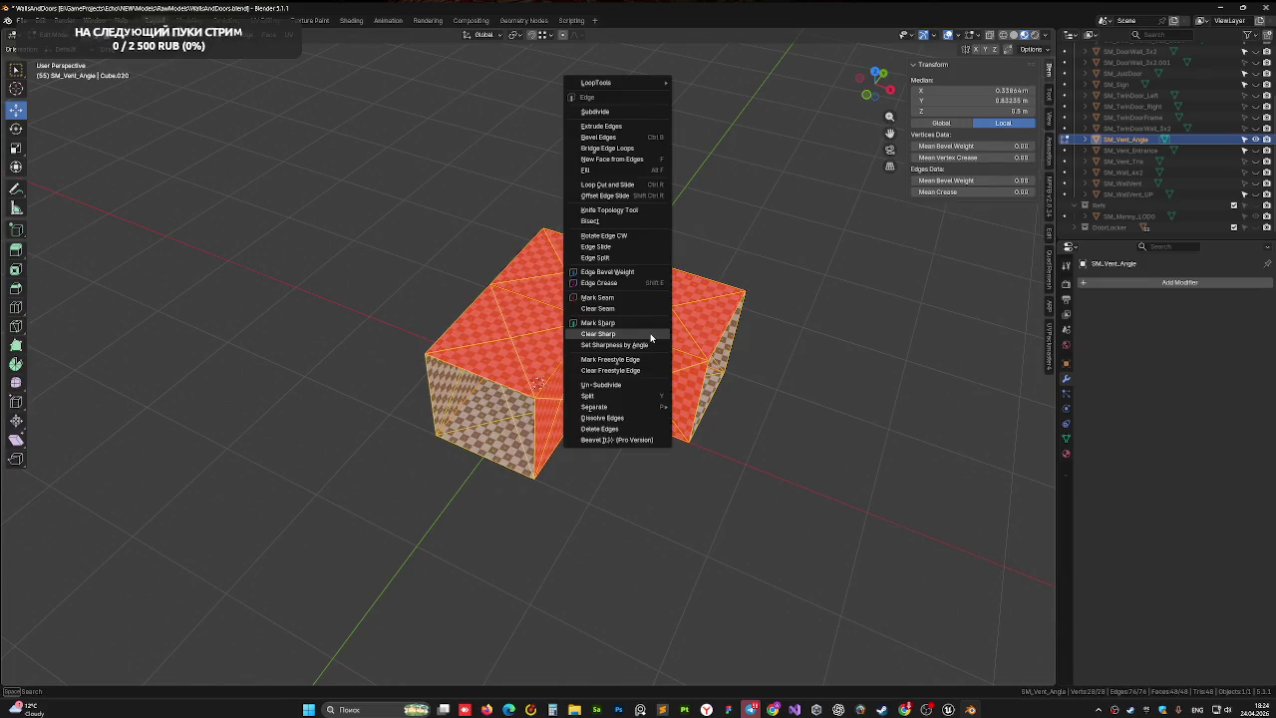
{"action": "left_click", "coordinate": [648, 335]}
{"action": "mouse_move", "coordinate": [649, 335]}
{"action": "left_mouse_down"}
{"action": "mouse_move", "coordinate": [463, 268]}
{"action": "mouse_move", "coordinate": [698, 342]}
{"action": "mouse_move", "coordinate": [746, 309]}
{"action": "mouse_move", "coordinate": [775, 314]}
{"action": "left_mouse_up"}
- Select another edge, mark it sharp too, and return to object mode
{"action": "key", "text": "alt+a"}
{"action": "left_click", "coordinate": [536, 362]}
{"action": "key", "text": "ctrl+e"}
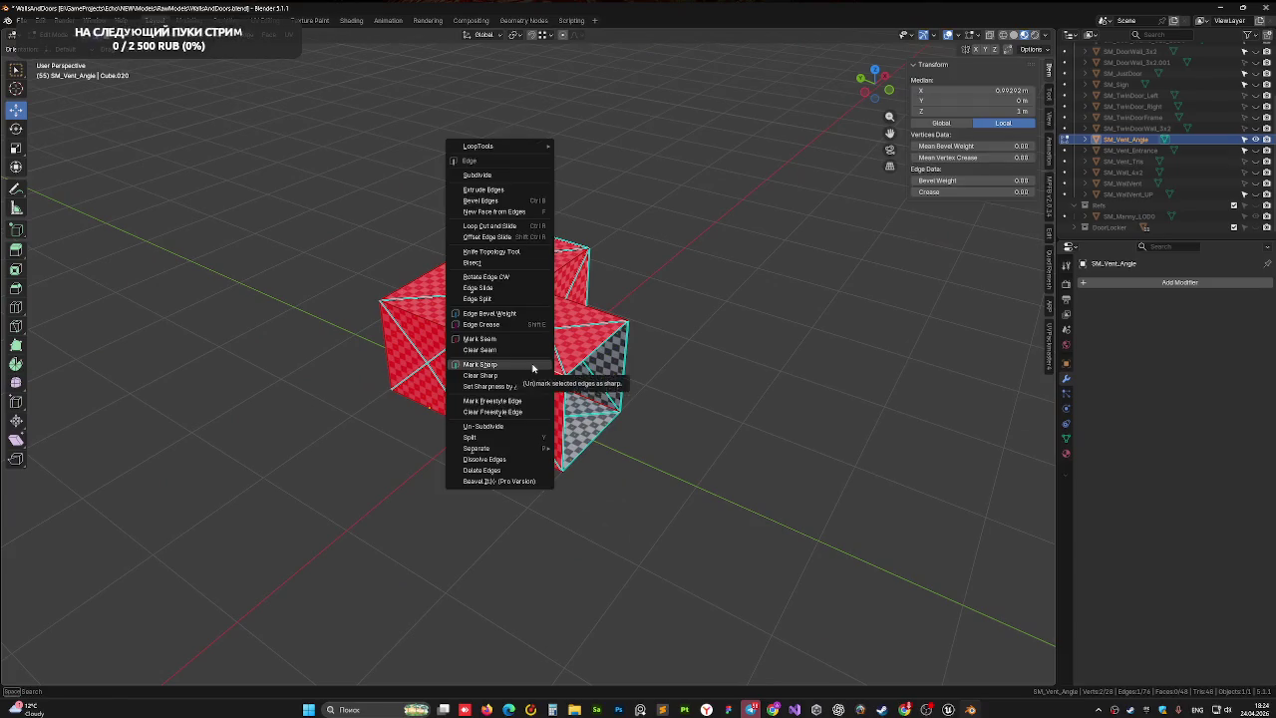
{"action": "left_click", "coordinate": [533, 369]}
{"action": "scroll", "coordinate": [485, 342], "scroll_direction": "up", "scroll_amount": 3}
{"action": "left_click", "coordinate": [485, 342]}
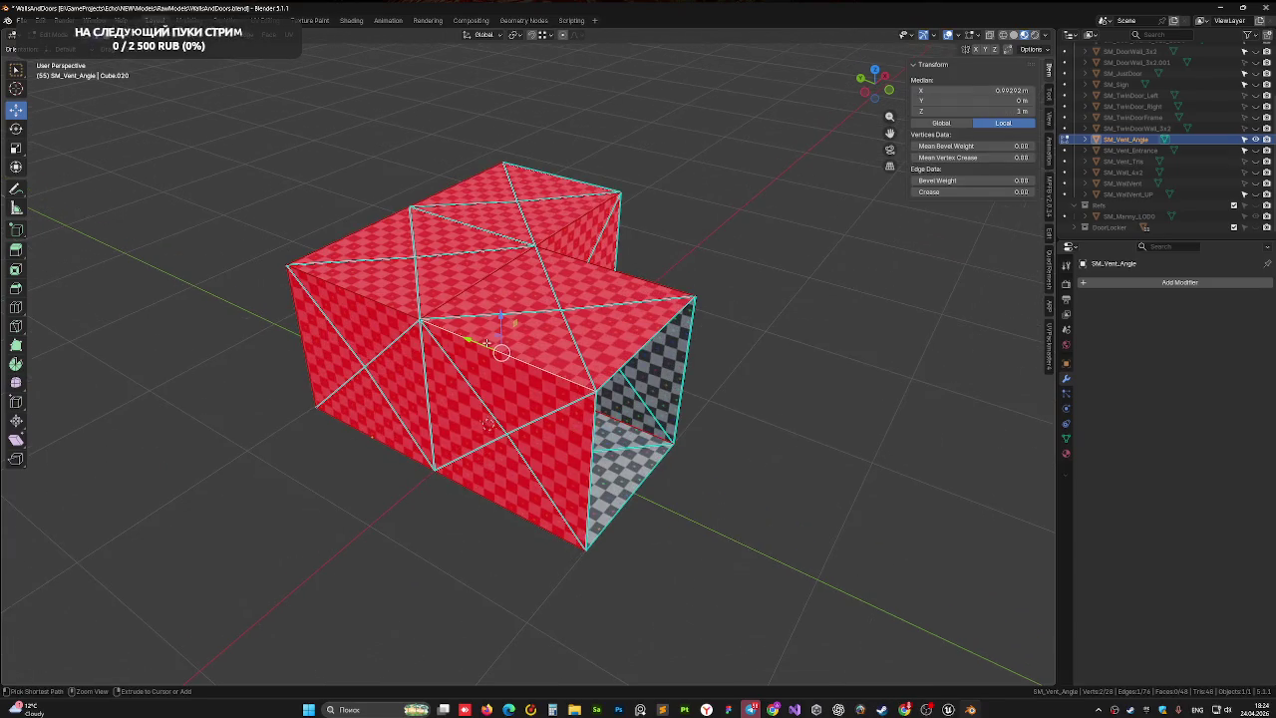
{"action": "left_click", "coordinate": [809, 418]}
{"action": "left_click_drag", "start_coordinate": [871, 418], "coordinate": [867, 469]}
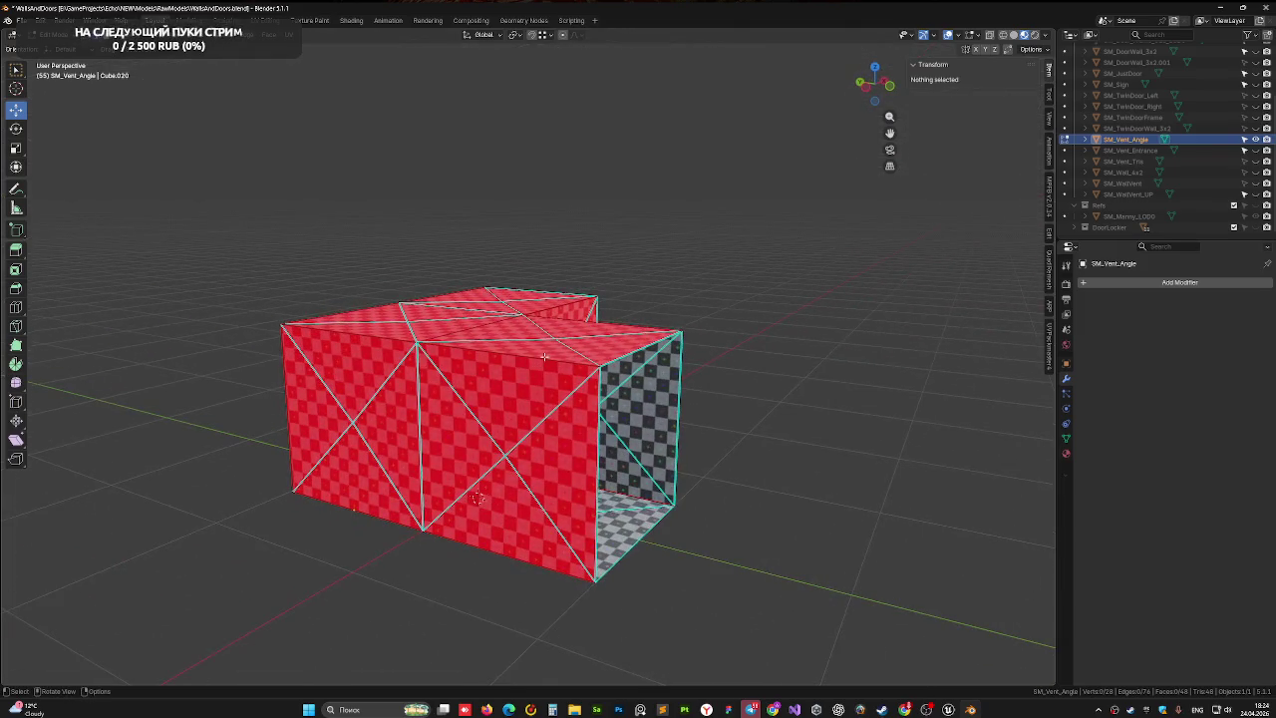
{"action": "mouse_move", "coordinate": [576, 359]}
{"action": "left_mouse_down"}
{"action": "mouse_move", "coordinate": [605, 411]}
{"action": "mouse_move", "coordinate": [658, 337]}
{"action": "left_mouse_up"}
{"action": "key", "text": "Tab"}
- Switch to top view and drag the mesh up along Y
{"action": "right_click", "coordinate": [658, 337]}
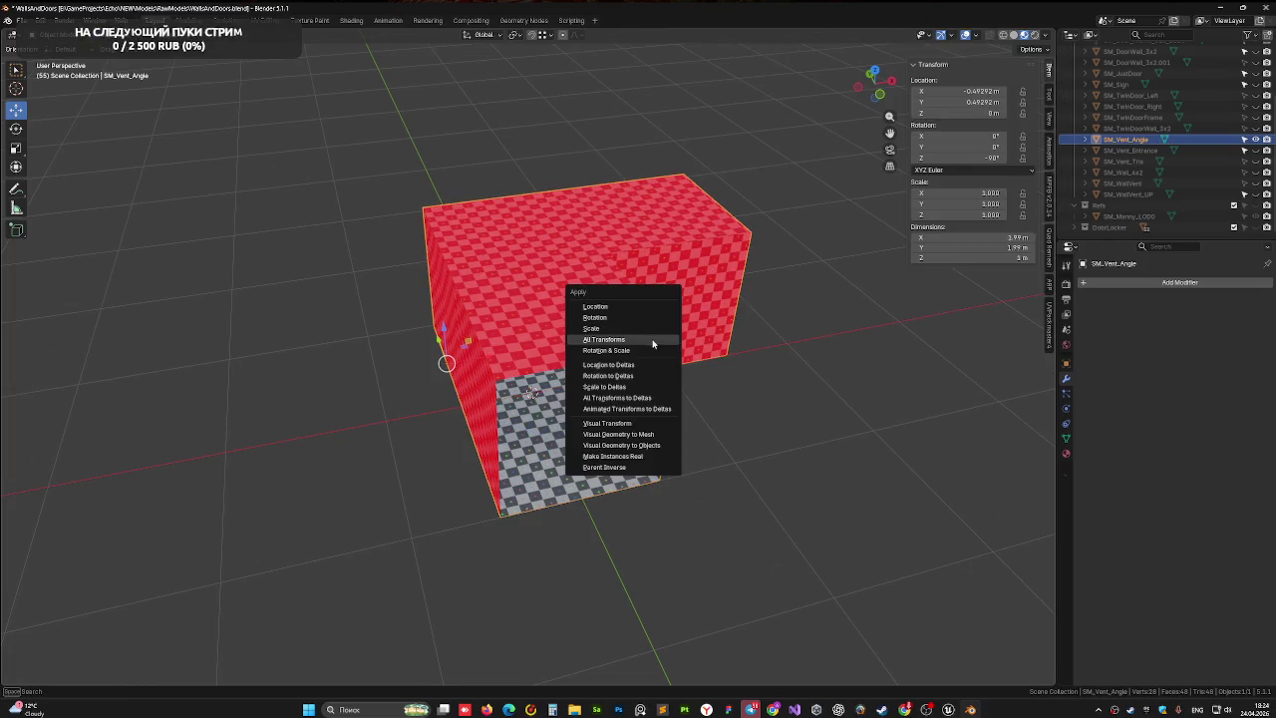
{"action": "left_click", "coordinate": [875, 75]}
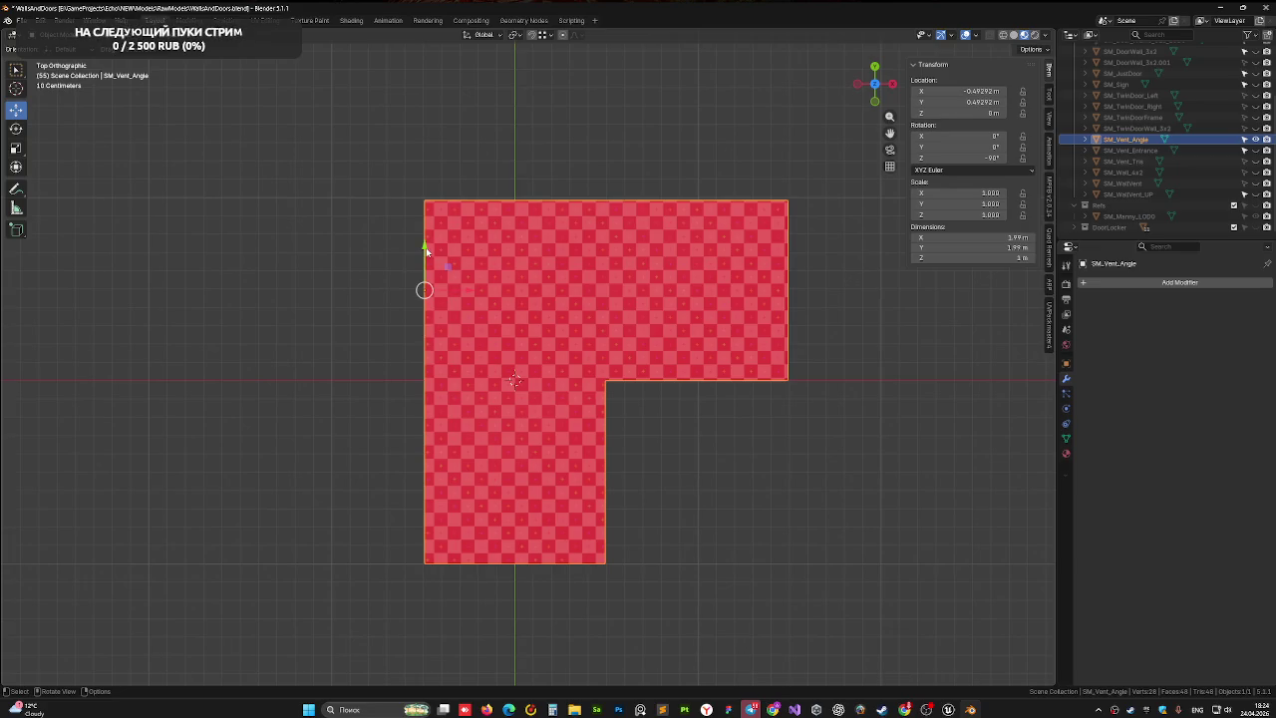
{"action": "mouse_move", "coordinate": [425, 247]}
{"action": "left_mouse_down"}
{"action": "mouse_move", "coordinate": [422, 90]}
{"action": "mouse_move", "coordinate": [425, 106]}
{"action": "left_mouse_up"}
{"action": "scroll", "coordinate": [496, 418], "scroll_direction": "up", "scroll_amount": 4}
{"action": "scroll", "coordinate": [525, 312], "scroll_direction": "down", "scroll_amount": 1}
{"action": "scroll", "coordinate": [524, 310], "scroll_direction": "up", "scroll_amount": 7}
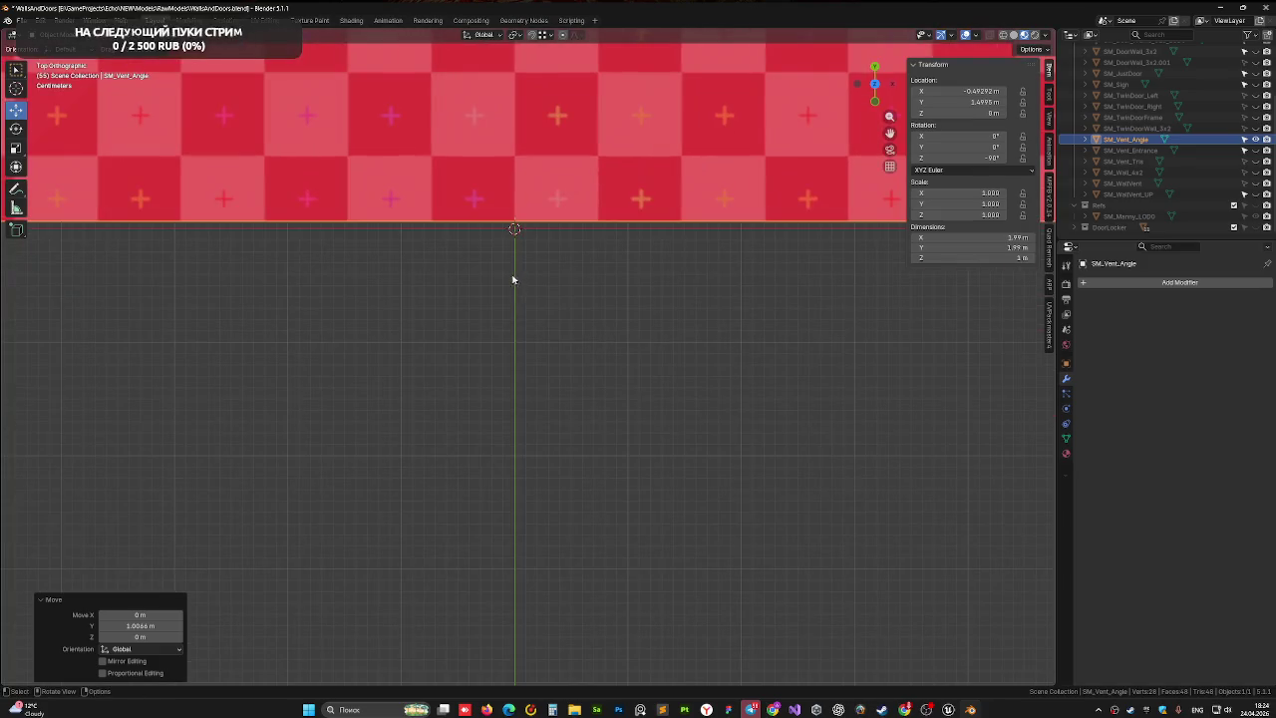
{"action": "scroll", "coordinate": [508, 351], "scroll_direction": "up", "scroll_amount": 3}
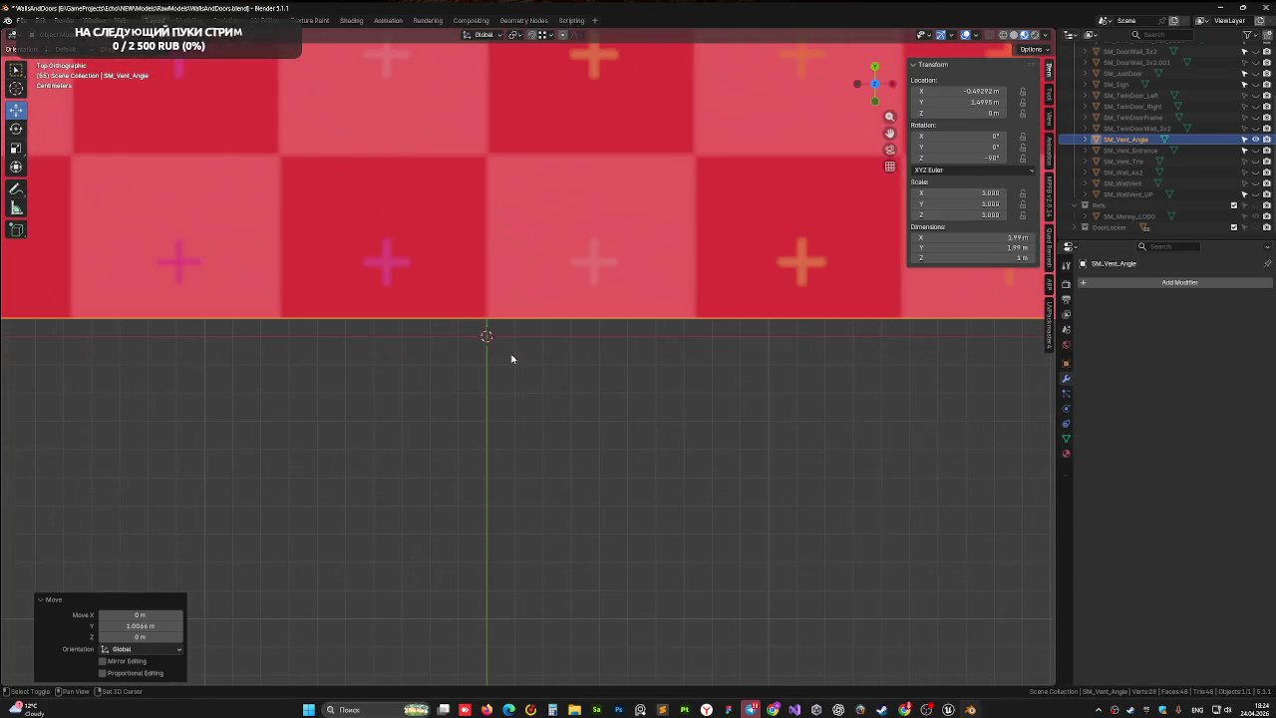
{"action": "scroll", "coordinate": [513, 364], "scroll_direction": "down", "scroll_amount": 15}
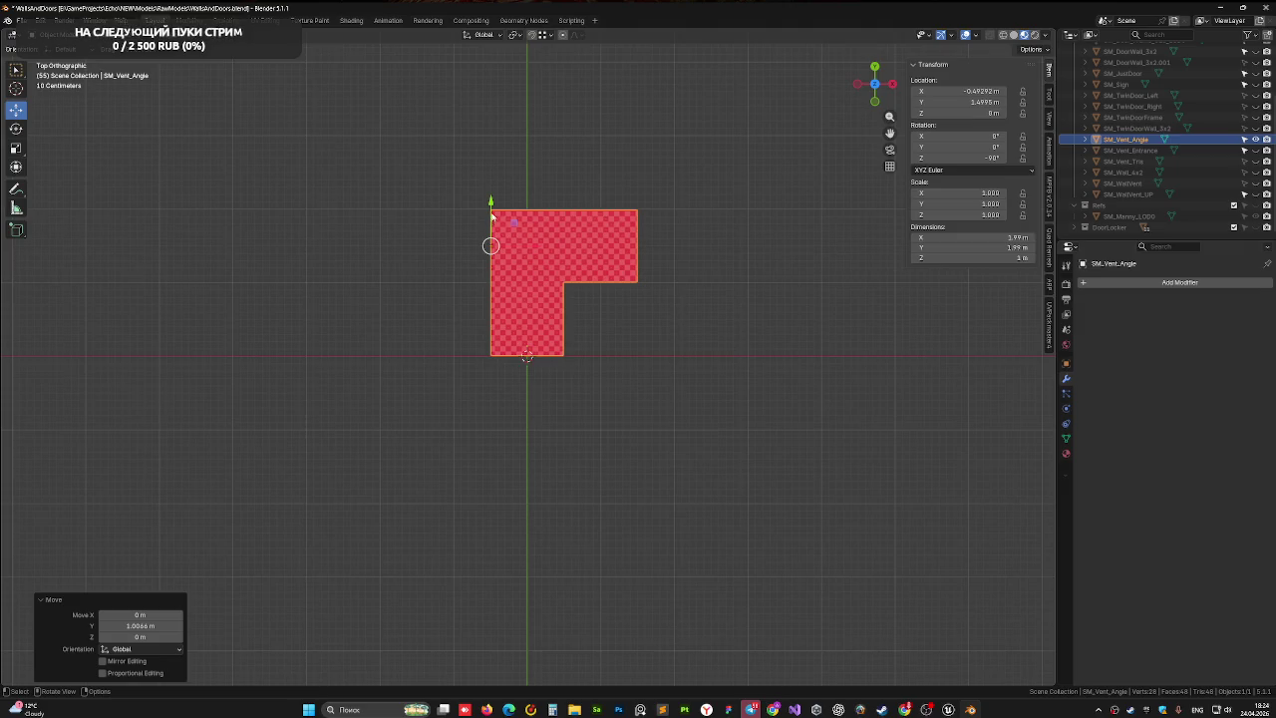
- Lower the mesh along Y, then slide it left along X
{"action": "key", "text": "g"}
{"action": "key", "text": "y"}
{"action": "left_click", "coordinate": [496, 313]}
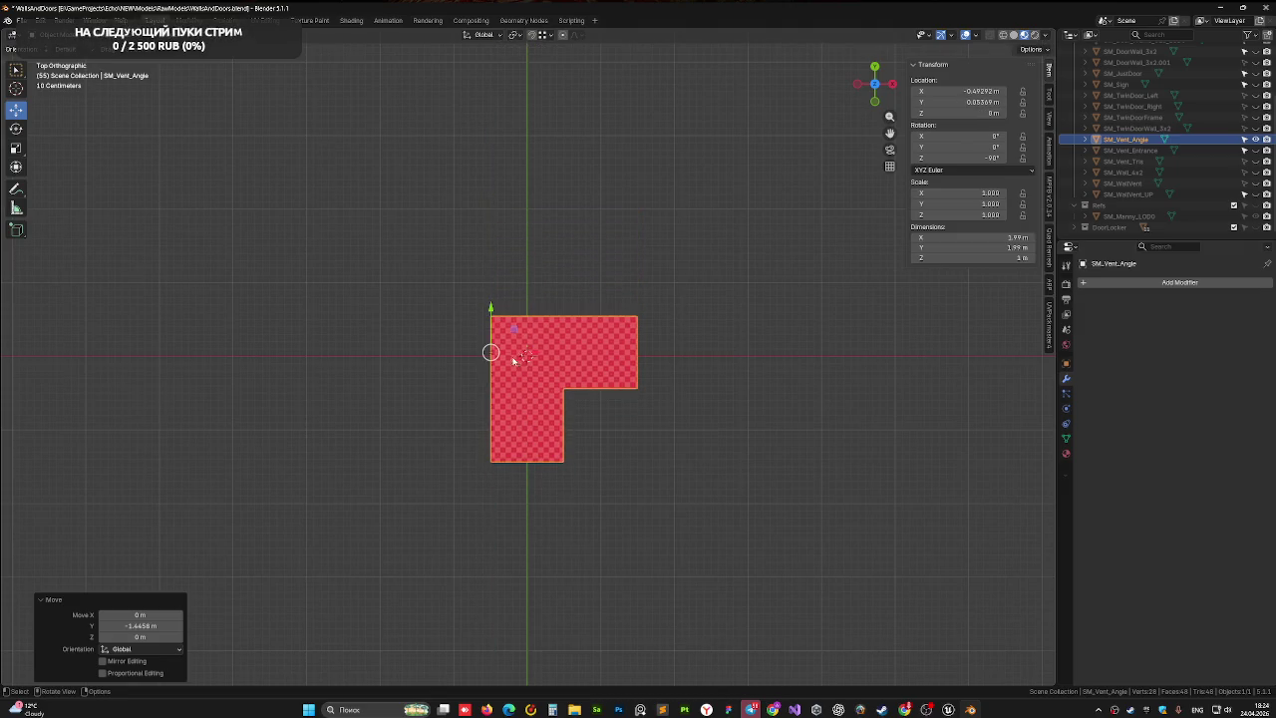
{"action": "key", "text": "g"}
{"action": "key", "text": "x"}
{"action": "left_click", "coordinate": [521, 353]}
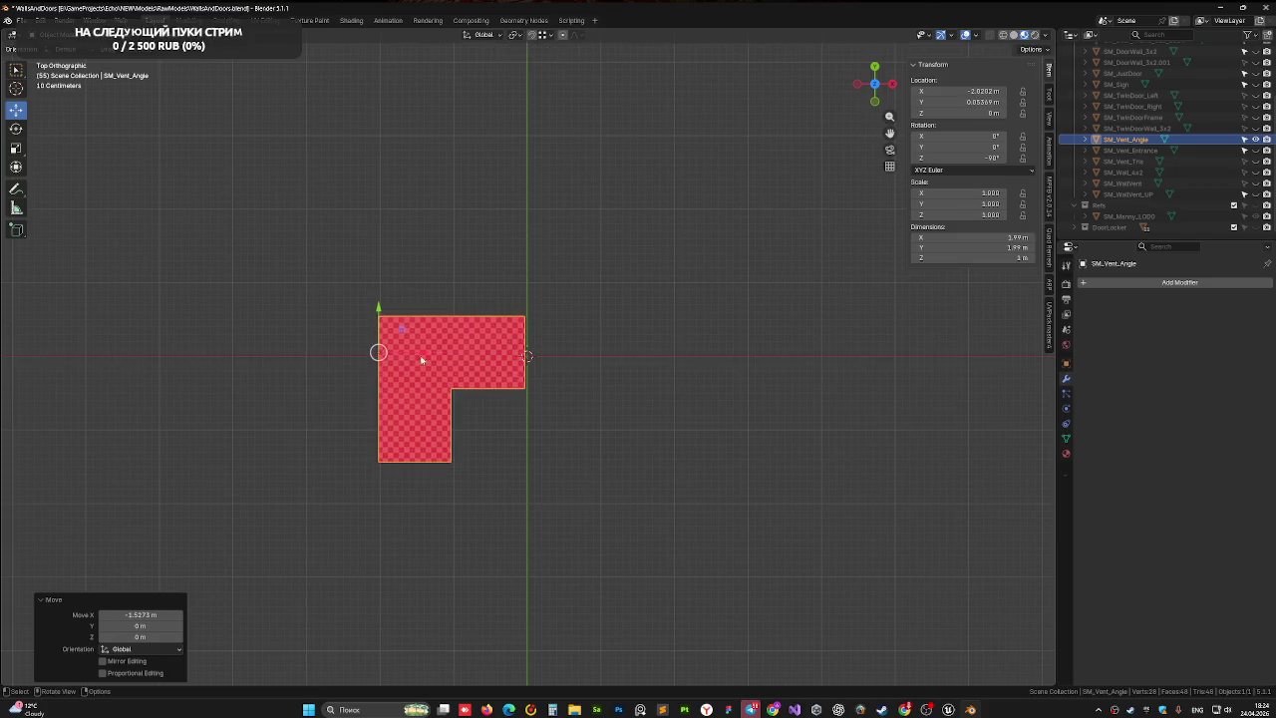
{"action": "scroll", "coordinate": [516, 352], "scroll_direction": "up", "scroll_amount": 8}
{"action": "scroll", "coordinate": [518, 354], "scroll_direction": "up", "scroll_amount": 6}
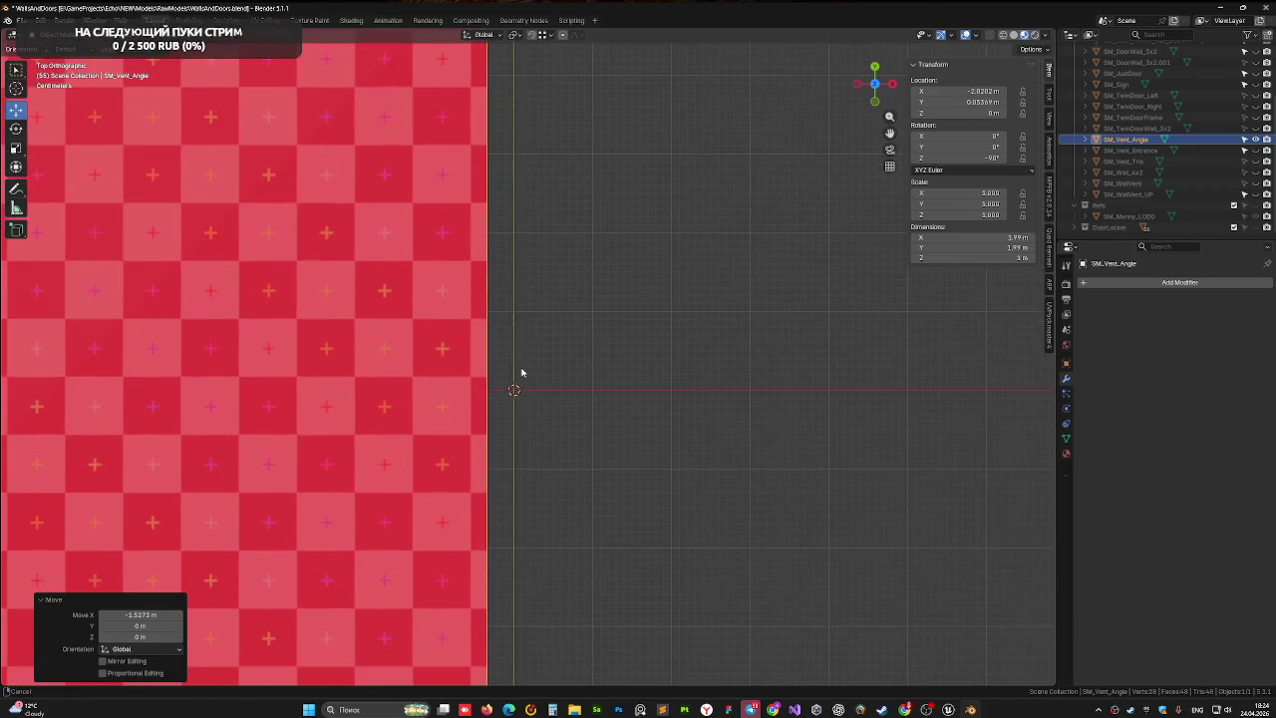
{"action": "scroll", "coordinate": [449, 401], "scroll_direction": "down", "scroll_amount": 2}
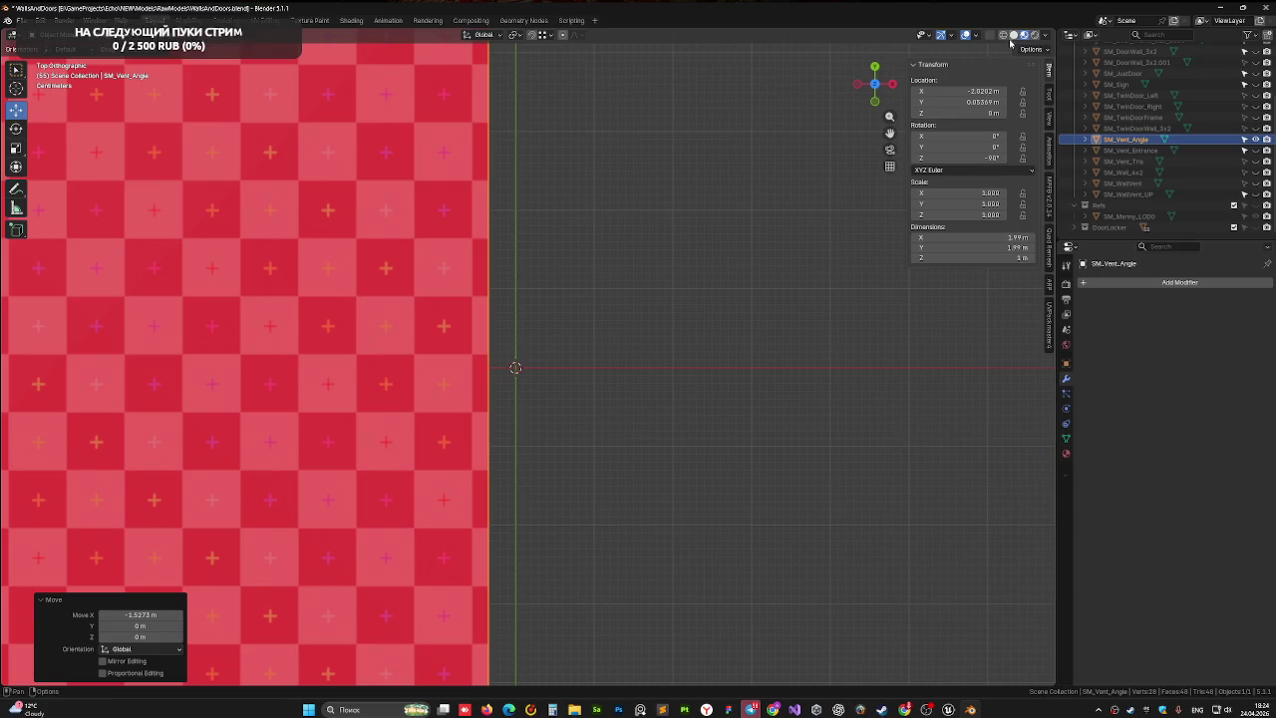
- Change the viewport shading to wireframe display
{"action": "left_click", "coordinate": [1004, 35]}
{"action": "left_click", "coordinate": [1015, 36]}
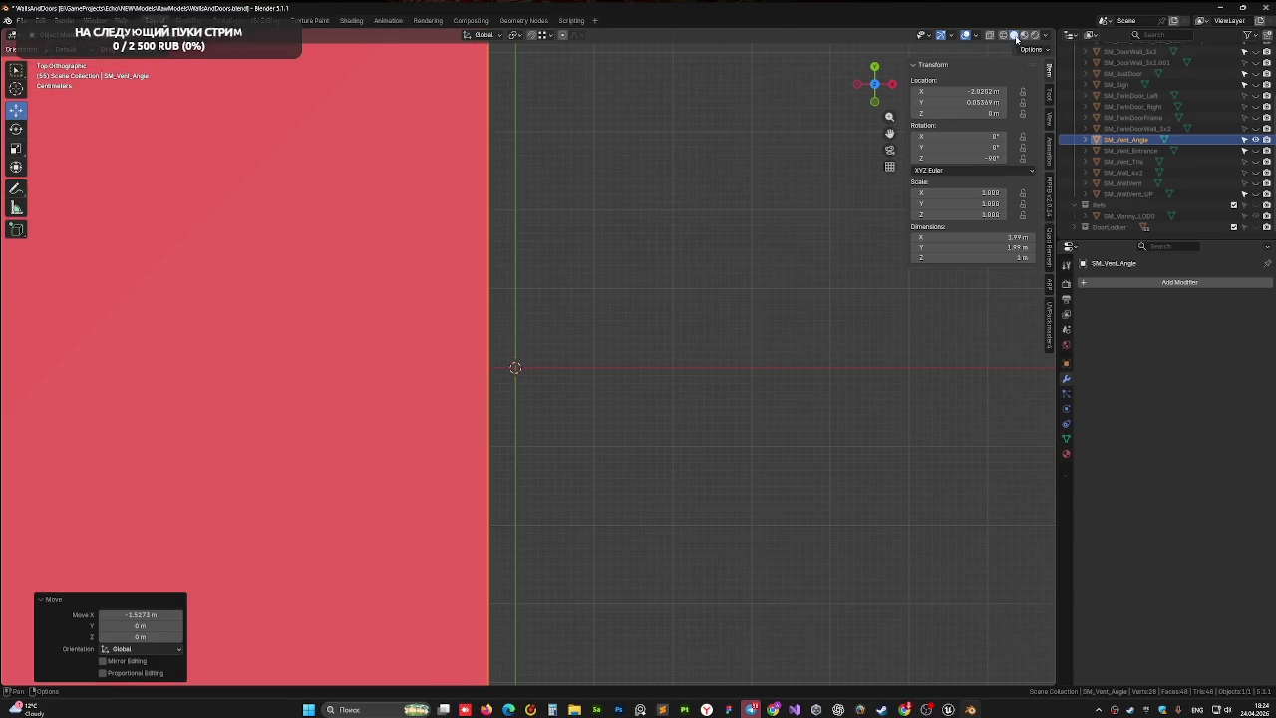
{"action": "left_click", "coordinate": [1014, 35]}
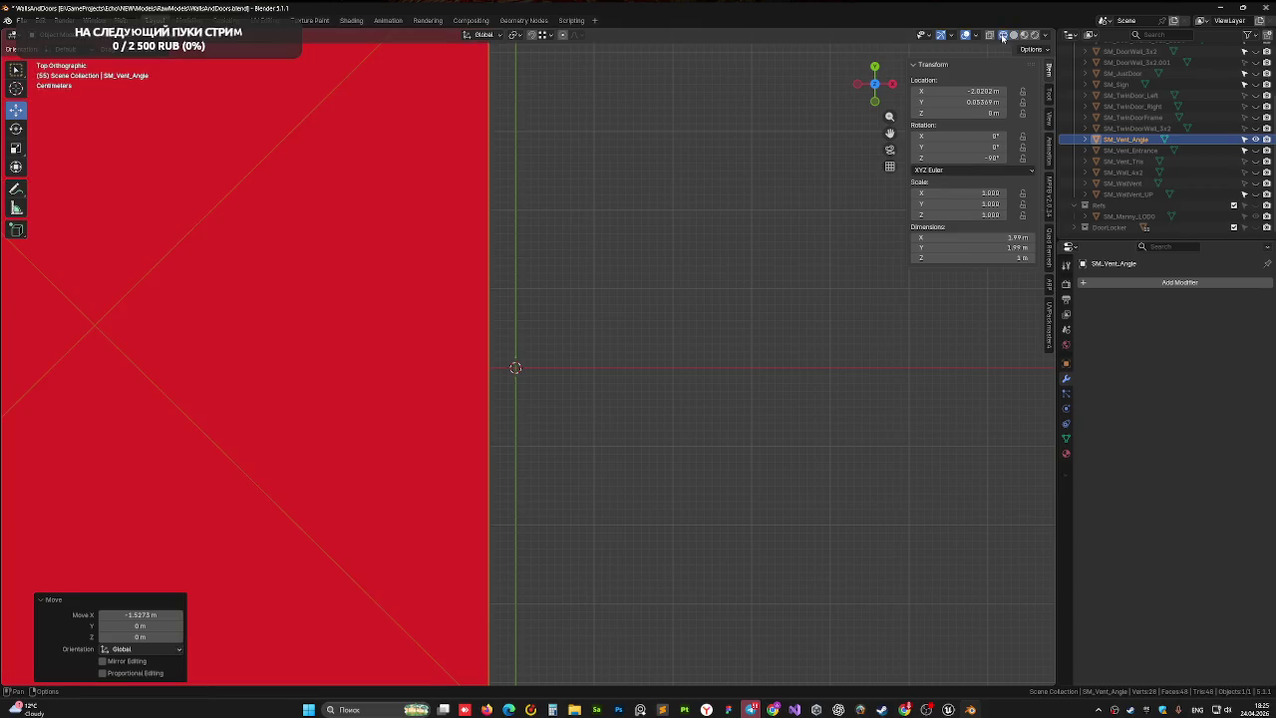
{"action": "left_click", "coordinate": [1003, 34]}
{"action": "scroll", "coordinate": [540, 418], "scroll_direction": "right", "scroll_amount": 2}
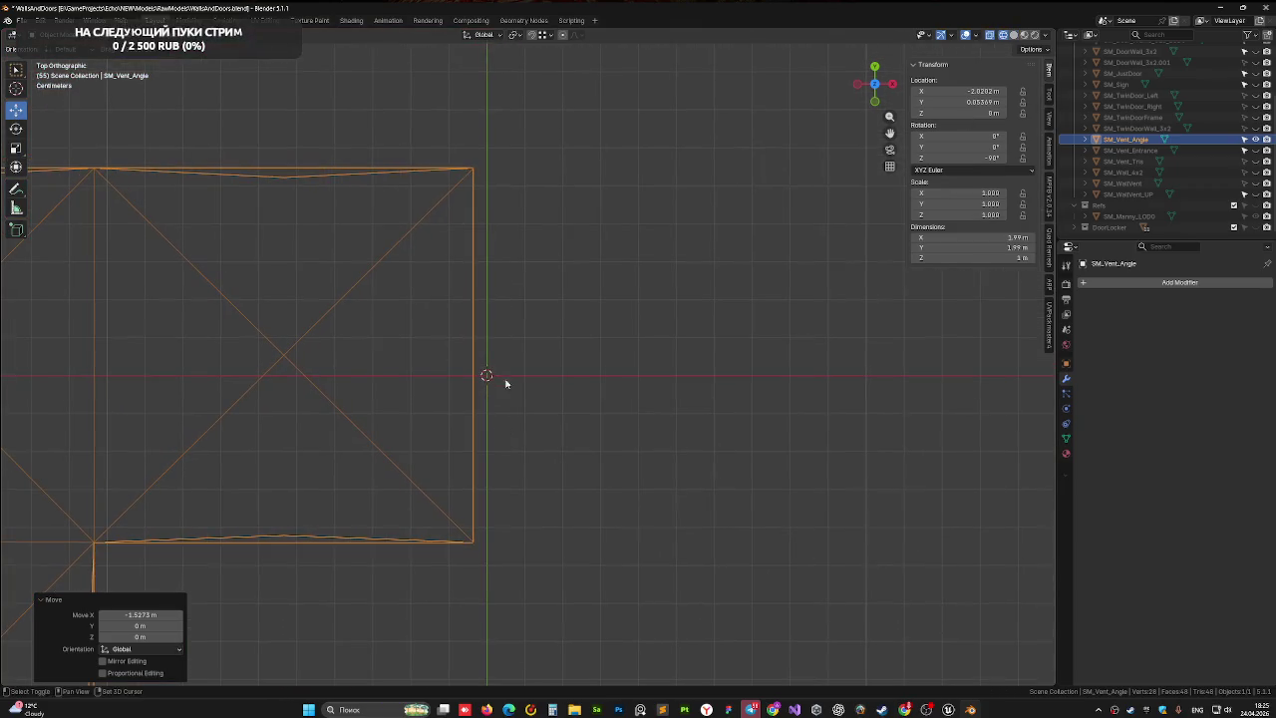
{"action": "scroll", "coordinate": [480, 411], "scroll_direction": "up", "scroll_amount": 3}
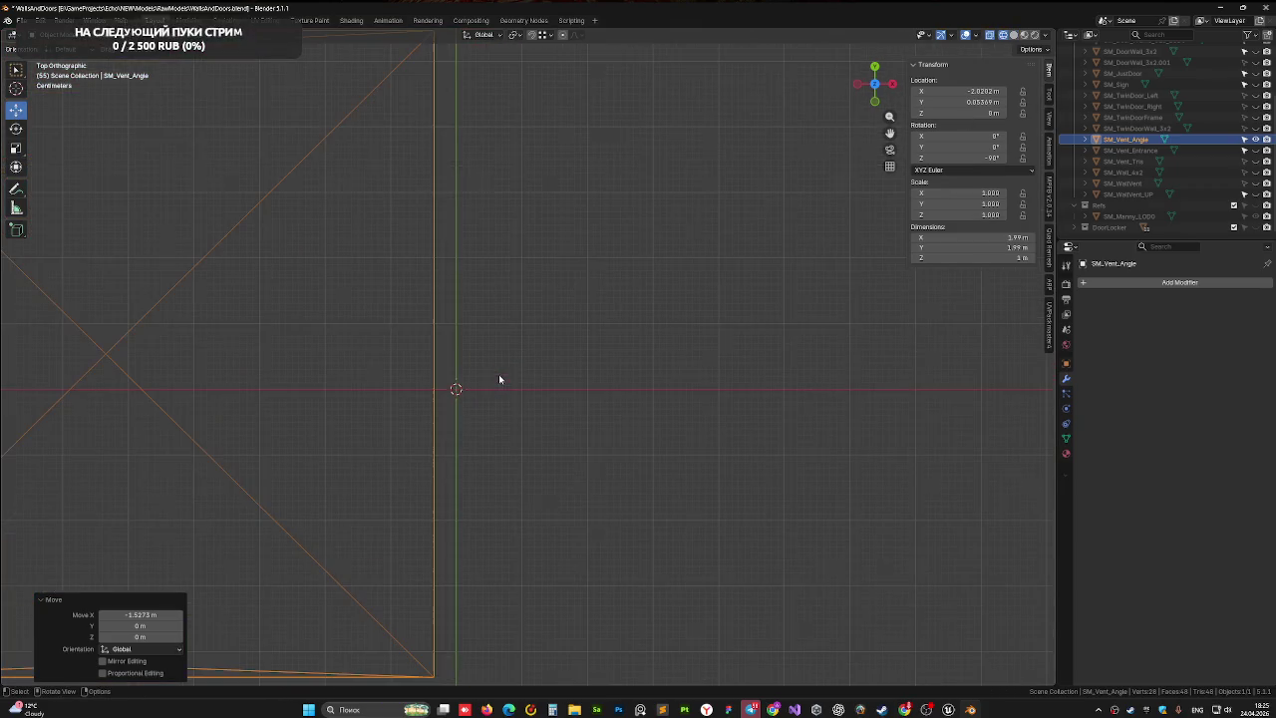
- Nudge the mesh along X, frame it, and set its X location to 0 m
{"action": "key", "text": "g"}
{"action": "key", "text": "x"}
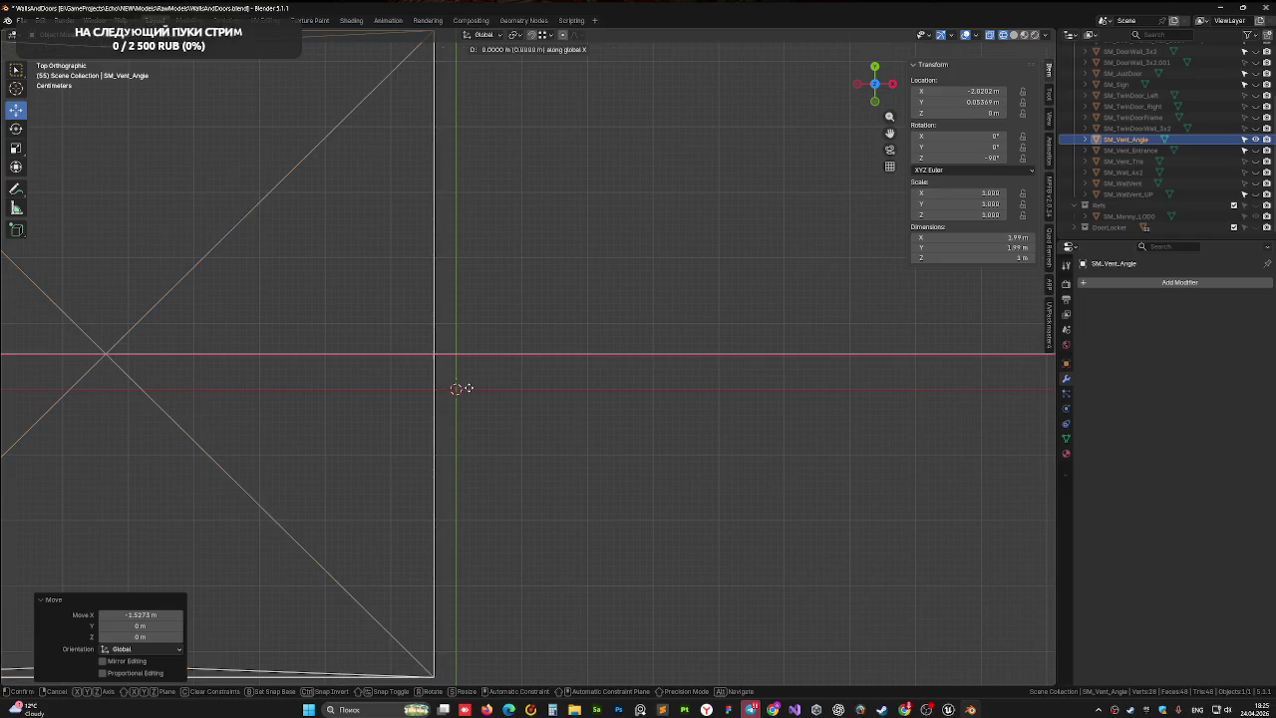
{"action": "left_click", "coordinate": [488, 390]}
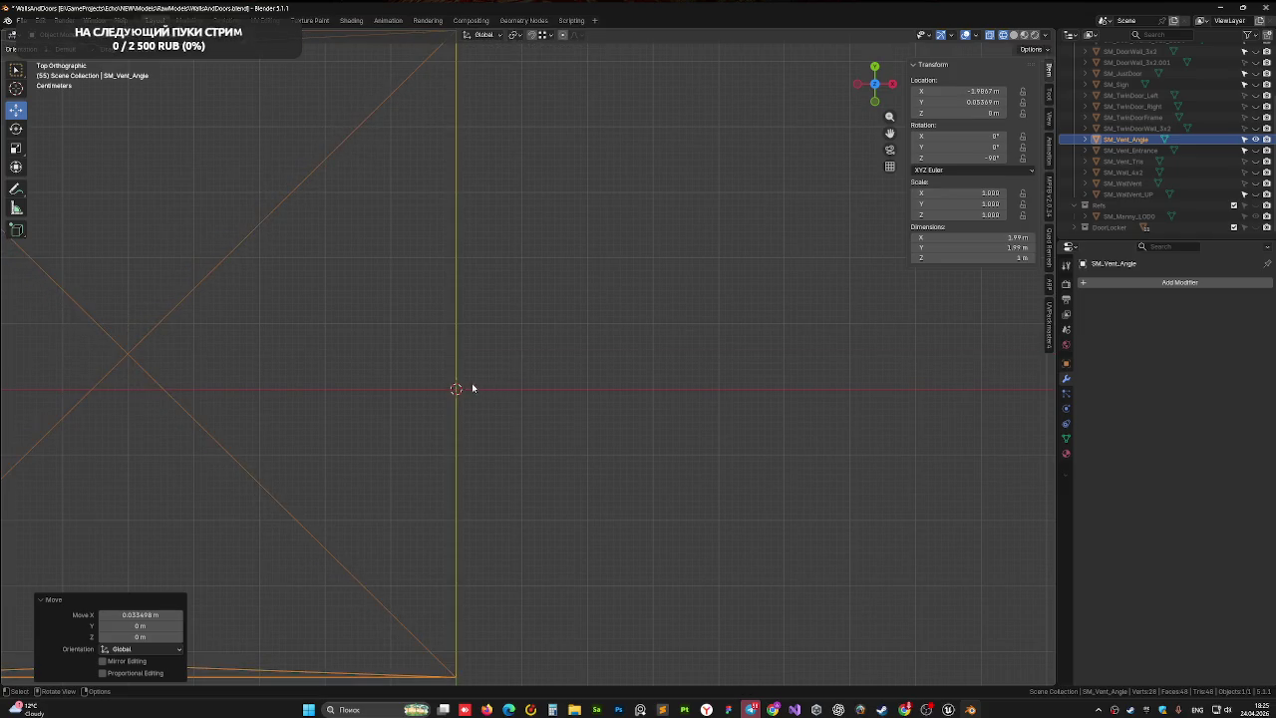
{"action": "scroll", "coordinate": [473, 387], "scroll_direction": "up", "scroll_amount": 8}
{"action": "scroll", "coordinate": [435, 399], "scroll_direction": "down", "scroll_amount": 4}
{"action": "key", "text": "KP_Decimal"}
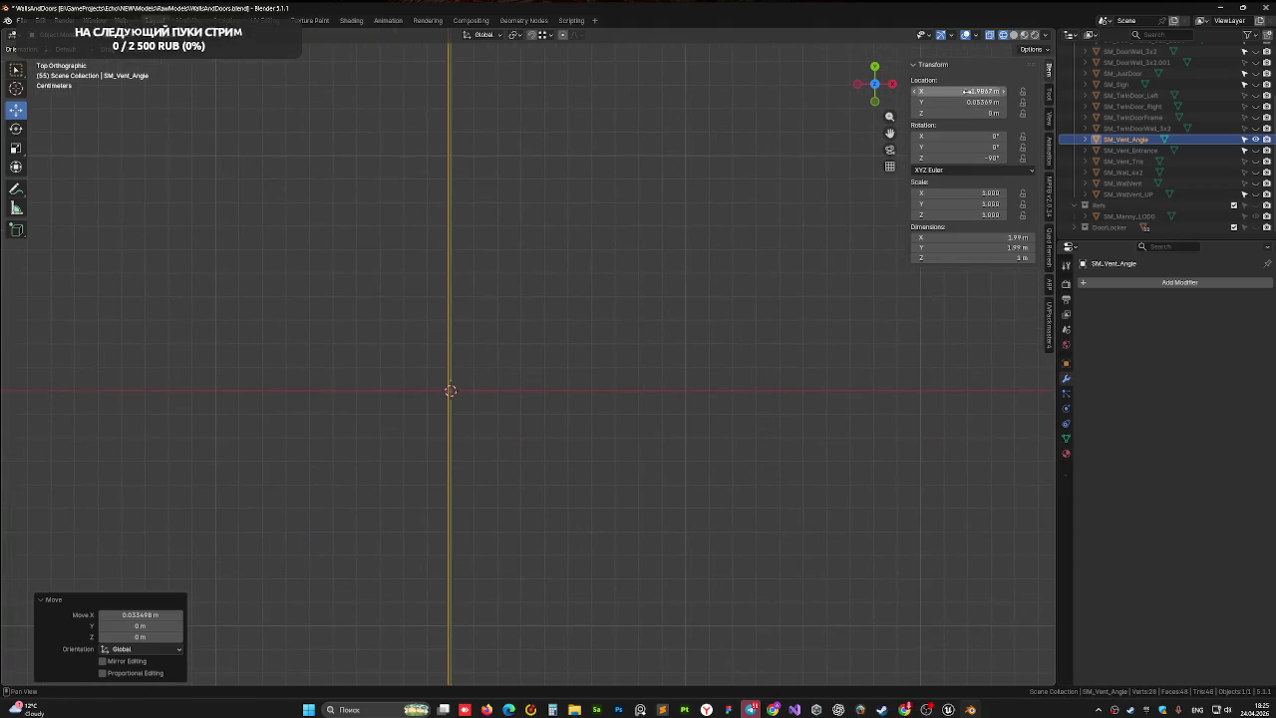
{"action": "double_click", "coordinate": [972, 91]}
{"action": "type", "text": "0"}
{"action": "key", "text": "Return"}
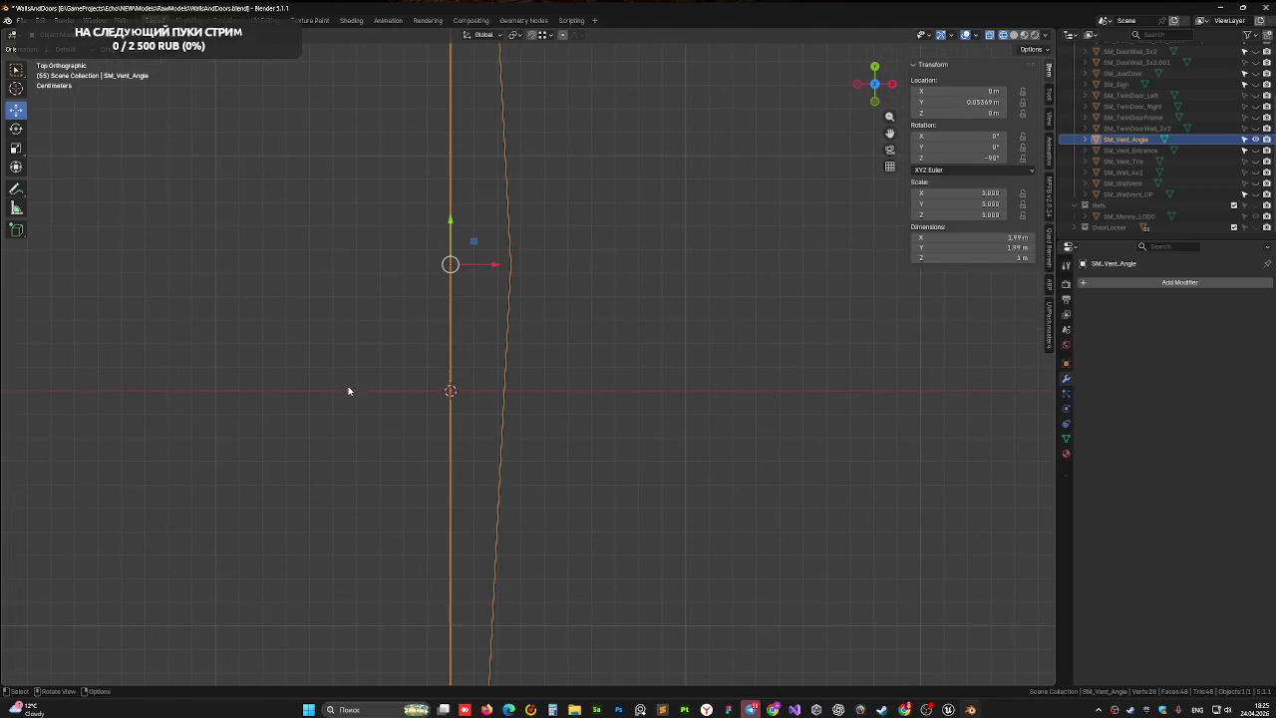
{"action": "scroll", "coordinate": [368, 398], "scroll_direction": "down", "scroll_amount": 2}
- Slide the mesh along X, then fine-nudge it toward the world Y axis
{"action": "key", "text": "g"}
{"action": "key", "text": "x"}
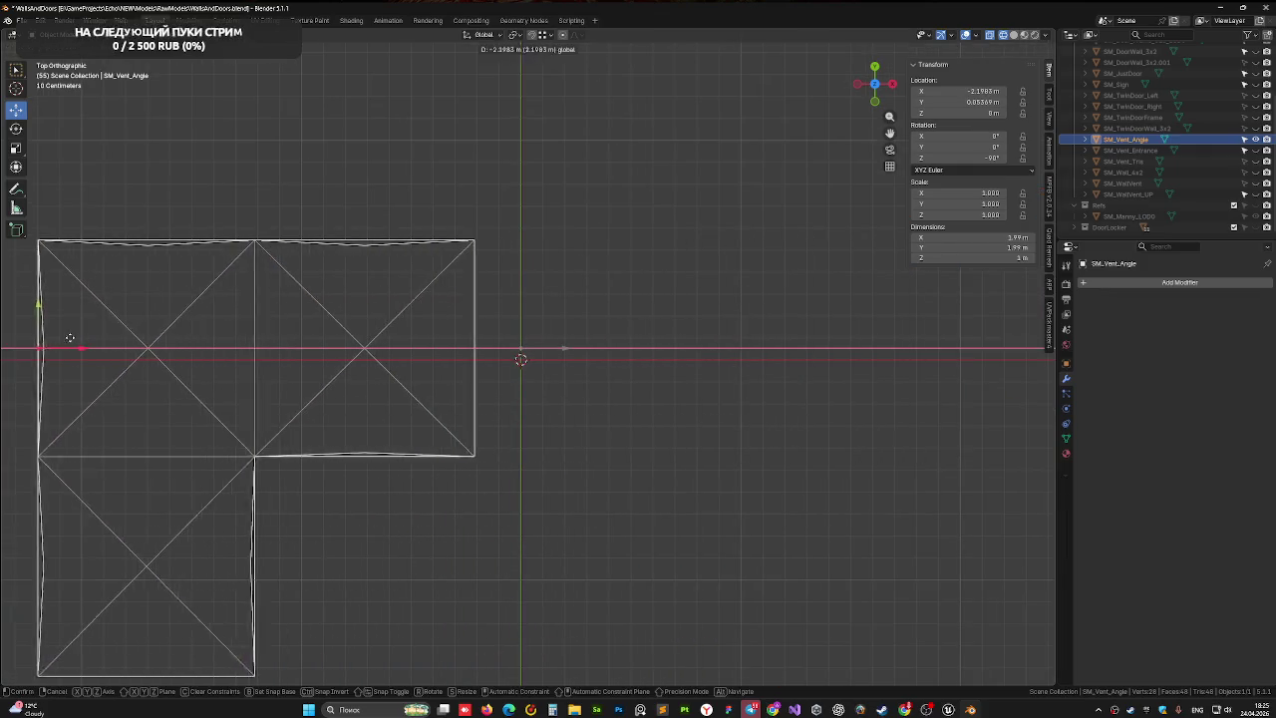
{"action": "left_click", "coordinate": [119, 342]}
{"action": "scroll", "coordinate": [505, 367], "scroll_direction": "up", "scroll_amount": 10}
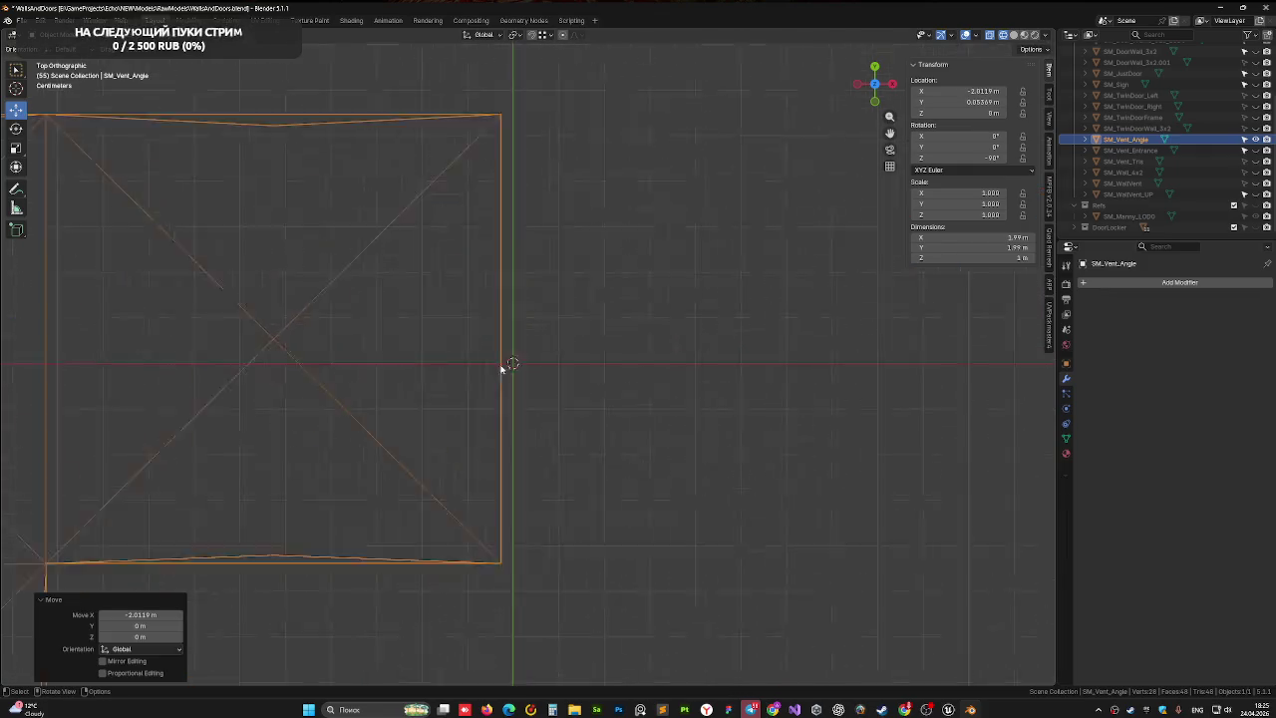
{"action": "scroll", "coordinate": [475, 360], "scroll_direction": "up", "scroll_amount": 5}
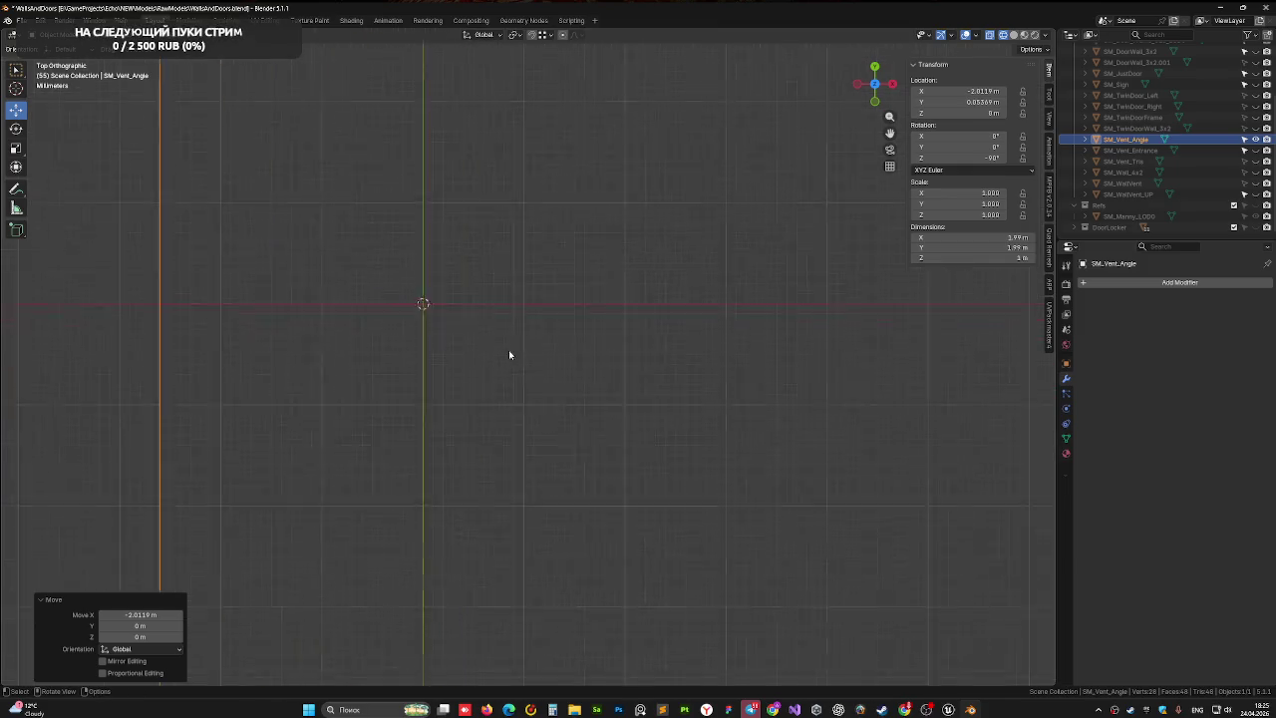
{"action": "key", "text": "g"}
{"action": "key", "text": "x"}
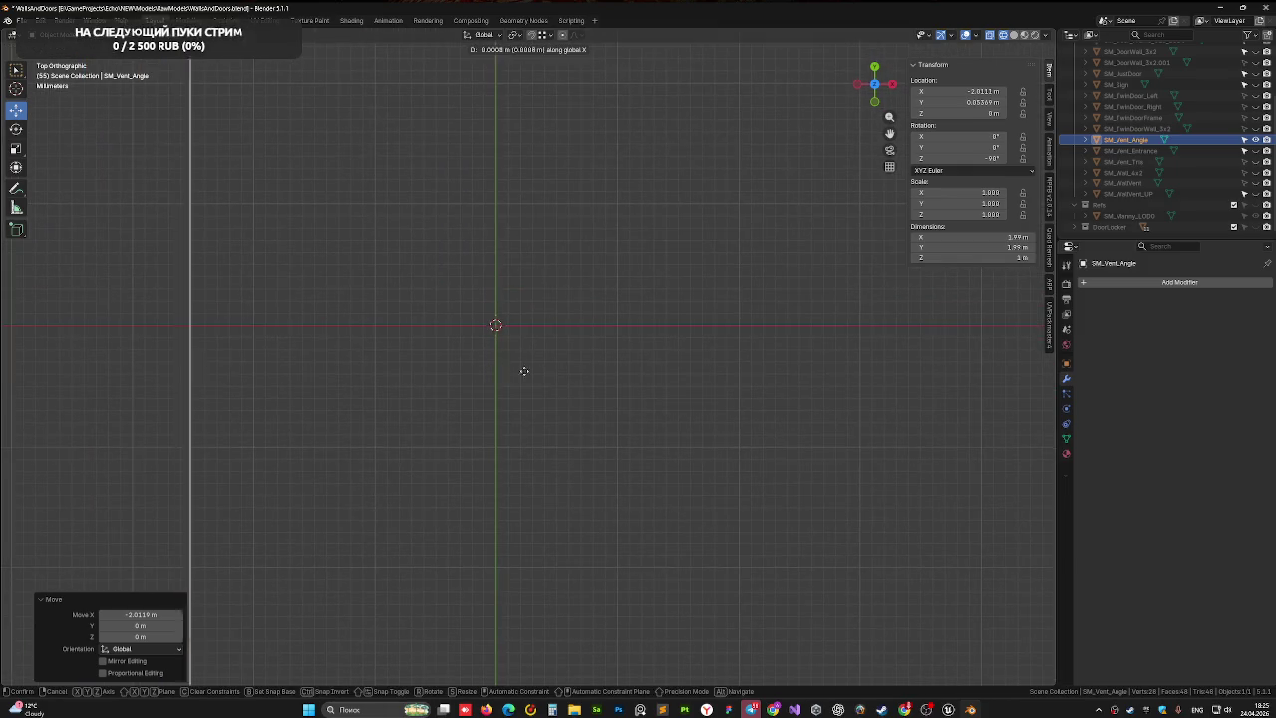
{"action": "left_click", "coordinate": [823, 379]}
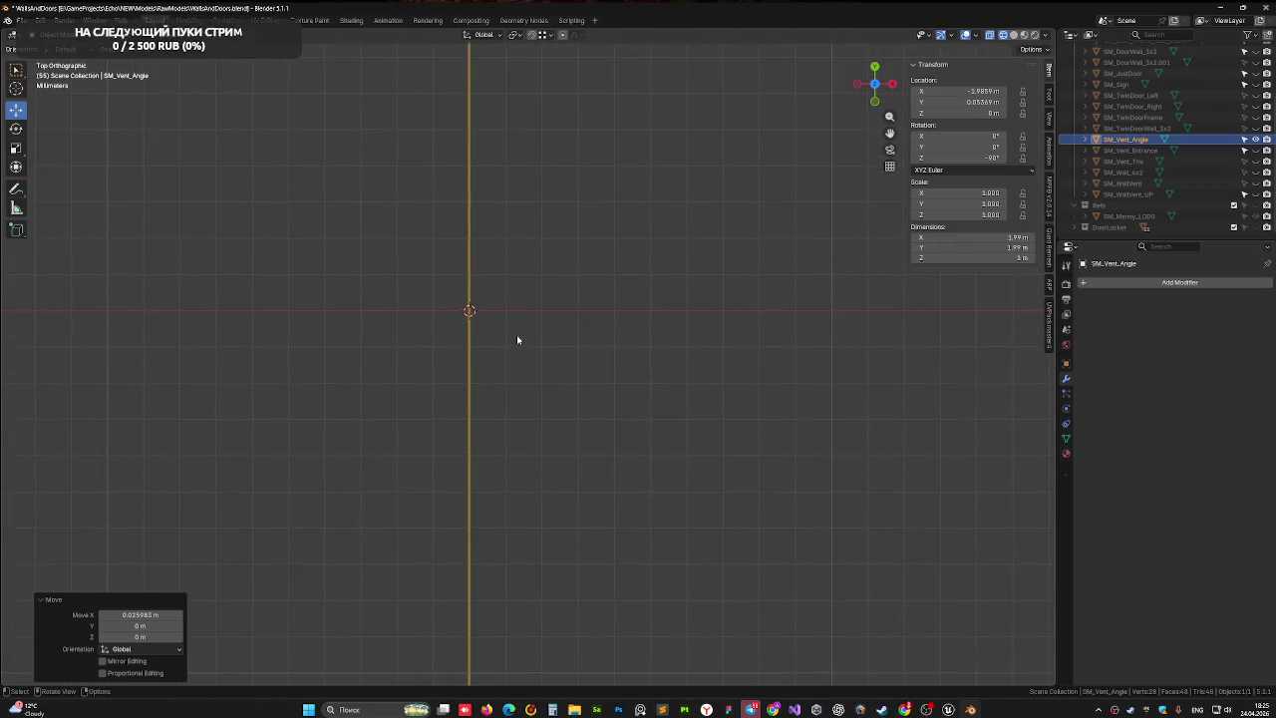
{"action": "scroll", "coordinate": [515, 339], "scroll_direction": "up", "scroll_amount": 3}
{"action": "left_click_drag", "start_coordinate": [493, 336], "coordinate": [530, 401]}
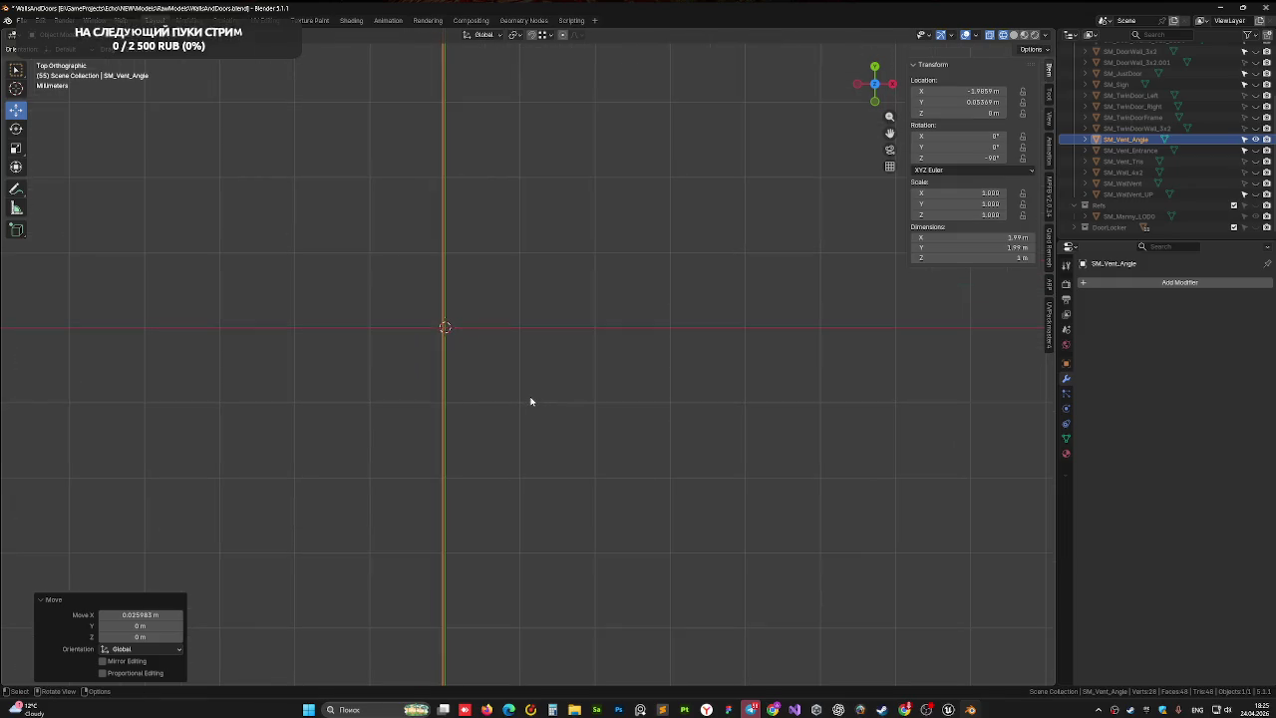
- Make final small X shifts so the mesh sits at about X −1.9858 m
{"action": "key", "text": "g"}
{"action": "key", "text": "x"}
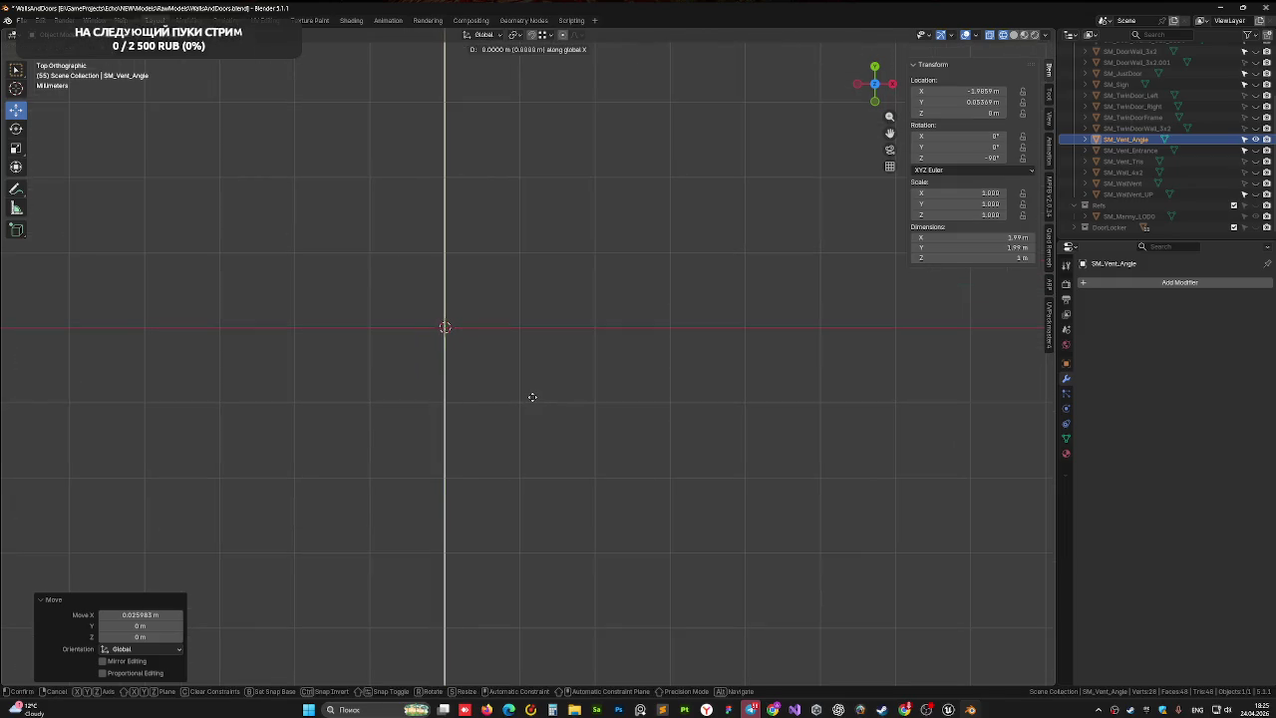
{"action": "left_click", "coordinate": [533, 397]}
{"action": "scroll", "coordinate": [341, 316], "scroll_direction": "up", "scroll_amount": 2}
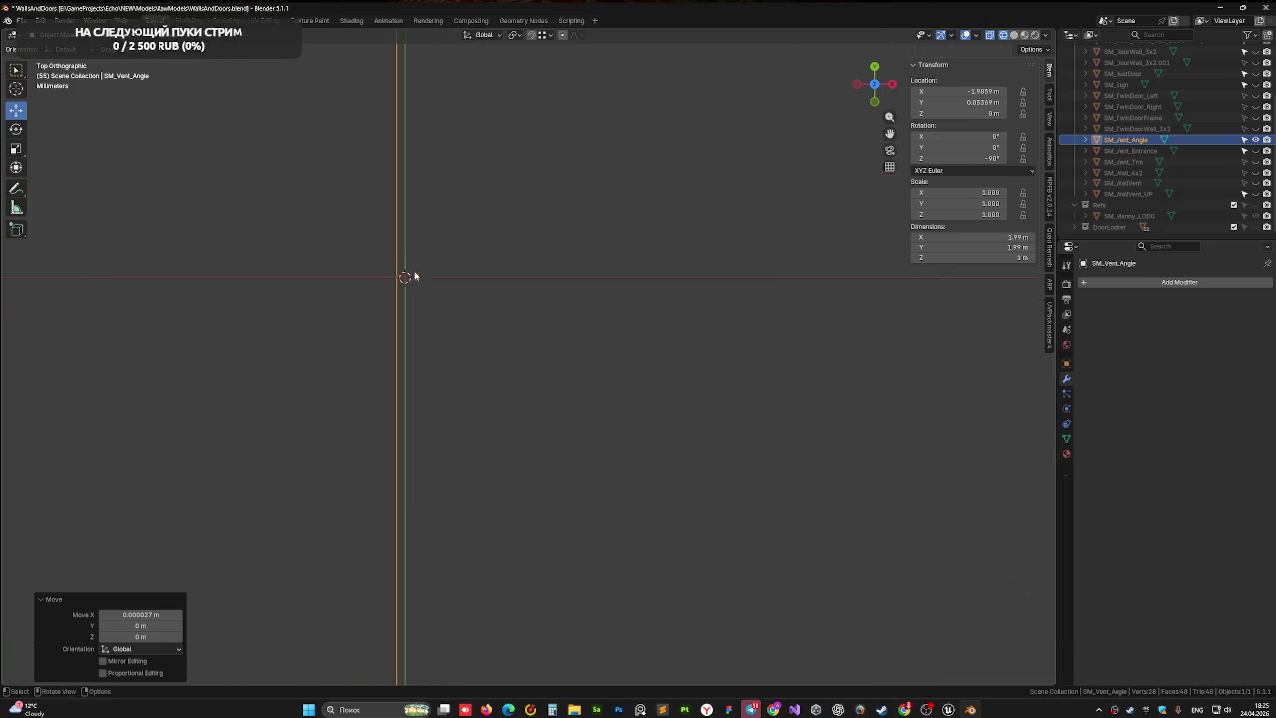
{"action": "left_click_drag", "start_coordinate": [413, 276], "coordinate": [532, 341]}
{"action": "key", "text": "g"}
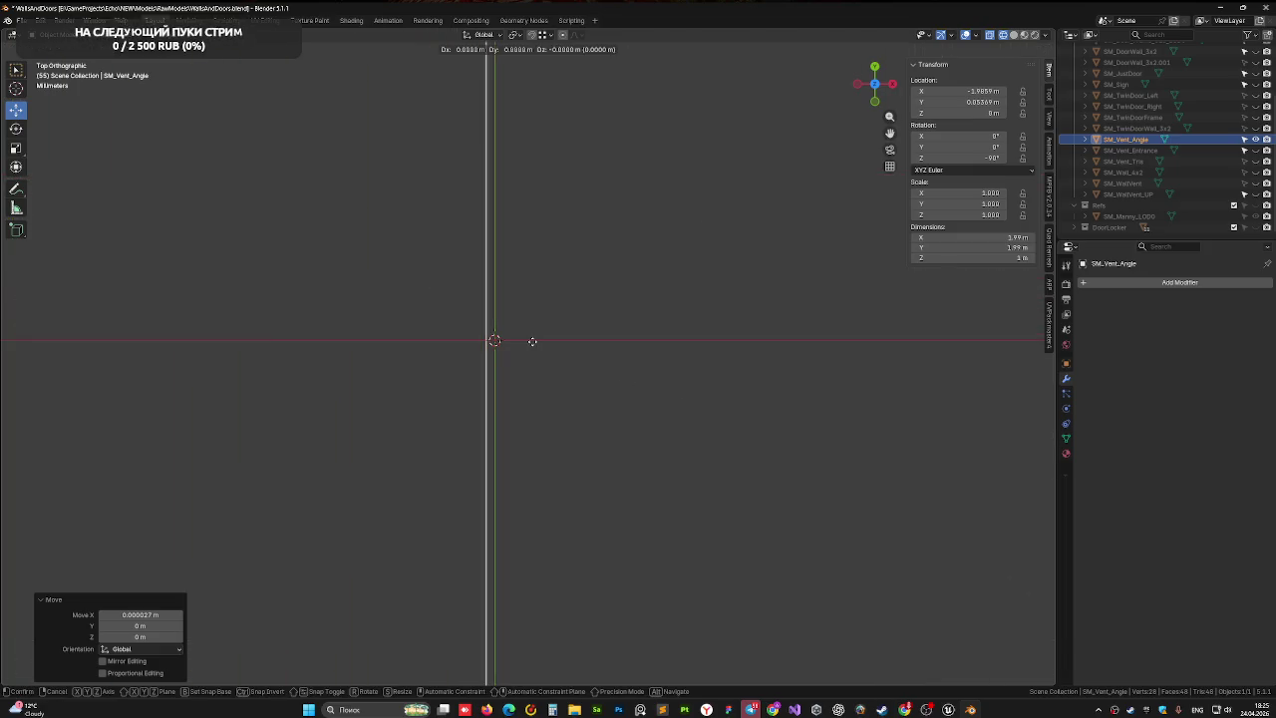
{"action": "key", "text": "x"}
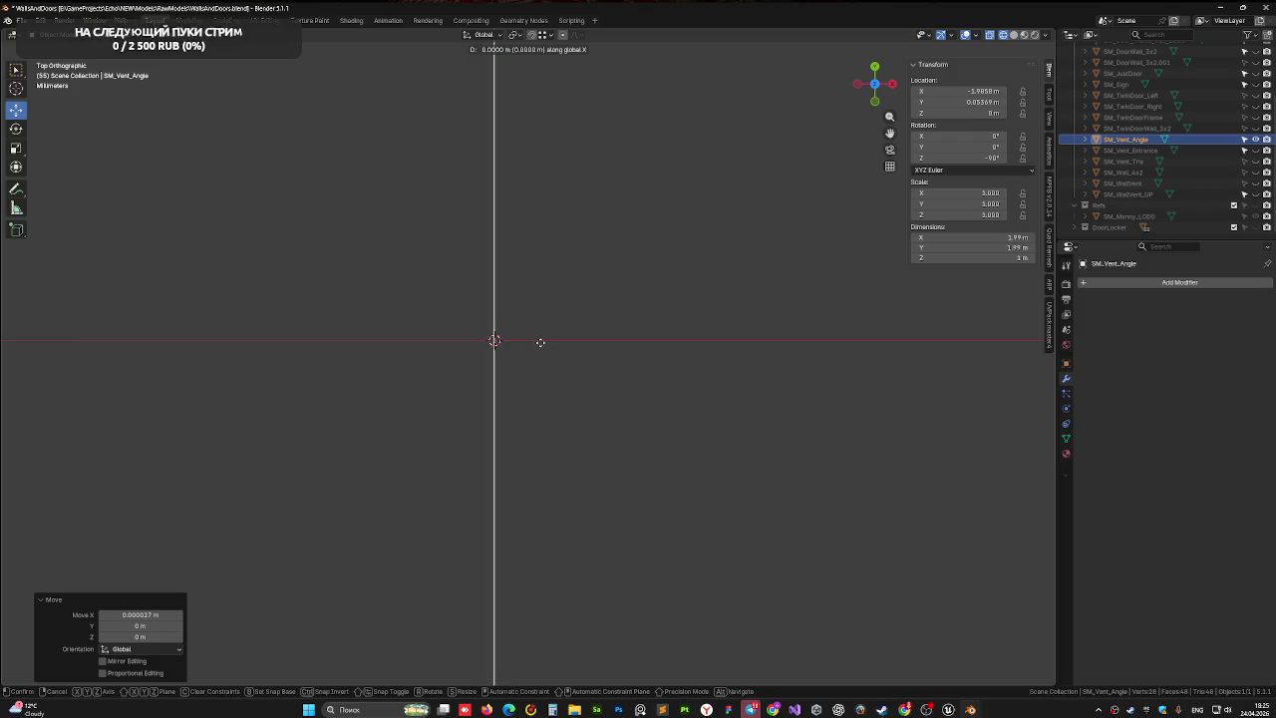
{"action": "left_click", "coordinate": [539, 342]}
{"action": "scroll", "coordinate": [533, 358], "scroll_direction": "down", "scroll_amount": 3}
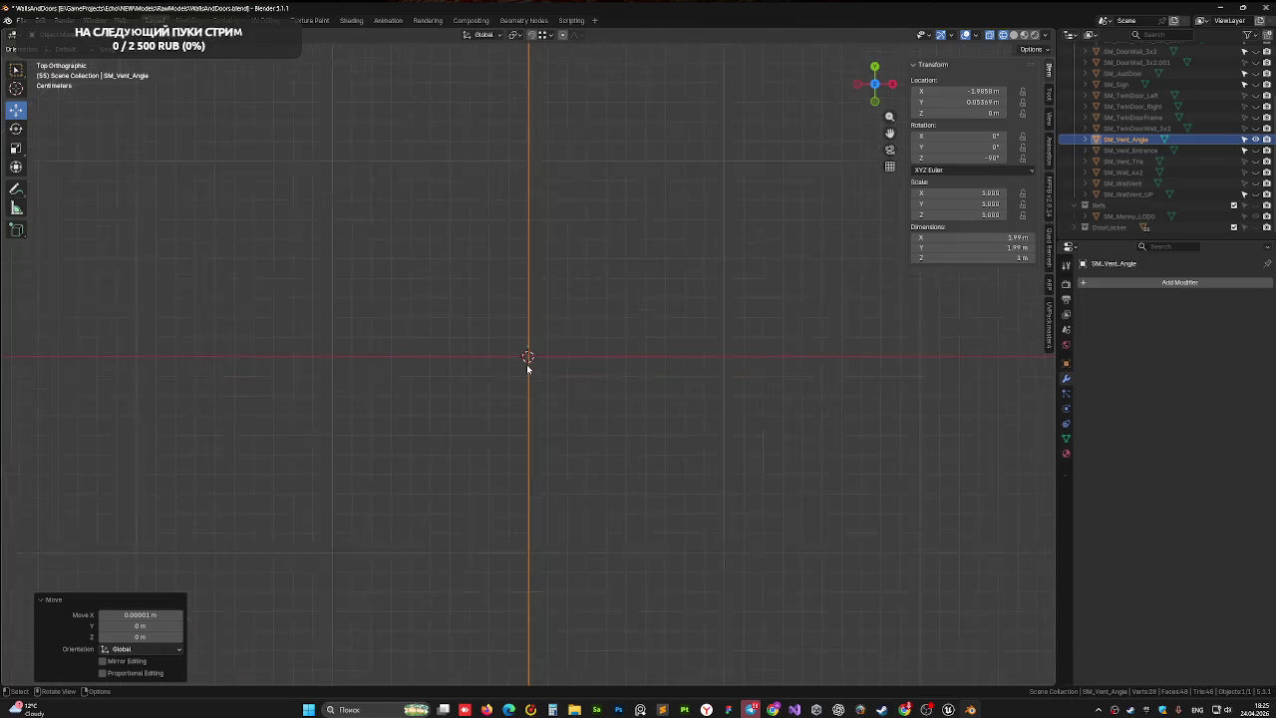
- Make a first shift of SM_Vent_Angle along the global Y axis
{"action": "scroll", "coordinate": [529, 369], "scroll_direction": "down", "scroll_amount": 5}
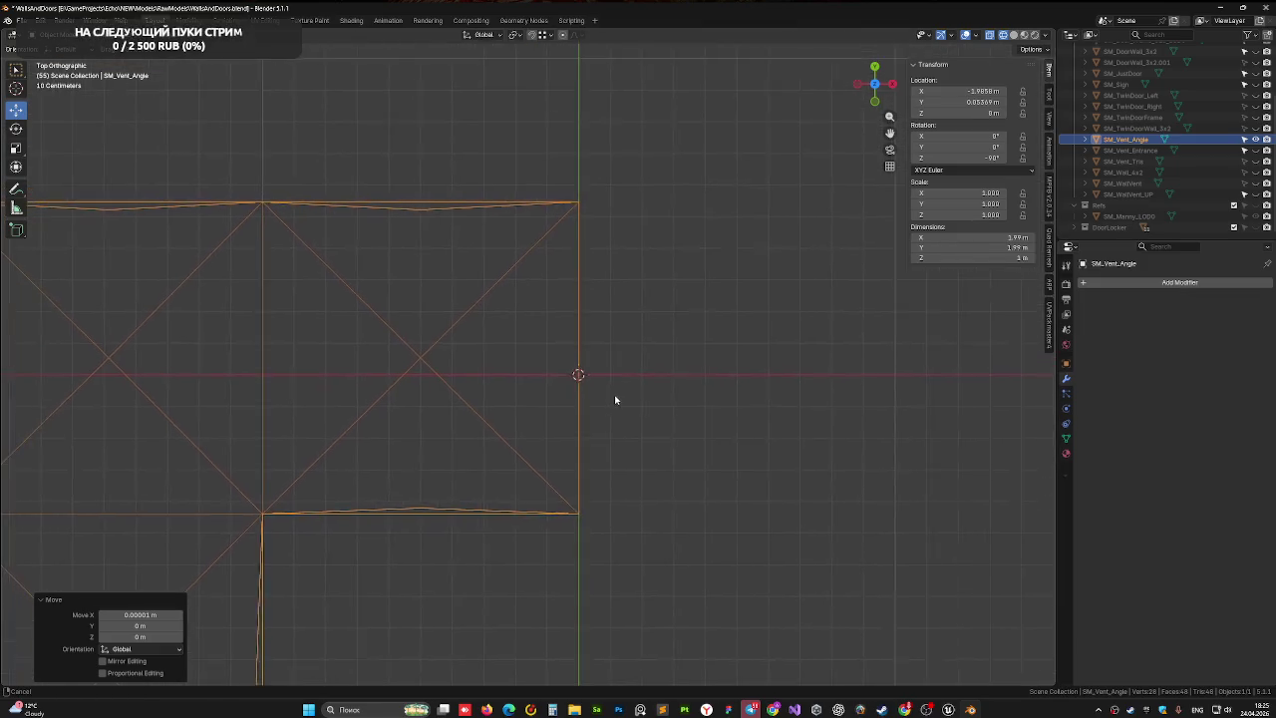
{"action": "scroll", "coordinate": [684, 370], "scroll_direction": "up", "scroll_amount": 5}
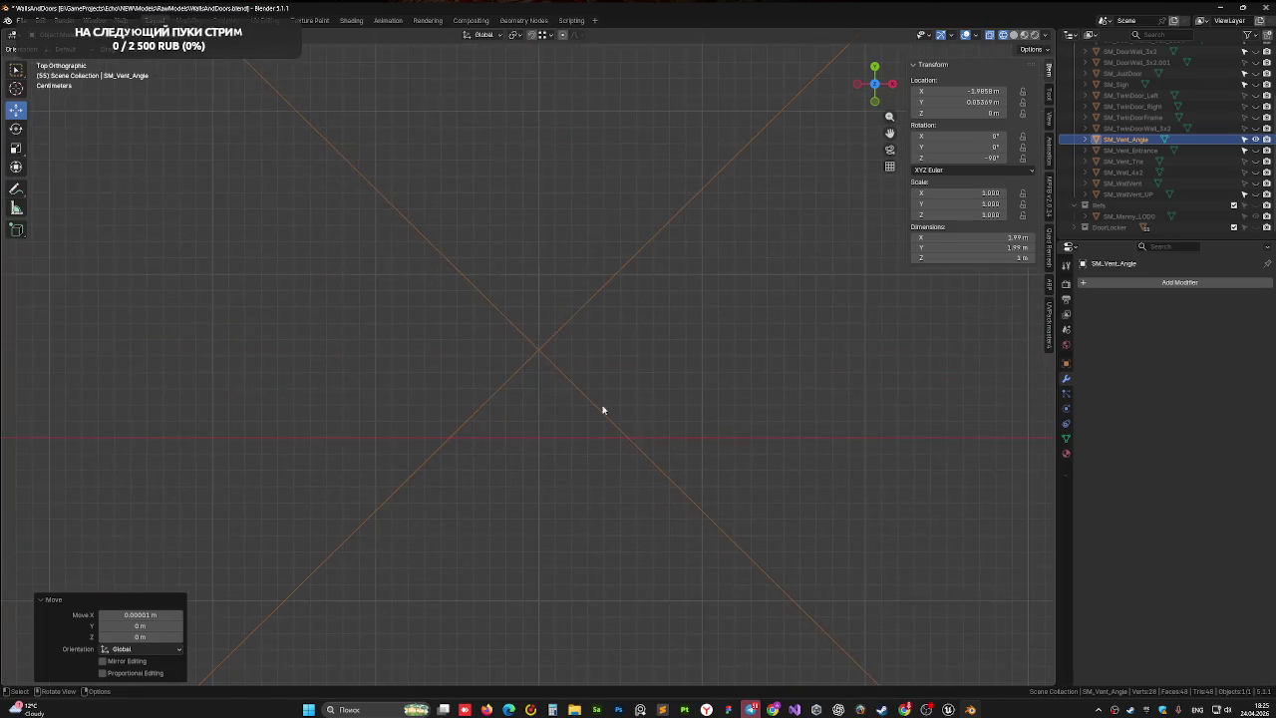
{"action": "scroll", "coordinate": [602, 408], "scroll_direction": "up", "scroll_amount": 3}
{"action": "key", "text": "g"}
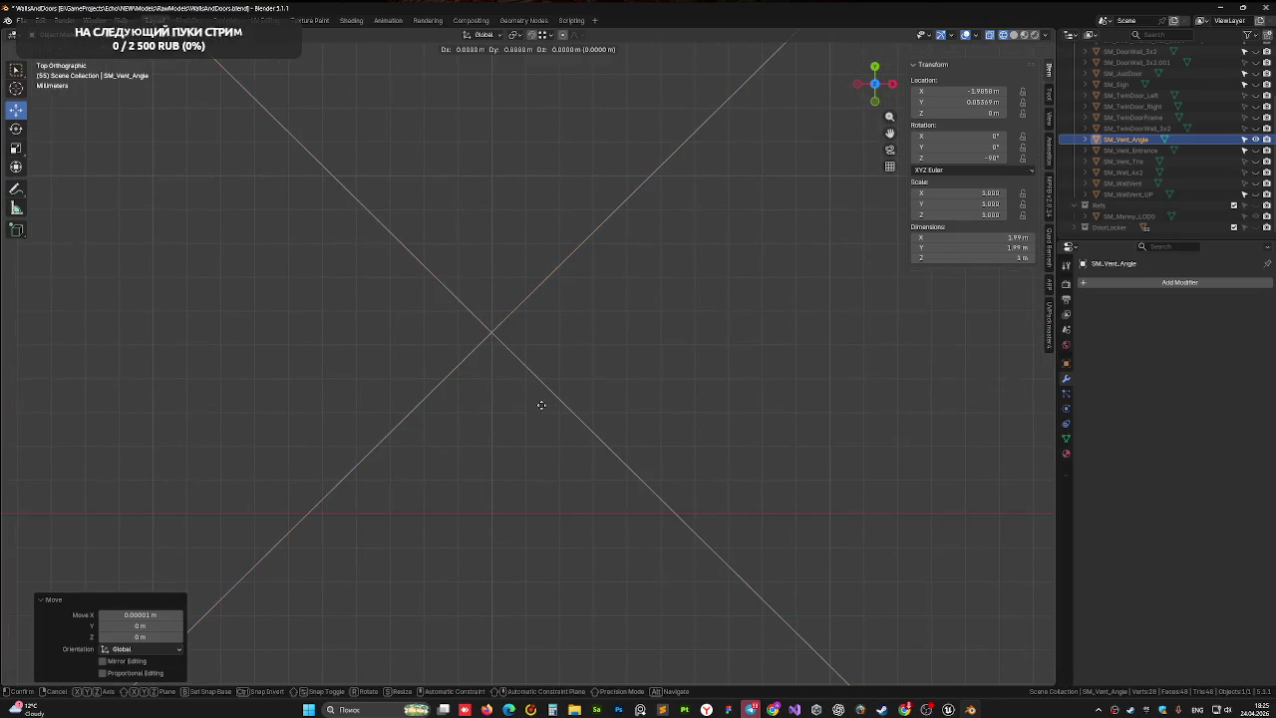
{"action": "key", "text": "y"}
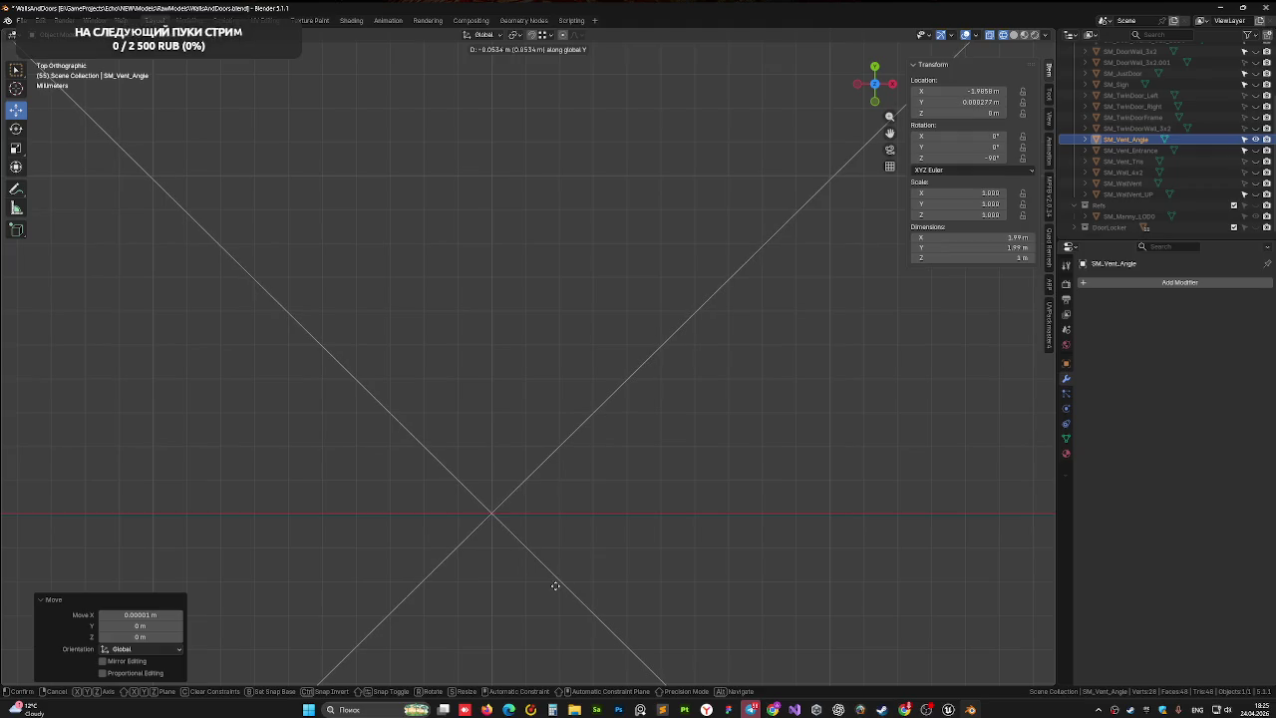
{"action": "left_click", "coordinate": [555, 588]}
- Move the vent mesh along Y again until Location Y reads 0 m
{"action": "scroll", "coordinate": [472, 522], "scroll_direction": "up", "scroll_amount": 5}
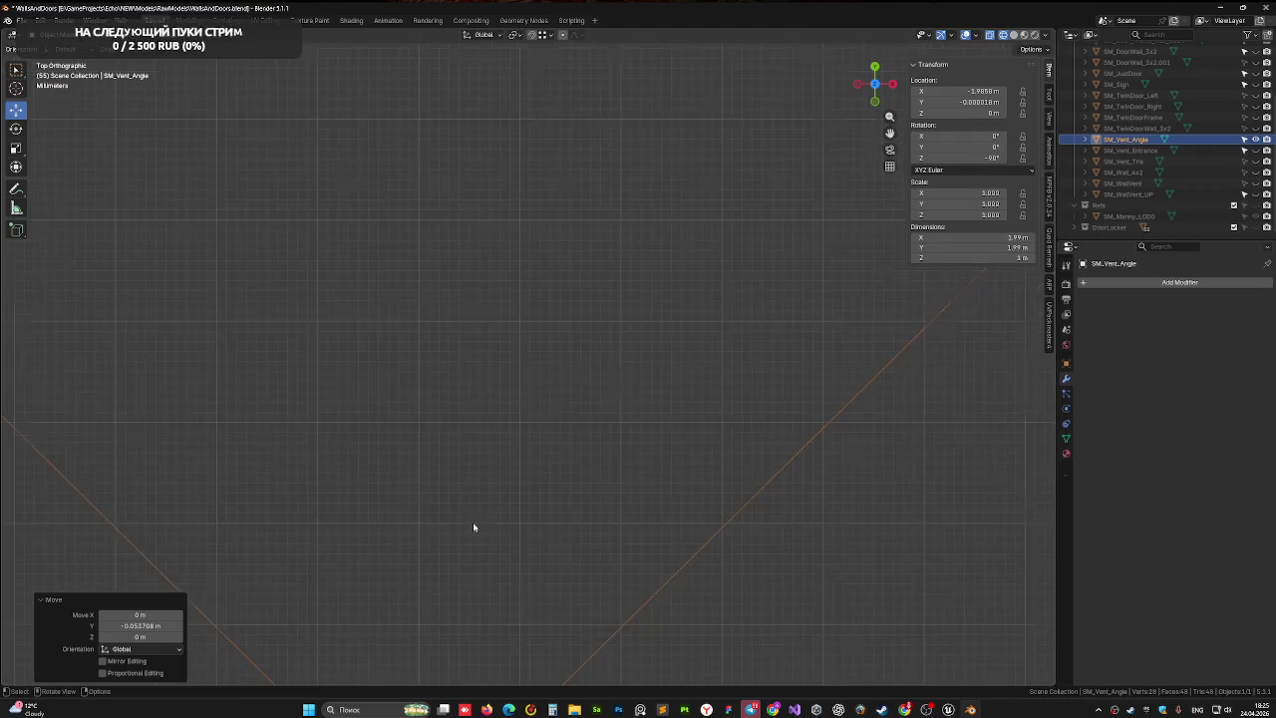
{"action": "scroll", "coordinate": [499, 115], "scroll_direction": "down", "scroll_amount": 5}
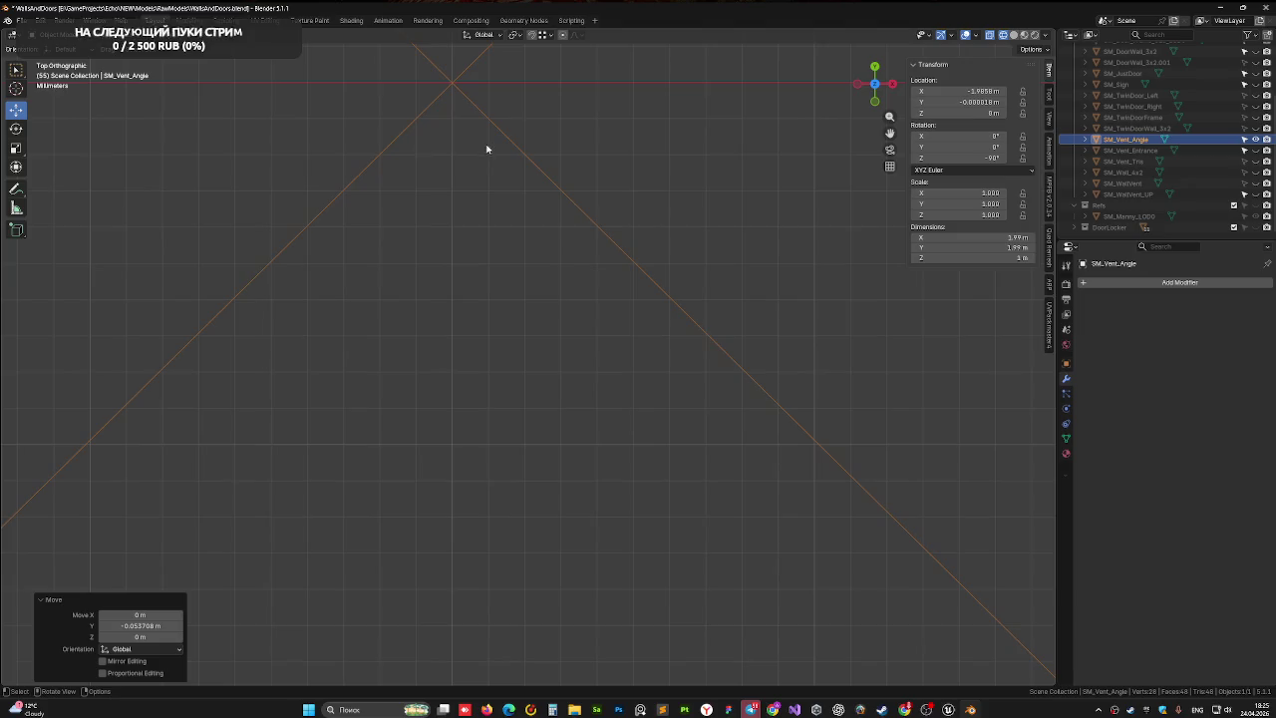
{"action": "scroll", "coordinate": [504, 256], "scroll_direction": "down", "scroll_amount": 2}
{"action": "scroll", "coordinate": [584, 350], "scroll_direction": "down", "scroll_amount": 3}
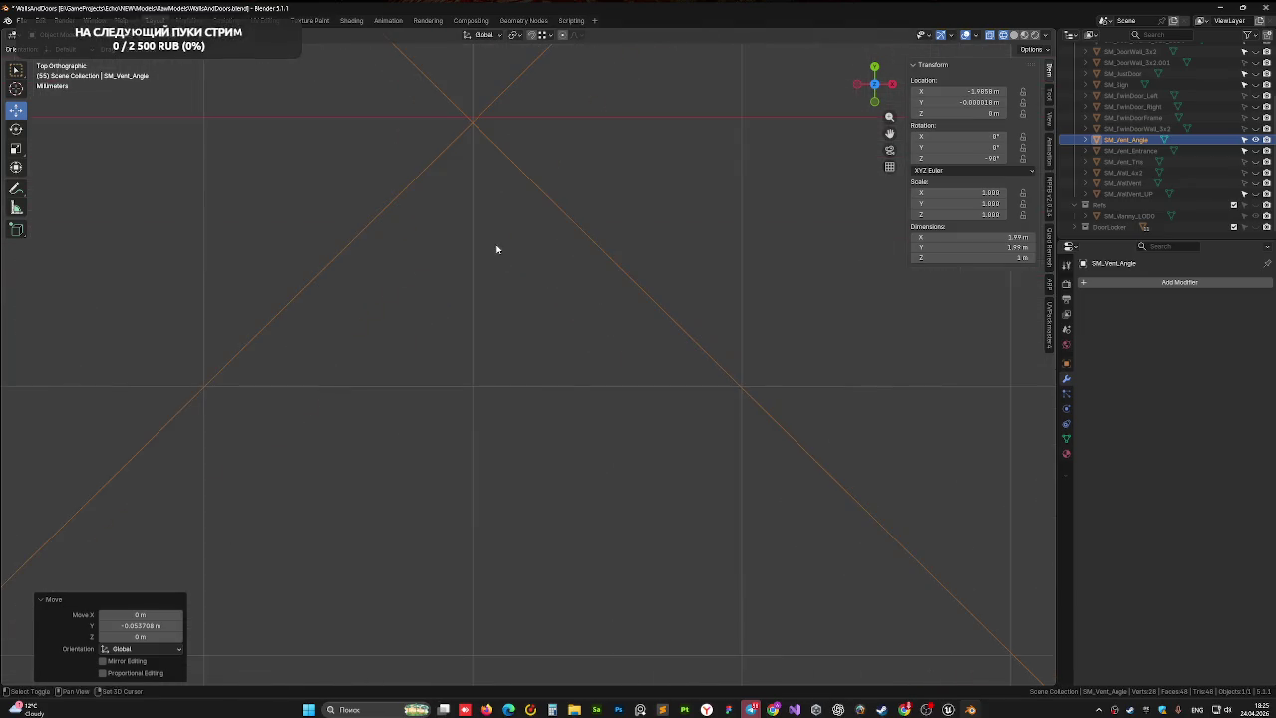
{"action": "scroll", "coordinate": [498, 248], "scroll_direction": "up", "scroll_amount": 3}
{"action": "scroll", "coordinate": [544, 270], "scroll_direction": "up", "scroll_amount": 3}
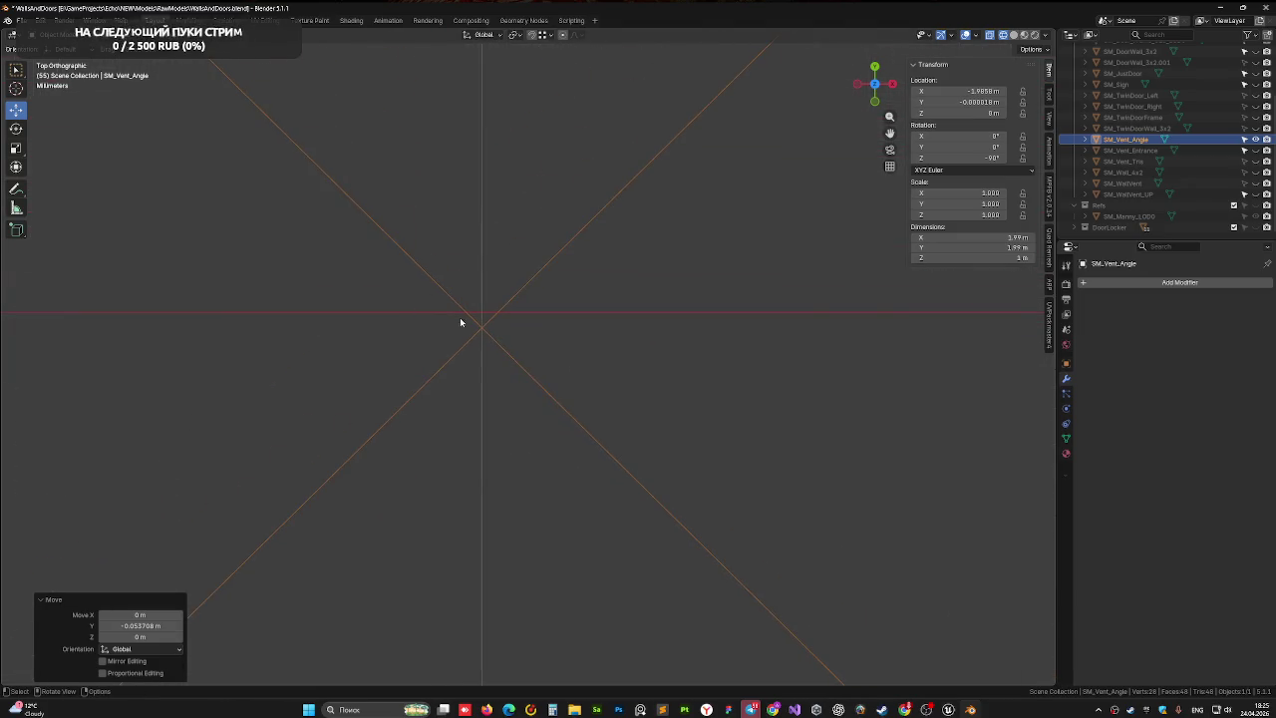
{"action": "key", "text": "g"}
{"action": "key", "text": "y"}
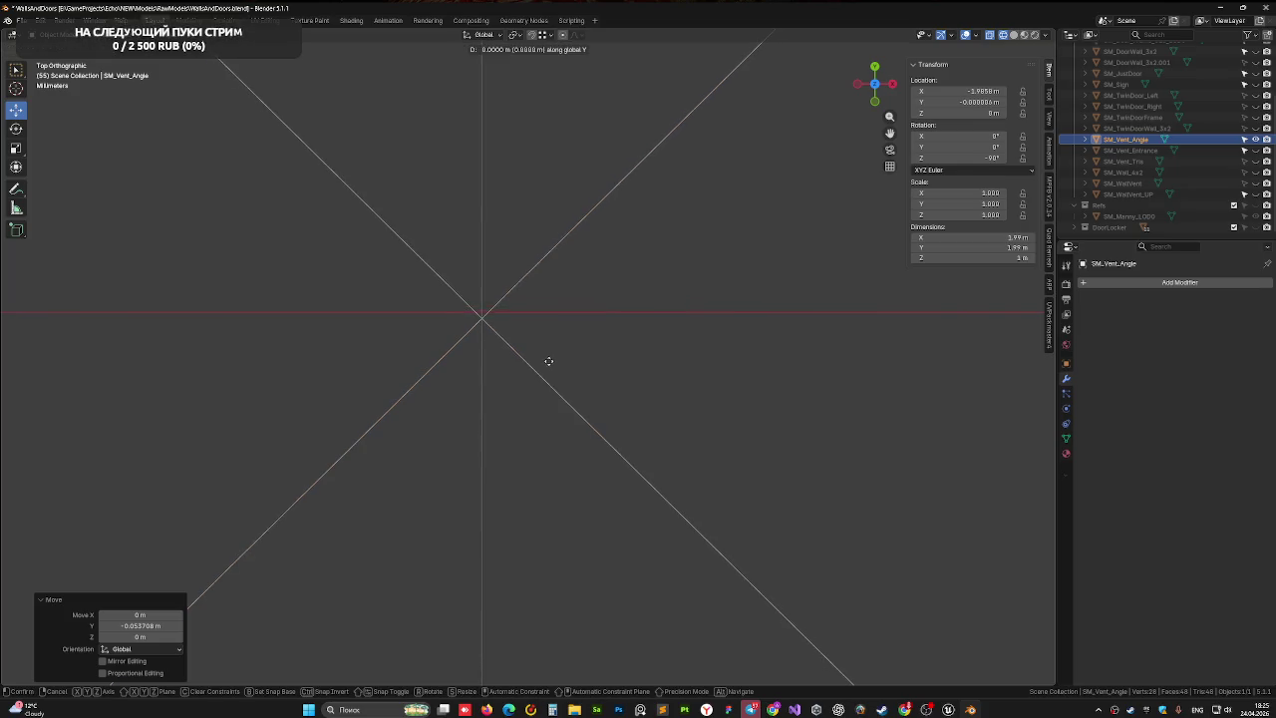
{"action": "left_click", "coordinate": [548, 356]}
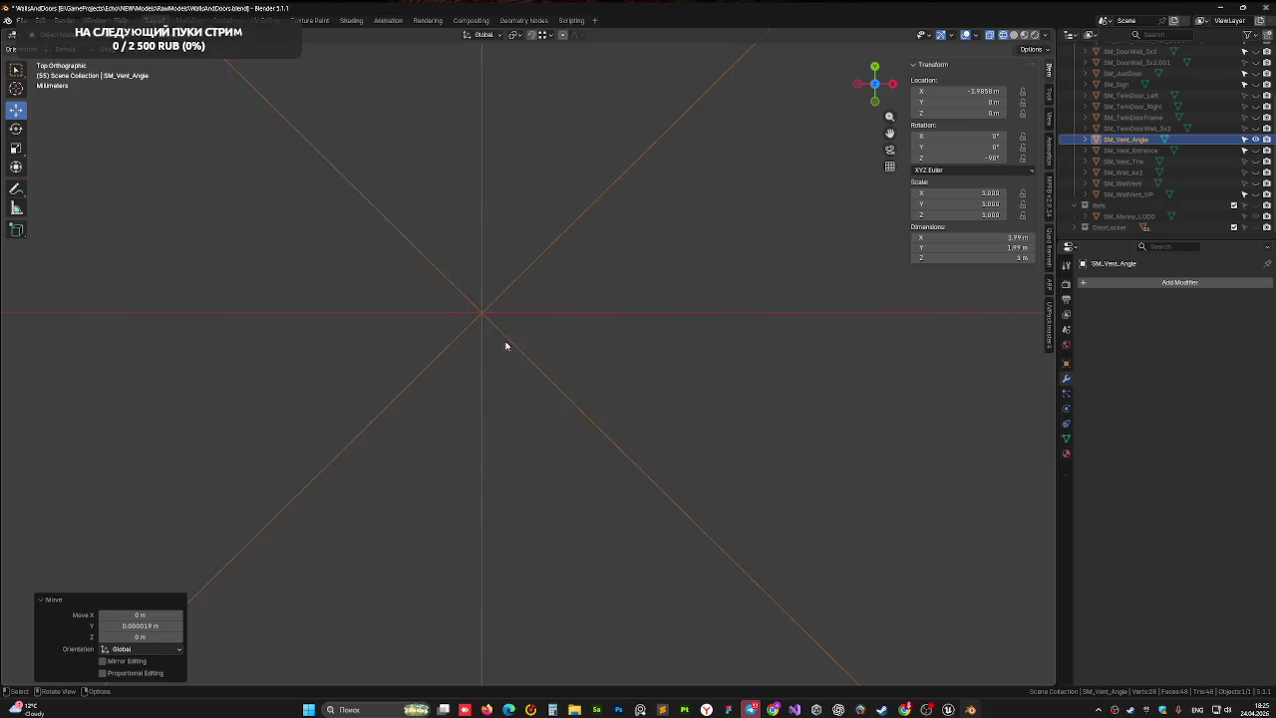
- Apply all transforms to SM_Vent_Angle
{"action": "scroll", "coordinate": [508, 345], "scroll_direction": "down", "scroll_amount": 3}
{"action": "scroll", "coordinate": [485, 371], "scroll_direction": "down", "scroll_amount": 4}
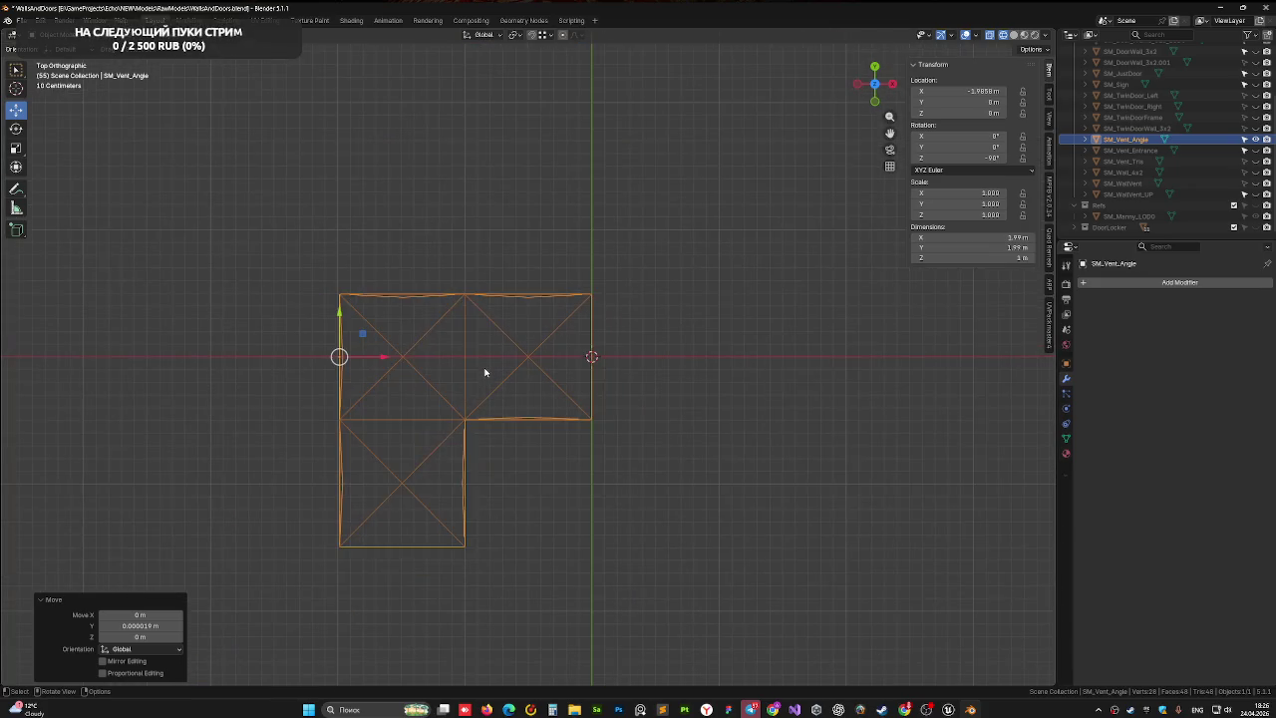
{"action": "key", "text": "ctrl+a"}
{"action": "left_click", "coordinate": [496, 371]}
- Save WallsAndDoors.blend and switch the viewport to Solid shading
{"action": "mouse_move", "coordinate": [502, 376]}
{"action": "left_mouse_down"}
{"action": "mouse_move", "coordinate": [550, 393]}
{"action": "mouse_move", "coordinate": [487, 302]}
{"action": "mouse_move", "coordinate": [615, 359]}
{"action": "left_mouse_up"}
{"action": "key", "text": "ctrl+s"}
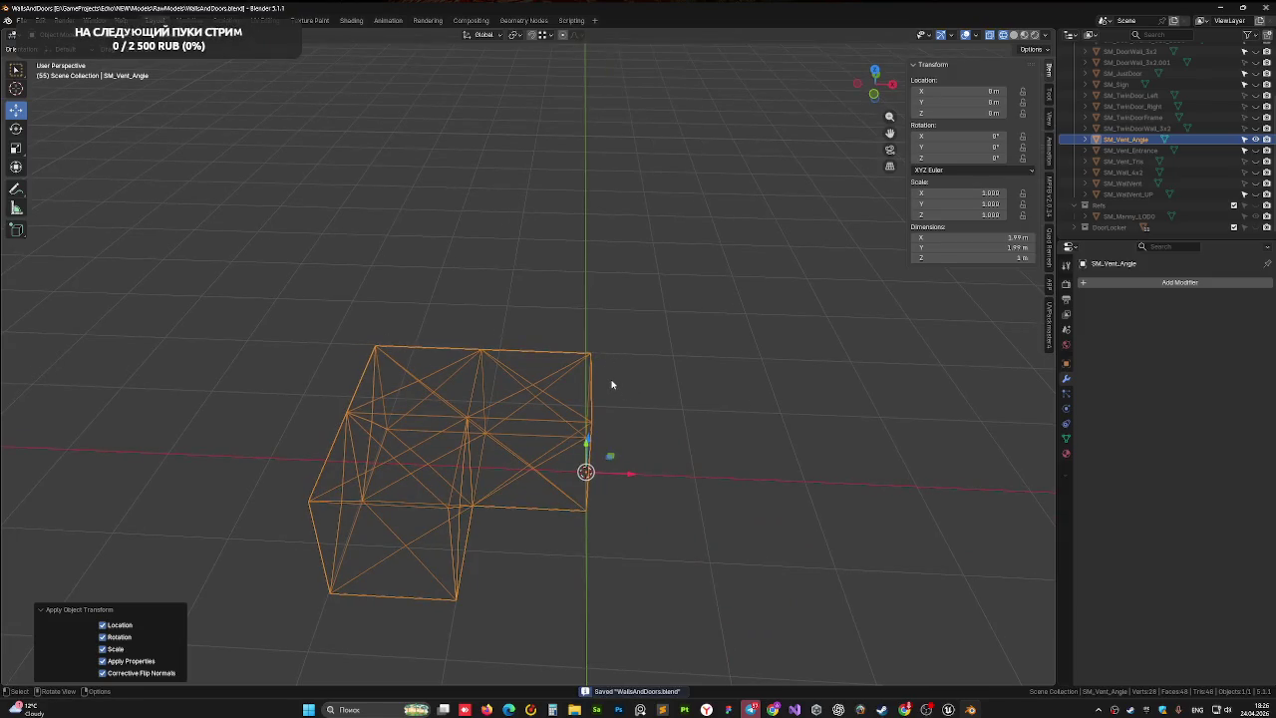
{"action": "left_click", "coordinate": [1014, 35]}
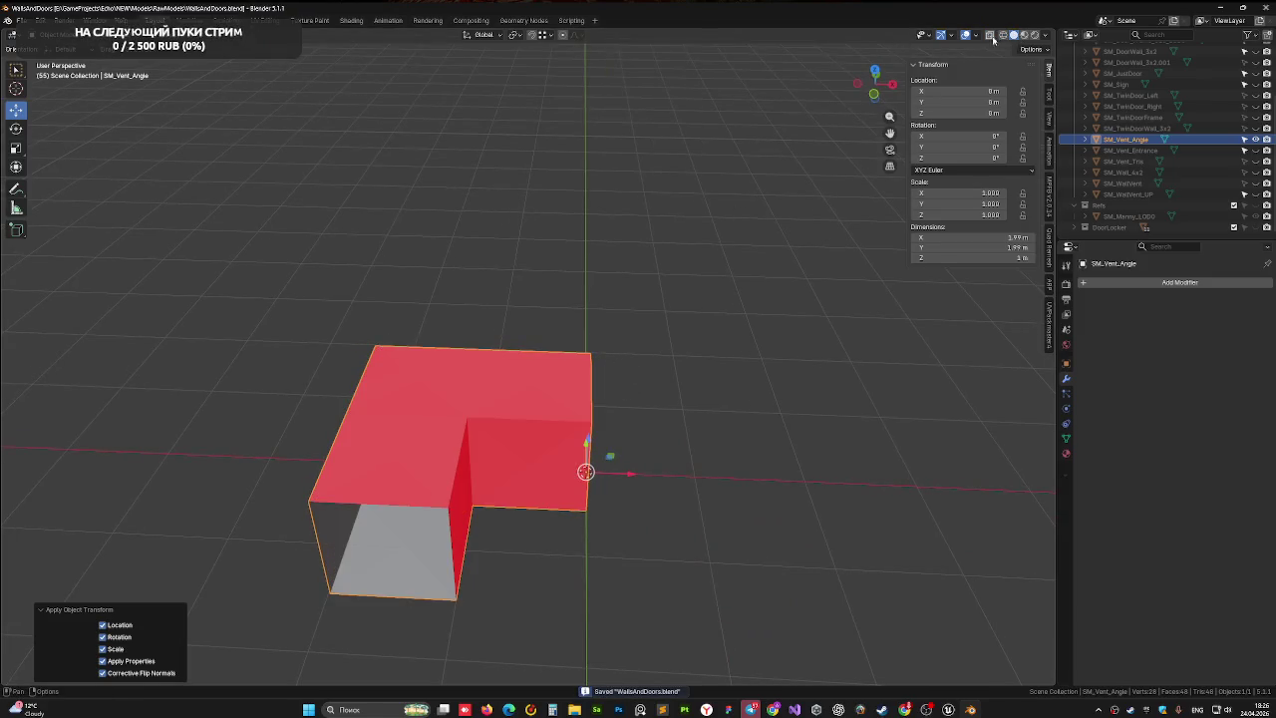
- Reselect the shaded vent mesh and save WallsAndDoors.blend again
{"action": "left_click_drag", "start_coordinate": [507, 316], "coordinate": [535, 322]}
{"action": "left_click", "coordinate": [432, 387]}
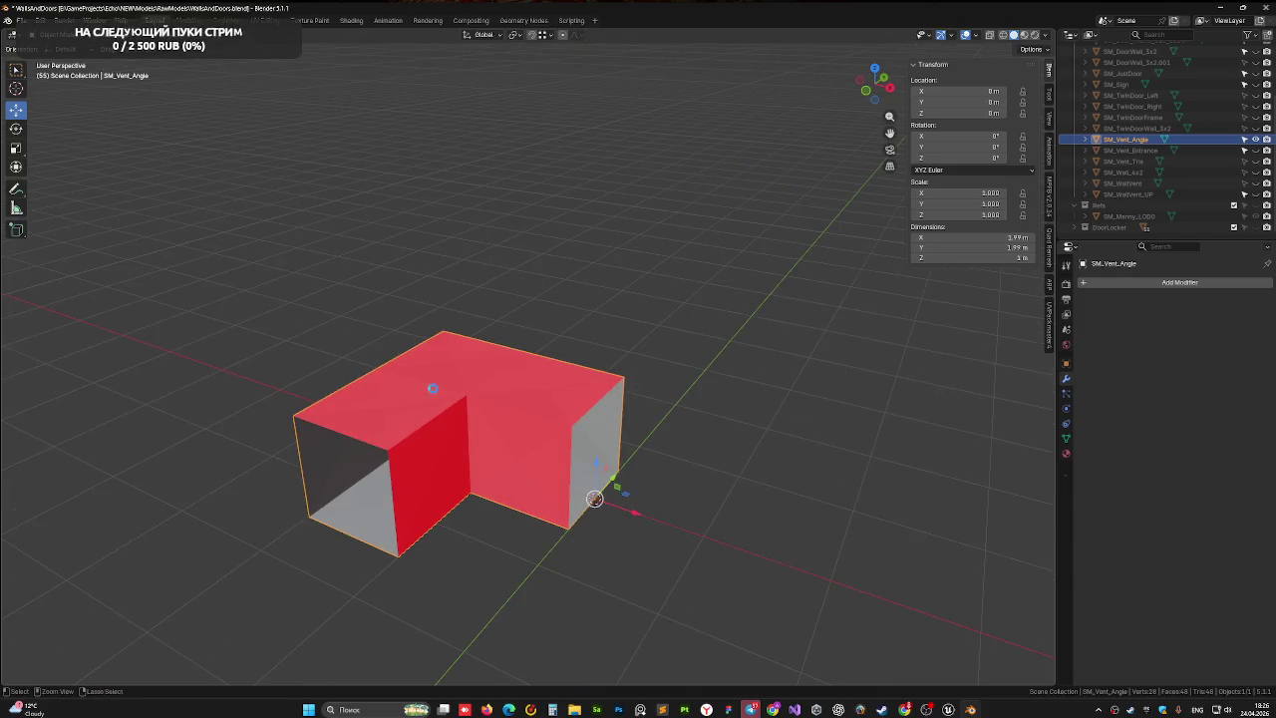
{"action": "key", "text": "ctrl+s"}
{"action": "left_click", "coordinate": [19, 20]}
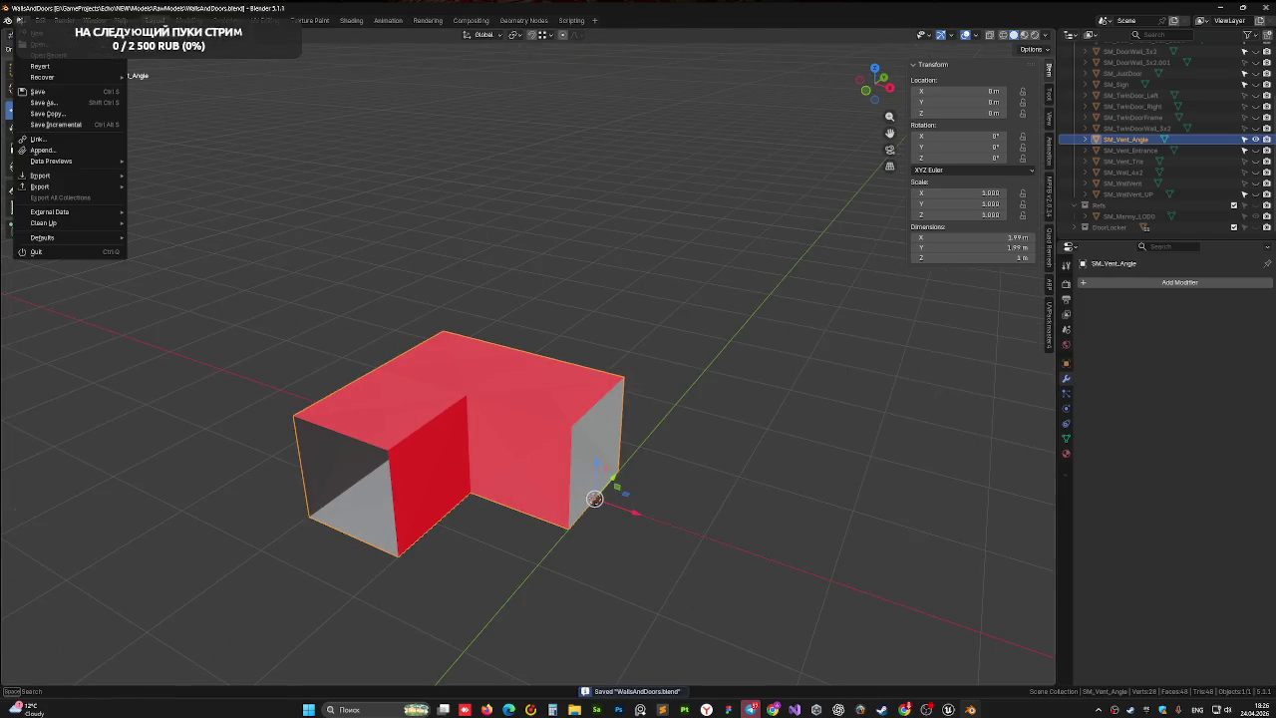
- Start an FBX export targeting SM_Vent_Angle_Left.fbx in Environment\Walls\Ready
{"action": "mouse_move", "coordinate": [80, 186]}
{"action": "left_click", "coordinate": [194, 276]}
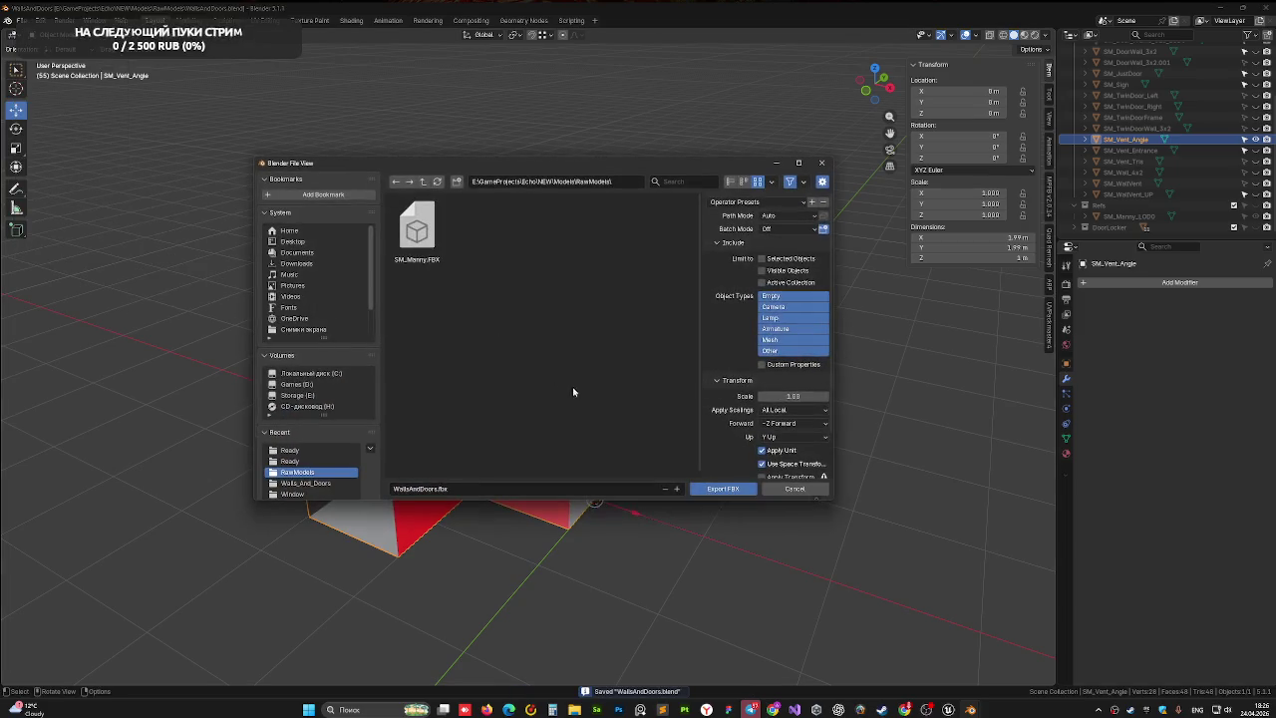
{"action": "left_click", "coordinate": [424, 182]}
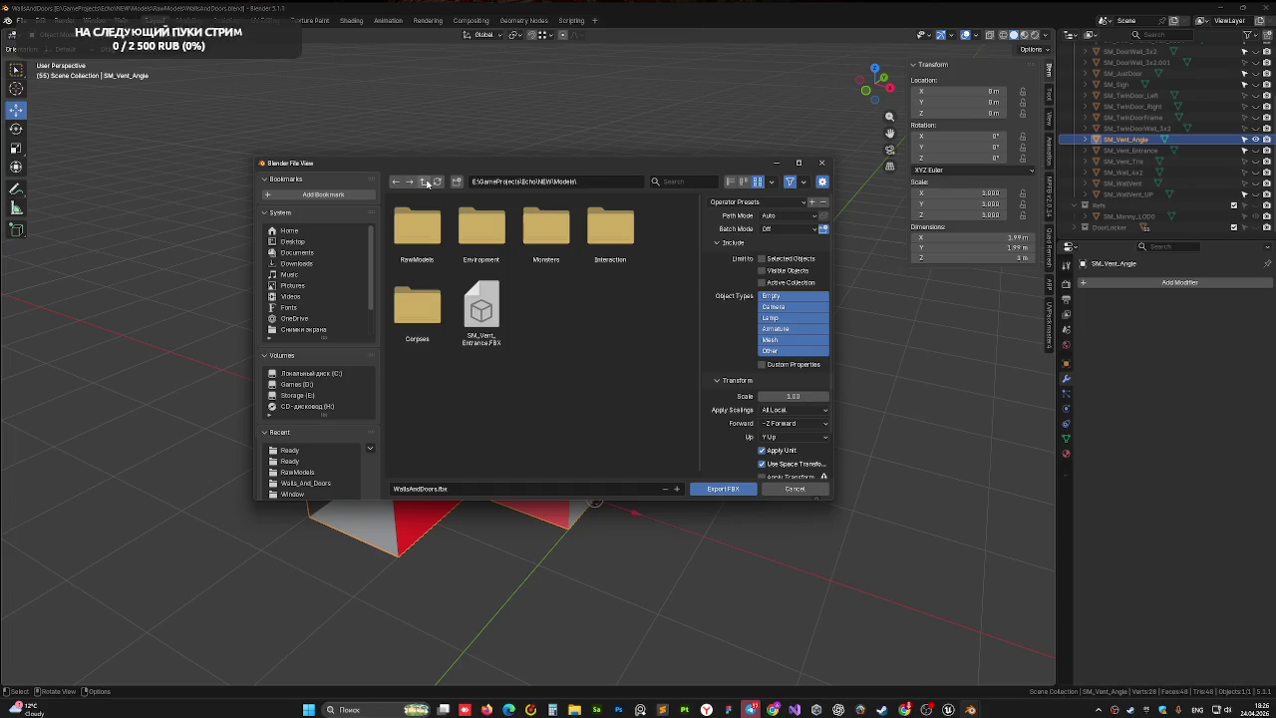
{"action": "double_click", "coordinate": [479, 240]}
{"action": "double_click", "coordinate": [545, 229]}
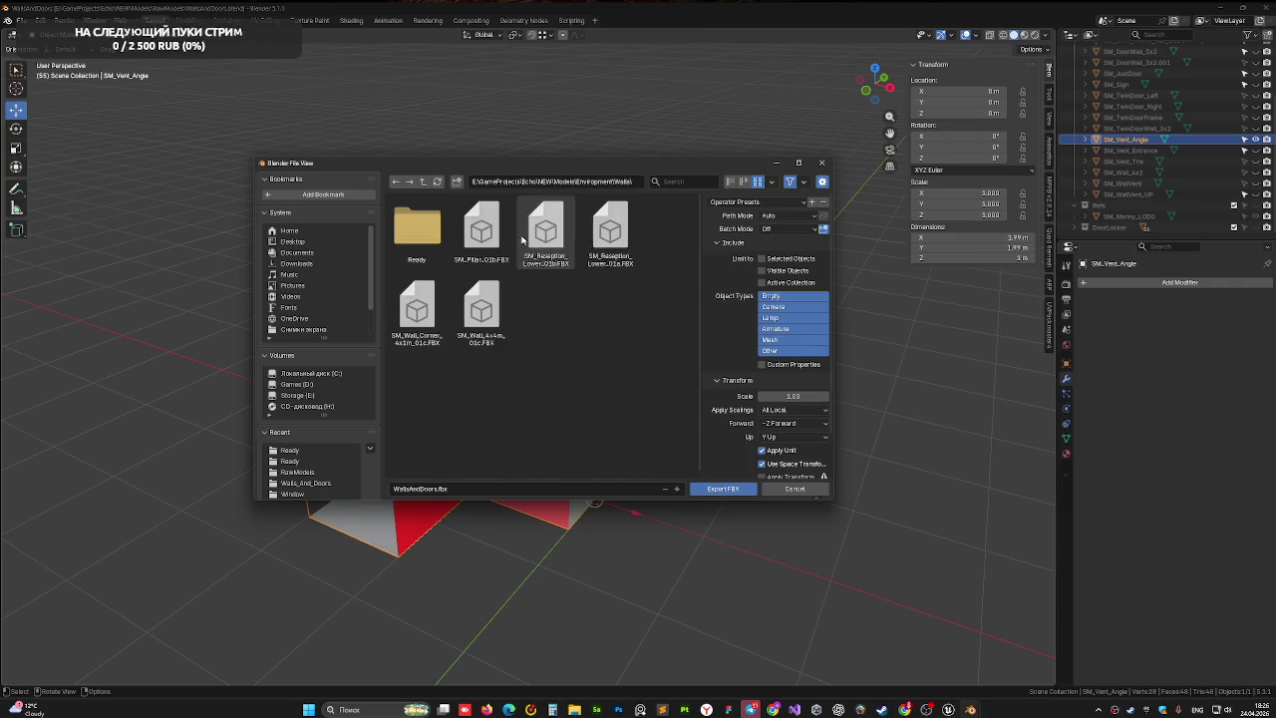
{"action": "double_click", "coordinate": [417, 230]}
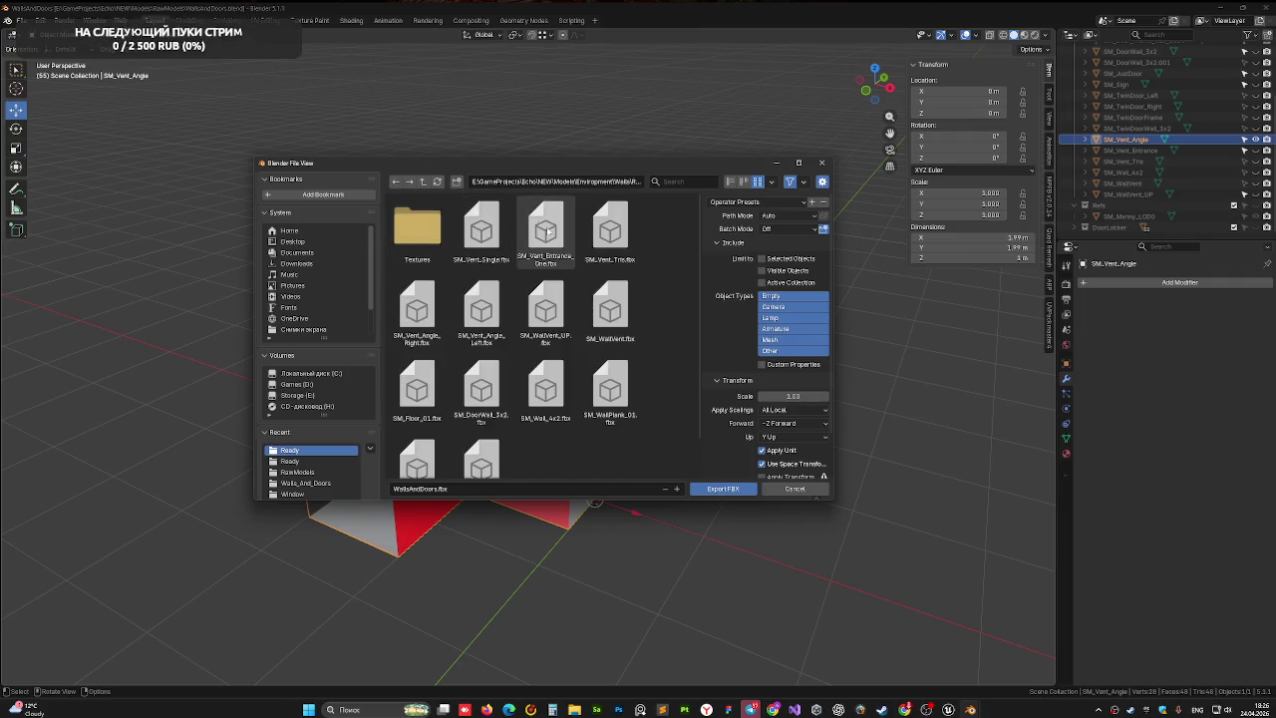
{"action": "left_click", "coordinate": [481, 311]}
- Export Mesh objects only with Normals Only smoothing, overwrite the FBX, and save the blend
{"action": "left_click", "coordinate": [772, 339]}
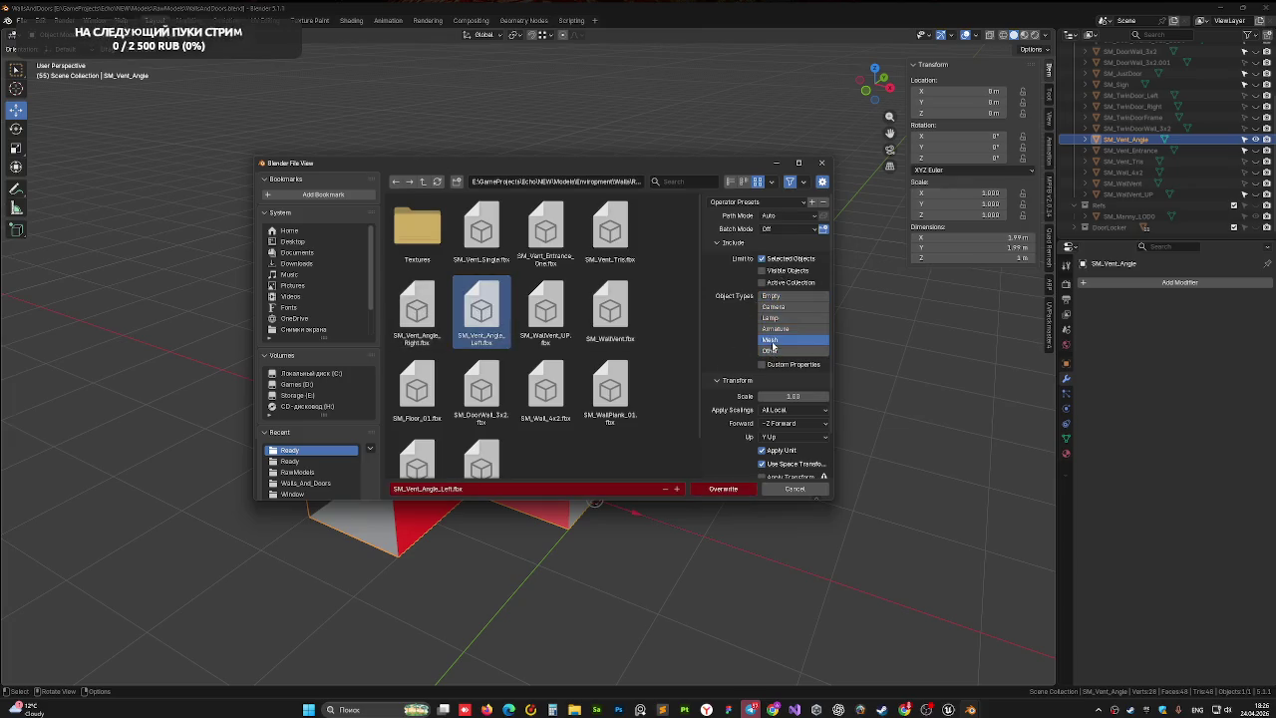
{"action": "scroll", "coordinate": [758, 418], "scroll_direction": "down", "scroll_amount": 2}
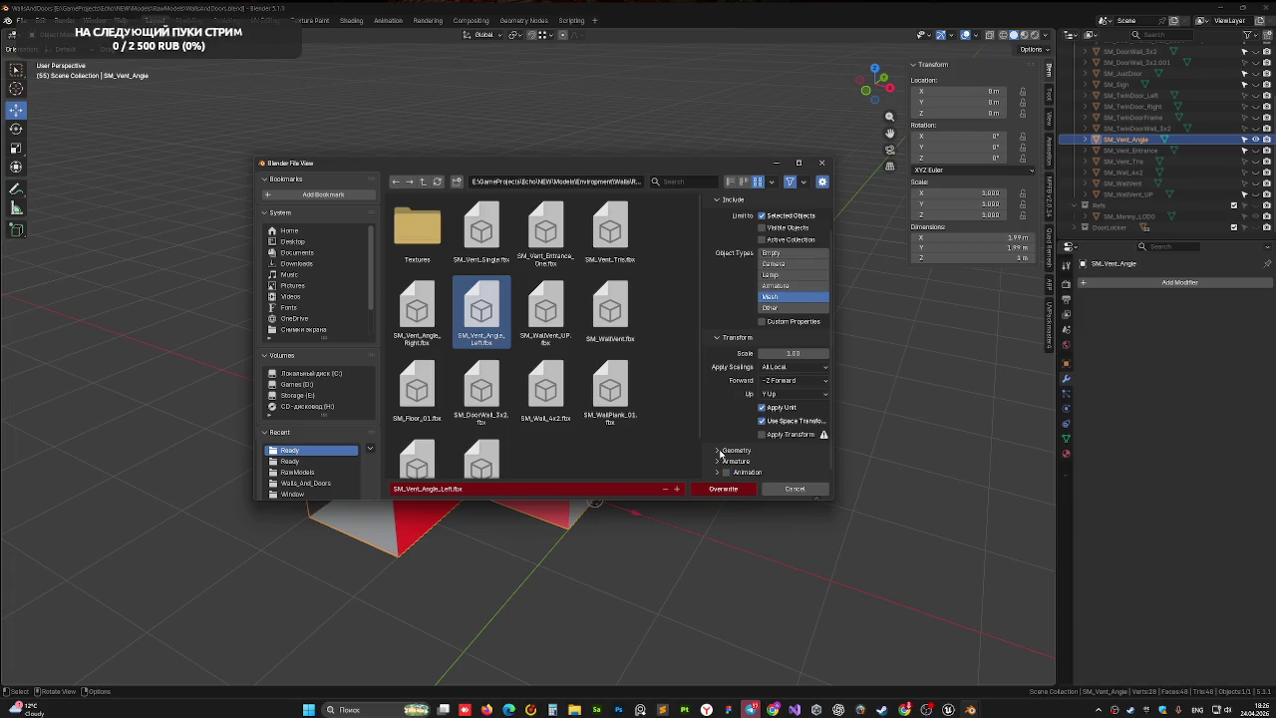
{"action": "left_click", "coordinate": [720, 452]}
{"action": "scroll", "coordinate": [712, 385], "scroll_direction": "down", "scroll_amount": 3}
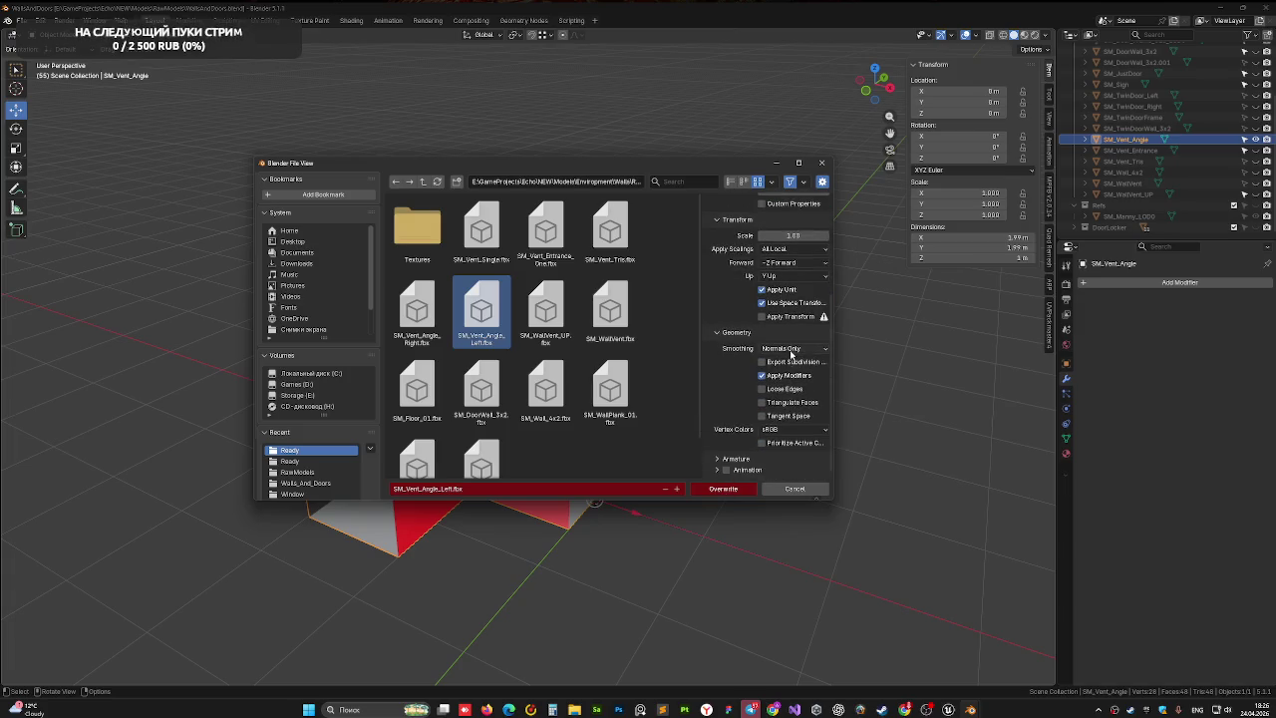
{"action": "left_click", "coordinate": [791, 351]}
{"action": "left_click", "coordinate": [778, 353]}
{"action": "left_click", "coordinate": [788, 349]}
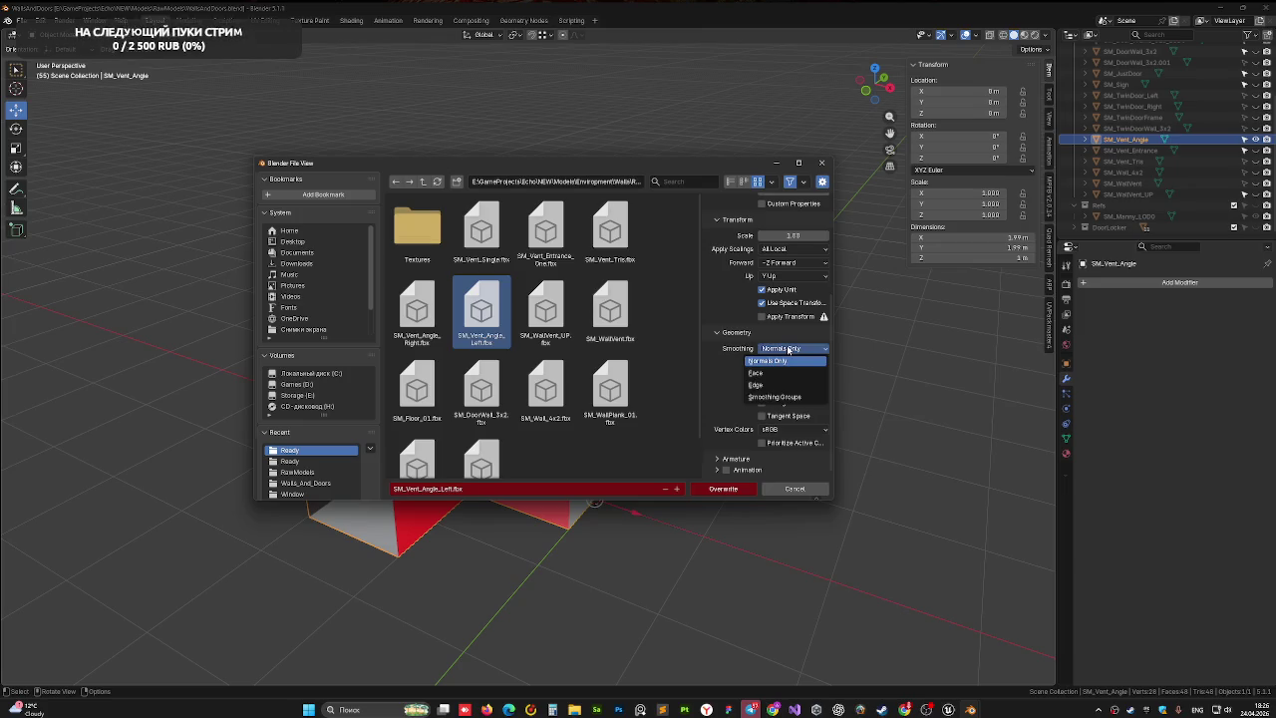
{"action": "left_click", "coordinate": [788, 349]}
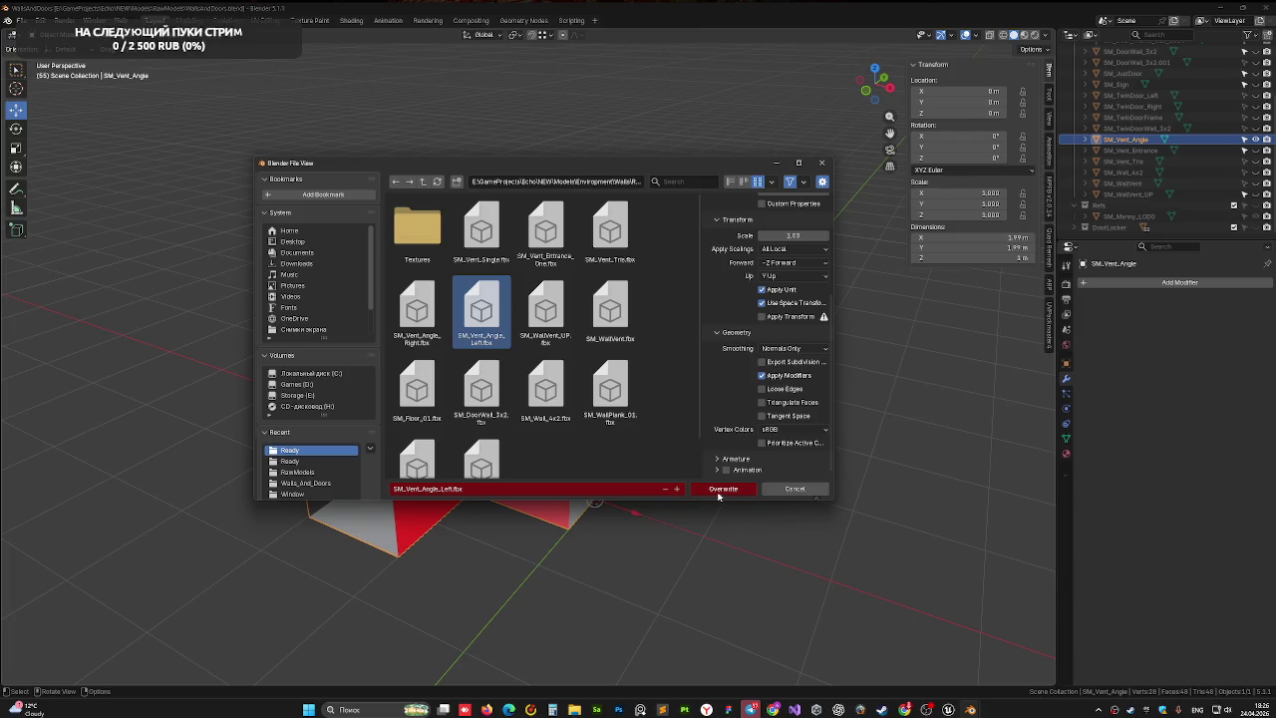
{"action": "left_click", "coordinate": [722, 488]}
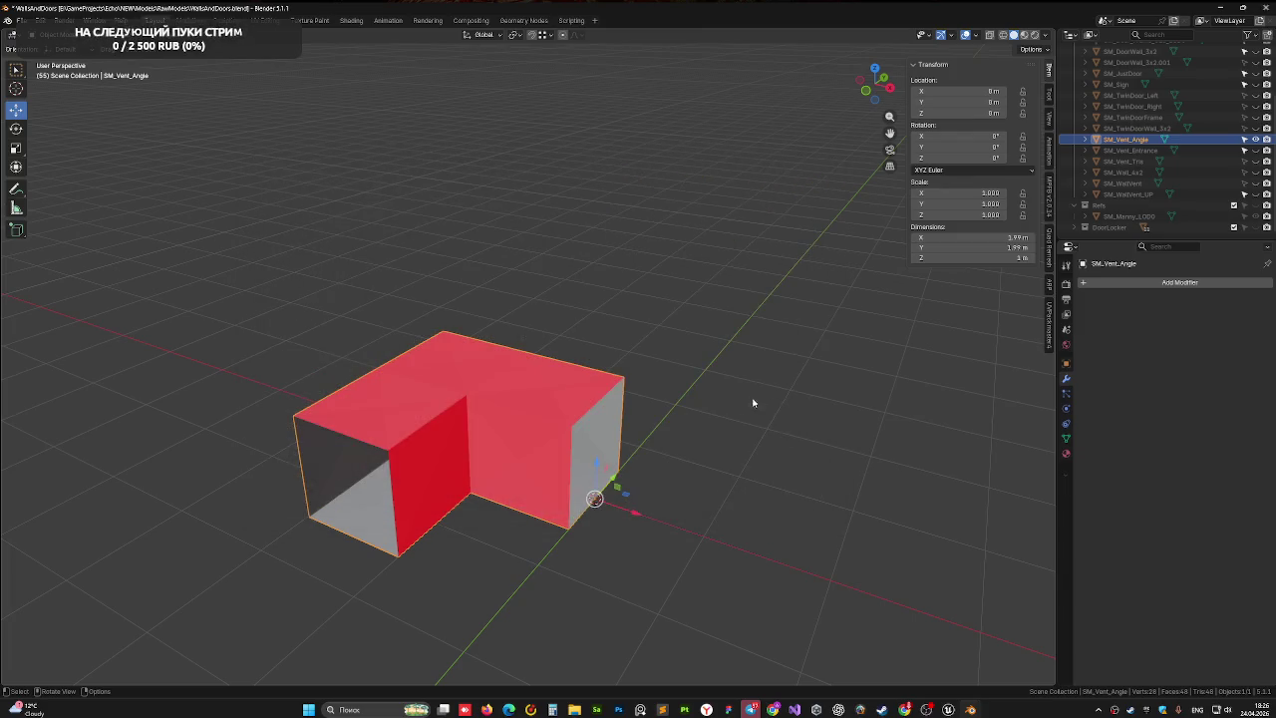
{"action": "key", "text": "ctrl+s"}
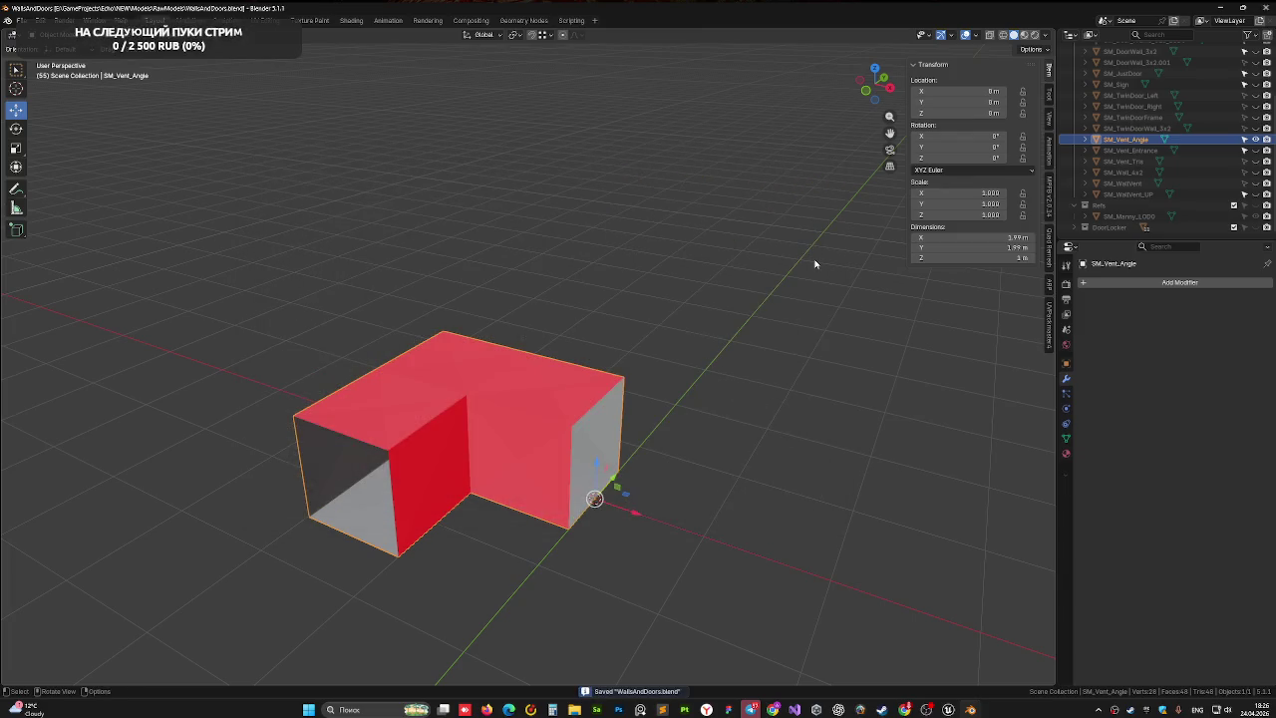
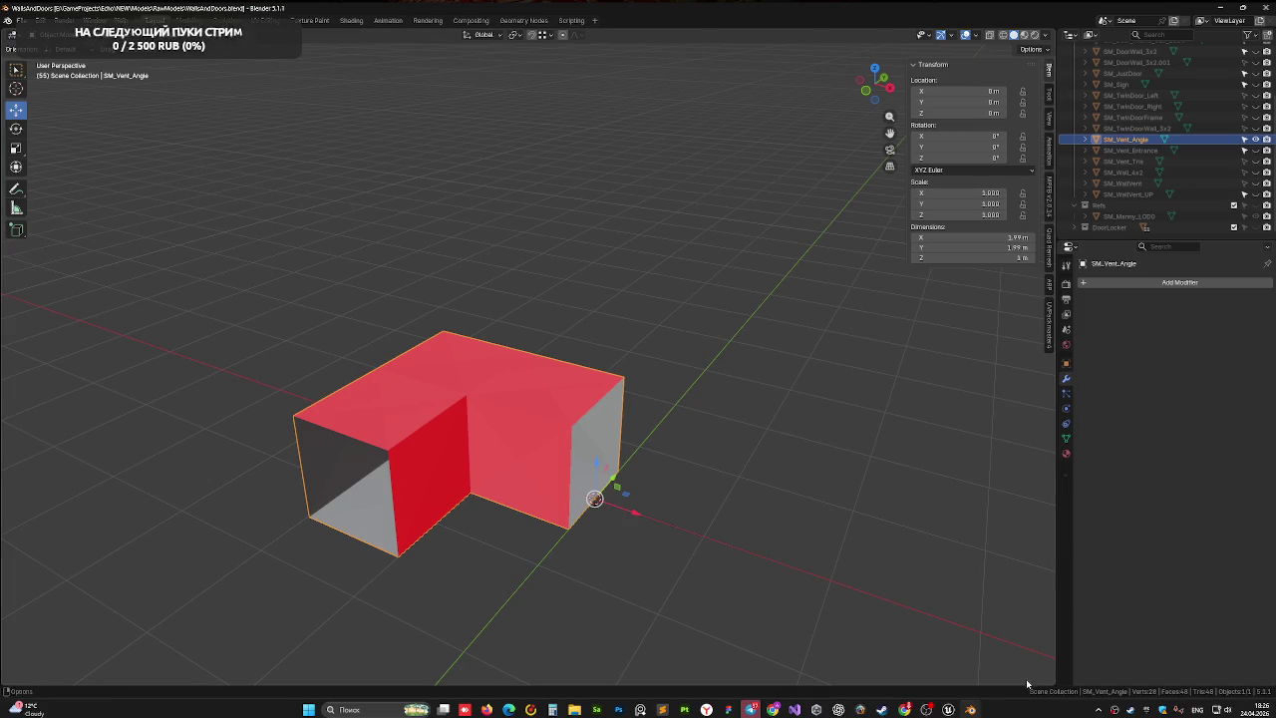
- Switch from Blender to the Unreal Engine level editor via the taskbar
{"action": "left_click", "coordinate": [948, 709]}
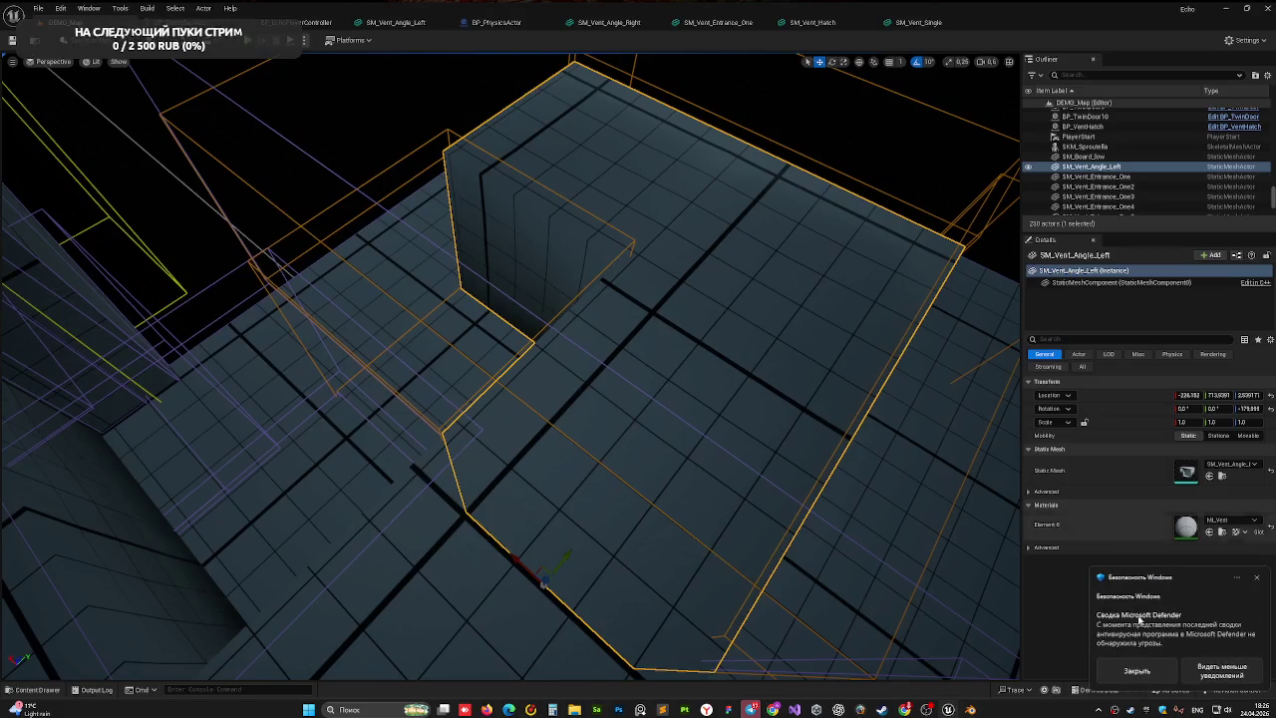
- Rotate SM_Vent_Angle_Left 90° to a Z rotation of about -90, then bring up its mesh editor
{"action": "left_click", "coordinate": [1258, 578]}
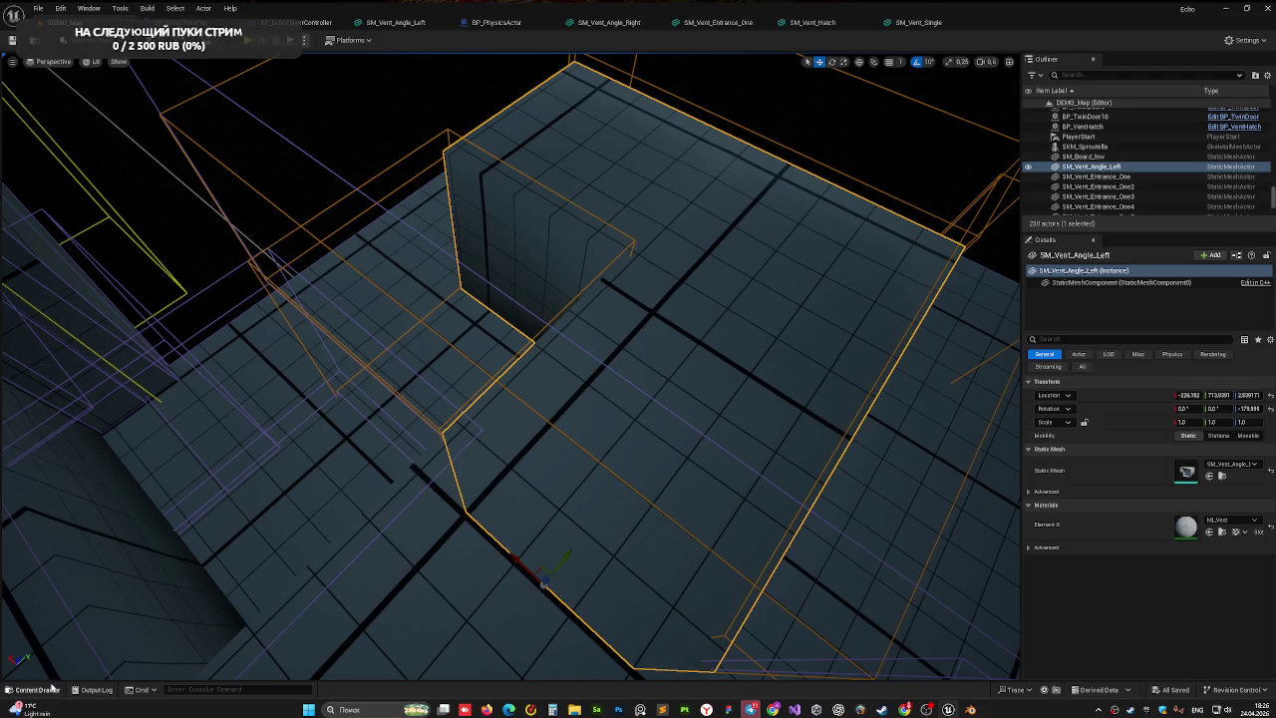
{"action": "left_click", "coordinate": [52, 688]}
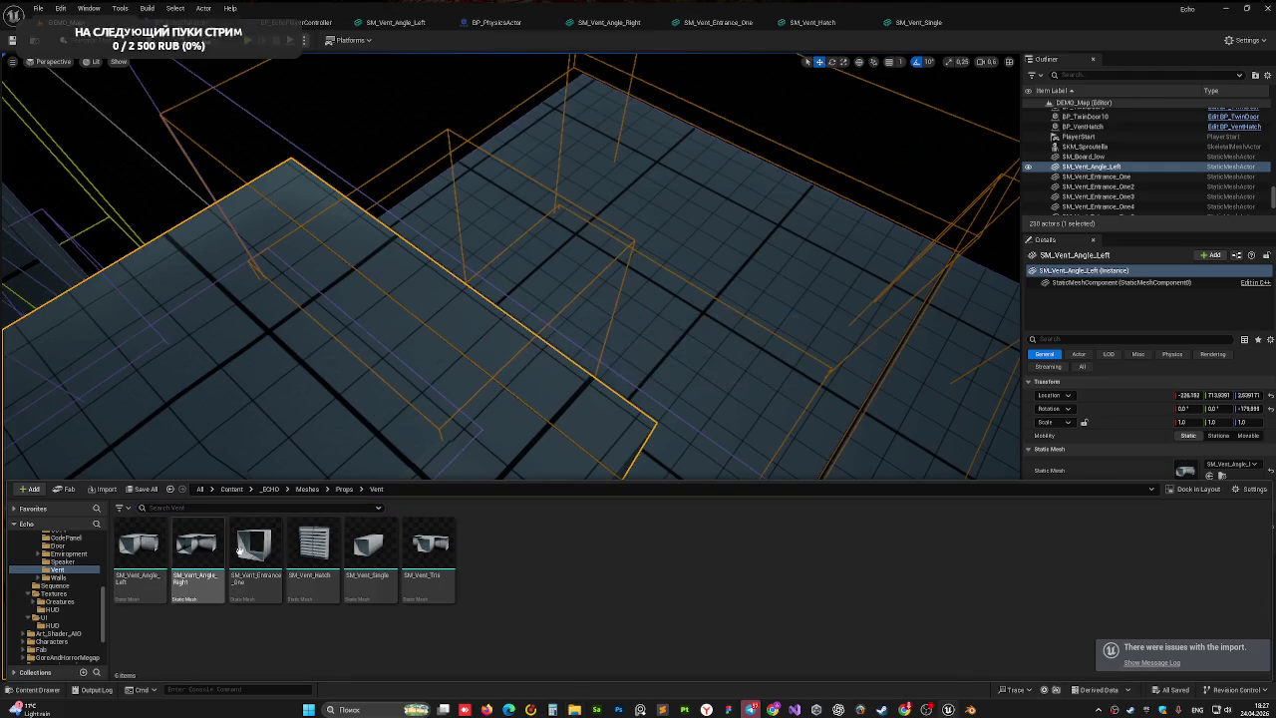
{"action": "left_click_drag", "start_coordinate": [507, 91], "coordinate": [519, 140]}
{"action": "left_click_drag", "start_coordinate": [586, 515], "coordinate": [586, 515]}
{"action": "key", "text": "ctrl+z"}
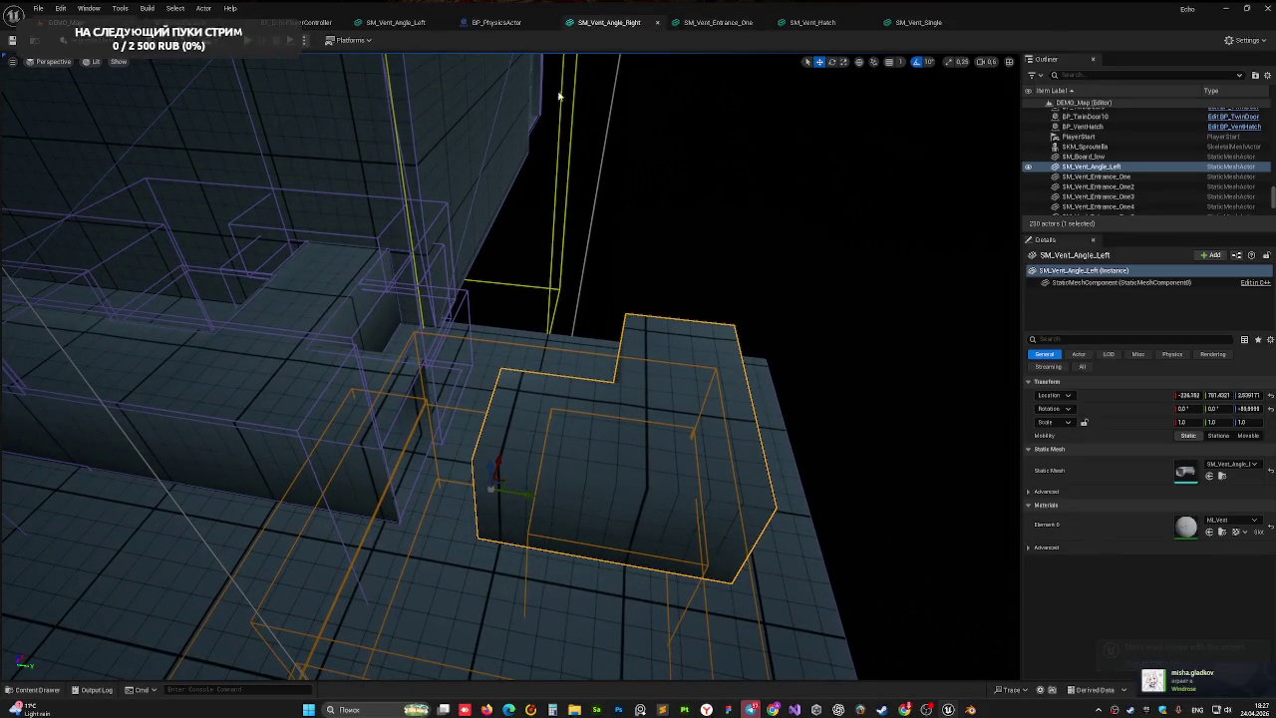
{"action": "left_click", "coordinate": [656, 22]}
{"action": "left_click", "coordinate": [399, 24]}
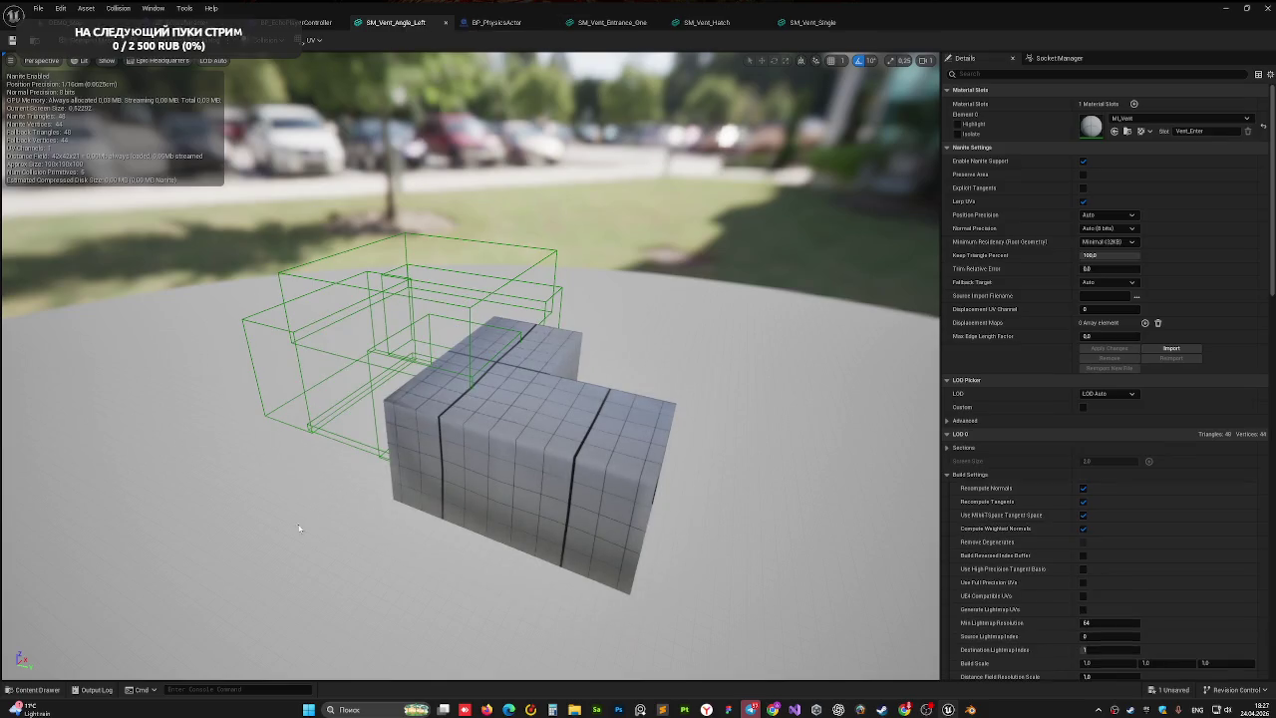
- Delete the SM_Vent_Angle_Right asset from the Content Drawer
{"action": "left_click", "coordinate": [36, 689]}
{"action": "left_click", "coordinate": [192, 453]}
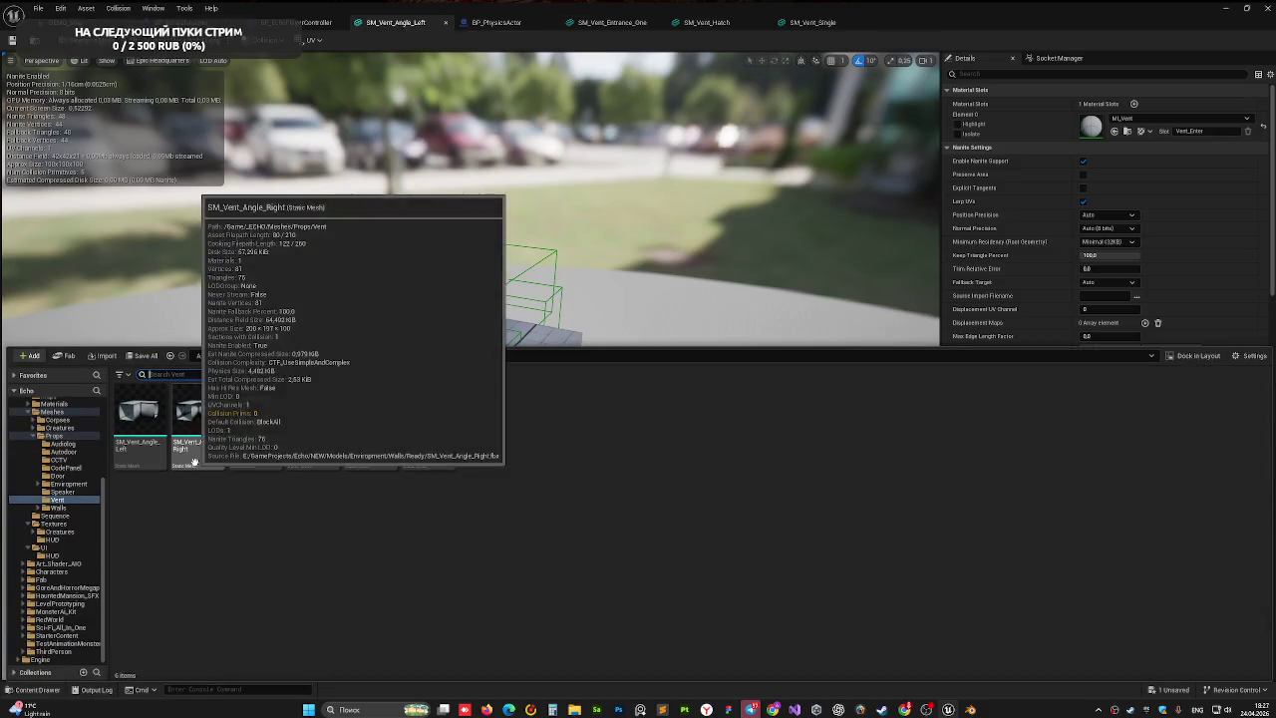
{"action": "key", "text": "Delete"}
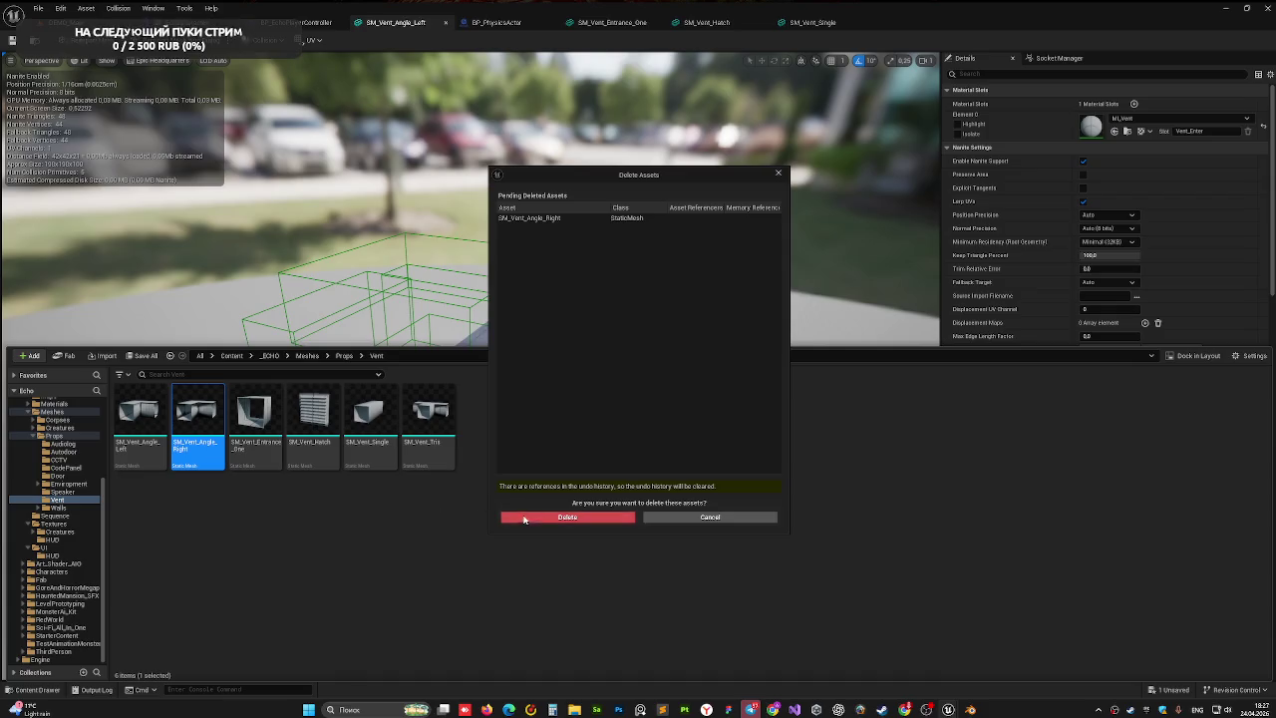
{"action": "left_click", "coordinate": [528, 518]}
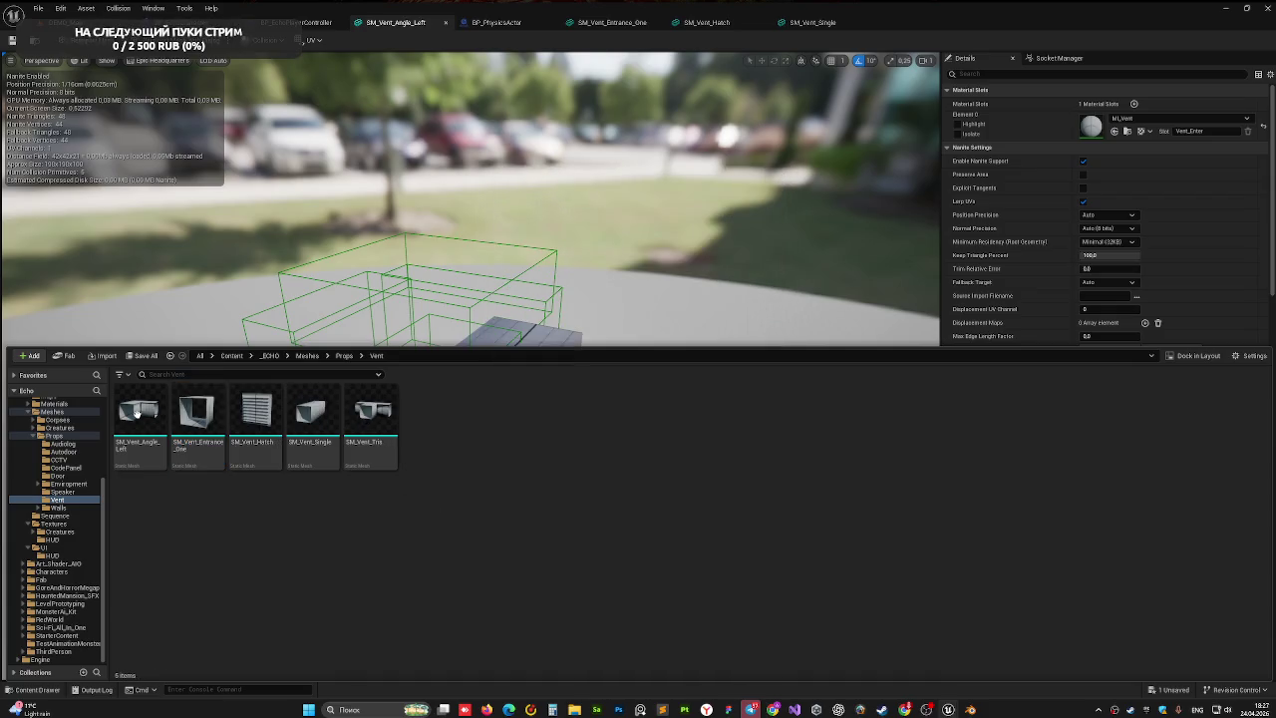
- Rename SM_Vent_Angle_Left to SM_Vent_Angle by removing the _Left suffix
{"action": "left_click", "coordinate": [136, 411]}
{"action": "left_click", "coordinate": [142, 445]}
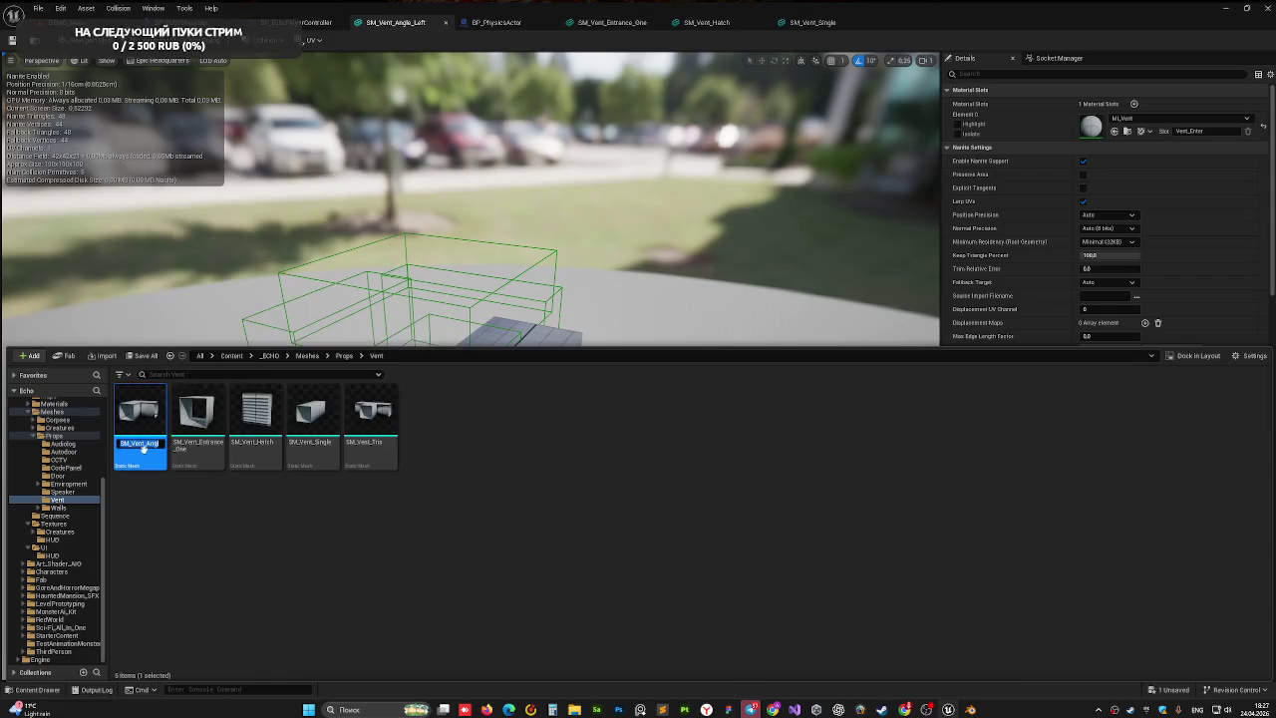
{"action": "left_click", "coordinate": [158, 444]}
{"action": "key", "text": "BackSpace"}
{"action": "key", "text": "BackSpace"}
{"action": "key", "text": "BackSpace"}
{"action": "key", "text": "Return"}
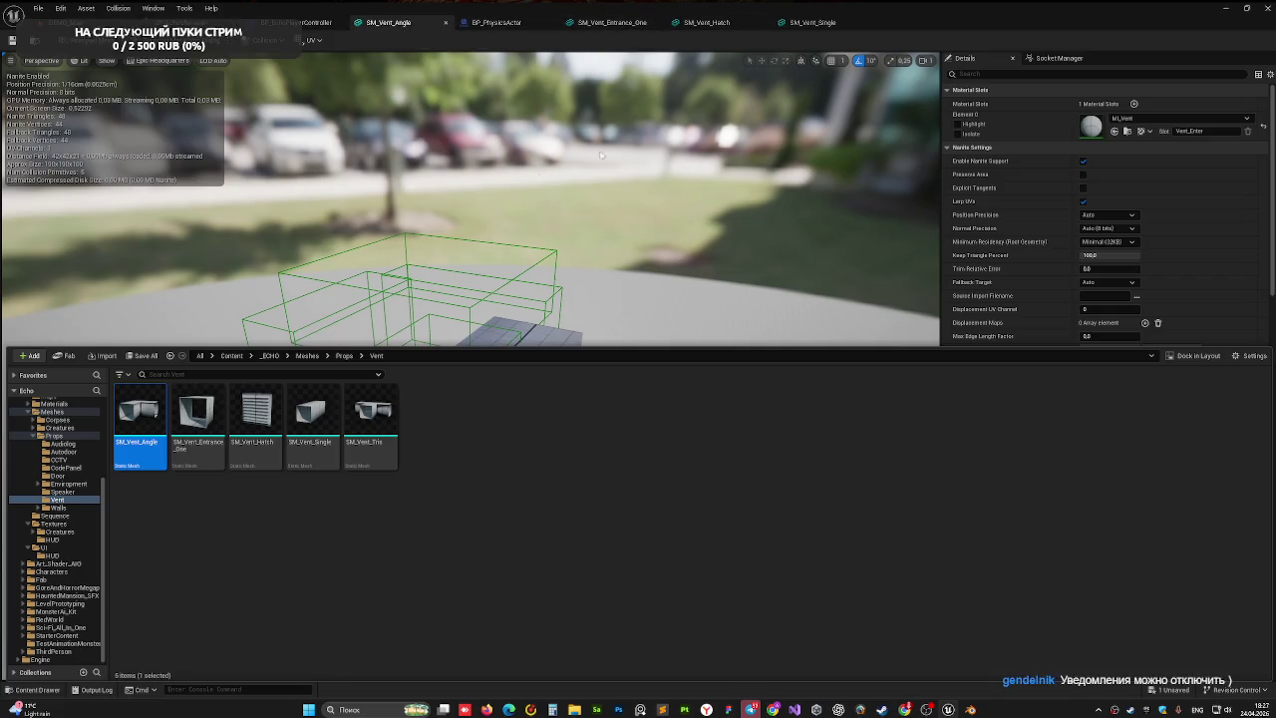
- Close the Content Drawer and select the lower collision box of SM_Vent_Angle
{"action": "left_click", "coordinate": [120, 90]}
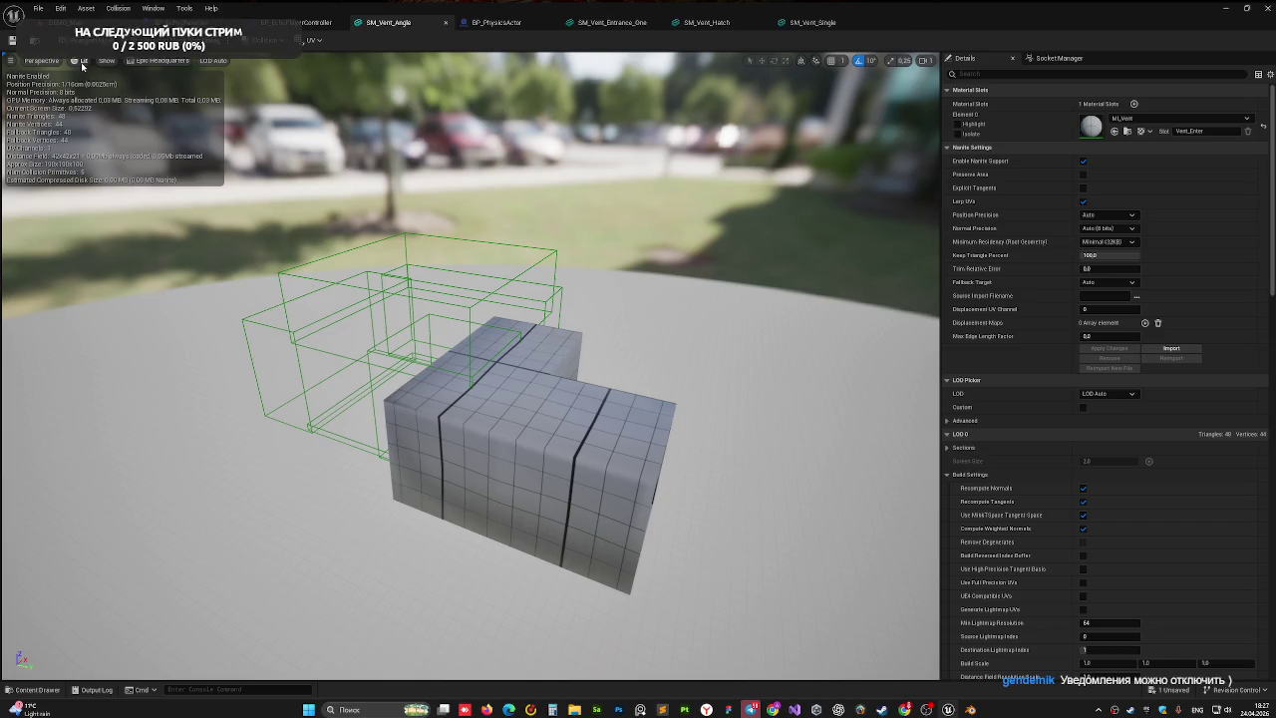
{"action": "left_click", "coordinate": [52, 64]}
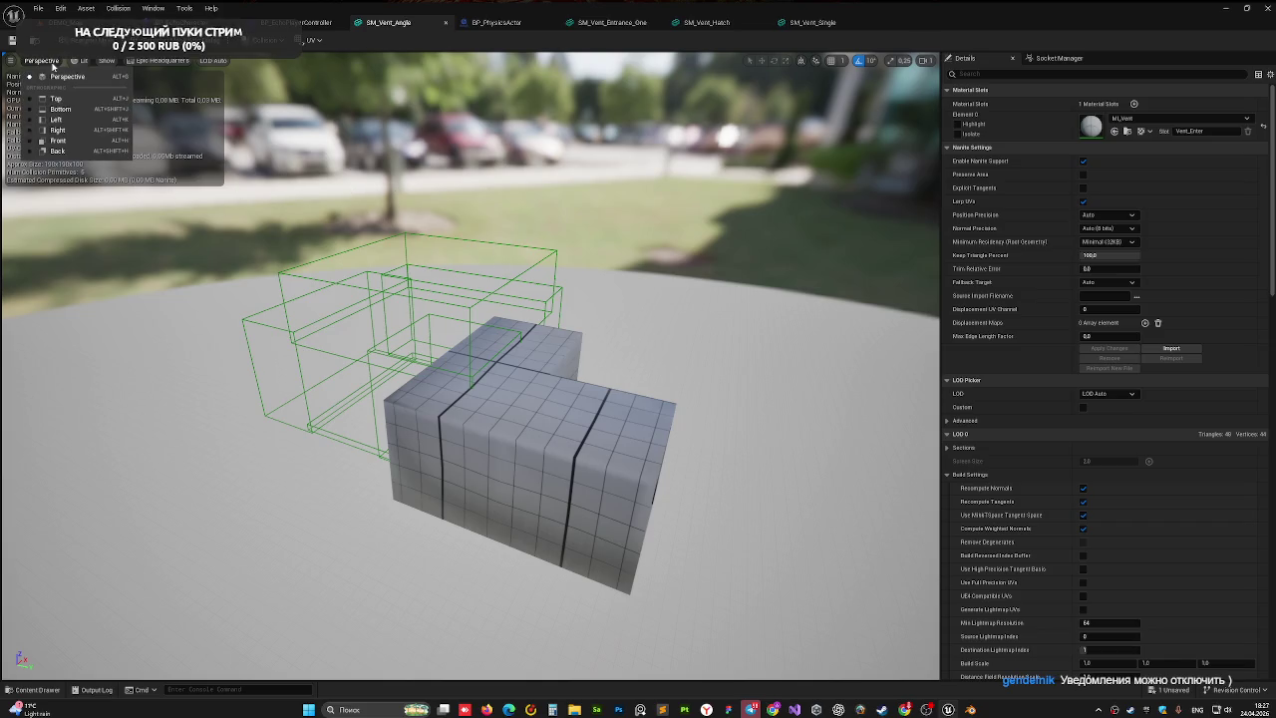
{"action": "left_click", "coordinate": [364, 290]}
{"action": "left_click", "coordinate": [333, 440]}
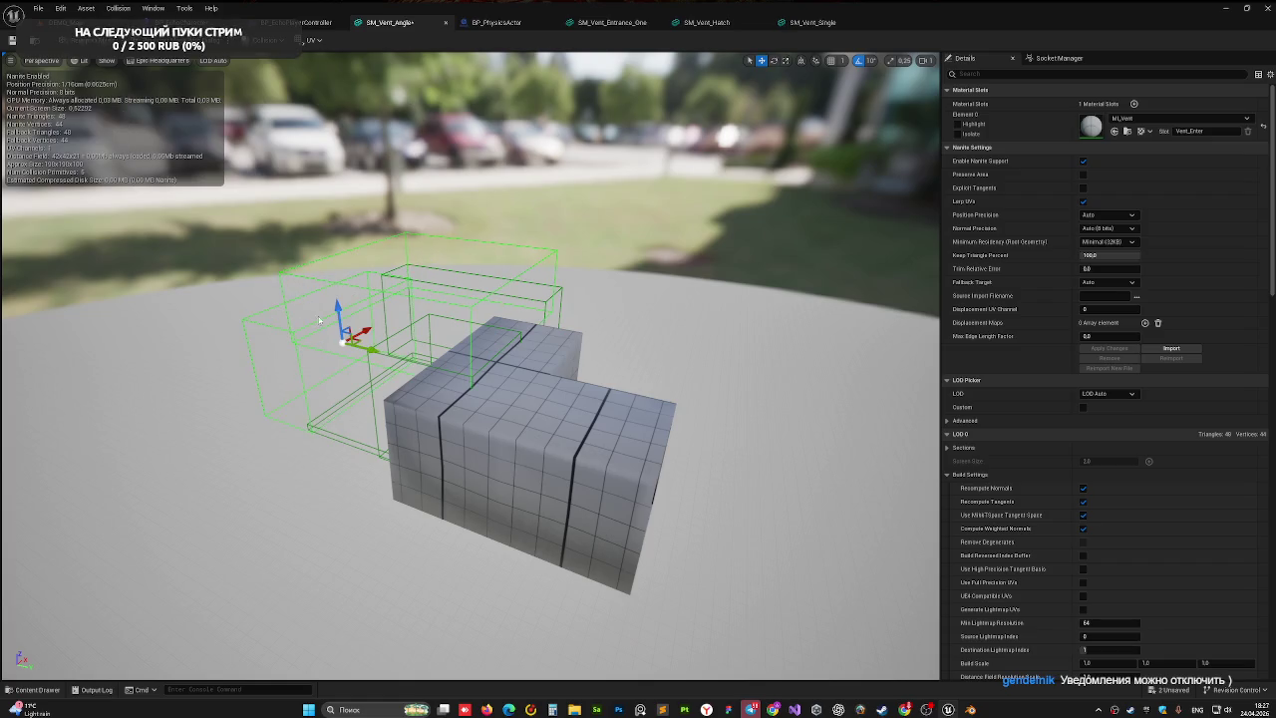
{"action": "left_click", "coordinate": [359, 429]}
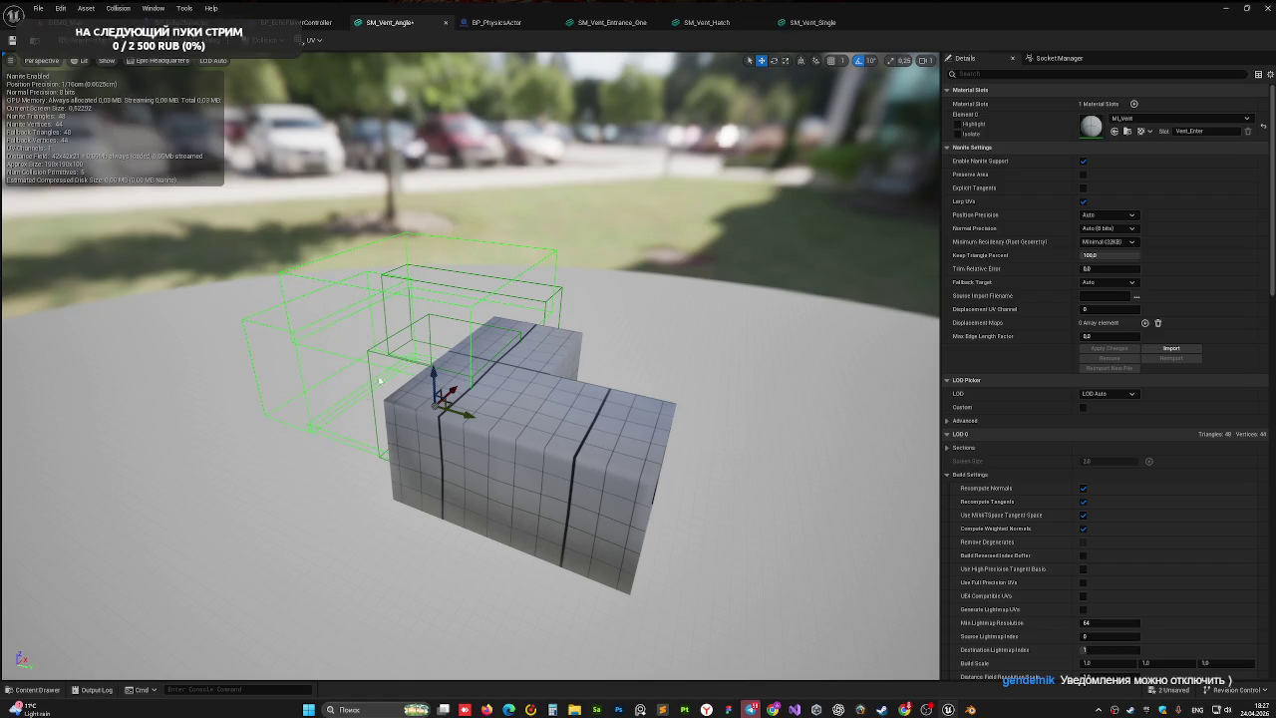
{"action": "left_click", "coordinate": [387, 304]}
{"action": "key", "text": "ctrl+z"}
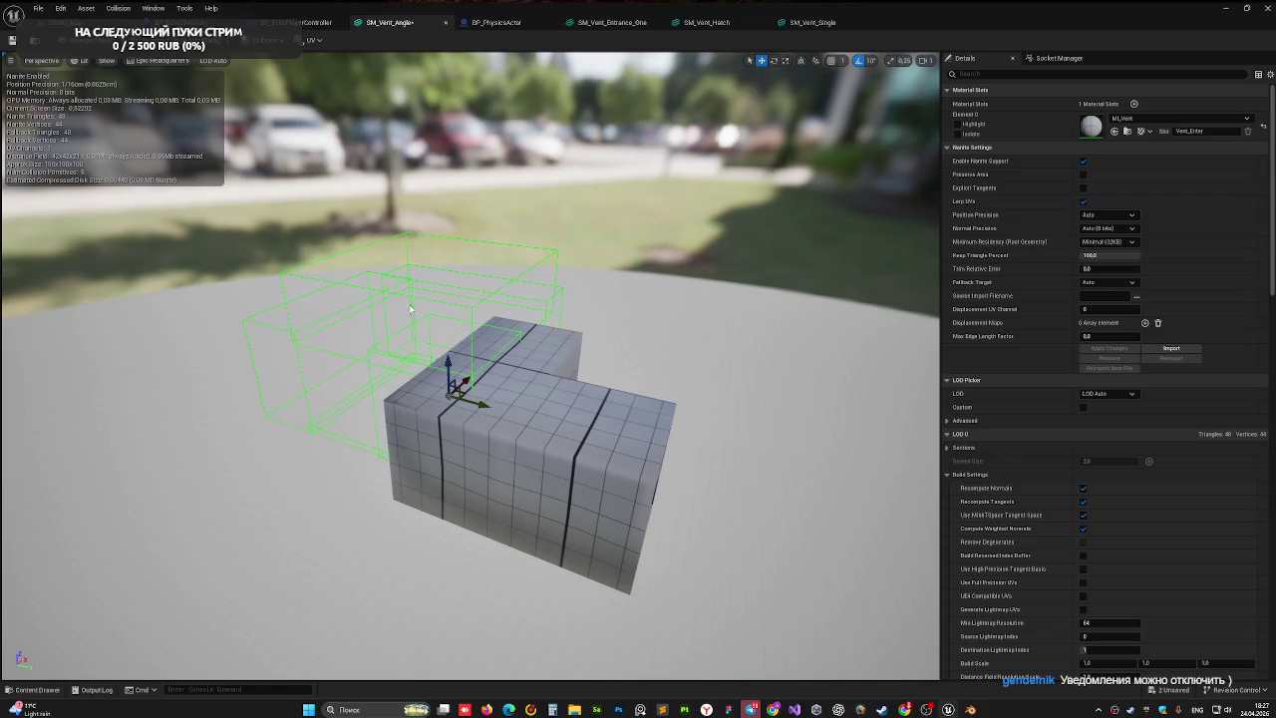
- In Top view, slide the collision box along X over the lower-right arm
{"action": "left_click", "coordinate": [42, 60]}
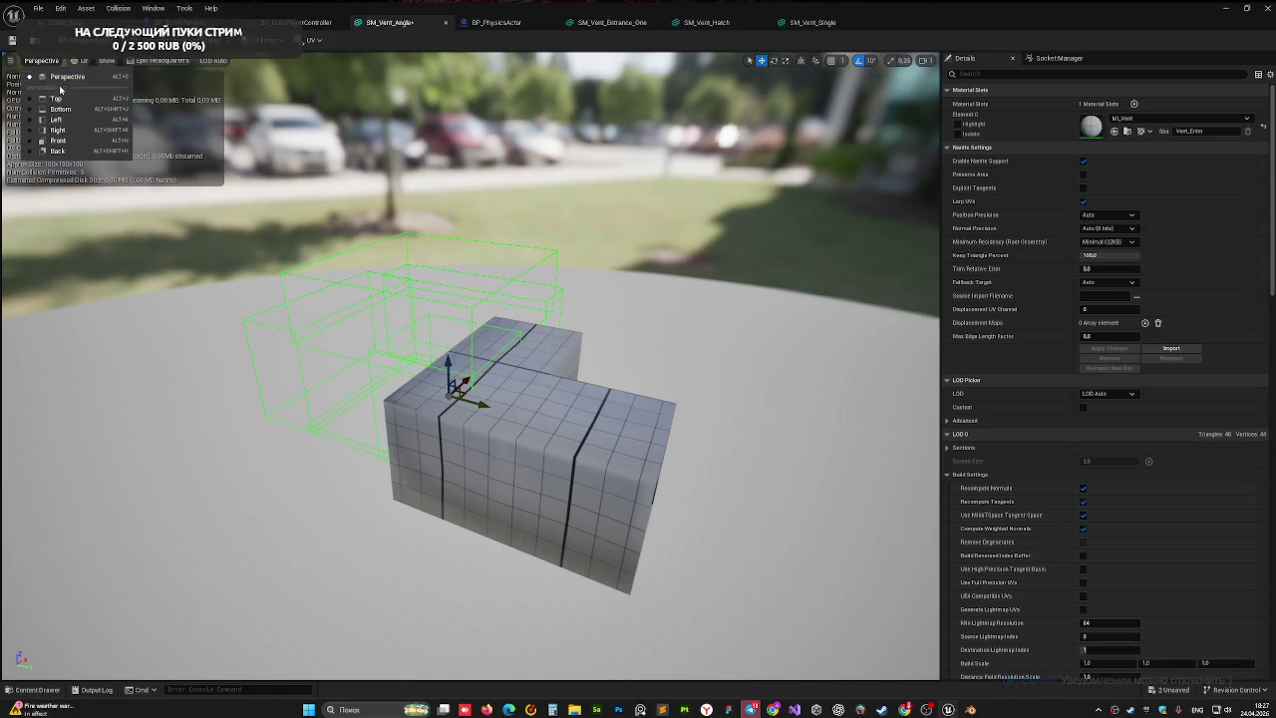
{"action": "left_click", "coordinate": [40, 87]}
{"action": "scroll", "coordinate": [451, 249], "scroll_direction": "down", "scroll_amount": 2}
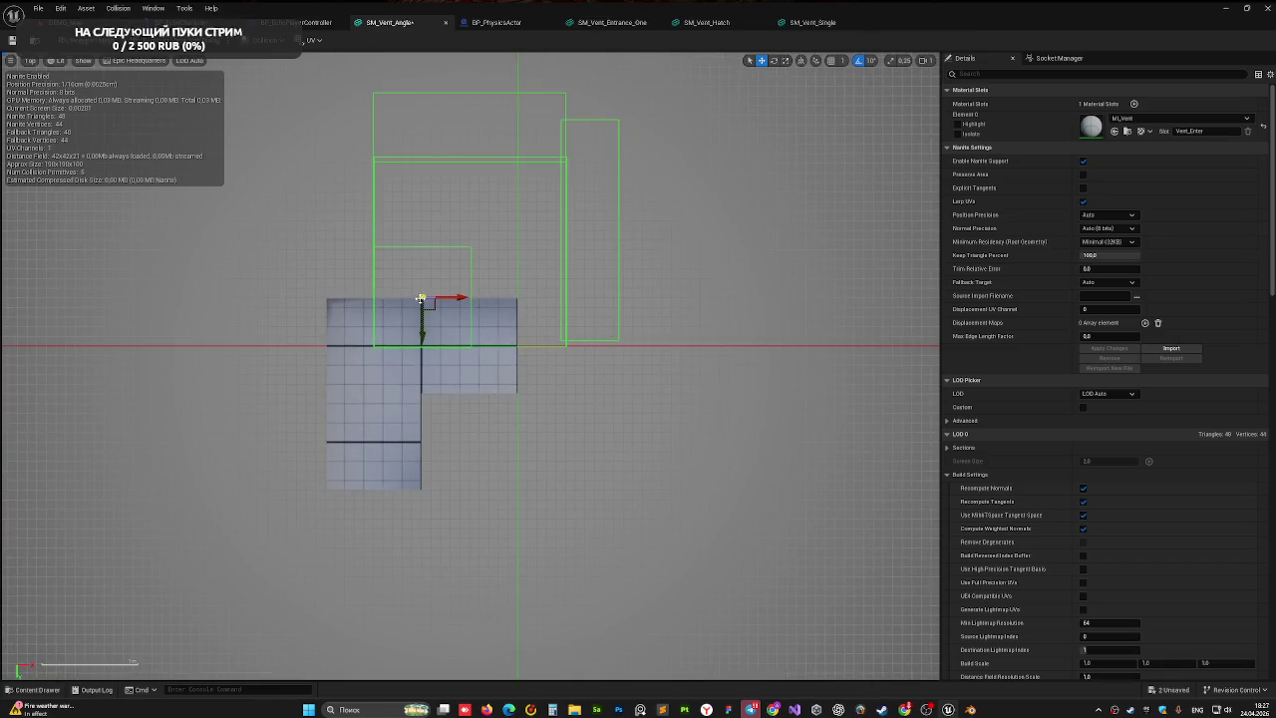
{"action": "mouse_move", "coordinate": [447, 296]}
{"action": "left_mouse_down"}
{"action": "mouse_move", "coordinate": [390, 296]}
{"action": "mouse_move", "coordinate": [407, 299]}
{"action": "mouse_move", "coordinate": [374, 357]}
{"action": "mouse_move", "coordinate": [391, 474]}
{"action": "mouse_move", "coordinate": [415, 239]}
{"action": "mouse_move", "coordinate": [370, 321]}
{"action": "mouse_move", "coordinate": [389, 464]}
{"action": "mouse_move", "coordinate": [442, 435]}
{"action": "mouse_move", "coordinate": [504, 438]}
{"action": "mouse_move", "coordinate": [470, 472]}
{"action": "left_mouse_up"}
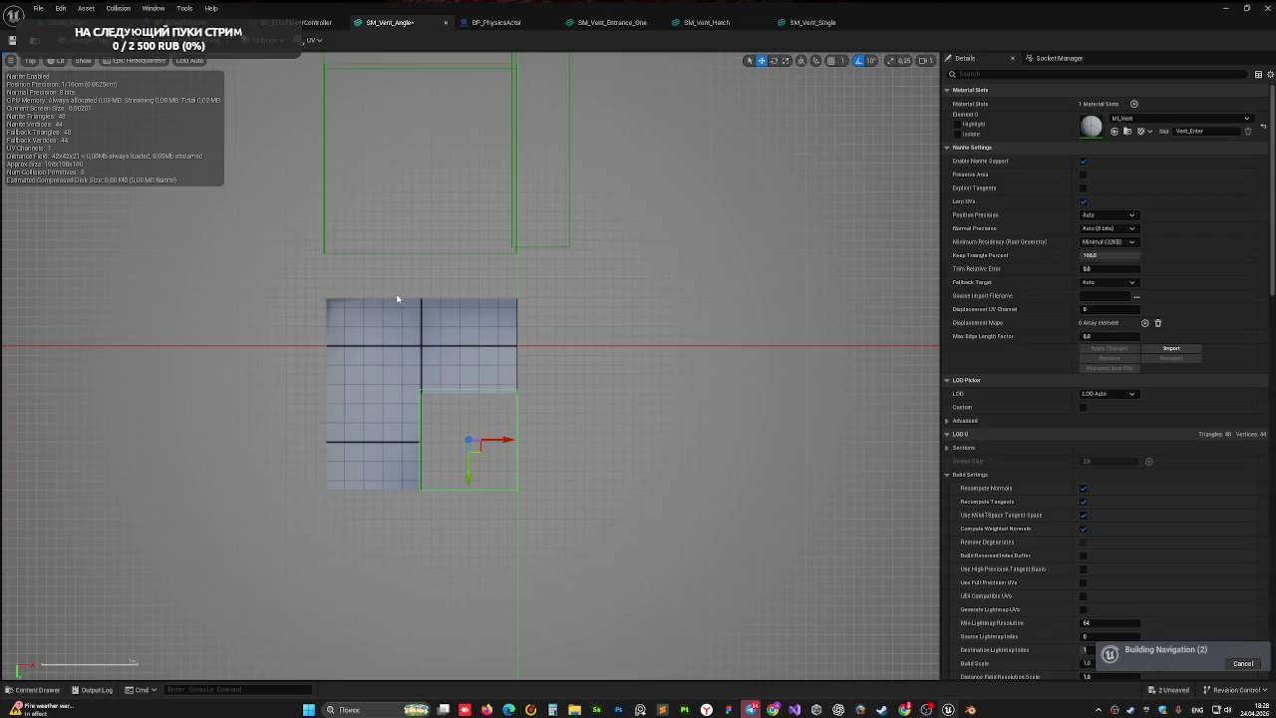
{"action": "left_click", "coordinate": [380, 253]}
- Move the thin side collision box left and down beside the mesh
{"action": "left_click", "coordinate": [280, 216]}
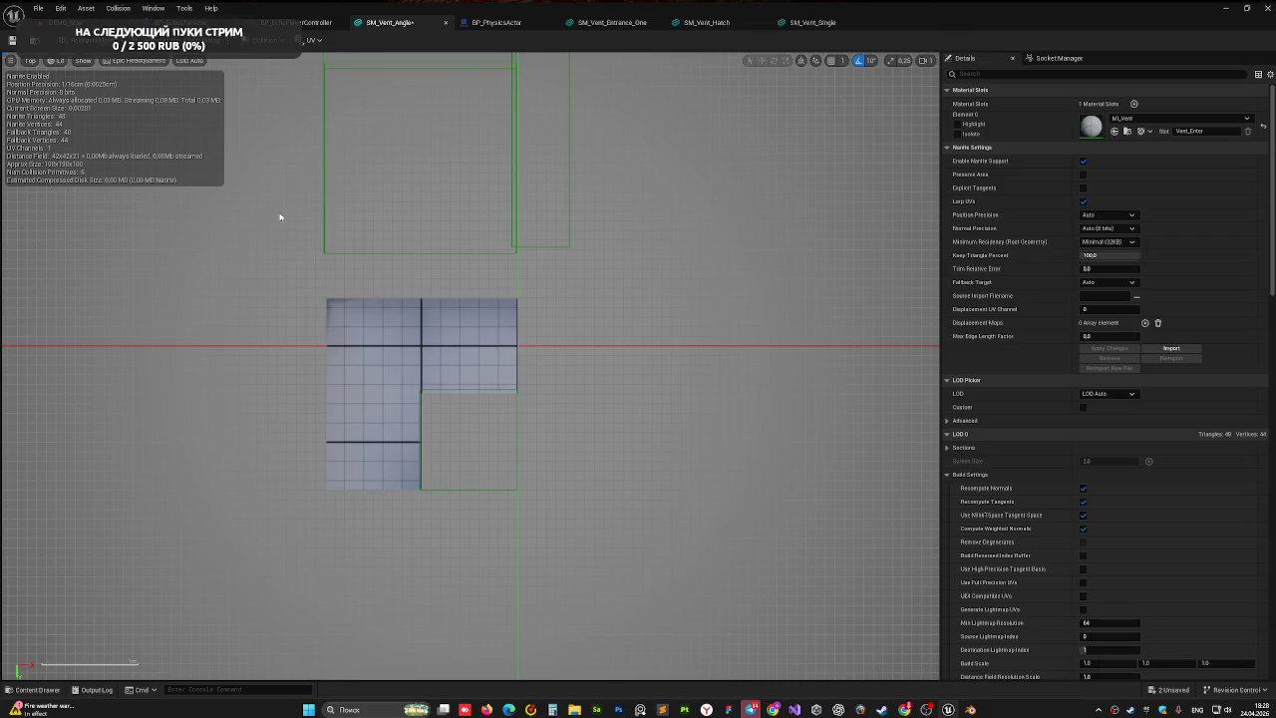
{"action": "left_click", "coordinate": [359, 250]}
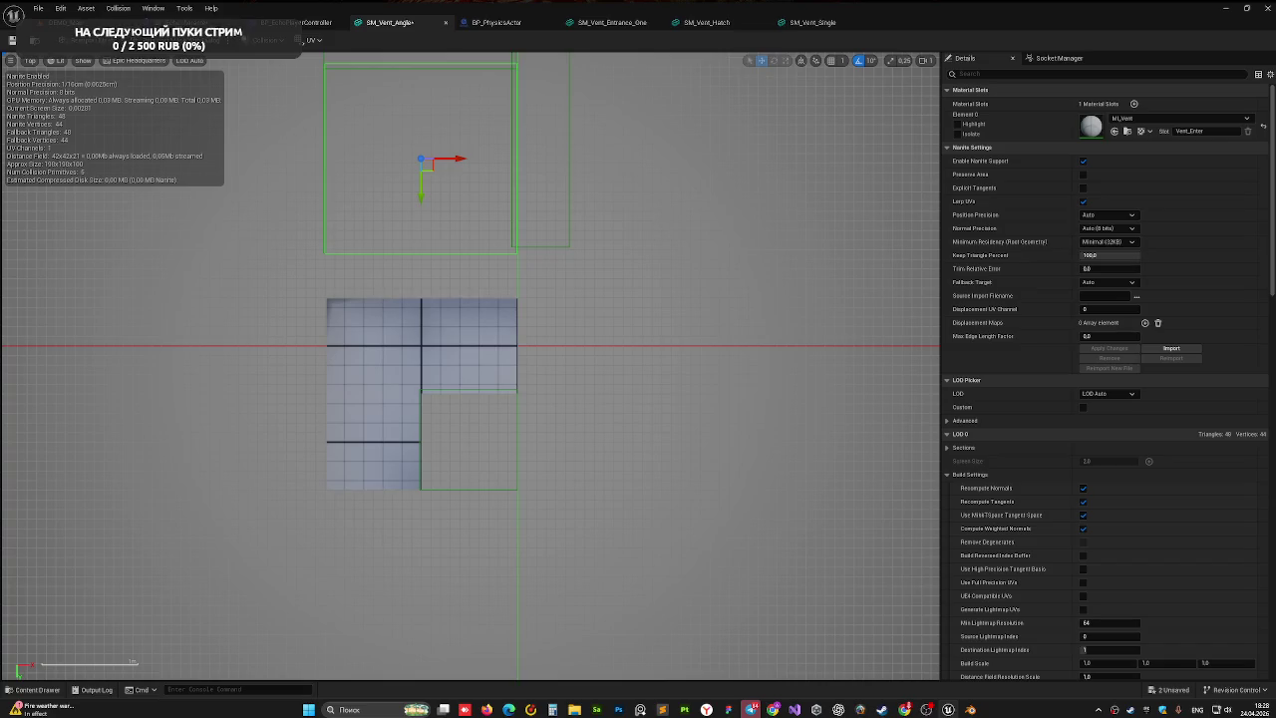
{"action": "scroll", "coordinate": [626, 150], "scroll_direction": "down", "scroll_amount": 2}
{"action": "left_click", "coordinate": [579, 150]}
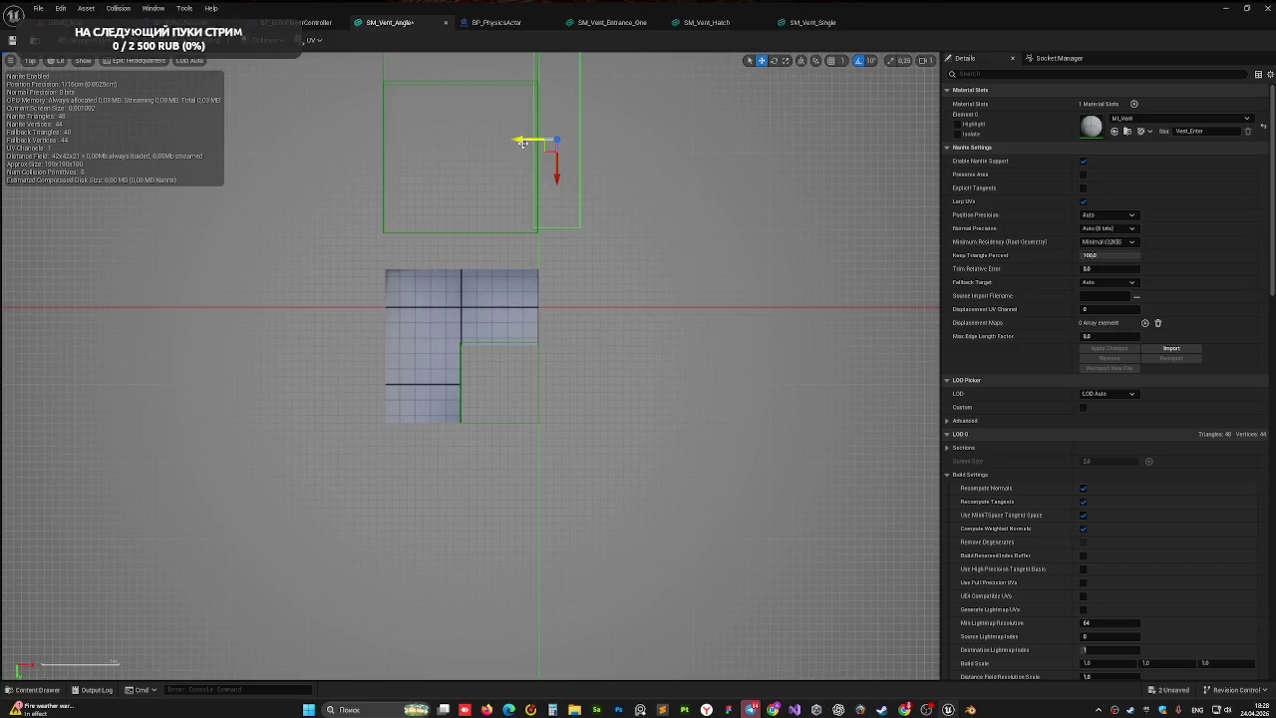
{"action": "left_click_drag", "start_coordinate": [523, 143], "coordinate": [328, 139]}
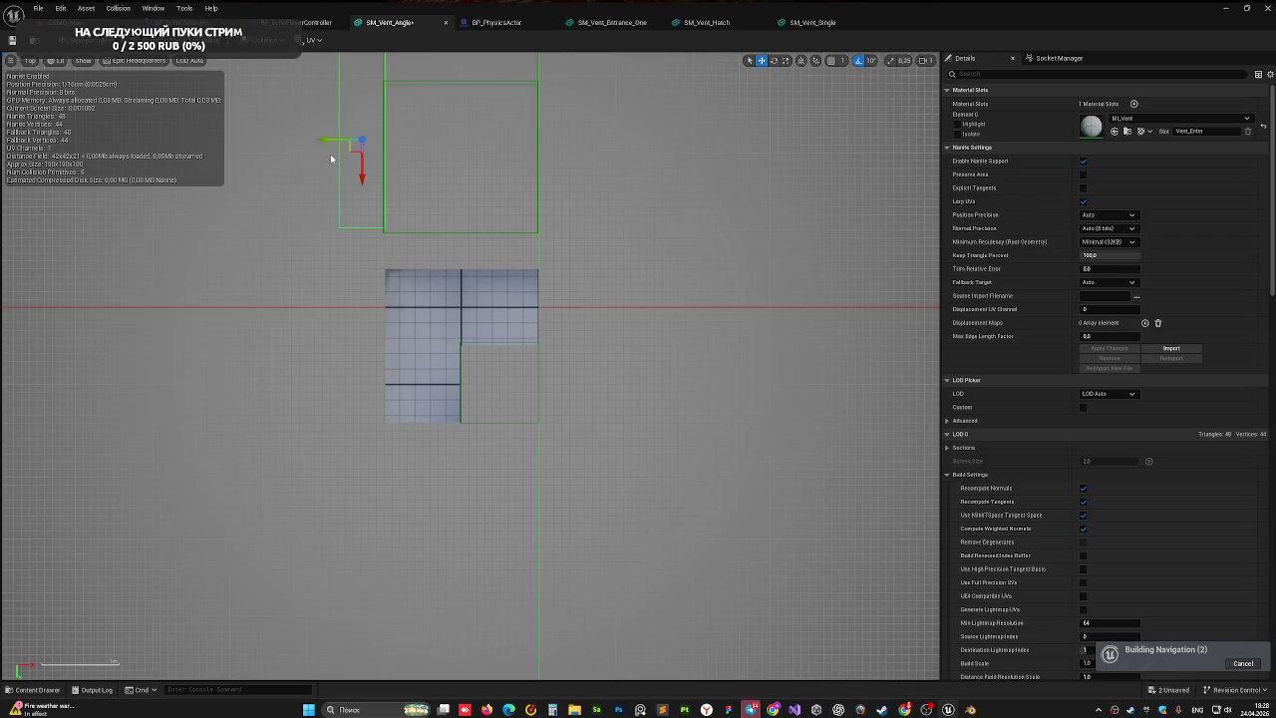
{"action": "left_click_drag", "start_coordinate": [363, 179], "coordinate": [379, 377]}
{"action": "left_click_drag", "start_coordinate": [326, 336], "coordinate": [329, 337]}
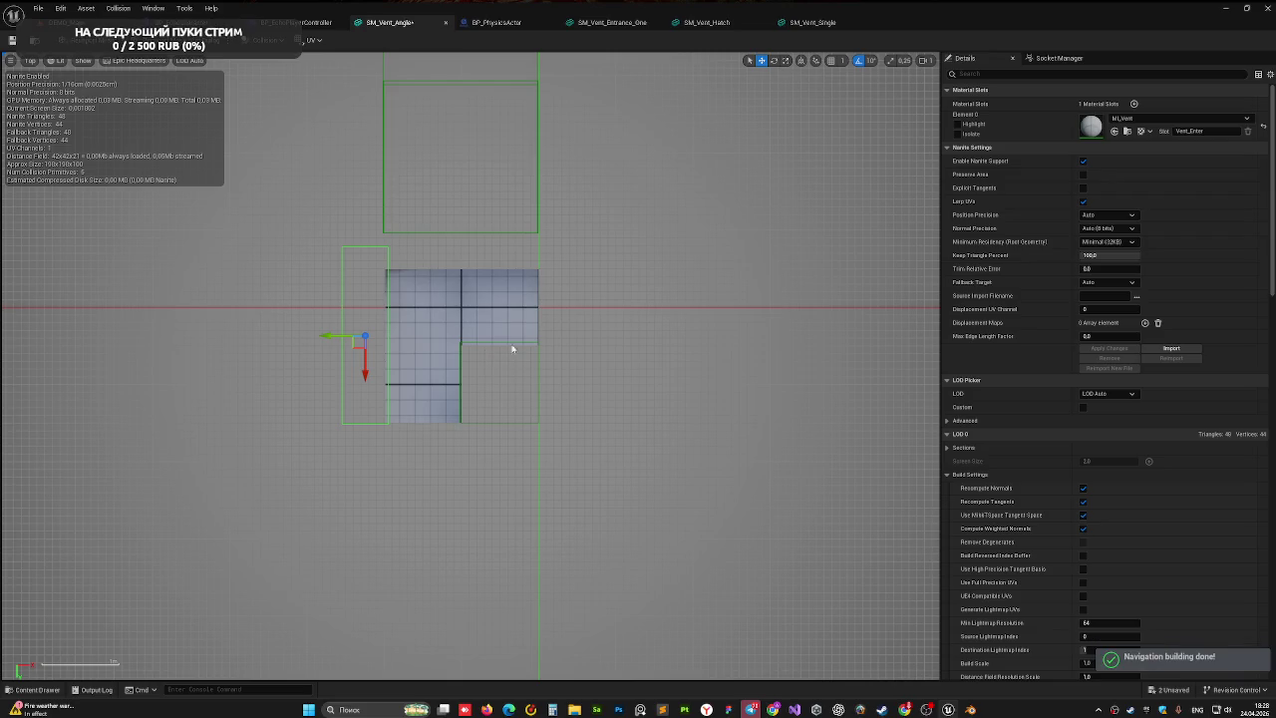
- Move the thin top box and the tall box down against the vent
{"action": "left_click", "coordinate": [537, 385]}
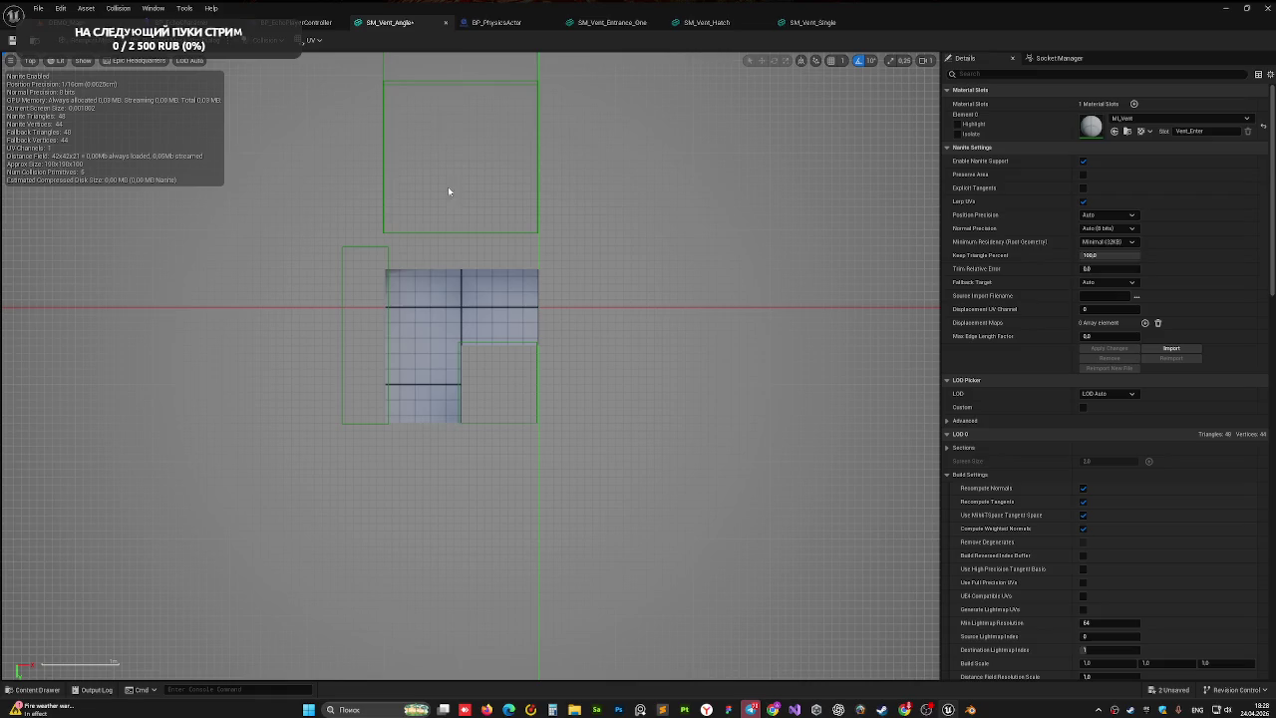
{"action": "left_click", "coordinate": [476, 82]}
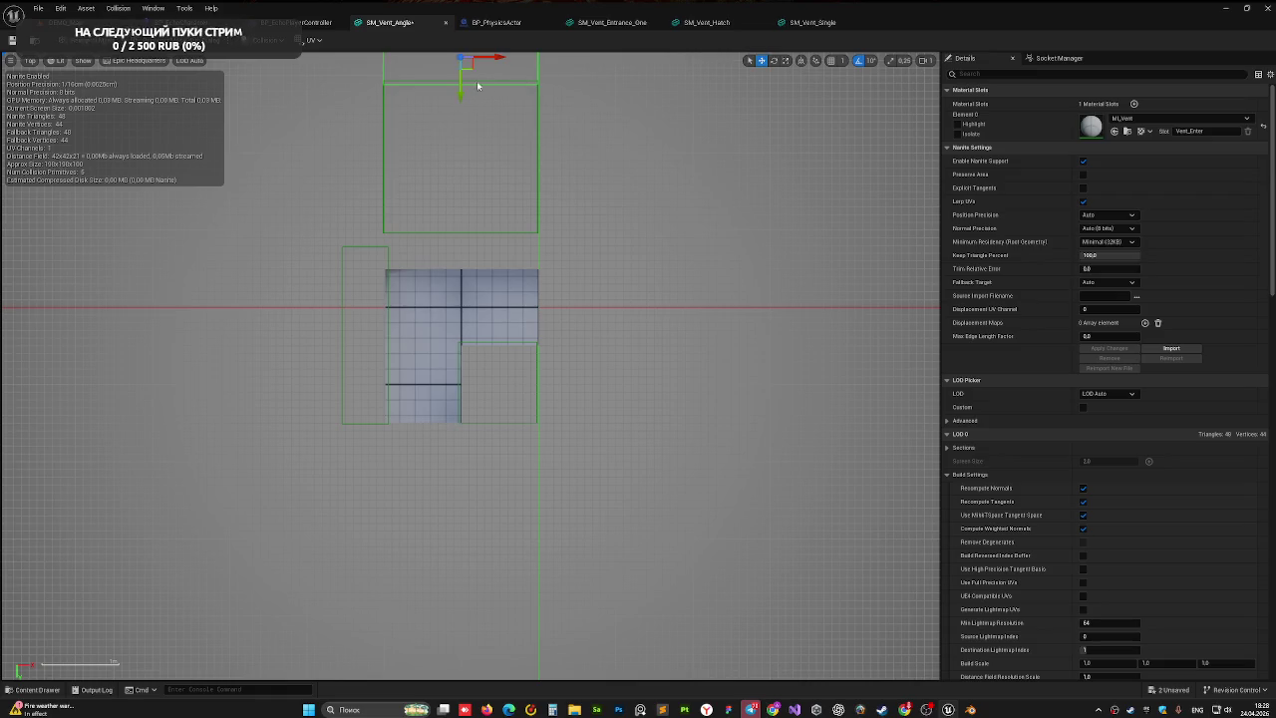
{"action": "left_click_drag", "start_coordinate": [463, 95], "coordinate": [455, 282]}
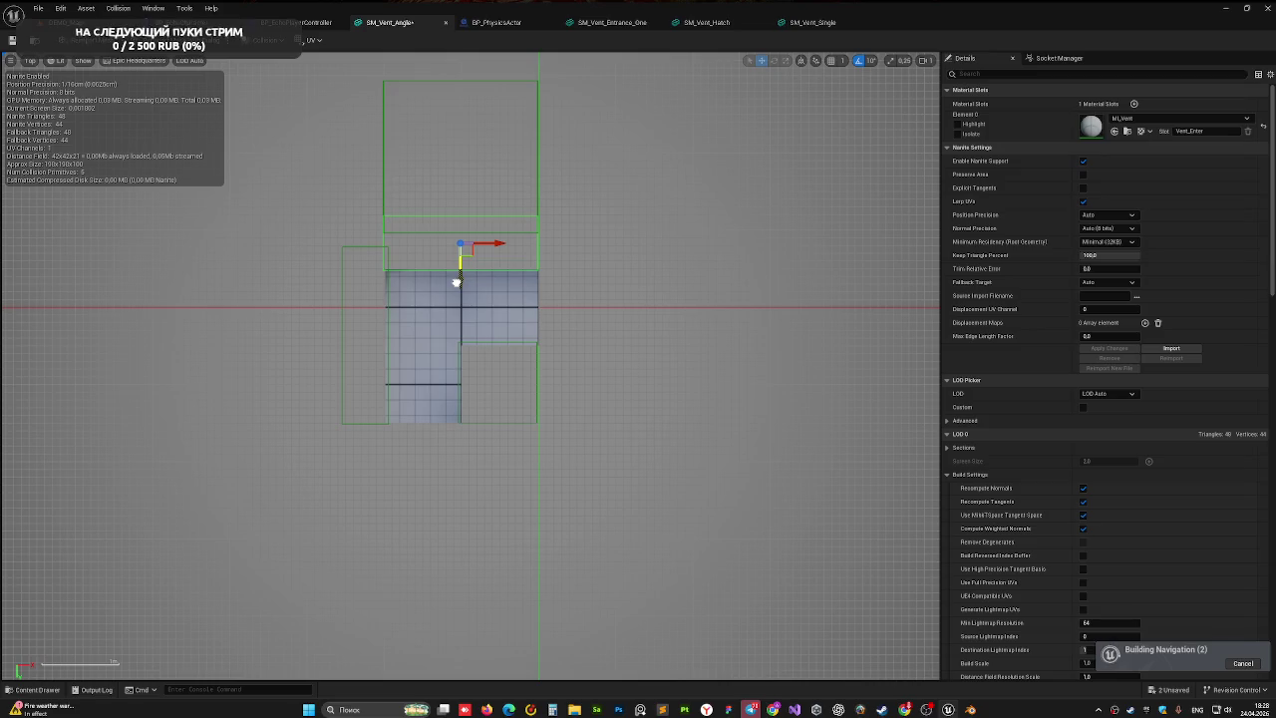
{"action": "left_click", "coordinate": [383, 125]}
{"action": "left_click_drag", "start_coordinate": [461, 187], "coordinate": [462, 384]}
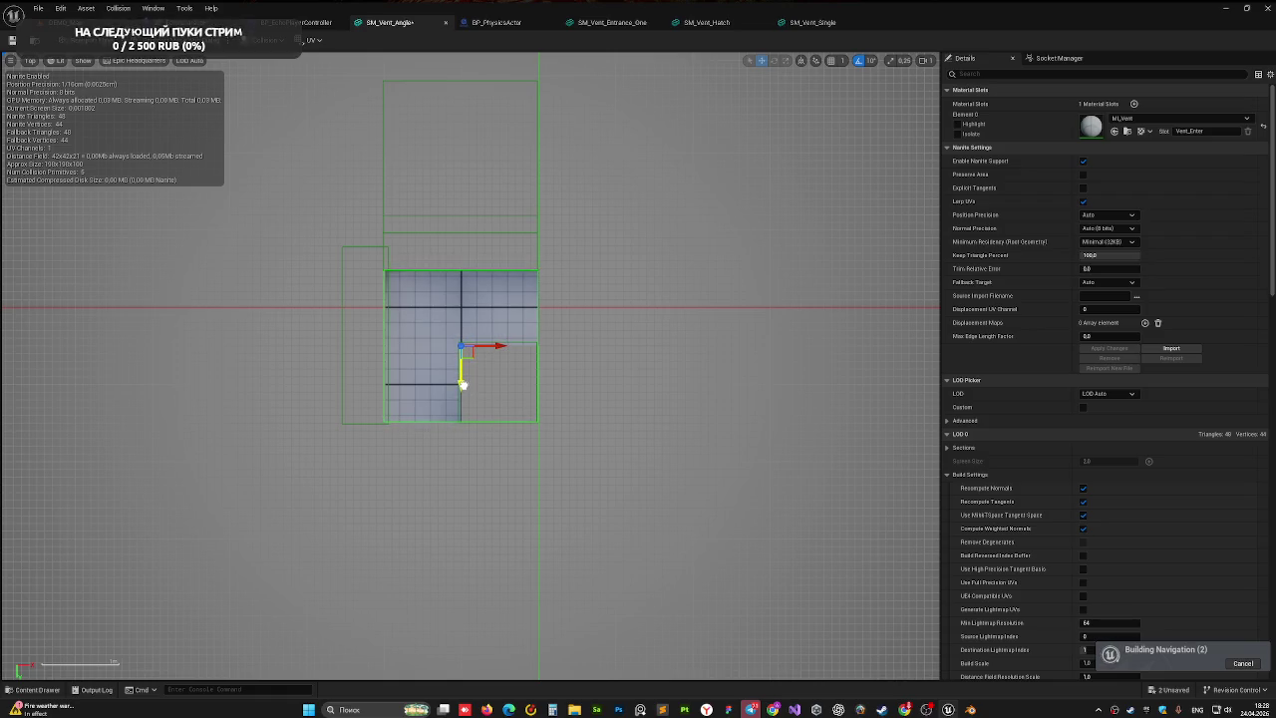
- Move the tall box over the lower-right arm, then return the viewport to Perspective
{"action": "left_click", "coordinate": [430, 218]}
{"action": "left_click", "coordinate": [415, 221]}
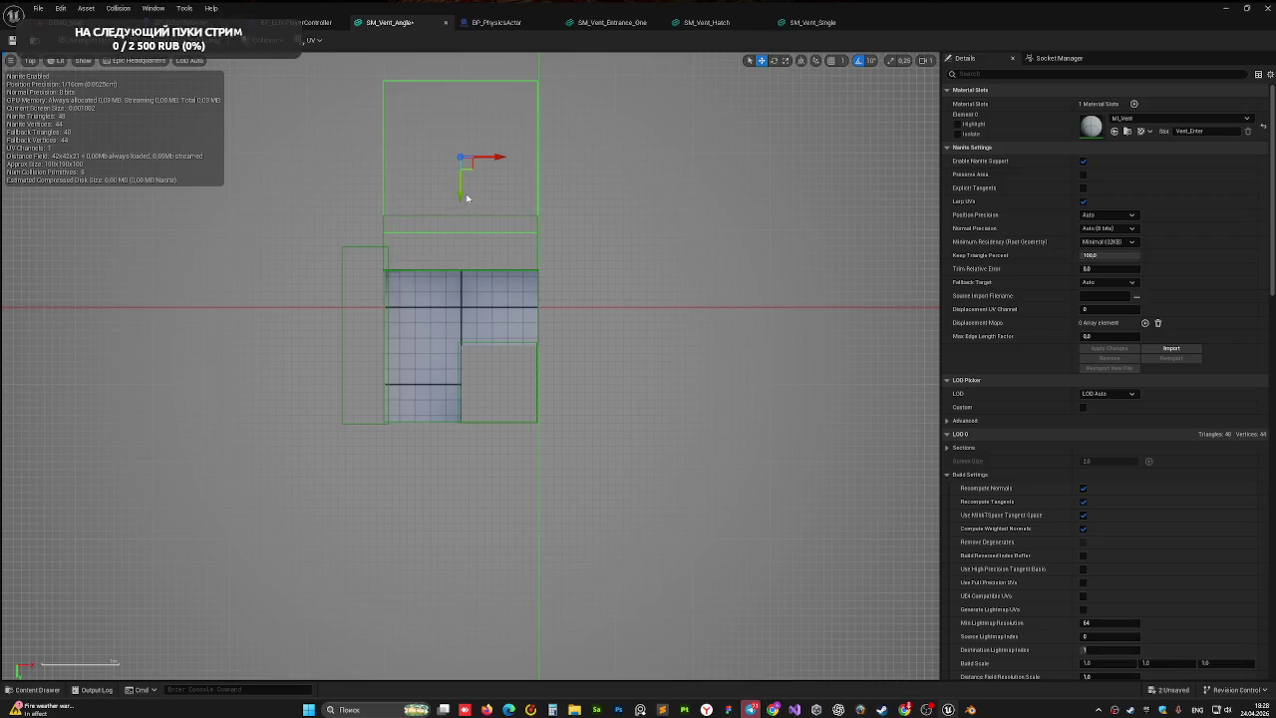
{"action": "mouse_move", "coordinate": [467, 197]}
{"action": "left_mouse_down"}
{"action": "mouse_move", "coordinate": [473, 396]}
{"action": "mouse_move", "coordinate": [473, 385]}
{"action": "left_mouse_up"}
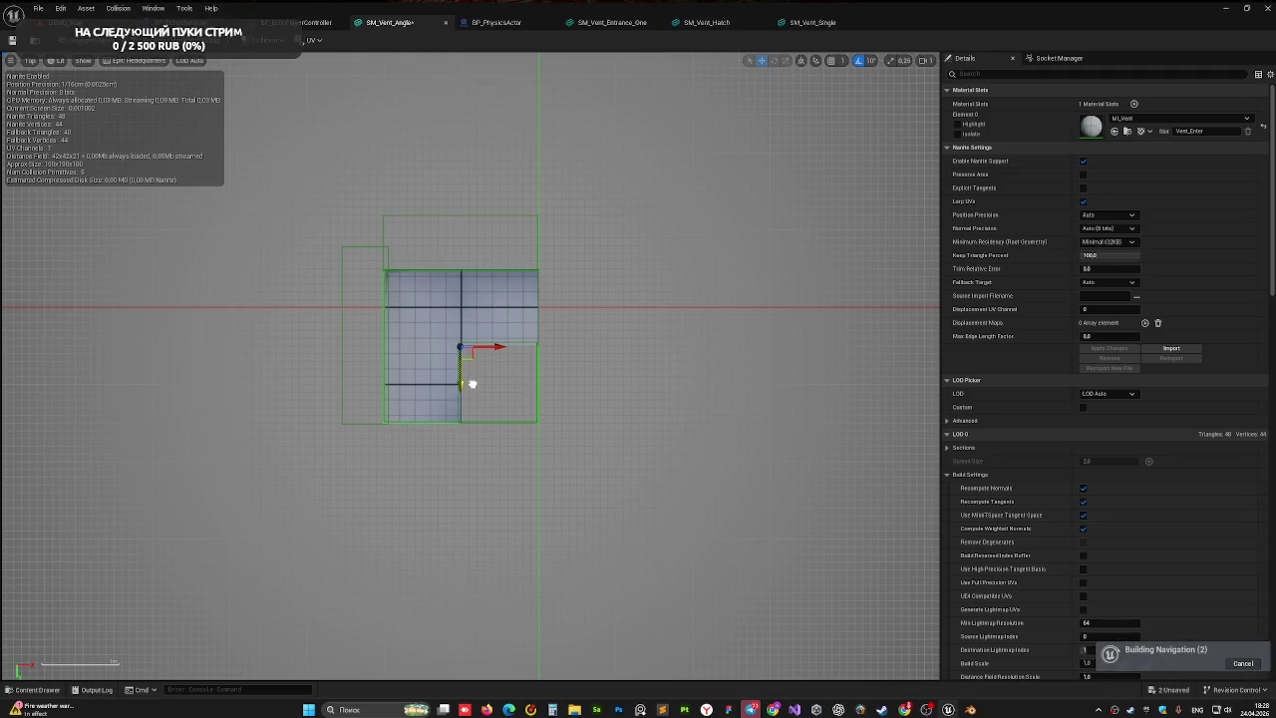
{"action": "left_click", "coordinate": [30, 61]}
{"action": "left_click", "coordinate": [40, 77]}
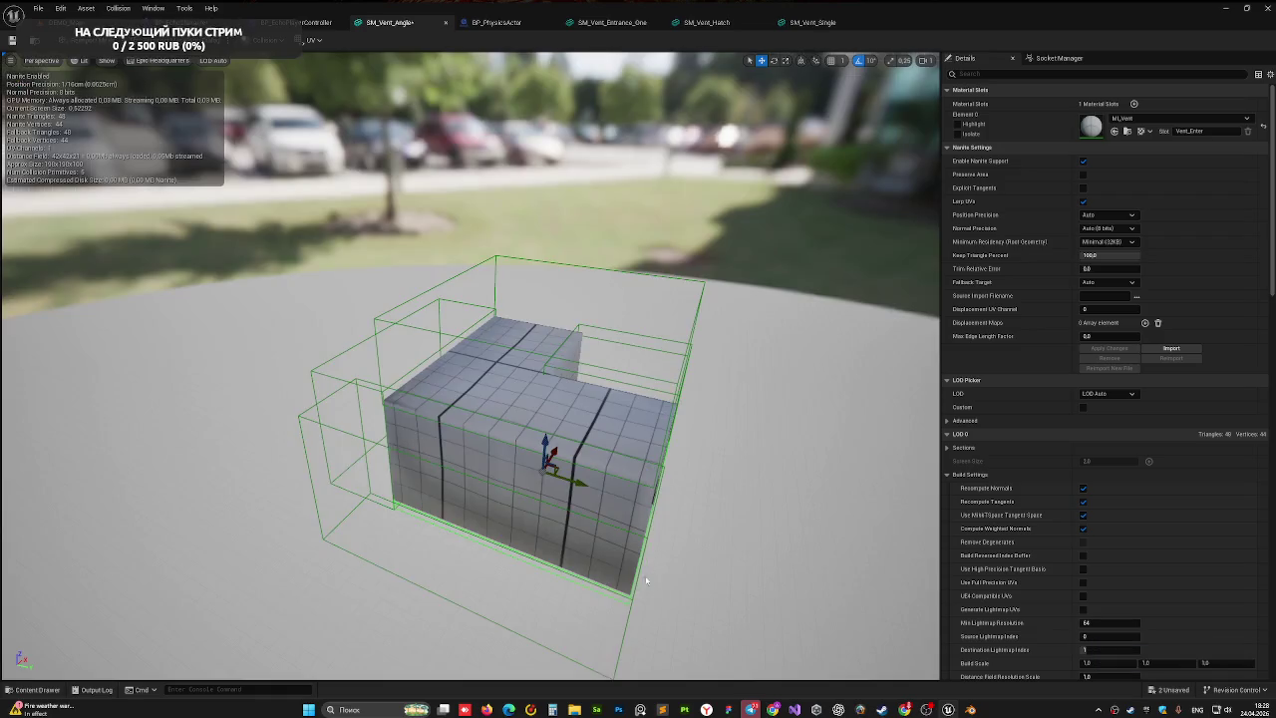
- Drag the collision box's Z handle down to lengthen it, then return to DEMO_Map
{"action": "mouse_move", "coordinate": [511, 499]}
{"action": "left_mouse_down"}
{"action": "mouse_move", "coordinate": [559, 518]}
{"action": "mouse_move", "coordinate": [512, 548]}
{"action": "mouse_move", "coordinate": [438, 528]}
{"action": "mouse_move", "coordinate": [389, 478]}
{"action": "mouse_move", "coordinate": [419, 503]}
{"action": "left_mouse_up"}
{"action": "key", "text": "f"}
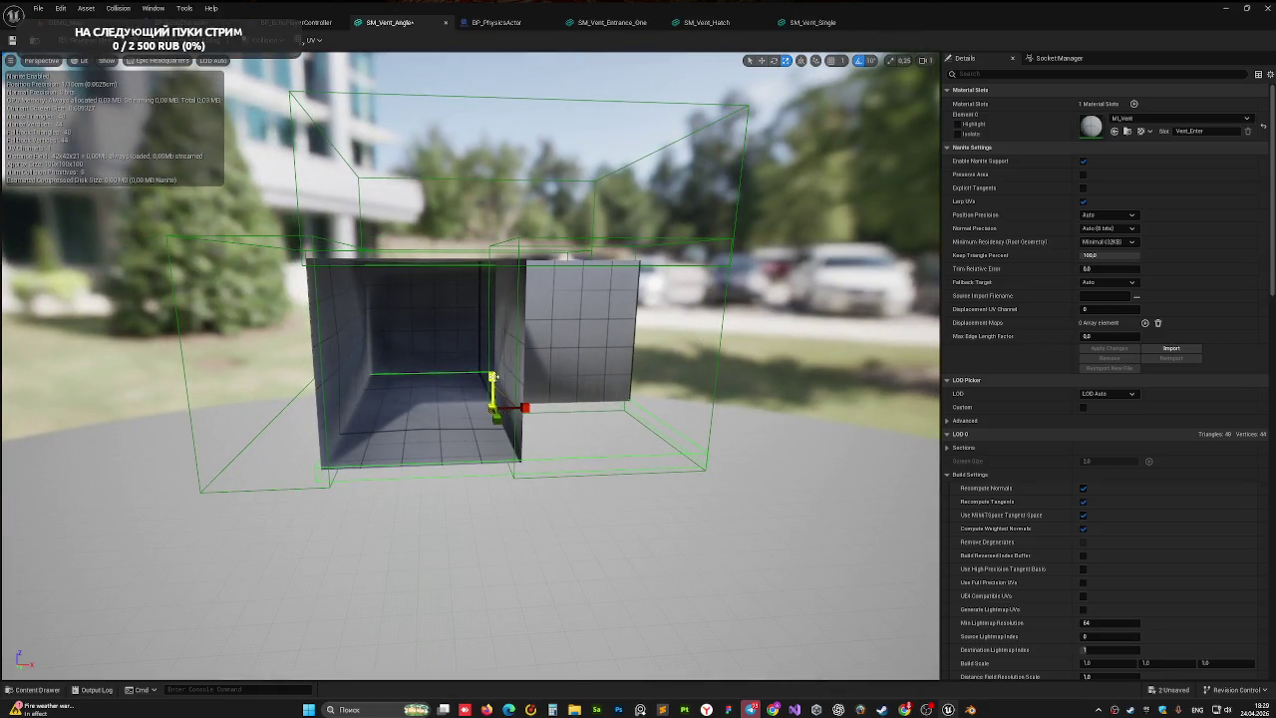
{"action": "mouse_move", "coordinate": [492, 381]}
{"action": "left_mouse_down"}
{"action": "mouse_move", "coordinate": [492, 418]}
{"action": "mouse_move", "coordinate": [492, 380]}
{"action": "mouse_move", "coordinate": [491, 398]}
{"action": "left_mouse_up"}
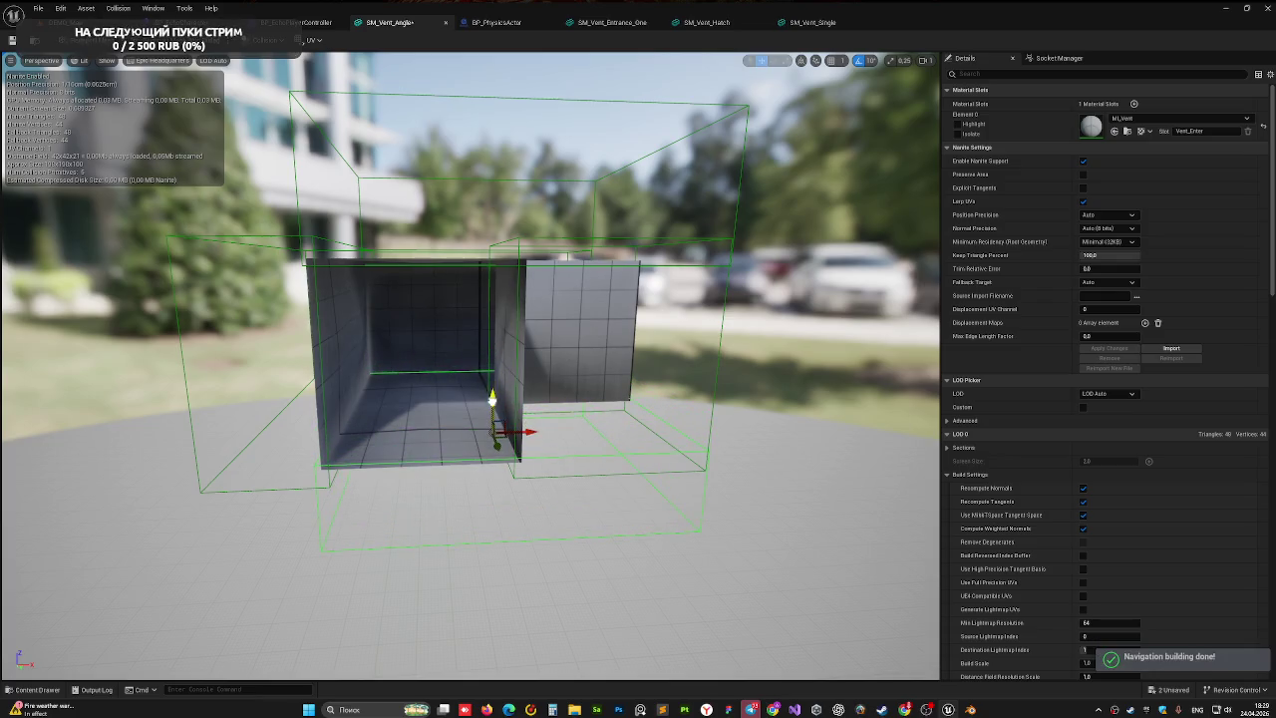
{"action": "mouse_move", "coordinate": [612, 400]}
{"action": "left_mouse_down"}
{"action": "mouse_move", "coordinate": [612, 469]}
{"action": "mouse_move", "coordinate": [628, 498]}
{"action": "mouse_move", "coordinate": [598, 478]}
{"action": "mouse_move", "coordinate": [621, 379]}
{"action": "left_mouse_up"}
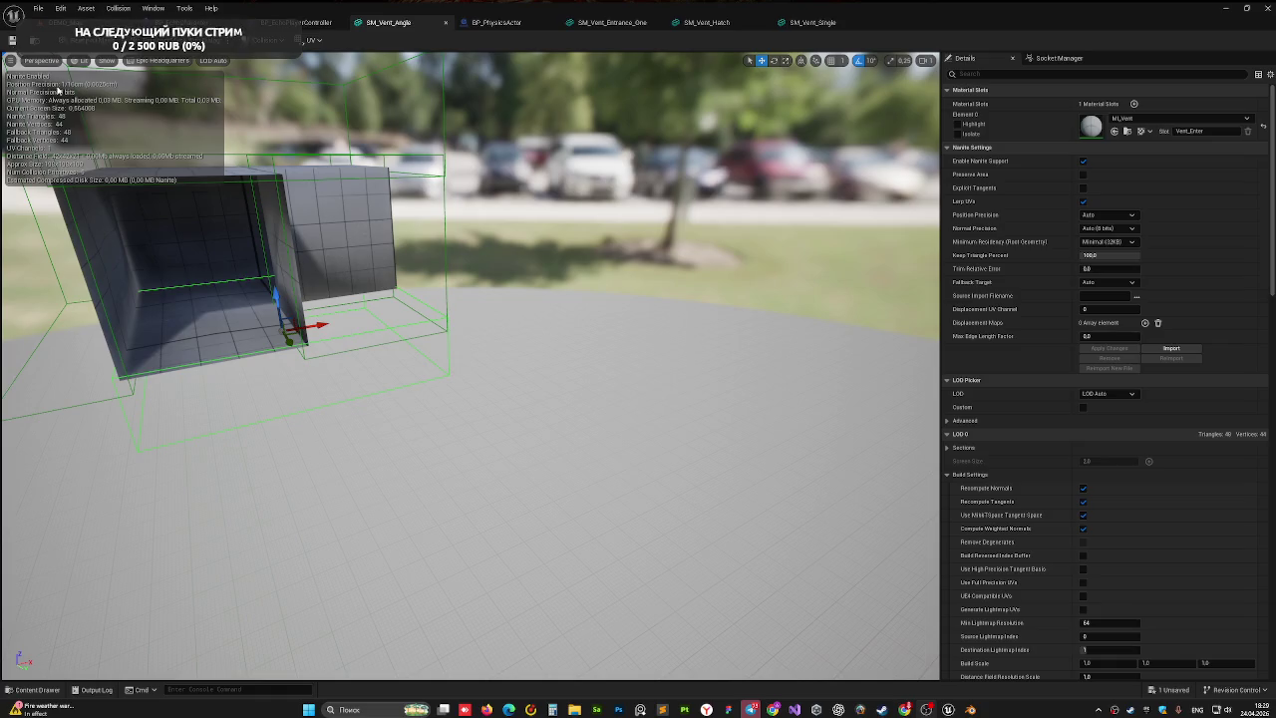
{"action": "left_click", "coordinate": [60, 22]}
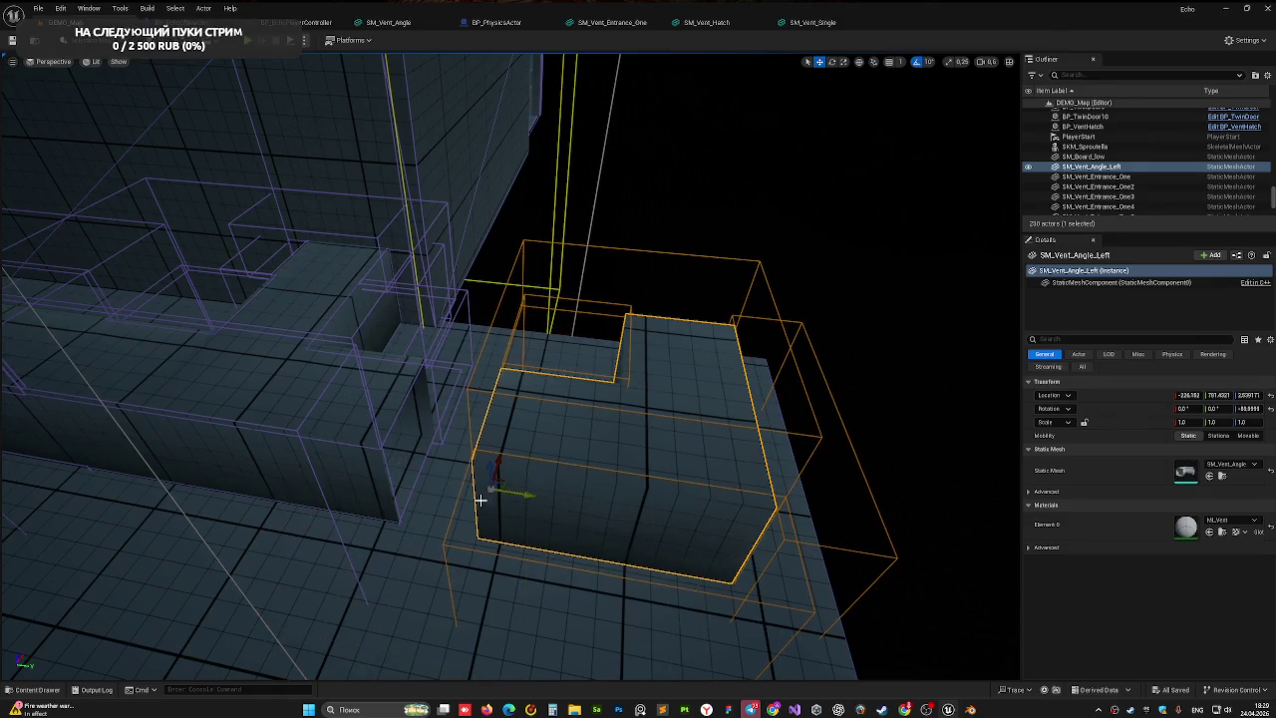
- Slide SM_Vent_Angle_Left left along Y to close the gap with the neighbouring vent
{"action": "scroll", "coordinate": [516, 399], "scroll_direction": "down", "scroll_amount": 5}
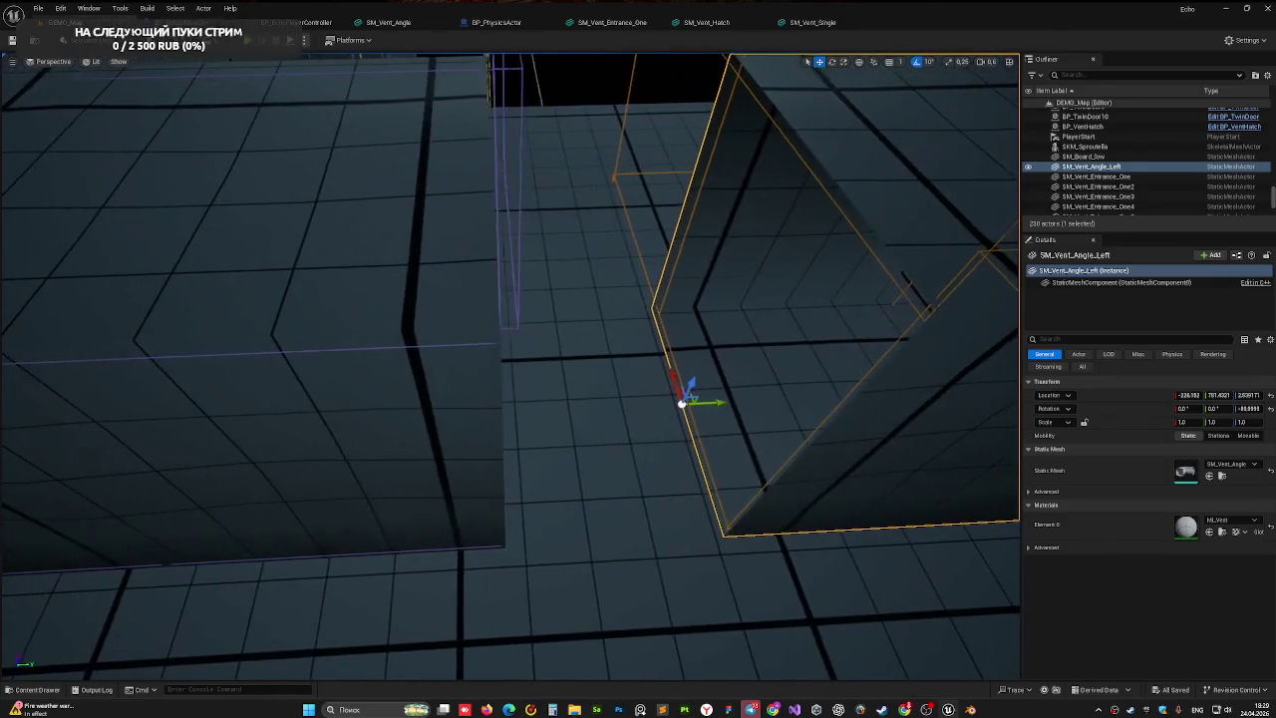
{"action": "left_click", "coordinate": [510, 399]}
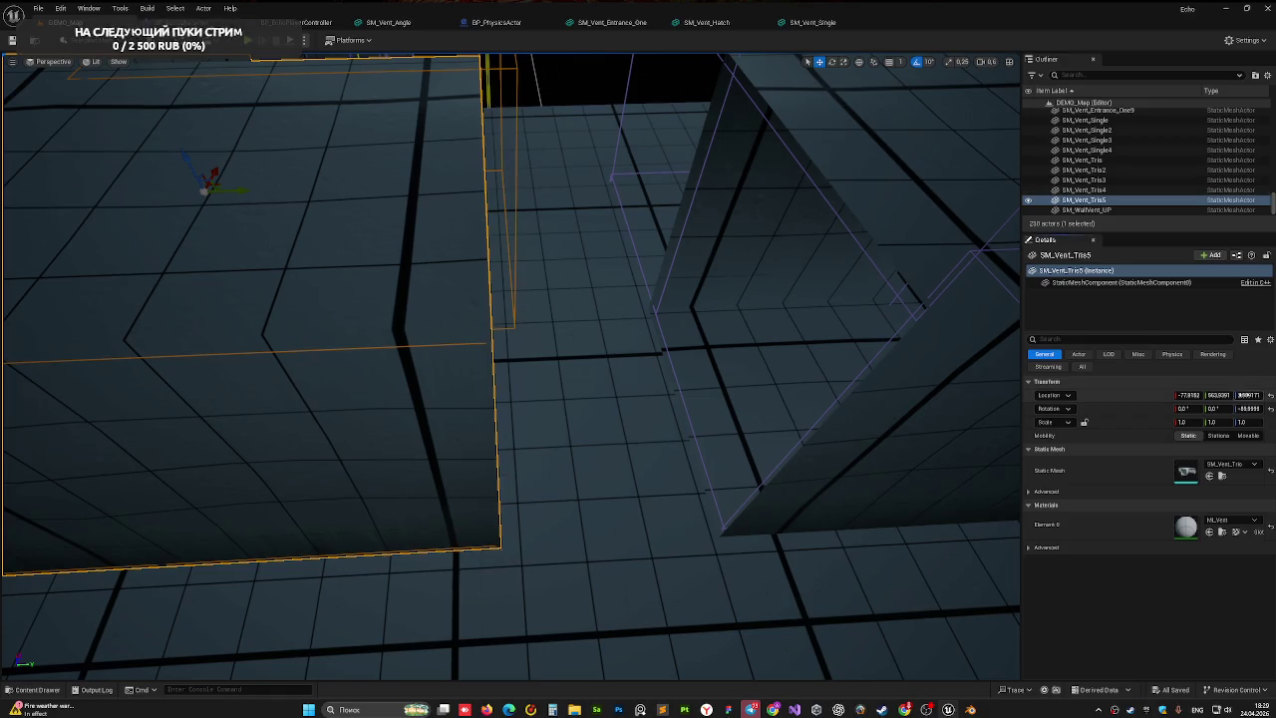
{"action": "left_click", "coordinate": [941, 404]}
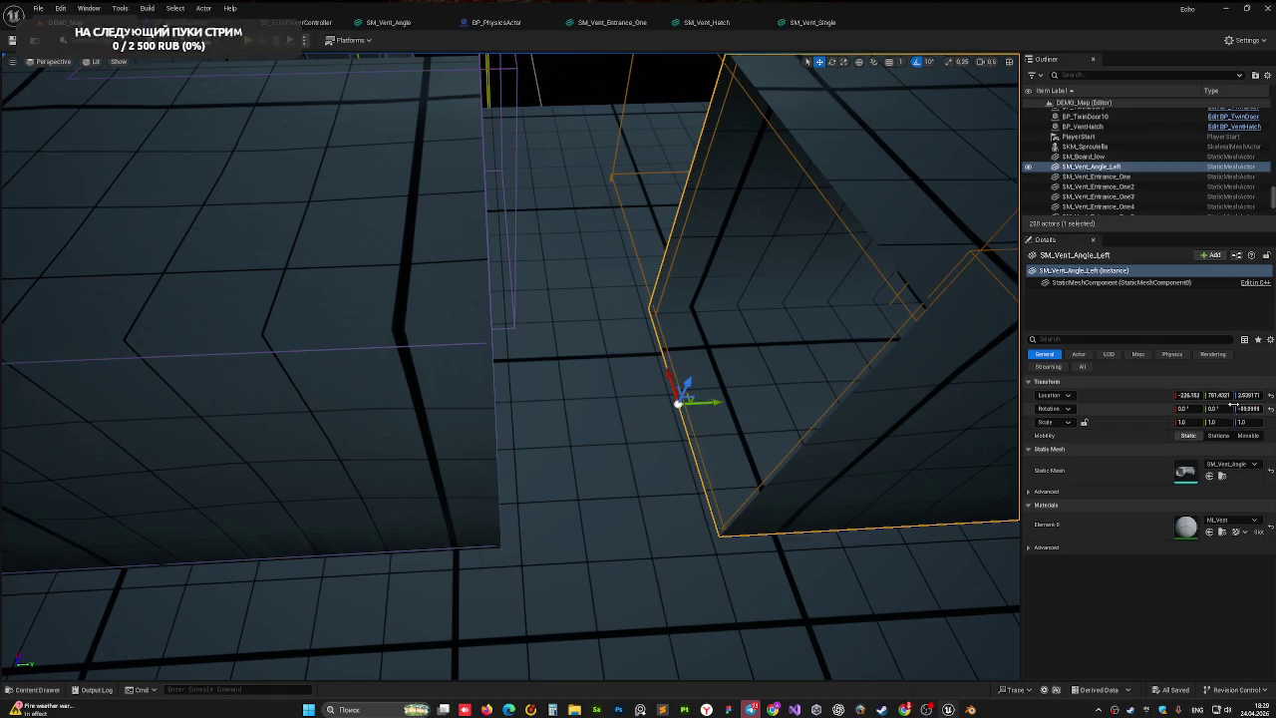
{"action": "left_click_drag", "start_coordinate": [710, 402], "coordinate": [549, 409]}
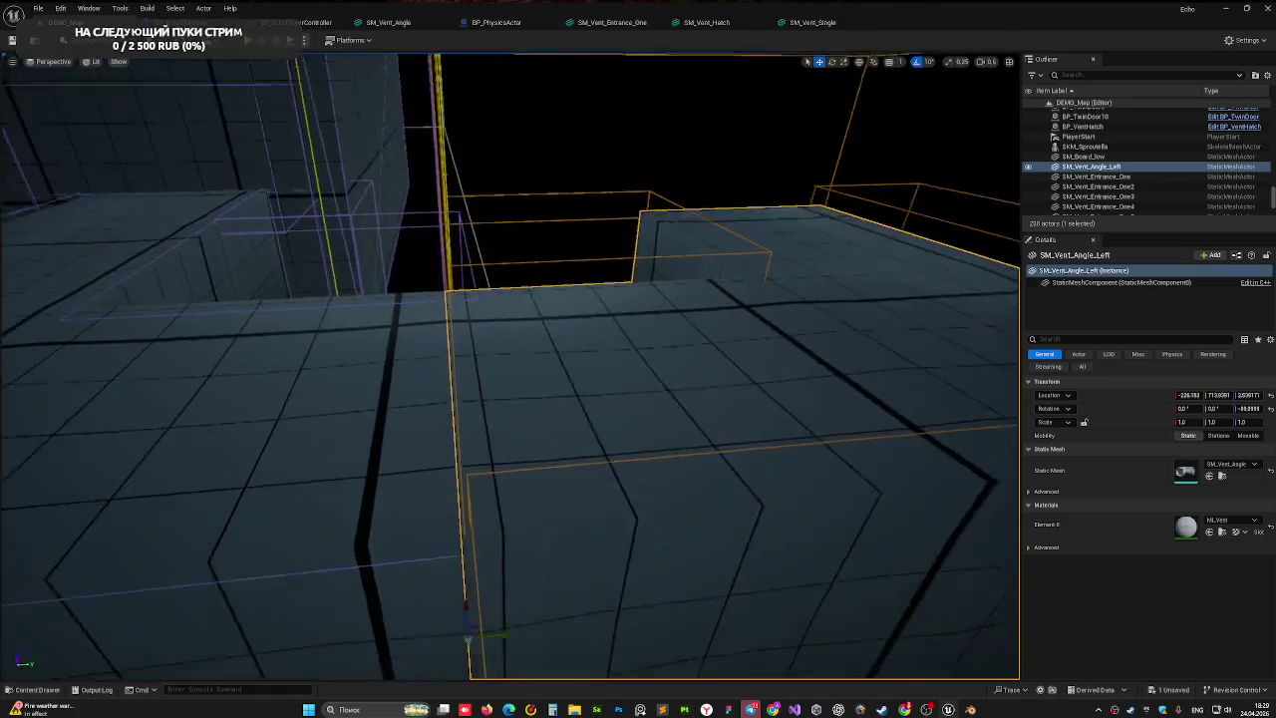
{"action": "mouse_move", "coordinate": [527, 408]}
{"action": "left_mouse_down"}
{"action": "mouse_move", "coordinate": [578, 359]}
{"action": "mouse_move", "coordinate": [564, 353]}
{"action": "mouse_move", "coordinate": [588, 318]}
{"action": "mouse_move", "coordinate": [563, 295]}
{"action": "left_mouse_up"}
{"action": "left_click", "coordinate": [479, 350]}
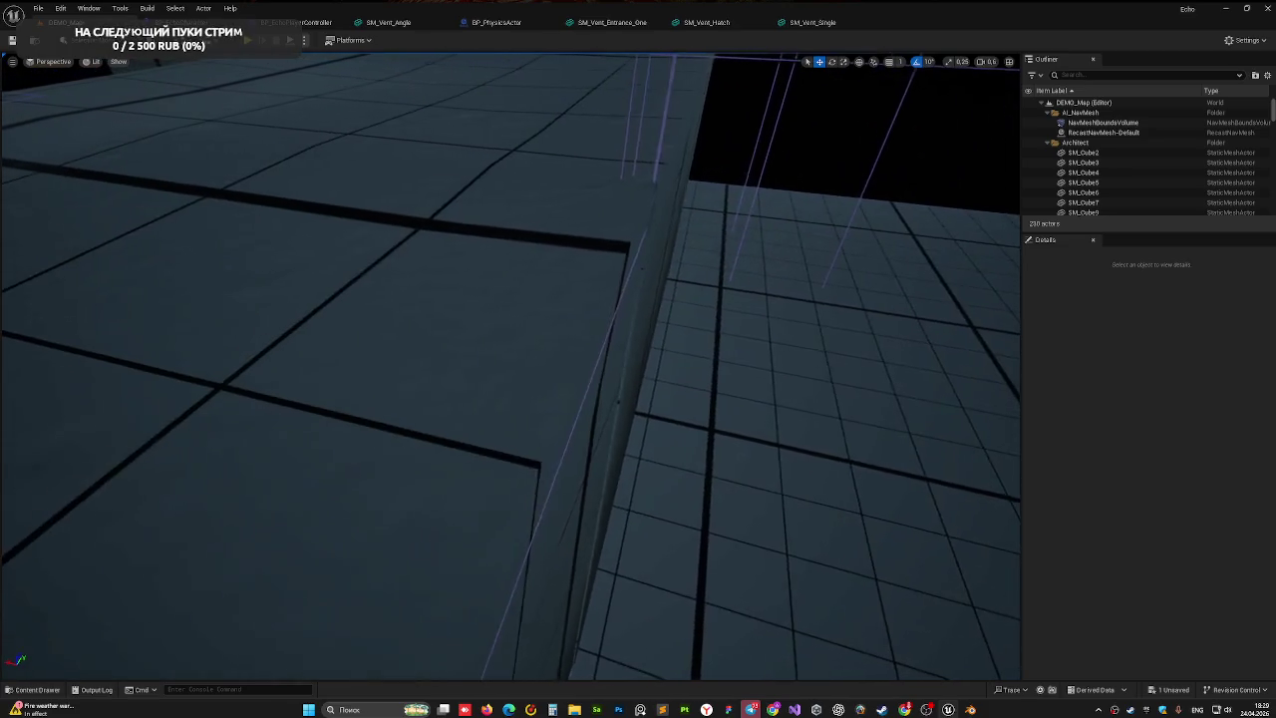
{"action": "mouse_move", "coordinate": [587, 481]}
{"action": "left_mouse_down"}
{"action": "mouse_move", "coordinate": [578, 468]}
{"action": "mouse_move", "coordinate": [587, 482]}
{"action": "left_mouse_up"}
{"action": "left_click", "coordinate": [537, 589]}
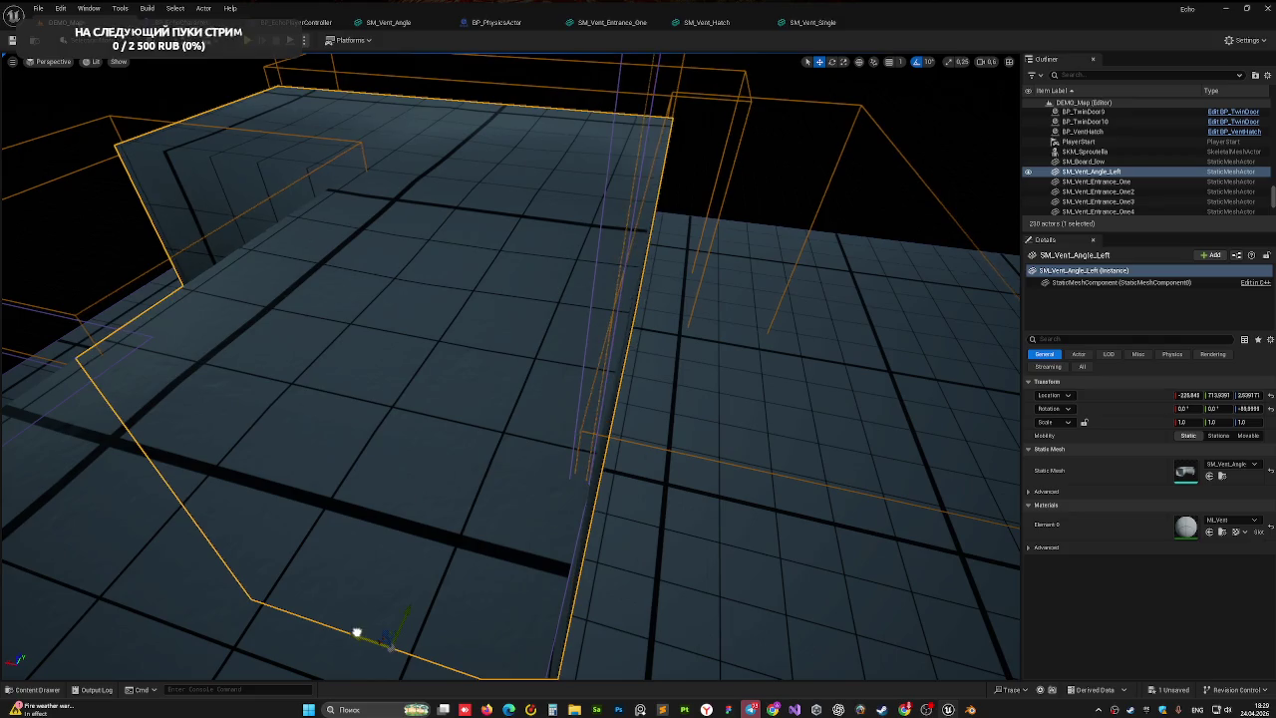
{"action": "mouse_move", "coordinate": [510, 358]}
{"action": "left_mouse_down"}
{"action": "mouse_move", "coordinate": [487, 335]}
{"action": "mouse_move", "coordinate": [618, 422]}
{"action": "left_mouse_up"}
- Save the level and play-test it, opening the vent hatch, then stop playing
{"action": "key", "text": "ctrl+s"}
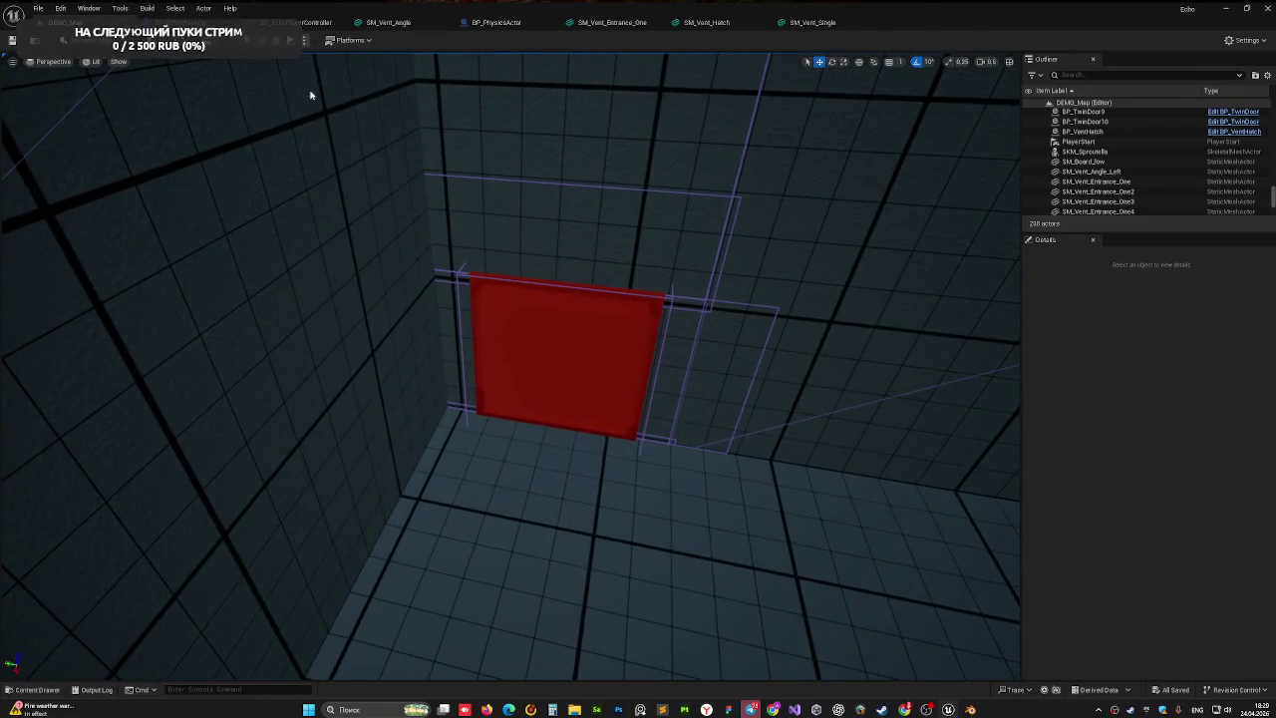
{"action": "left_click", "coordinate": [276, 40]}
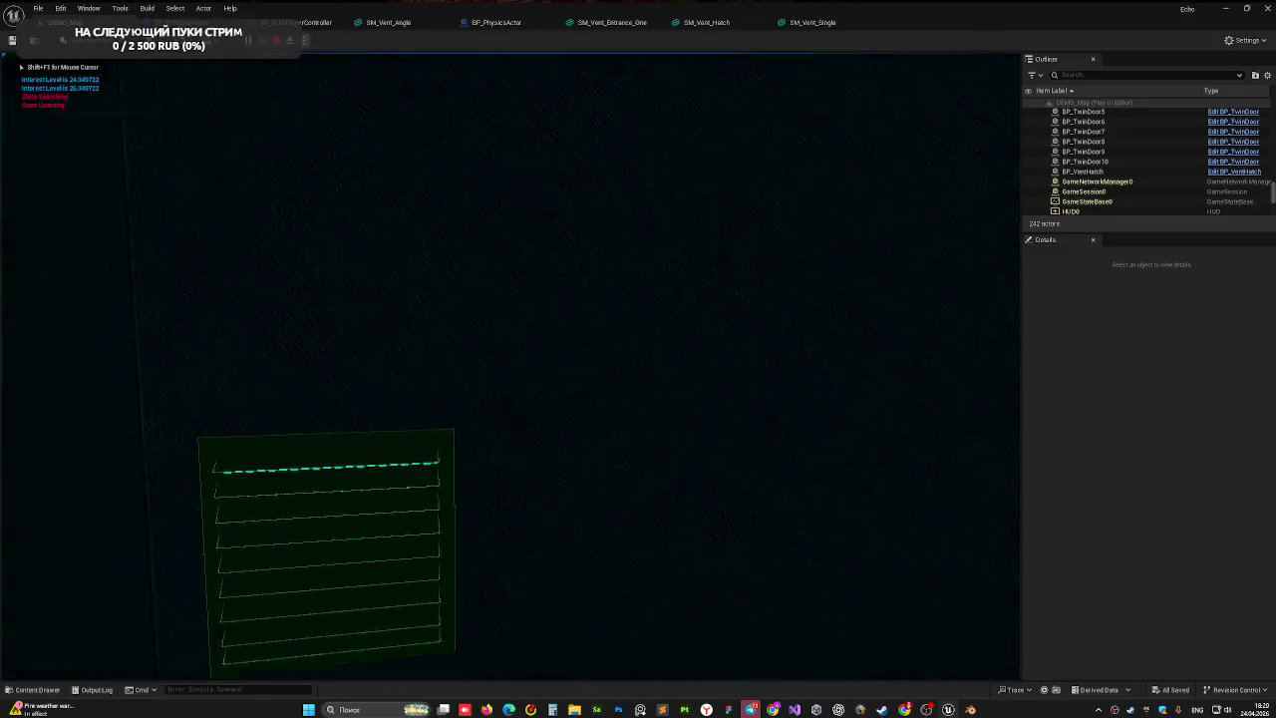
{"action": "left_click", "coordinate": [510, 365]}
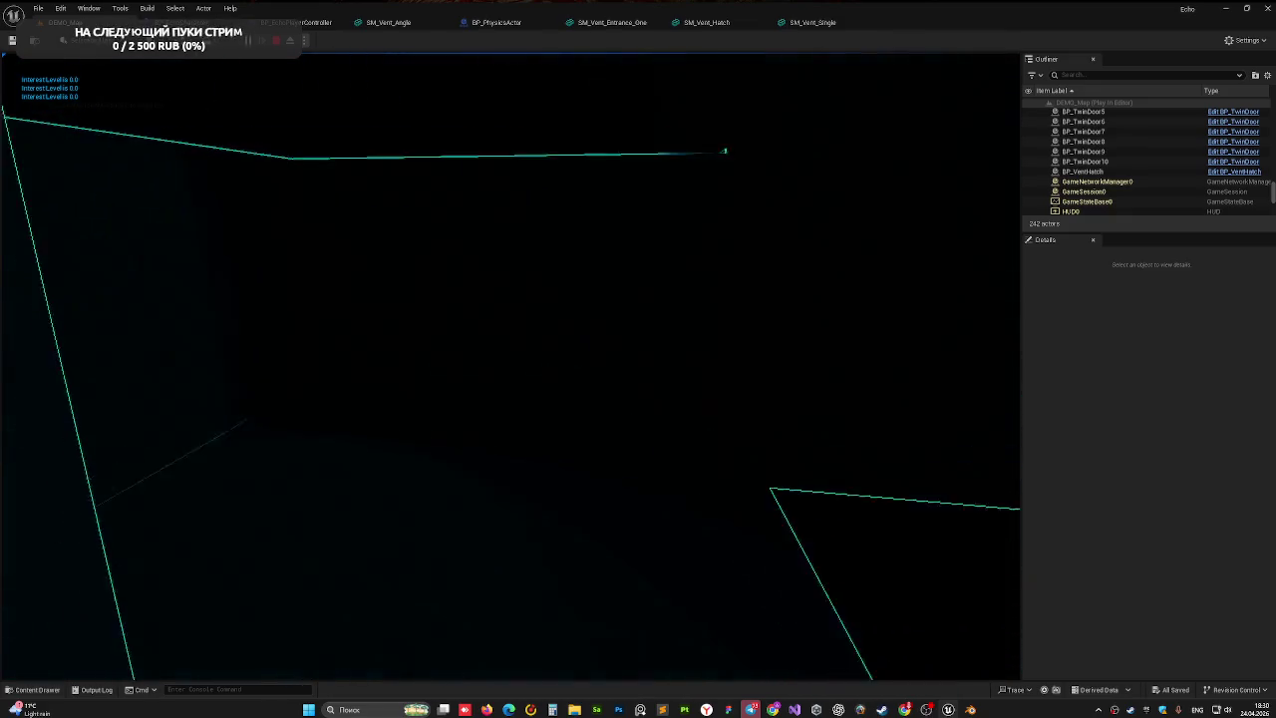
{"action": "key", "text": "Escape"}
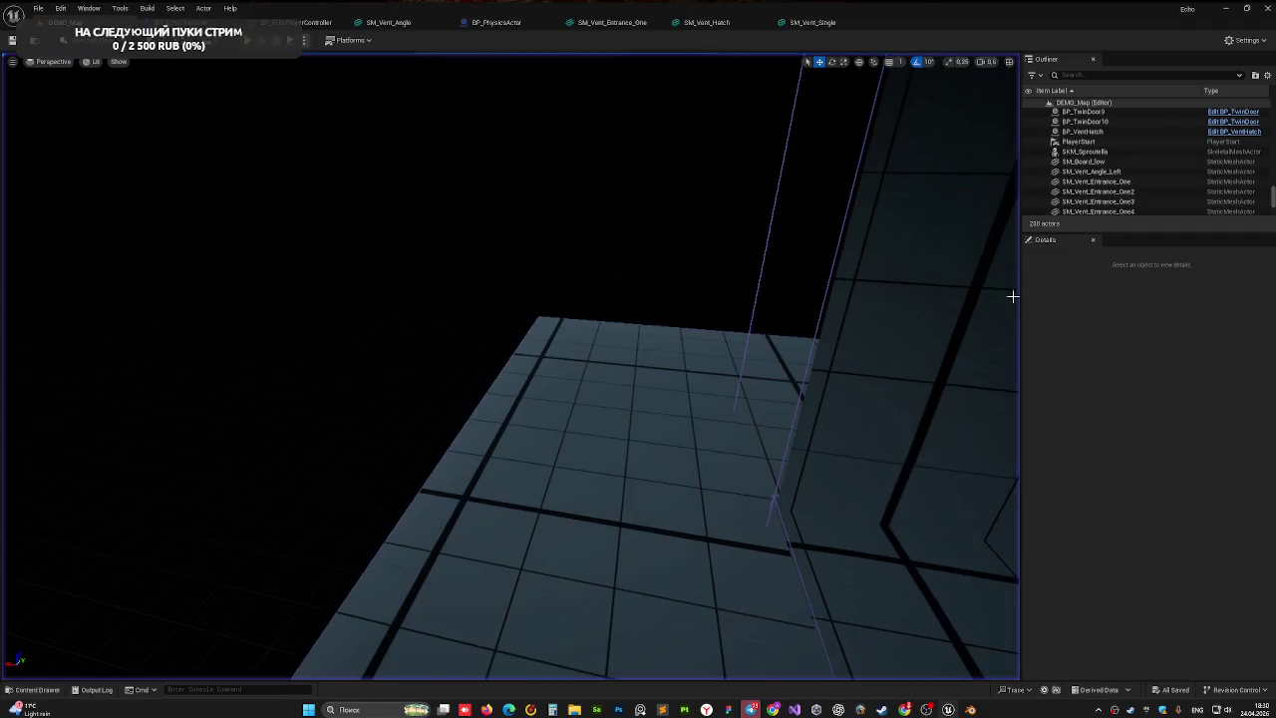
- Fly the viewport down the vent corridor and select SM_Vent_Tris3
{"action": "scroll", "coordinate": [511, 366], "scroll_direction": "down", "scroll_amount": 5}
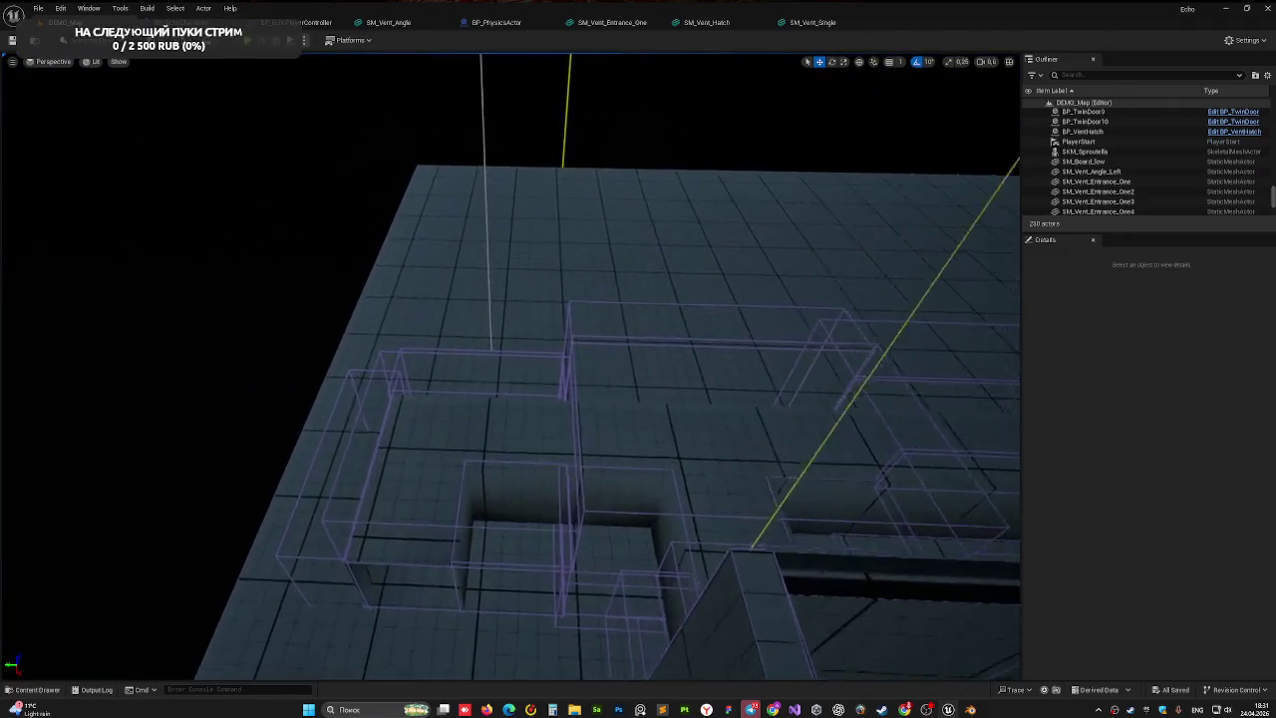
{"action": "mouse_move", "coordinate": [510, 365]}
{"action": "left_mouse_down"}
{"action": "mouse_move", "coordinate": [498, 339]}
{"action": "mouse_move", "coordinate": [439, 304]}
{"action": "mouse_move", "coordinate": [827, 75]}
{"action": "mouse_move", "coordinate": [598, 200]}
{"action": "mouse_move", "coordinate": [399, 249]}
{"action": "mouse_move", "coordinate": [149, 233]}
{"action": "left_mouse_up"}
{"action": "scroll", "coordinate": [369, 312], "scroll_direction": "down", "scroll_amount": 2}
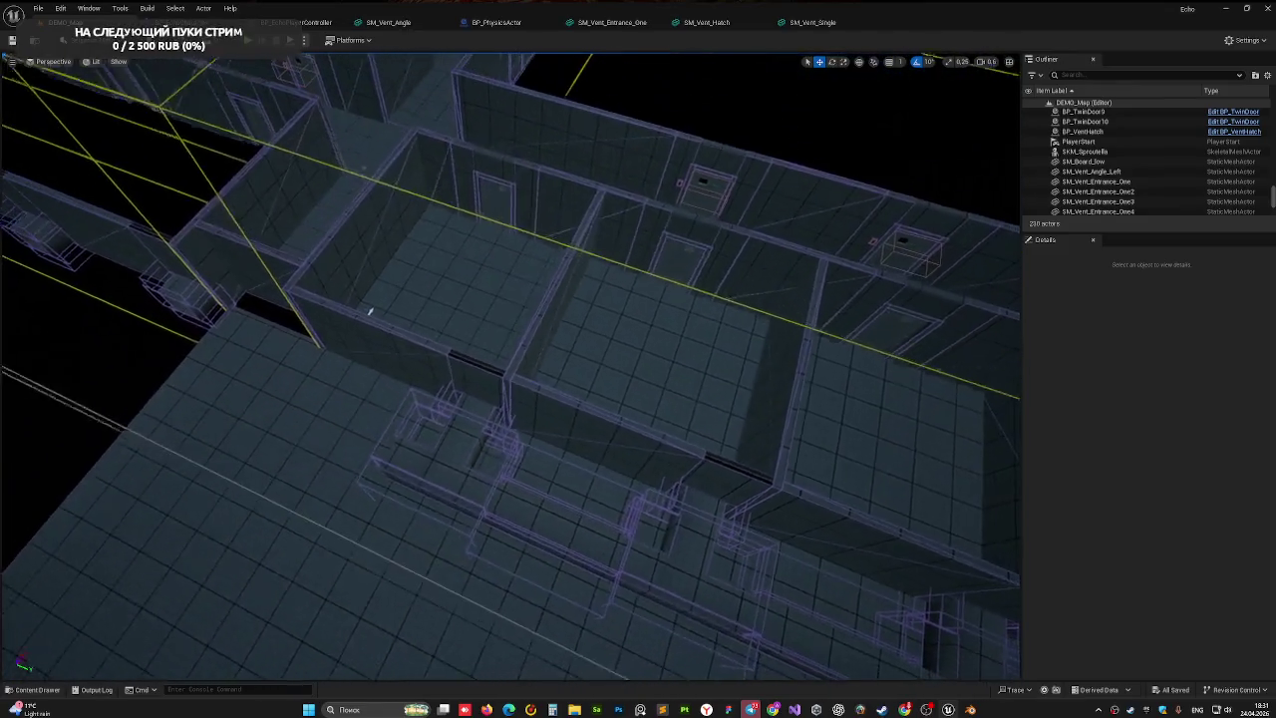
{"action": "scroll", "coordinate": [370, 312], "scroll_direction": "up", "scroll_amount": 3}
{"action": "left_click_drag", "start_coordinate": [370, 365], "coordinate": [299, 419]}
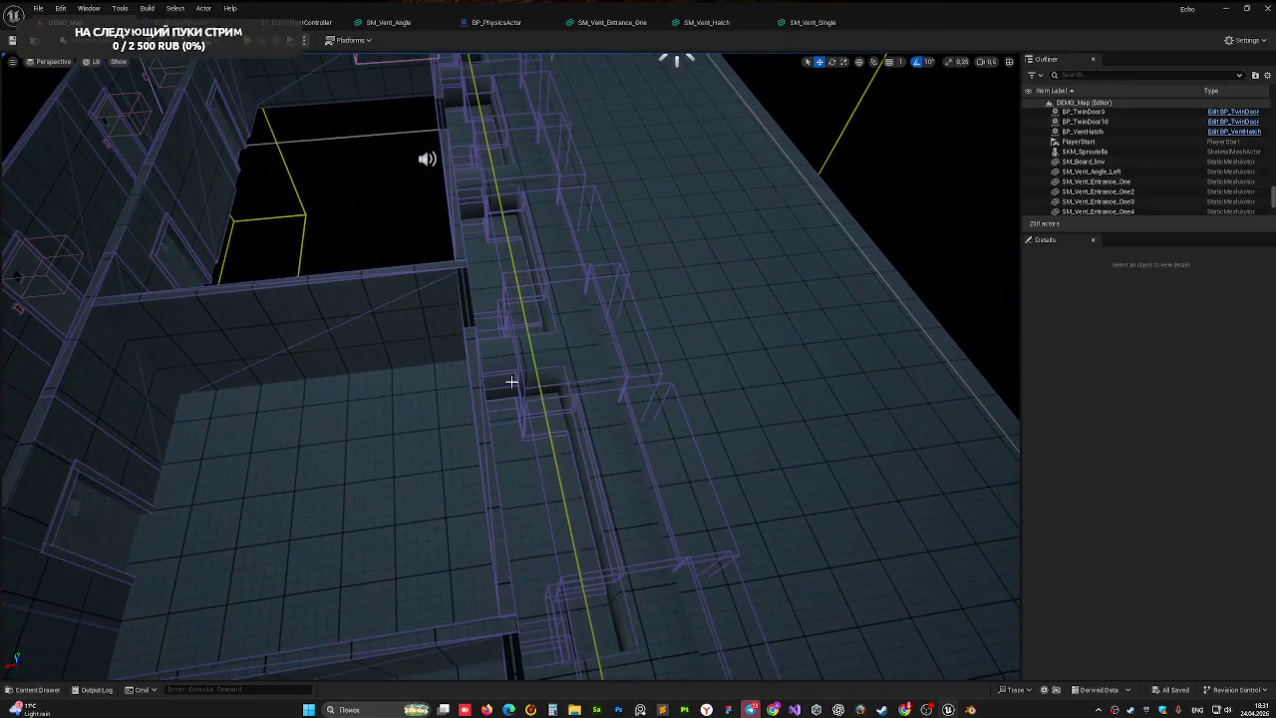
{"action": "left_click", "coordinate": [608, 379]}
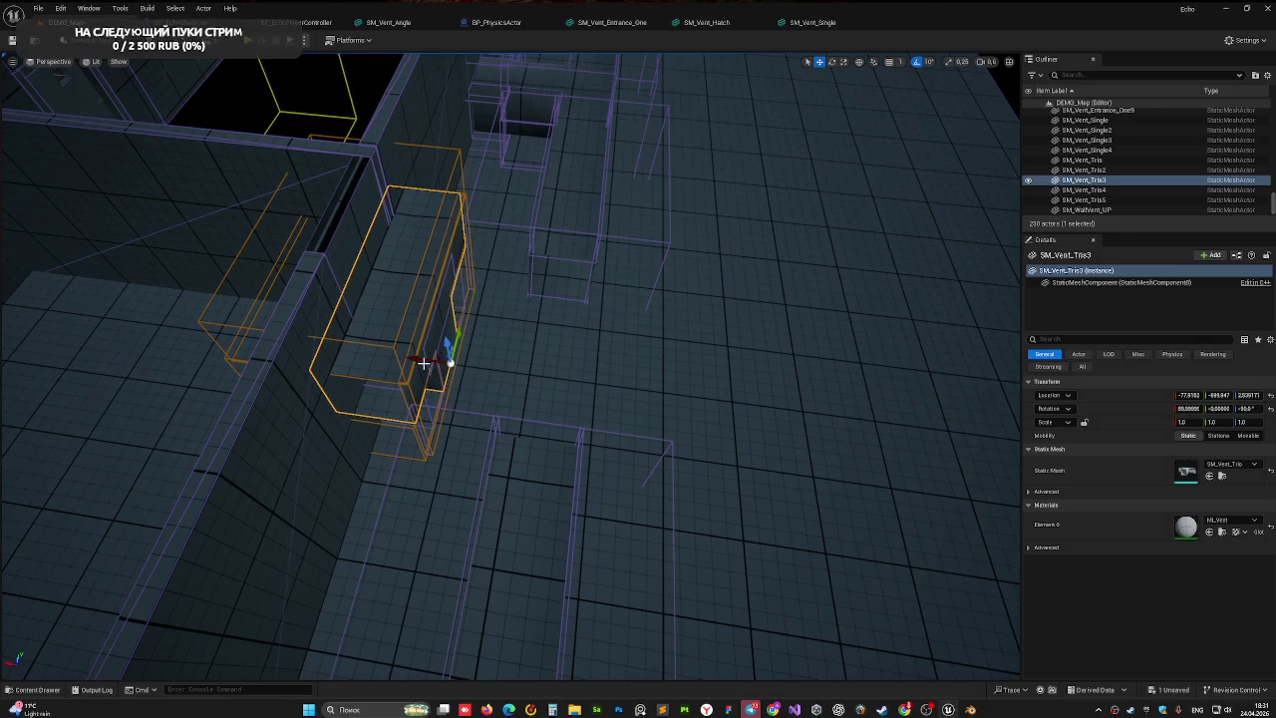
- Shift SM_Vent_Tris3 along X and lower it to about -96.4 beside its neighbours
{"action": "left_click_drag", "start_coordinate": [437, 359], "coordinate": [536, 366]}
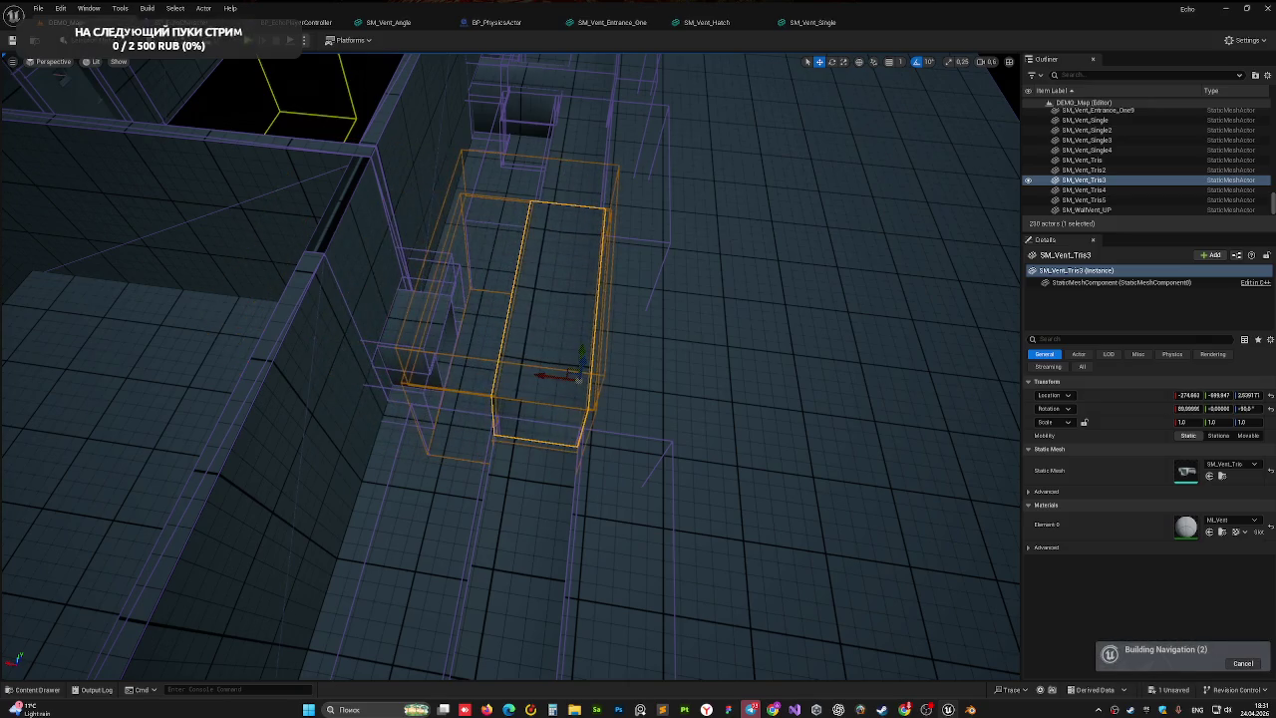
{"action": "key", "text": "w"}
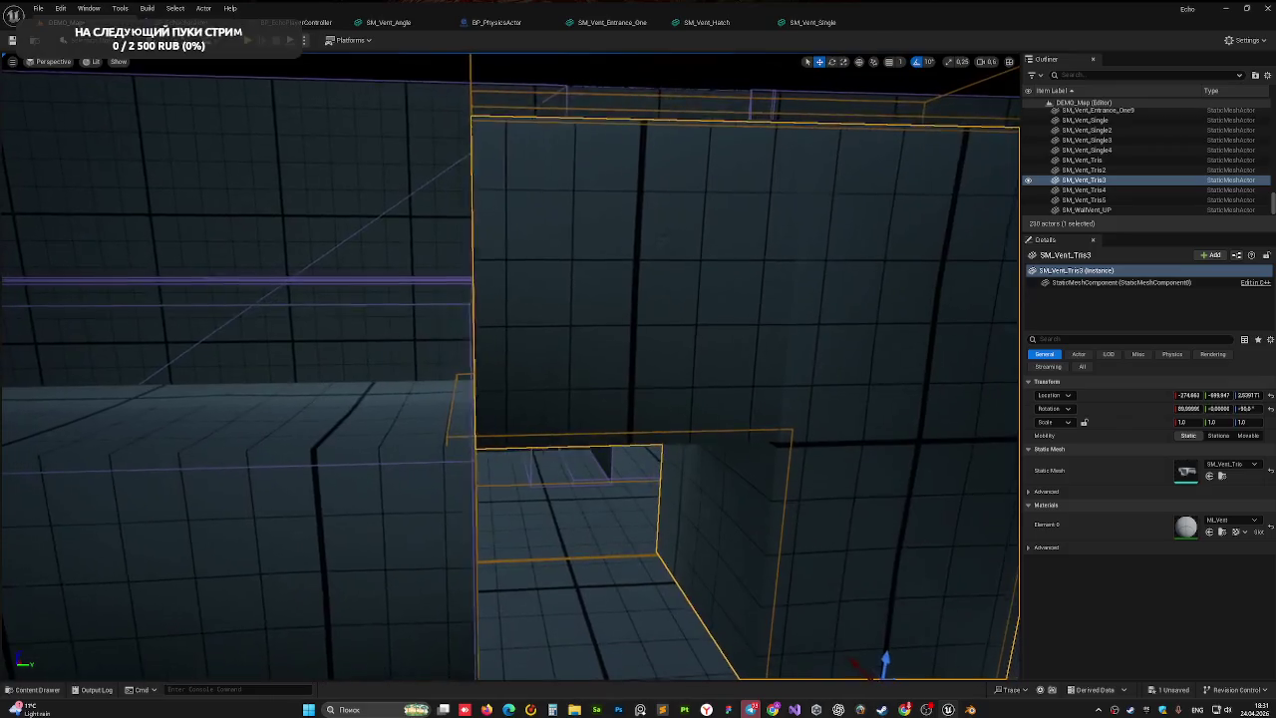
{"action": "key", "text": "q"}
{"action": "left_click_drag", "start_coordinate": [893, 558], "coordinate": [902, 660]}
{"action": "key", "text": "f"}
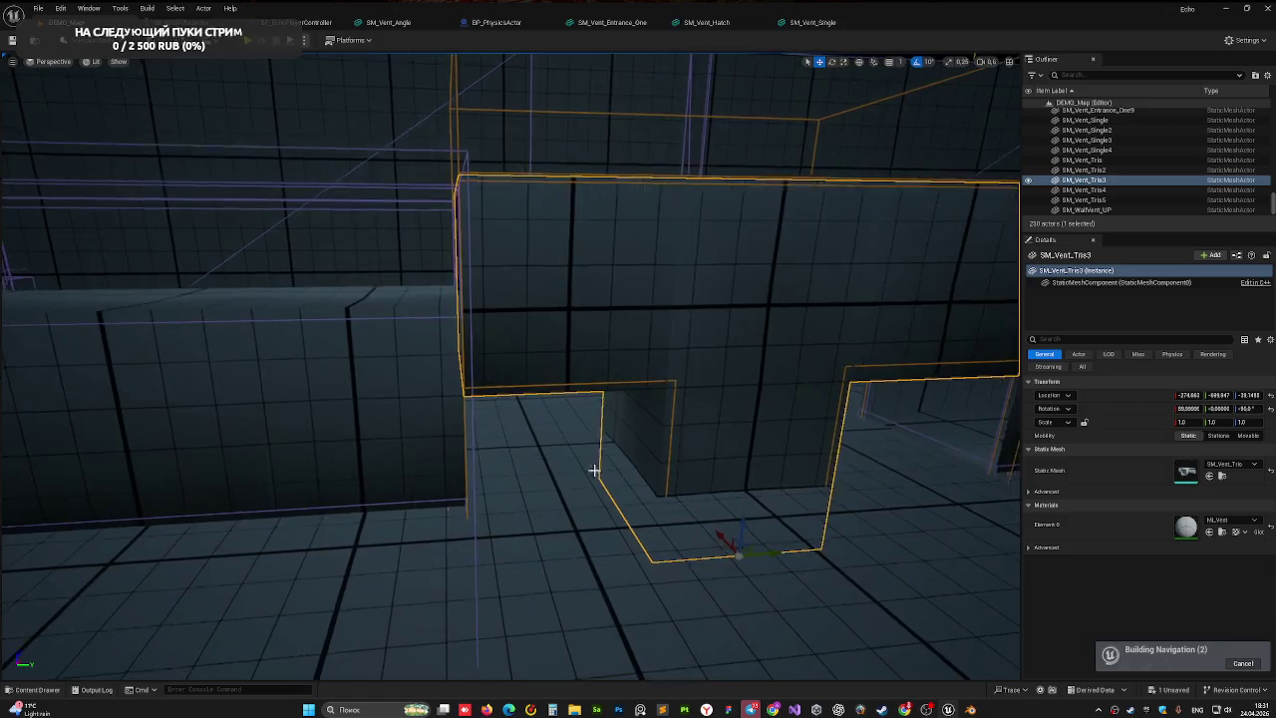
{"action": "left_click_drag", "start_coordinate": [737, 528], "coordinate": [742, 578]}
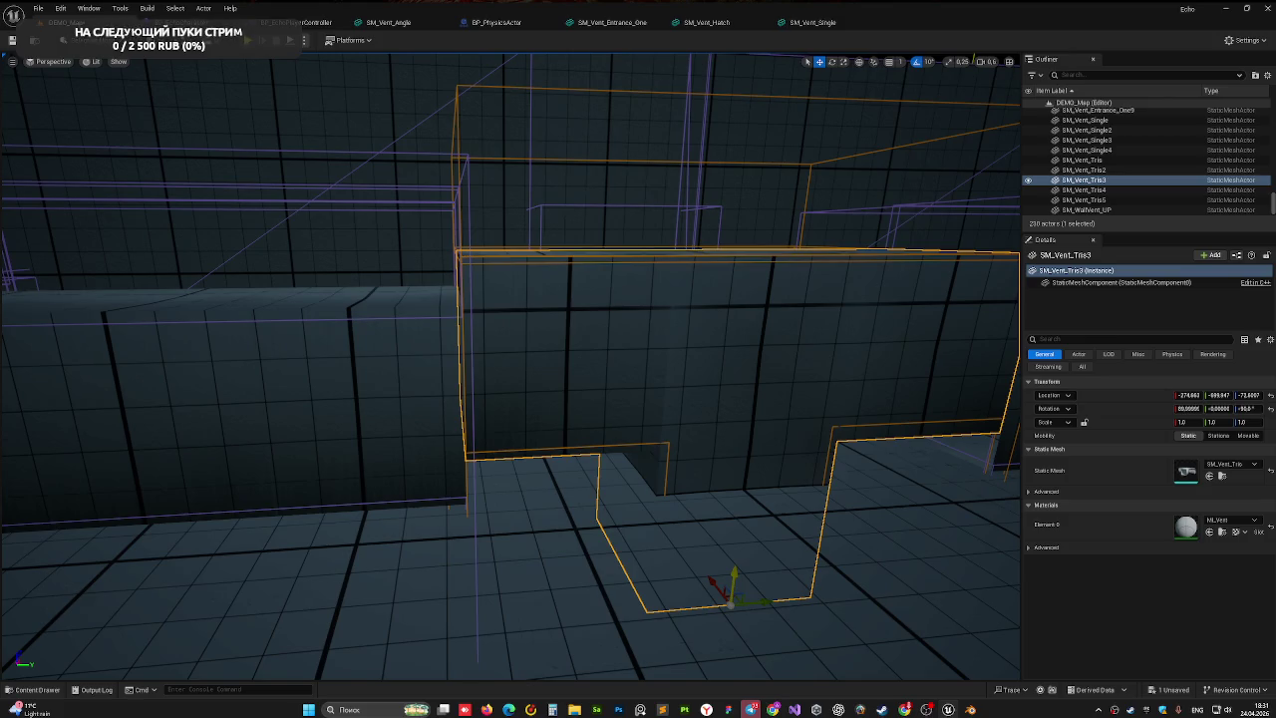
{"action": "left_click_drag", "start_coordinate": [729, 579], "coordinate": [732, 626]}
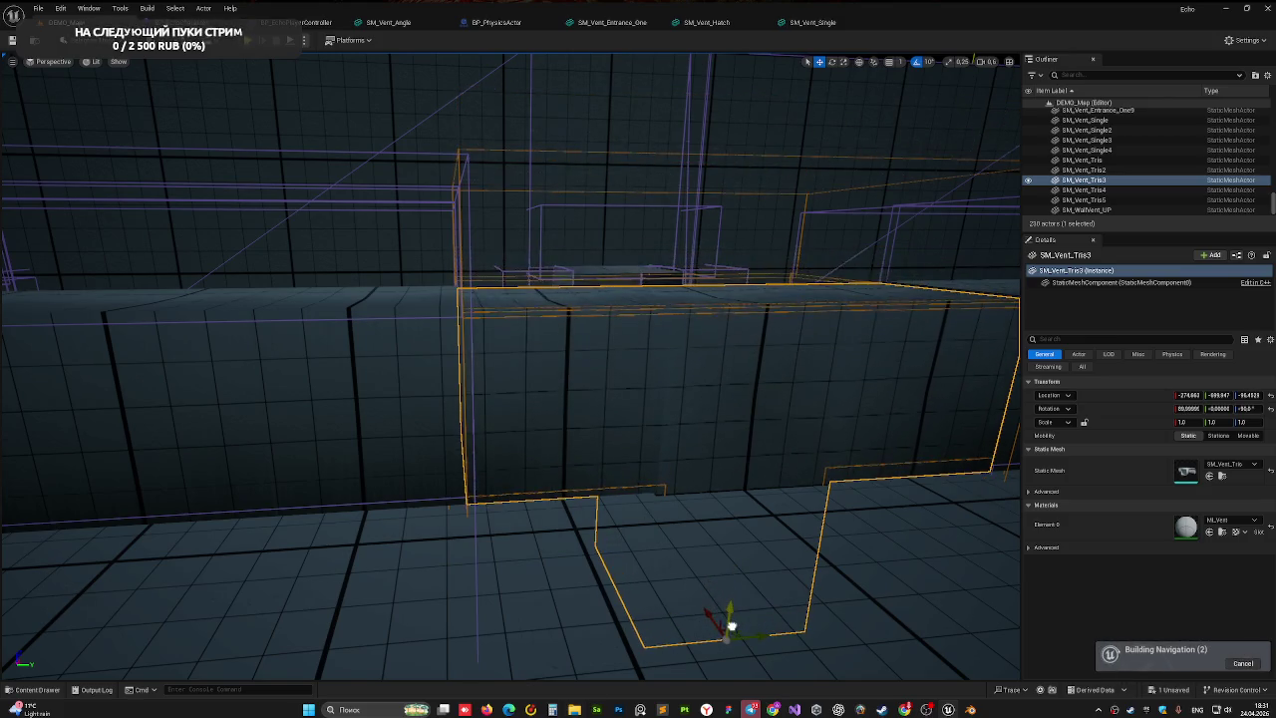
{"action": "left_click_drag", "start_coordinate": [690, 585], "coordinate": [658, 626]}
{"action": "left_click_drag", "start_coordinate": [533, 420], "coordinate": [533, 421]}
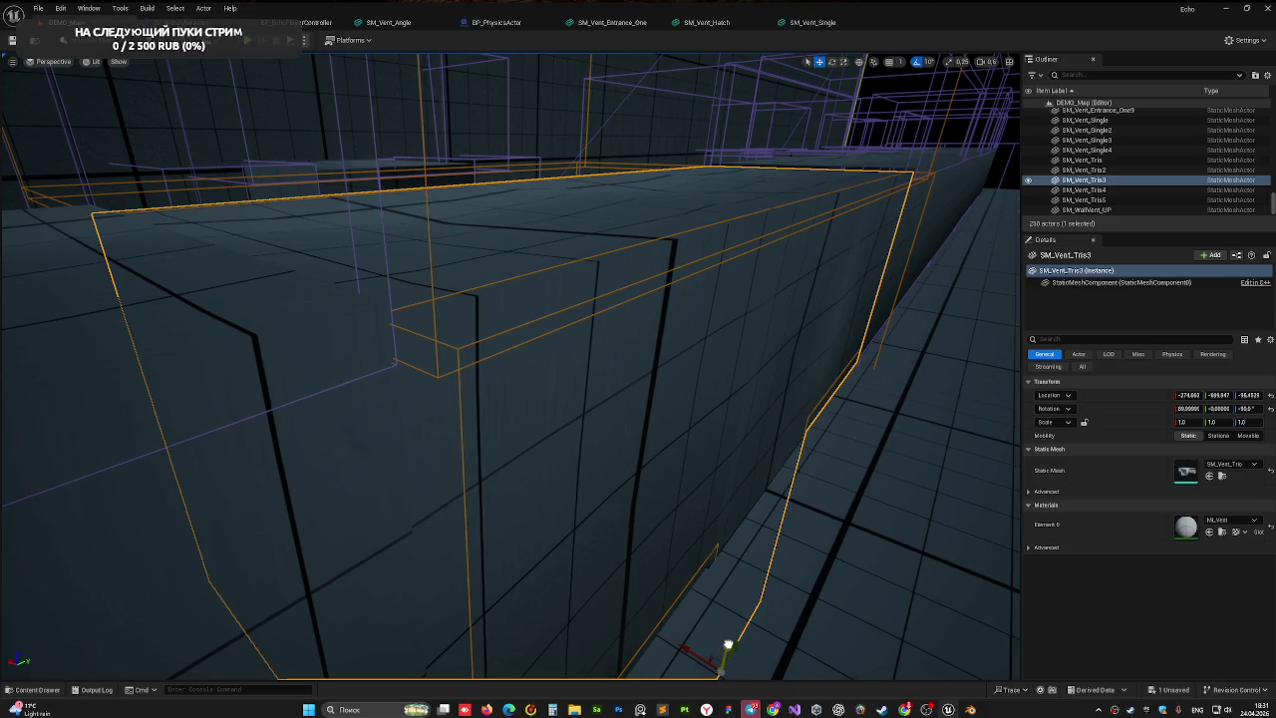
{"action": "left_click_drag", "start_coordinate": [728, 645], "coordinate": [727, 640]}
{"action": "mouse_move", "coordinate": [347, 388]}
{"action": "left_mouse_down"}
{"action": "mouse_move", "coordinate": [311, 393]}
{"action": "mouse_move", "coordinate": [415, 396]}
{"action": "left_mouse_up"}
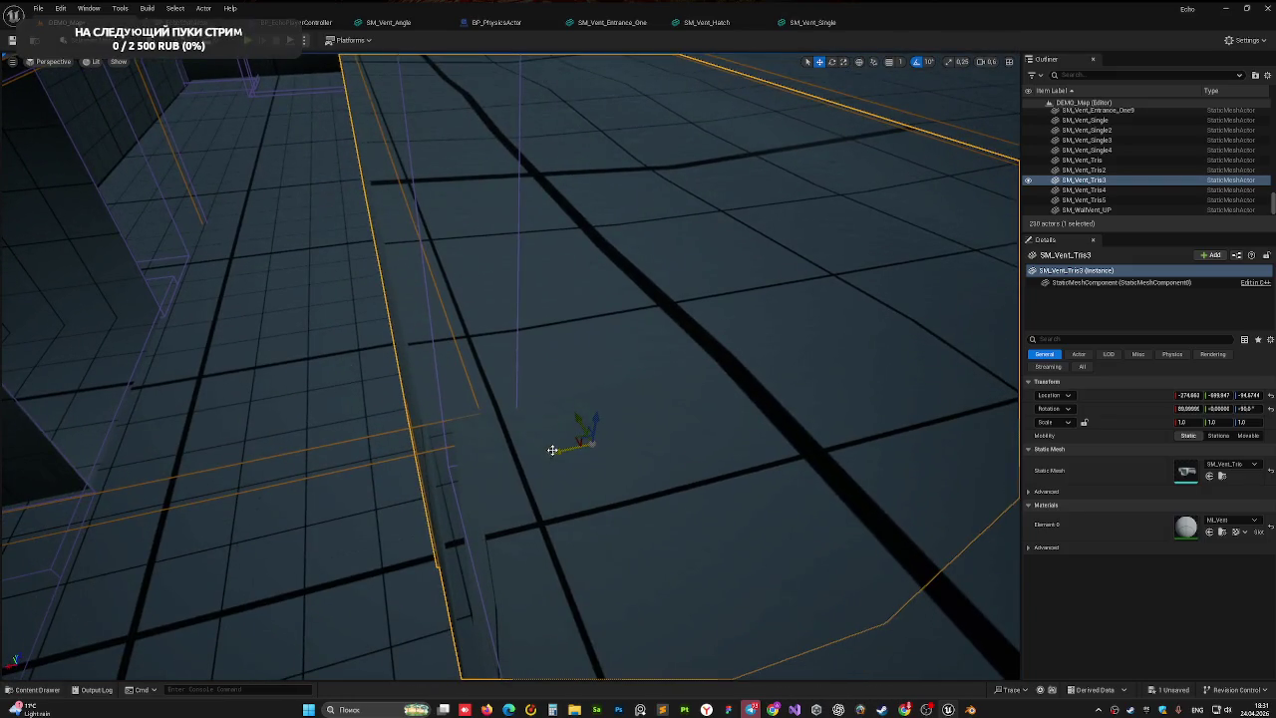
{"action": "left_click_drag", "start_coordinate": [552, 449], "coordinate": [534, 459]}
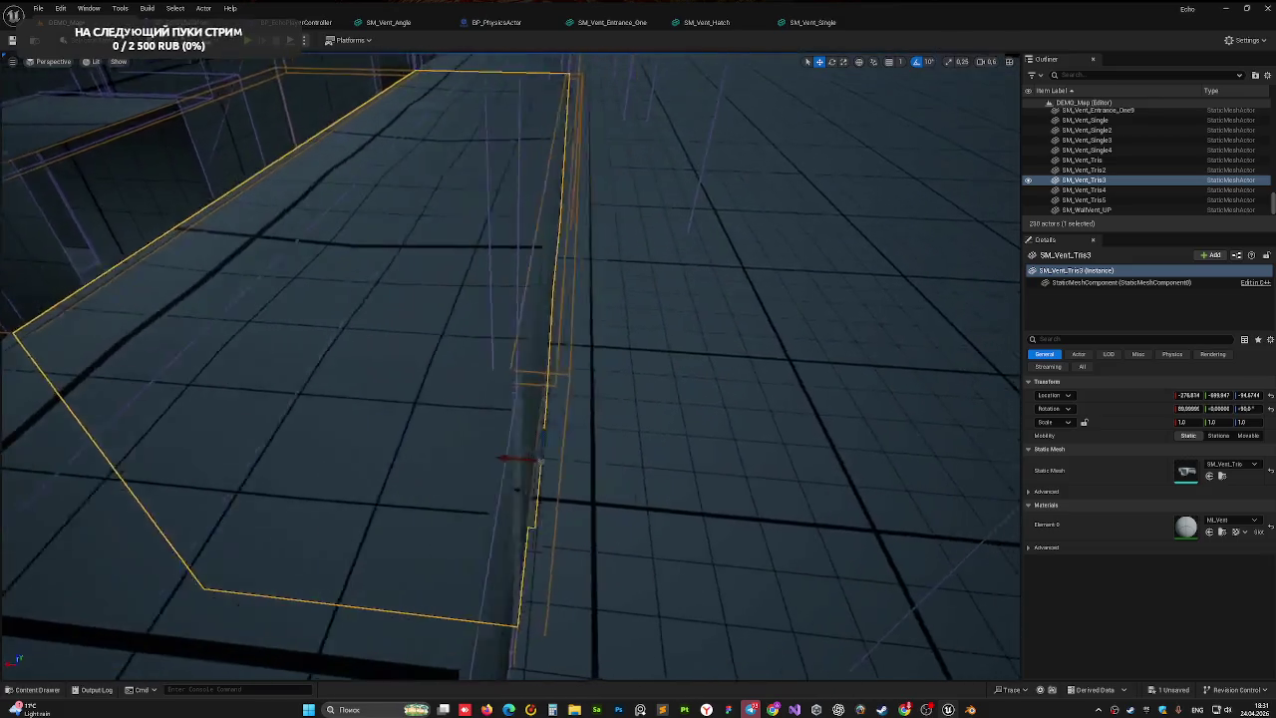
- Orbit and fly around the SM_Vent_Tris3 wall to check its fit
{"action": "mouse_move", "coordinate": [435, 365]}
{"action": "left_mouse_down"}
{"action": "mouse_move", "coordinate": [489, 391]}
{"action": "mouse_move", "coordinate": [308, 261]}
{"action": "left_mouse_up"}
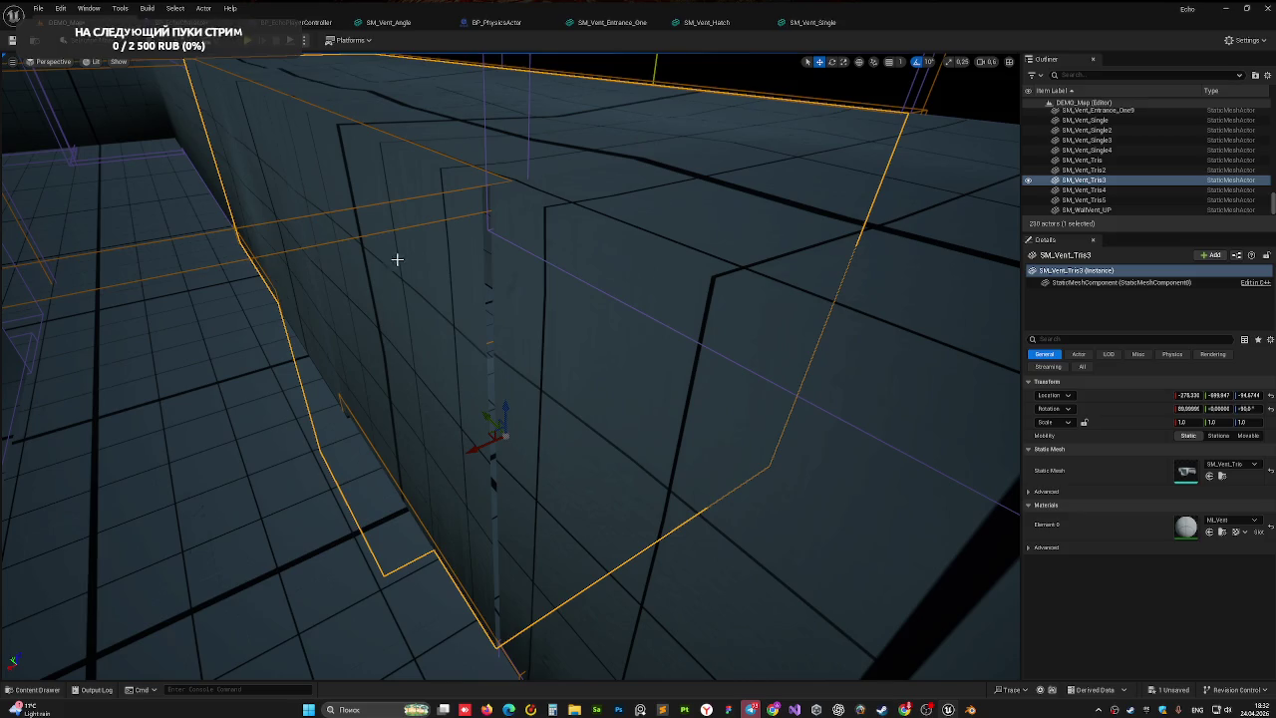
{"action": "scroll", "coordinate": [467, 452], "scroll_direction": "up", "scroll_amount": 2}
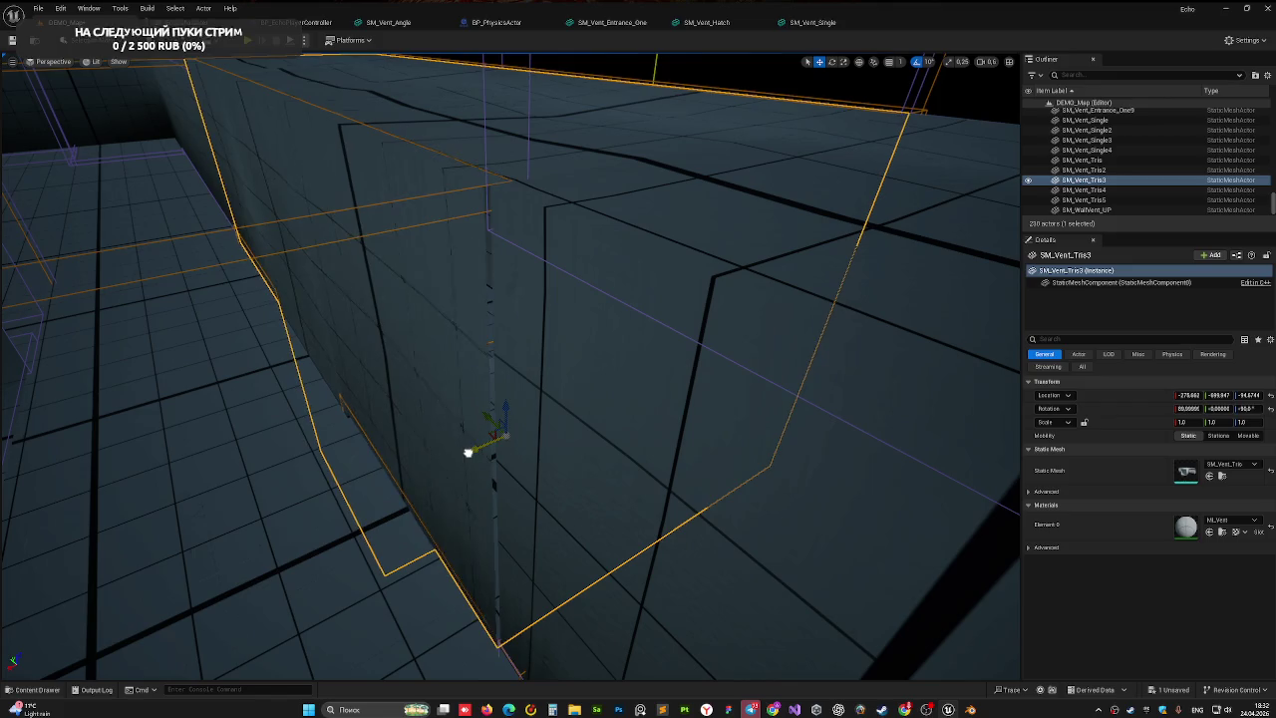
{"action": "scroll", "coordinate": [469, 452], "scroll_direction": "down", "scroll_amount": 2}
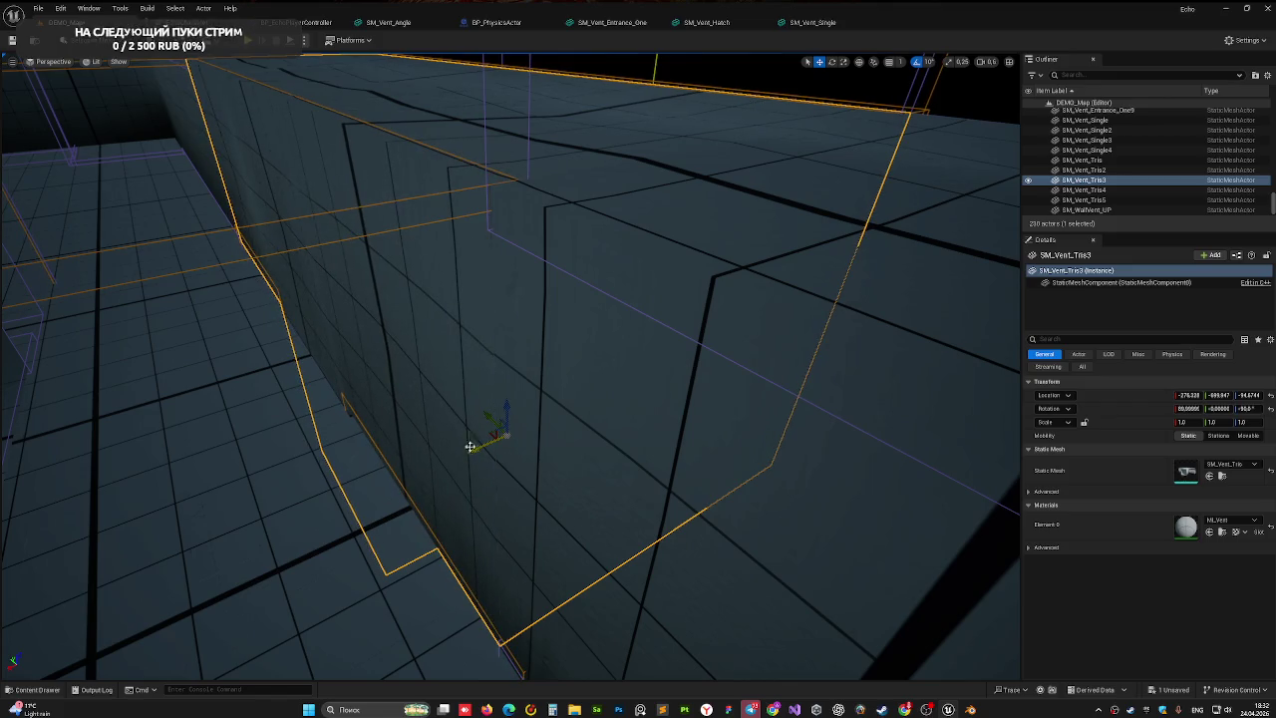
{"action": "left_click_drag", "start_coordinate": [469, 445], "coordinate": [470, 445]}
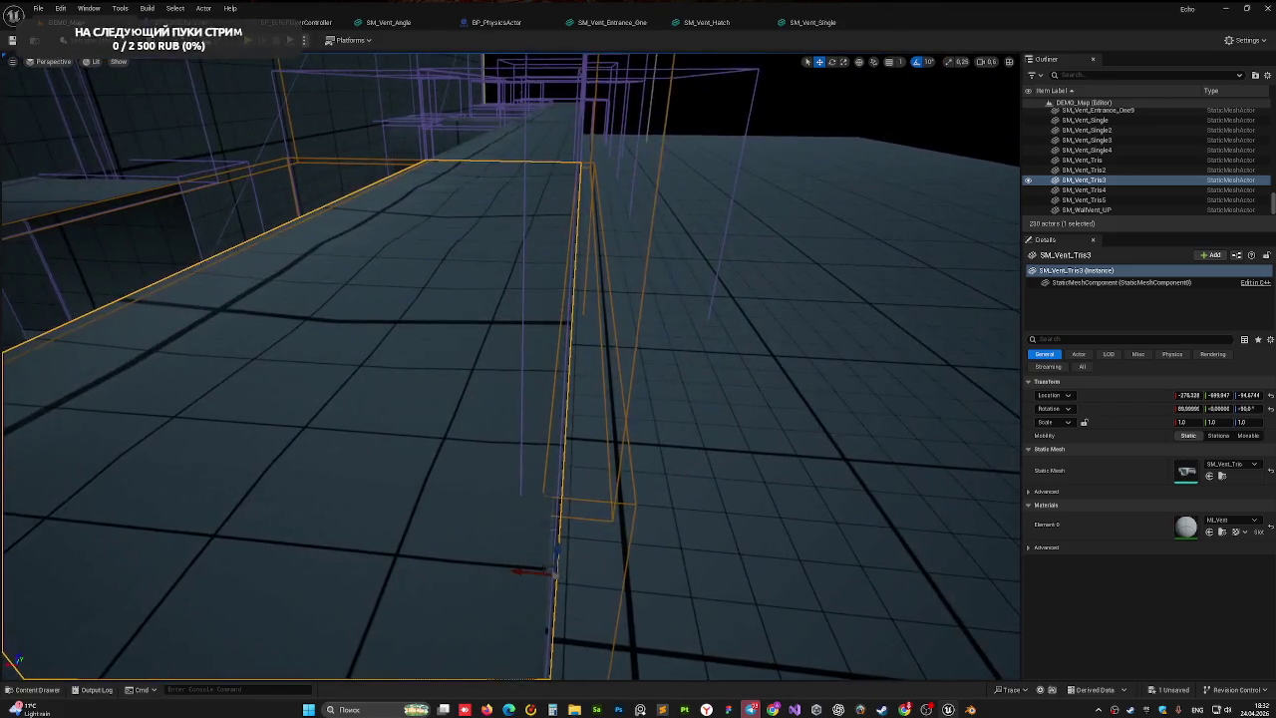
{"action": "left_click_drag", "start_coordinate": [418, 256], "coordinate": [418, 256]}
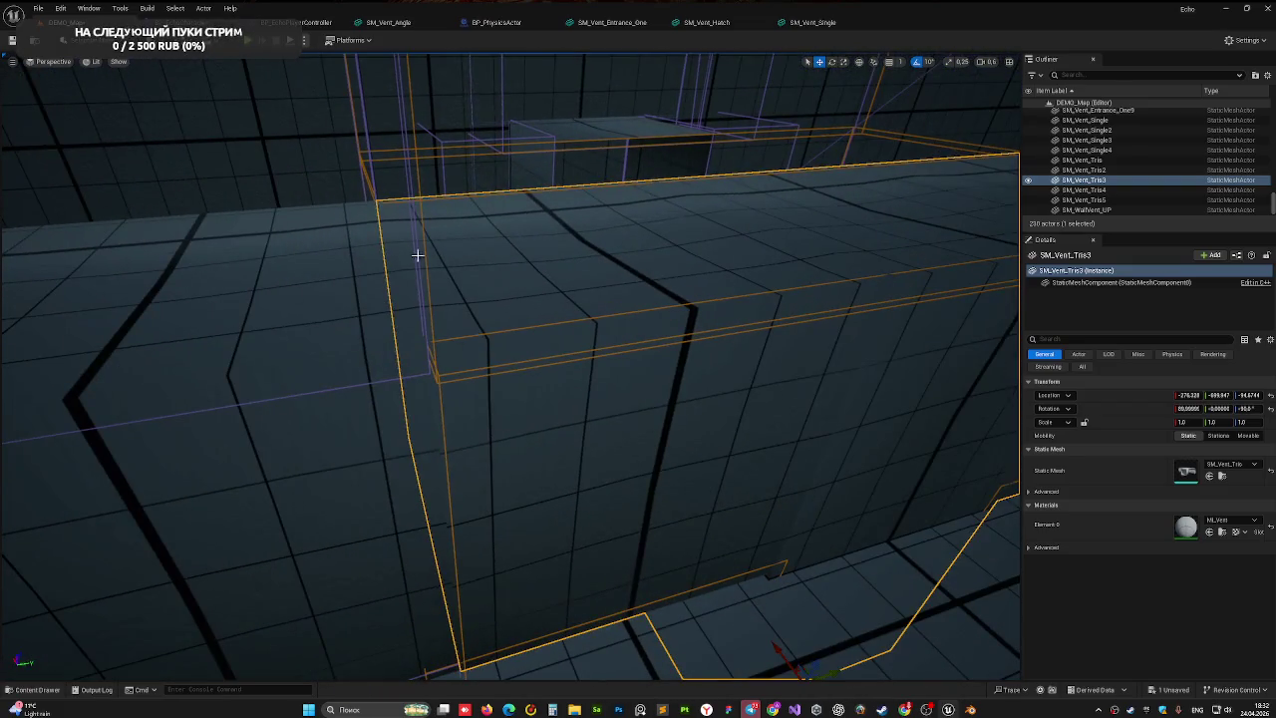
{"action": "left_click_drag", "start_coordinate": [609, 263], "coordinate": [563, 297]}
- Delete SM_Vent_Tris3 from the level and look over the remaining vent row
{"action": "key", "text": "Delete"}
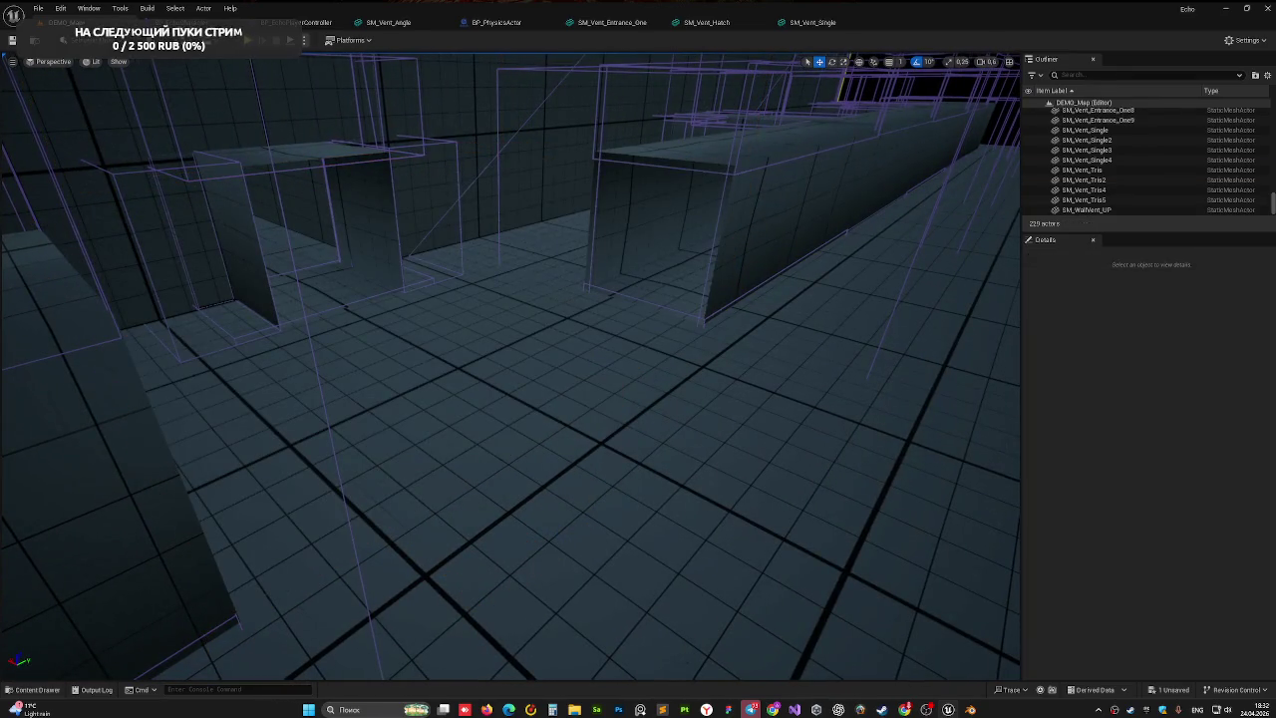
{"action": "left_click_drag", "start_coordinate": [510, 367], "coordinate": [805, 75]}
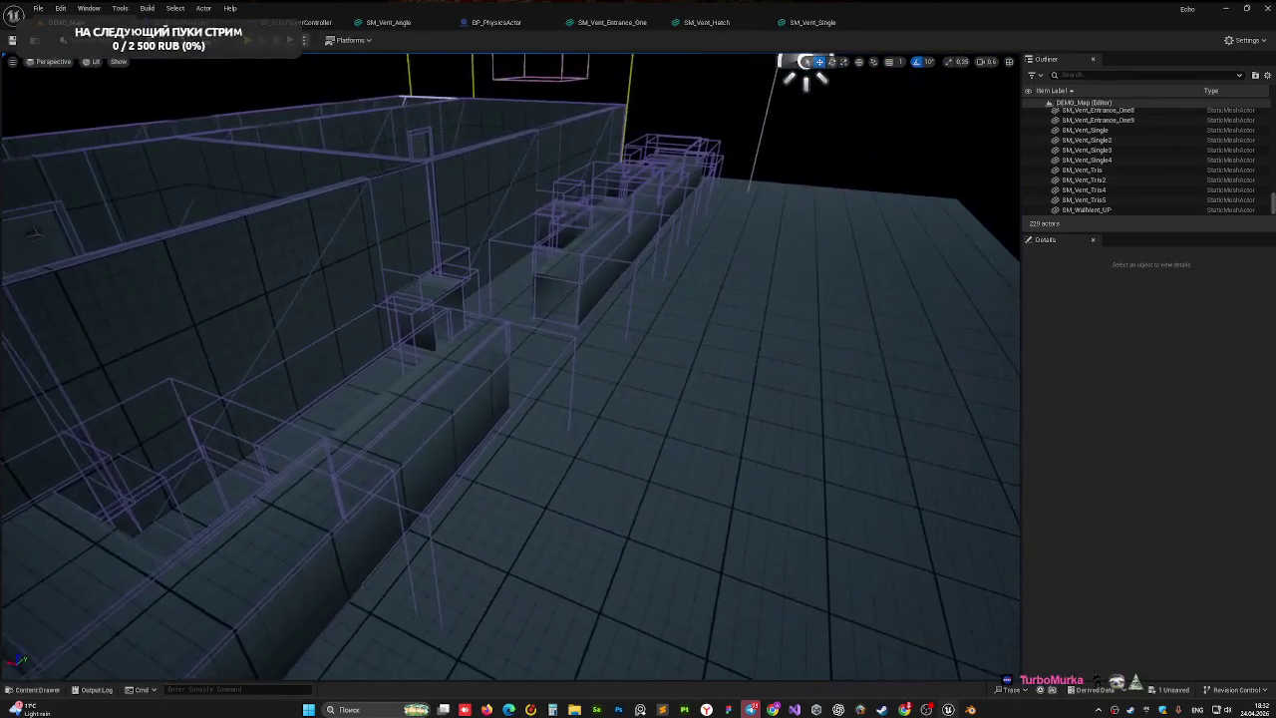
{"action": "left_click_drag", "start_coordinate": [544, 294], "coordinate": [544, 294]}
- Switch to Blender and save WallsAndDoors.blend
{"action": "mouse_move", "coordinate": [971, 710]}
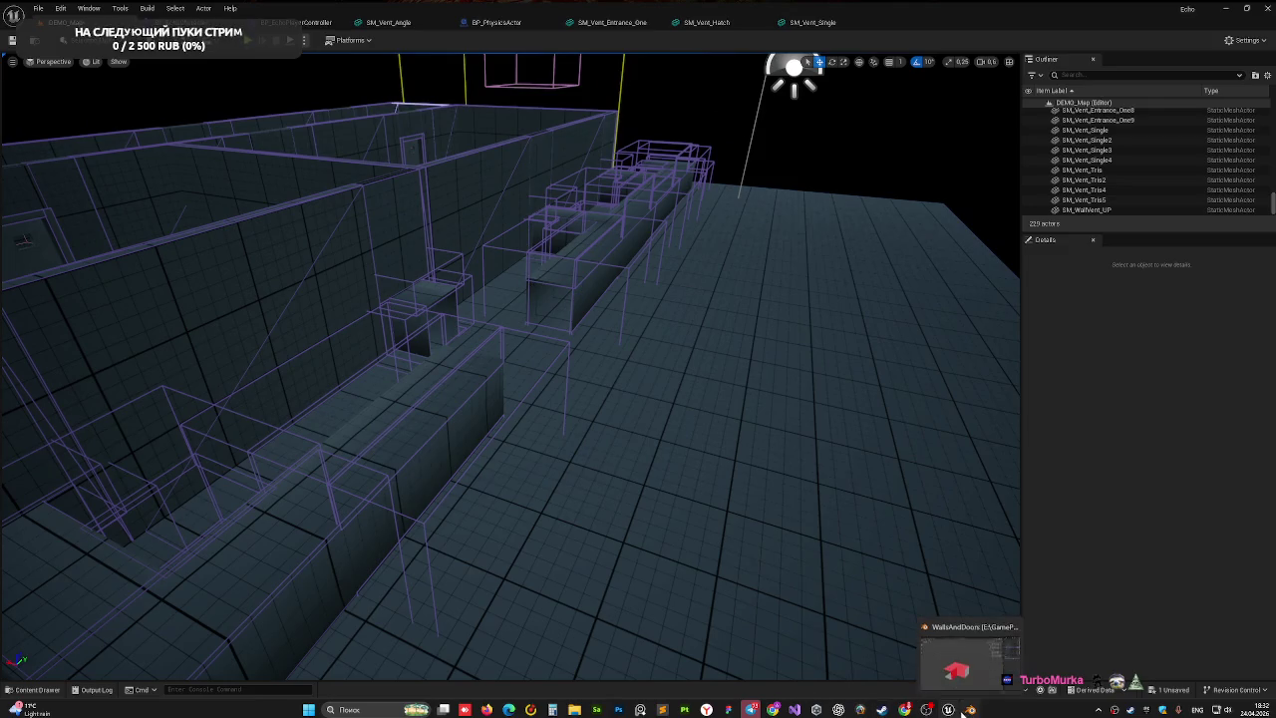
{"action": "left_click", "coordinate": [969, 653]}
{"action": "right_click", "coordinate": [698, 369]}
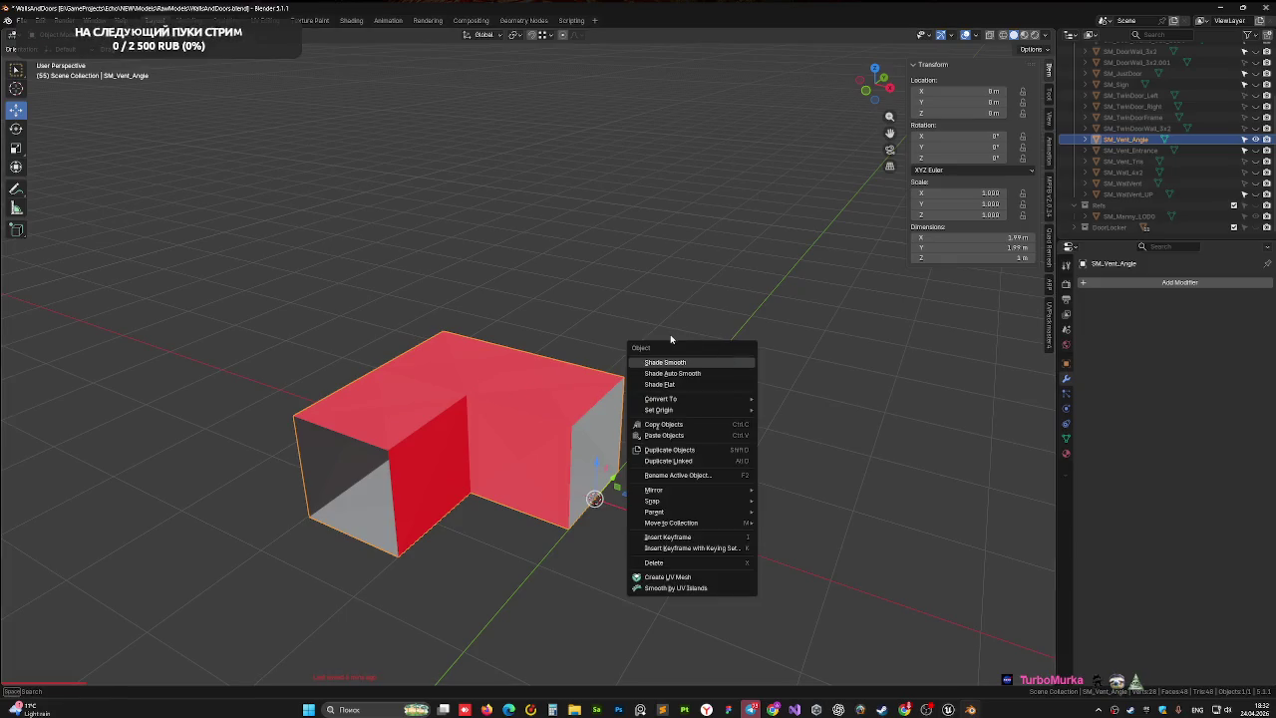
{"action": "key", "text": "ctrl+s"}
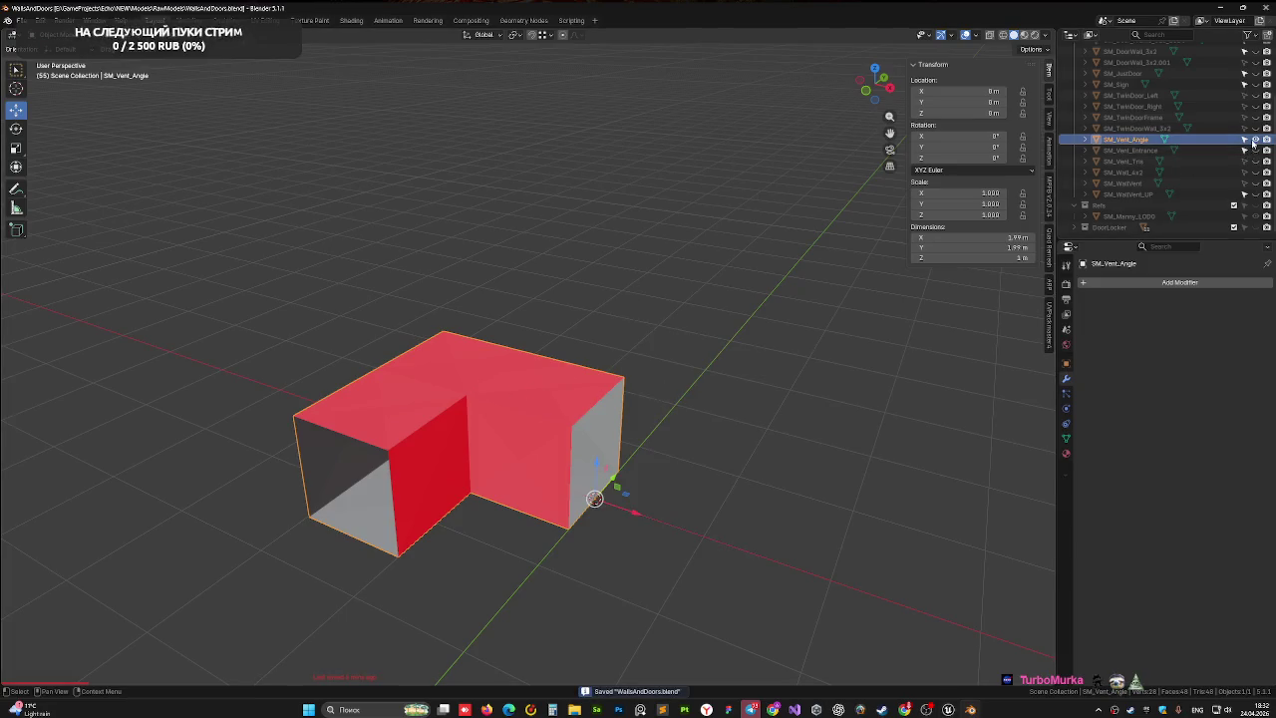
- Hide SM_Vent_Angle and make SM_Vent_Tris visible in the viewport
{"action": "left_click", "coordinate": [1255, 140]}
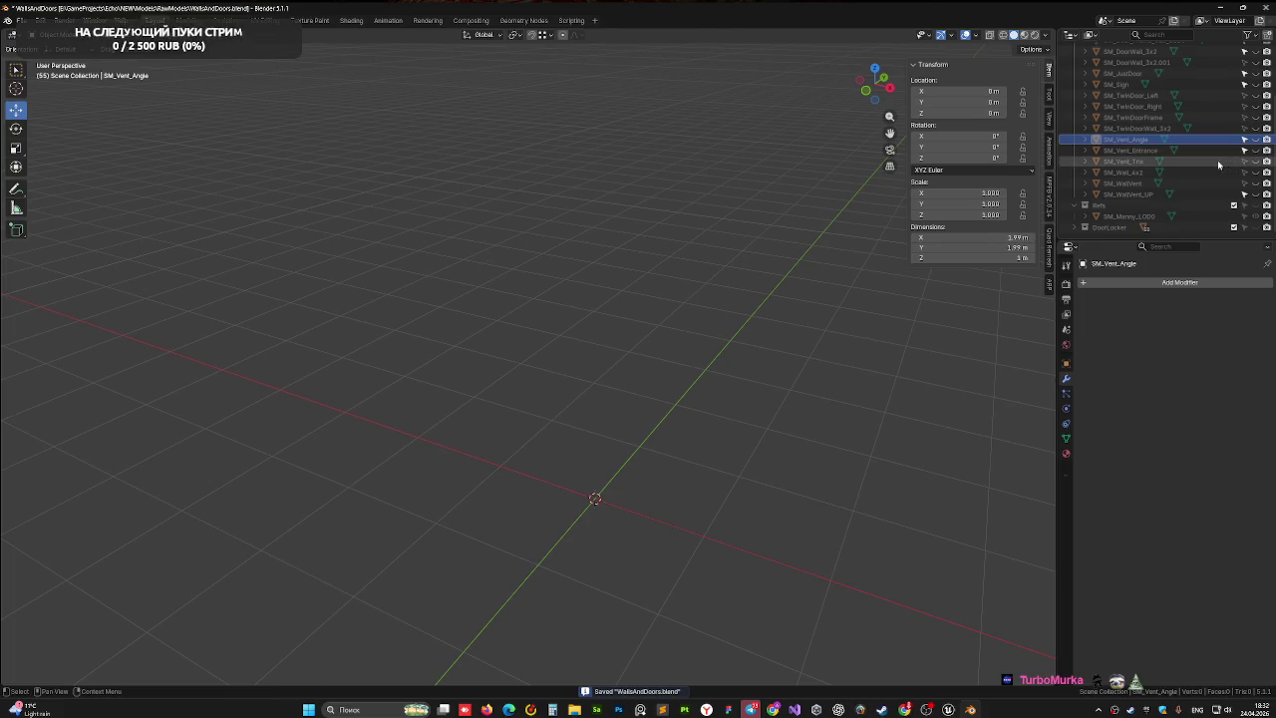
{"action": "left_click", "coordinate": [1226, 163]}
{"action": "left_click", "coordinate": [1255, 161]}
- Rename SM_Vent_Tris to SM_Vent_Single in the Outliner
{"action": "double_click", "coordinate": [1145, 161]}
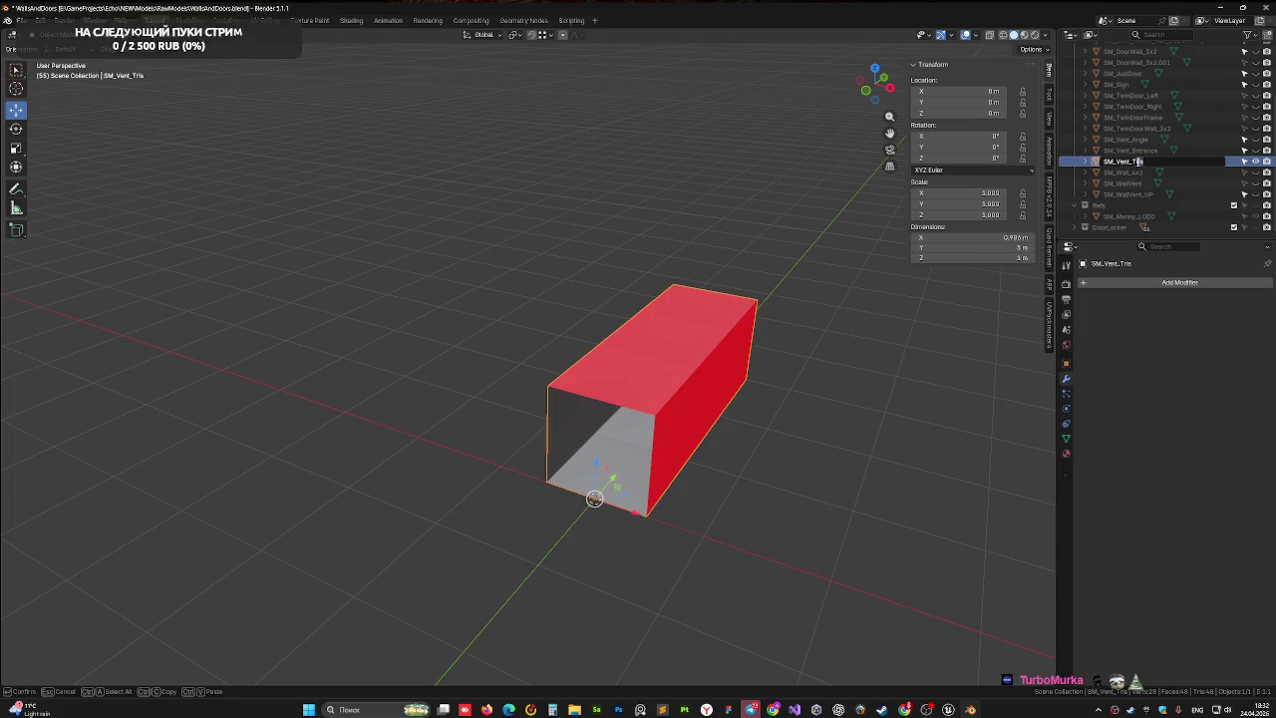
{"action": "key", "text": "ctrl+BackSpace"}
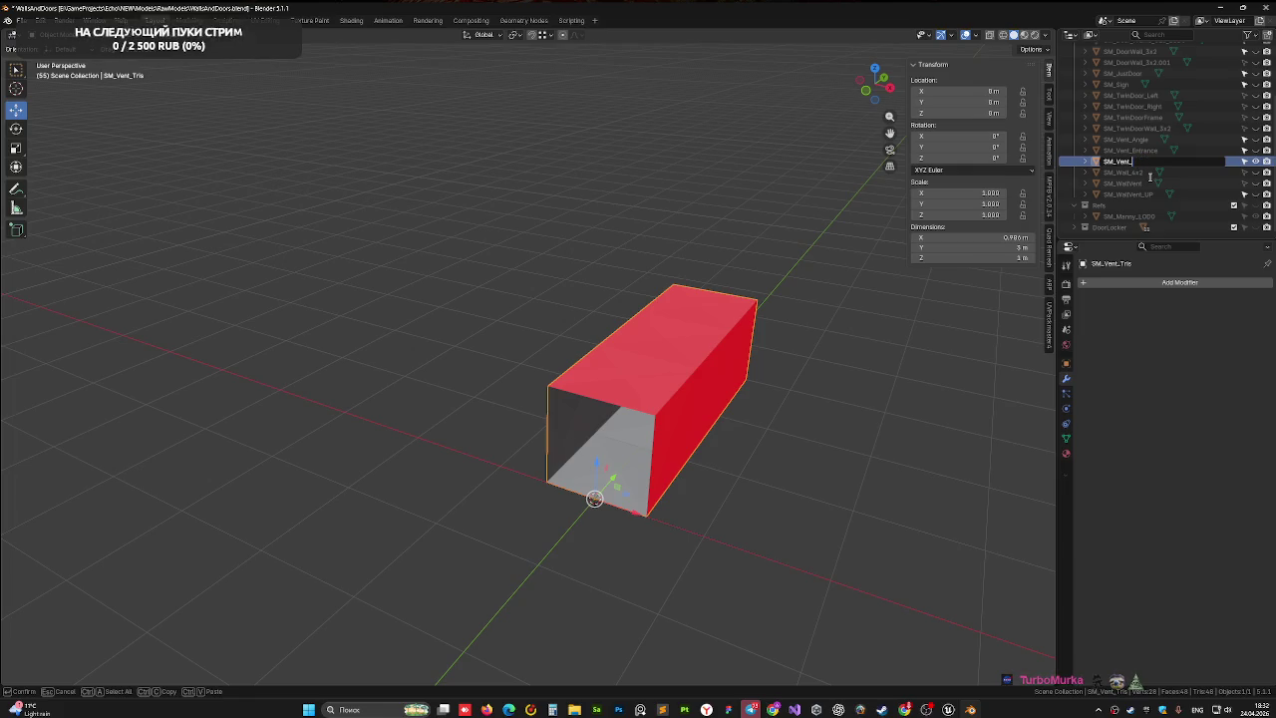
{"action": "type", "text": "Sm"}
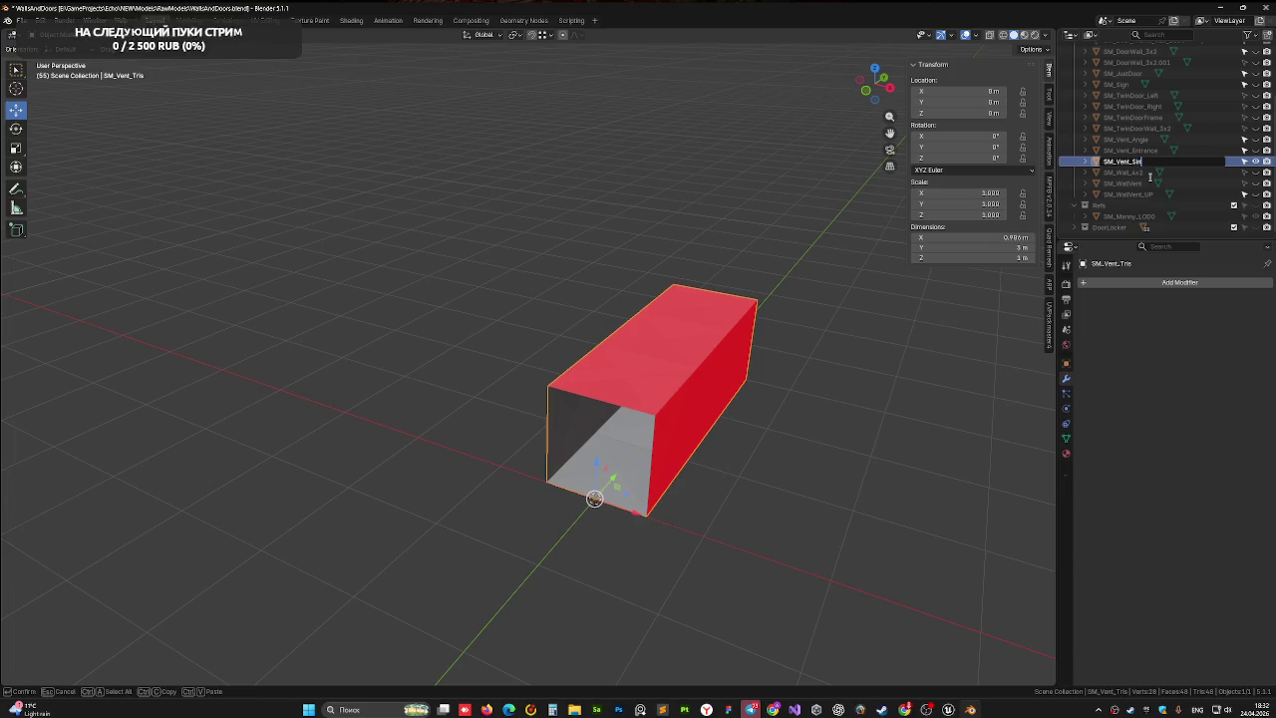
{"action": "type", "text": "gle"}
{"action": "key", "text": "Return"}
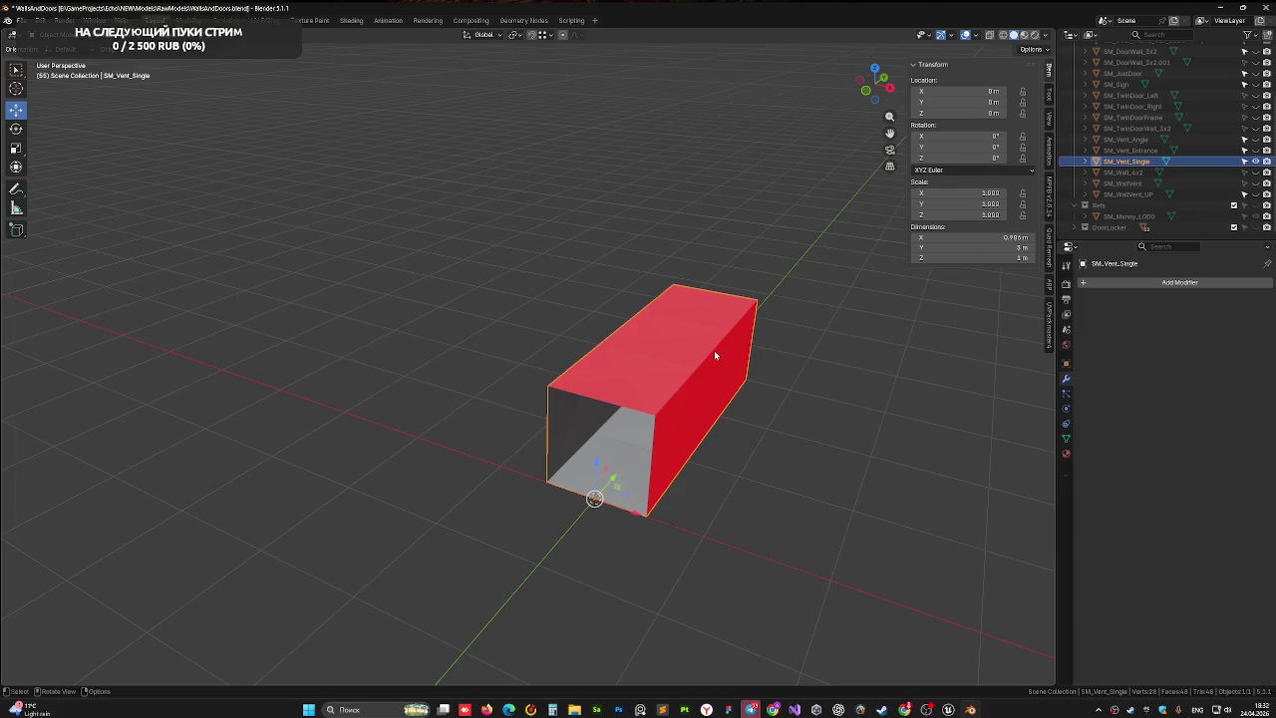
- Duplicate the vent tube, then cancel and discard the copy
{"action": "key", "text": "shift+d"}
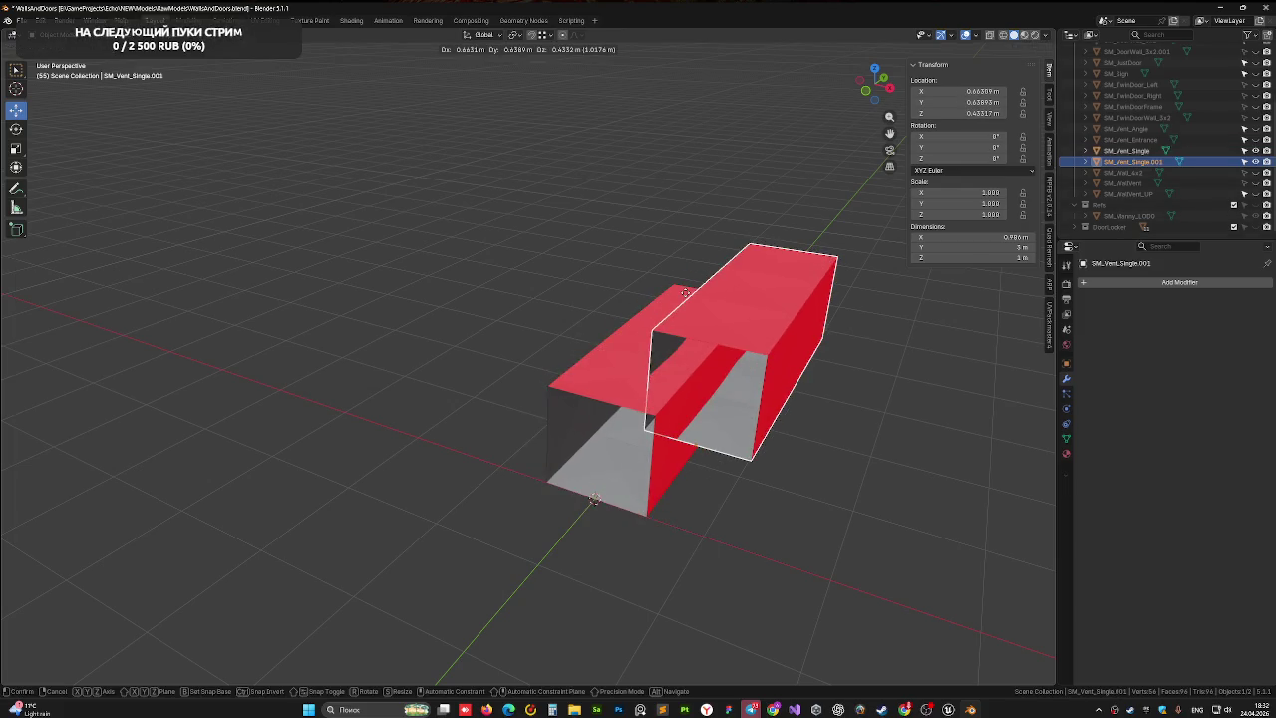
{"action": "key", "text": "Escape"}
{"action": "key", "text": "ctrl+z"}
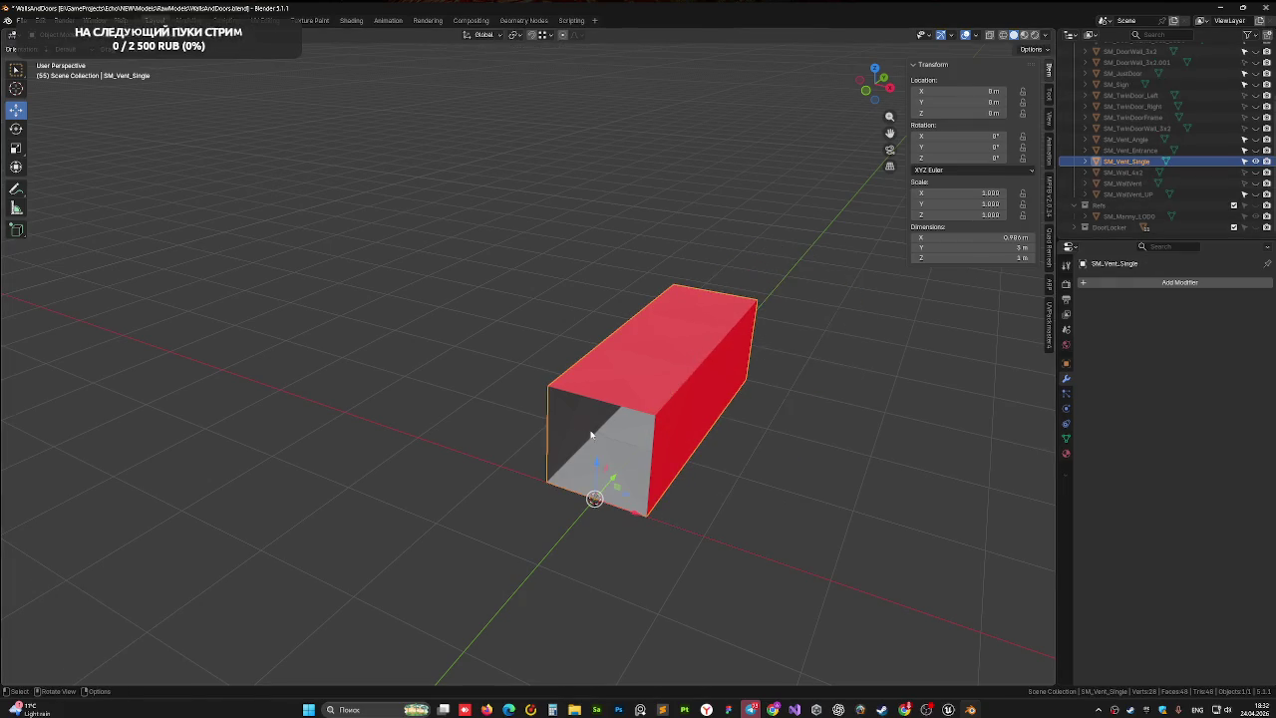
{"action": "mouse_move", "coordinate": [709, 350]}
{"action": "left_mouse_down"}
{"action": "mouse_move", "coordinate": [641, 403]}
{"action": "mouse_move", "coordinate": [634, 374]}
{"action": "left_mouse_up"}
- Try a vertical move on the tube, undo it, and save WallsAndDoors.blend
{"action": "key", "text": "g"}
{"action": "key", "text": "z"}
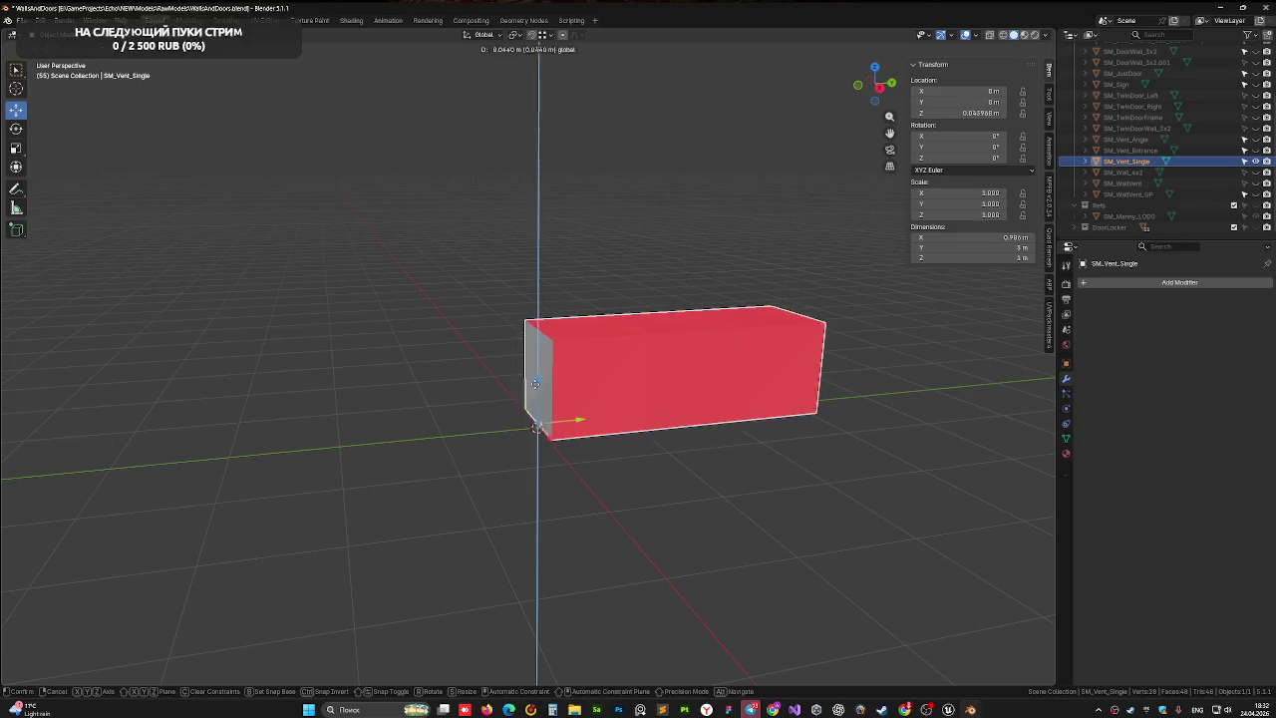
{"action": "key", "text": "Return"}
{"action": "key", "text": "ctrl+z"}
{"action": "key", "text": "ctrl+s"}
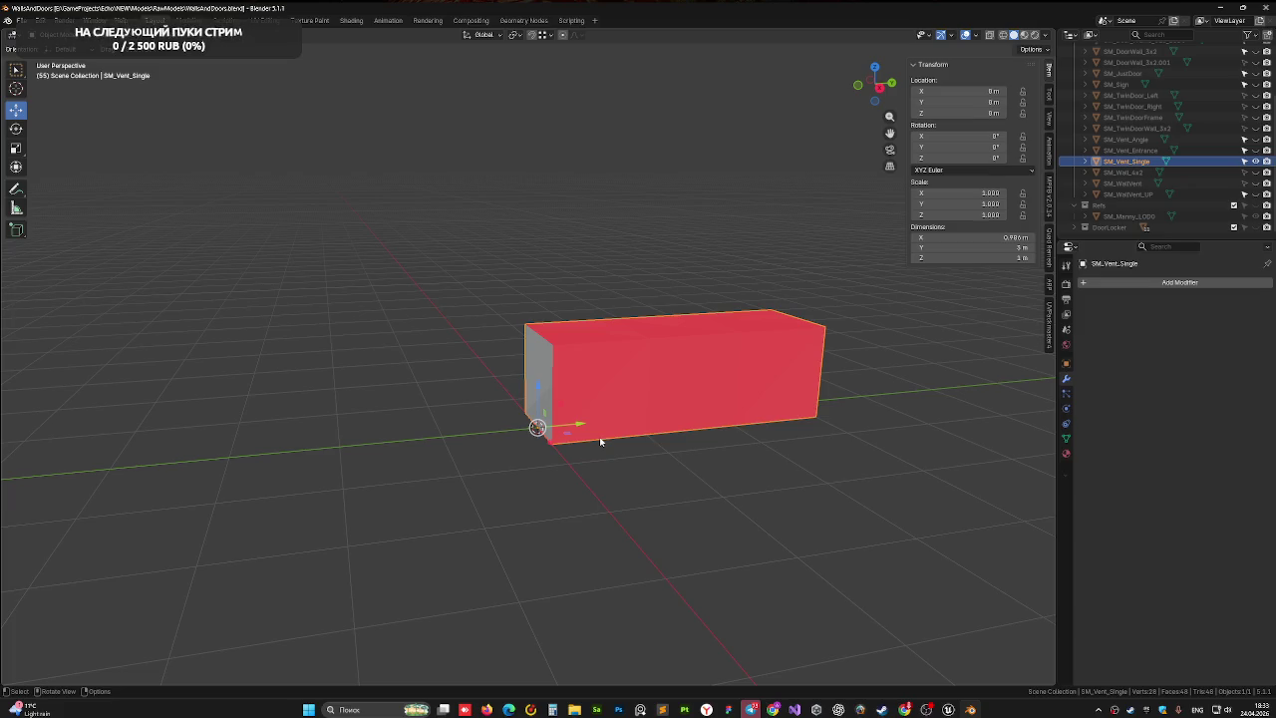
{"action": "right_click", "coordinate": [421, 329]}
- Zoom in on the tube and show the sidebar's Auto-Rig Pro tab with its section collapsed
{"action": "mouse_move", "coordinate": [428, 293]}
{"action": "left_mouse_down"}
{"action": "mouse_move", "coordinate": [600, 334]}
{"action": "mouse_move", "coordinate": [528, 375]}
{"action": "mouse_move", "coordinate": [456, 365]}
{"action": "mouse_move", "coordinate": [460, 380]}
{"action": "left_mouse_up"}
{"action": "scroll", "coordinate": [534, 335], "scroll_direction": "up", "scroll_amount": 2}
{"action": "scroll", "coordinate": [478, 374], "scroll_direction": "up", "scroll_amount": 3}
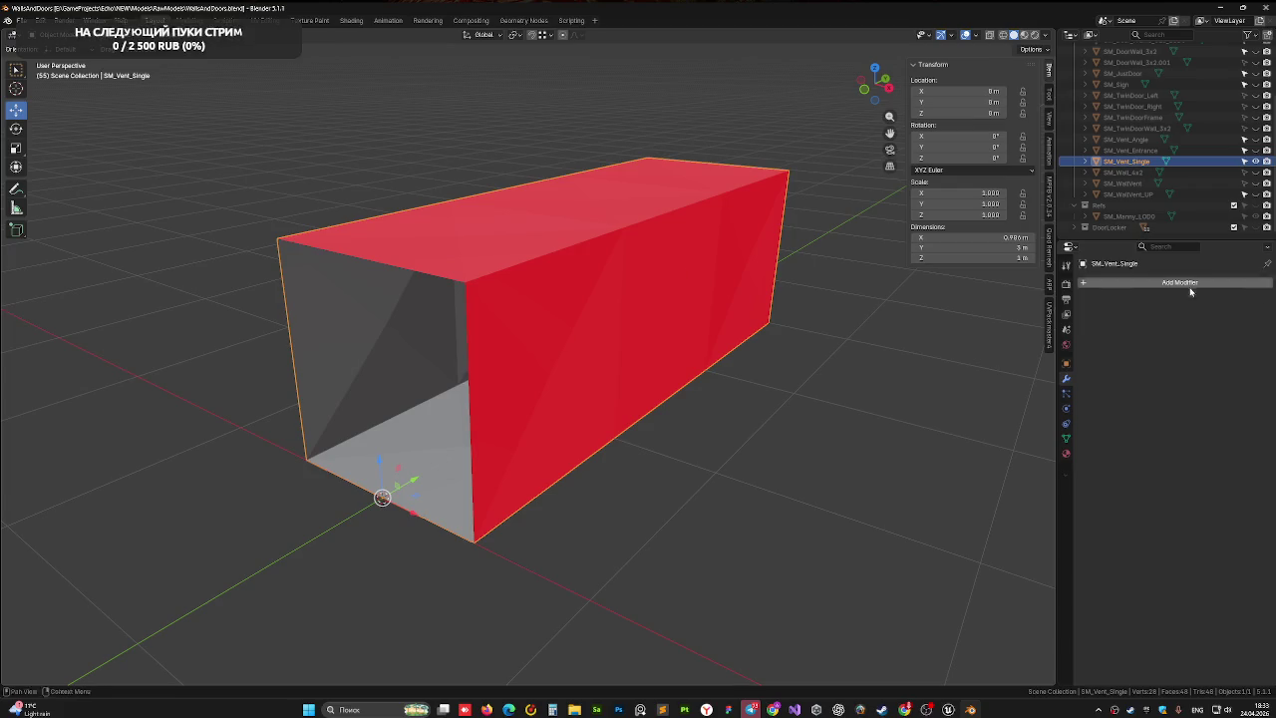
{"action": "left_click", "coordinate": [1047, 286]}
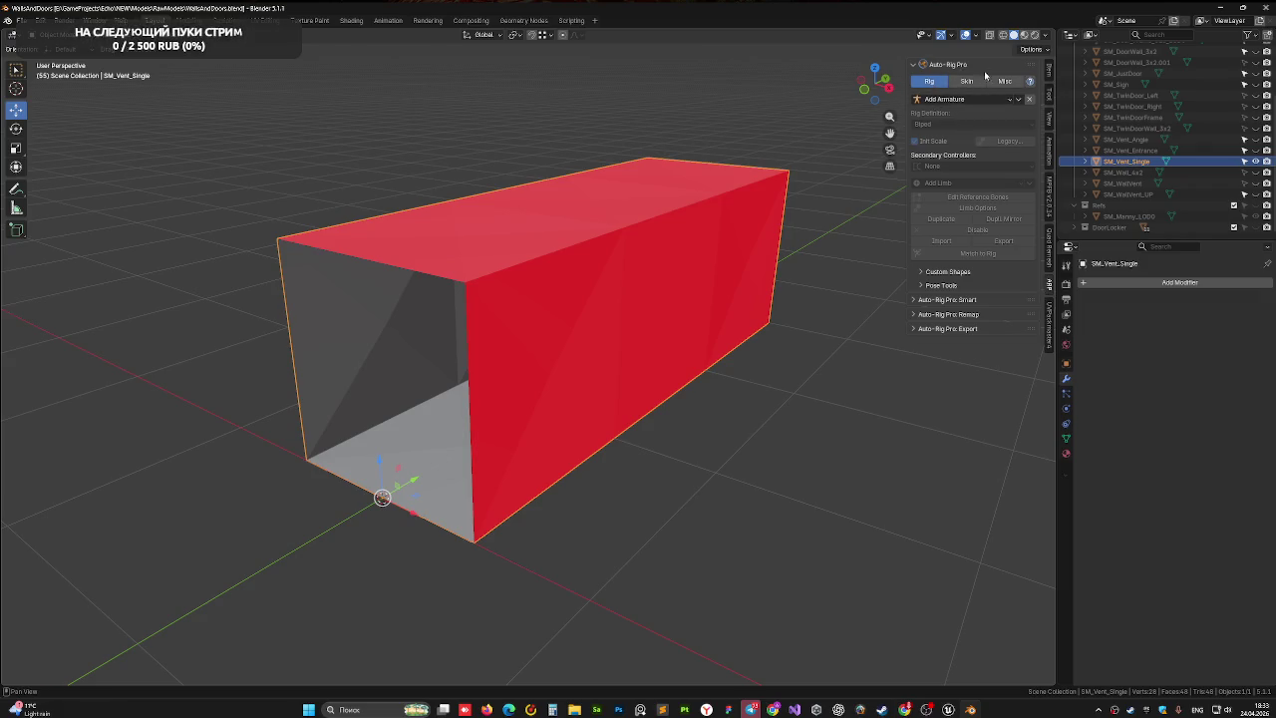
{"action": "left_click", "coordinate": [922, 70]}
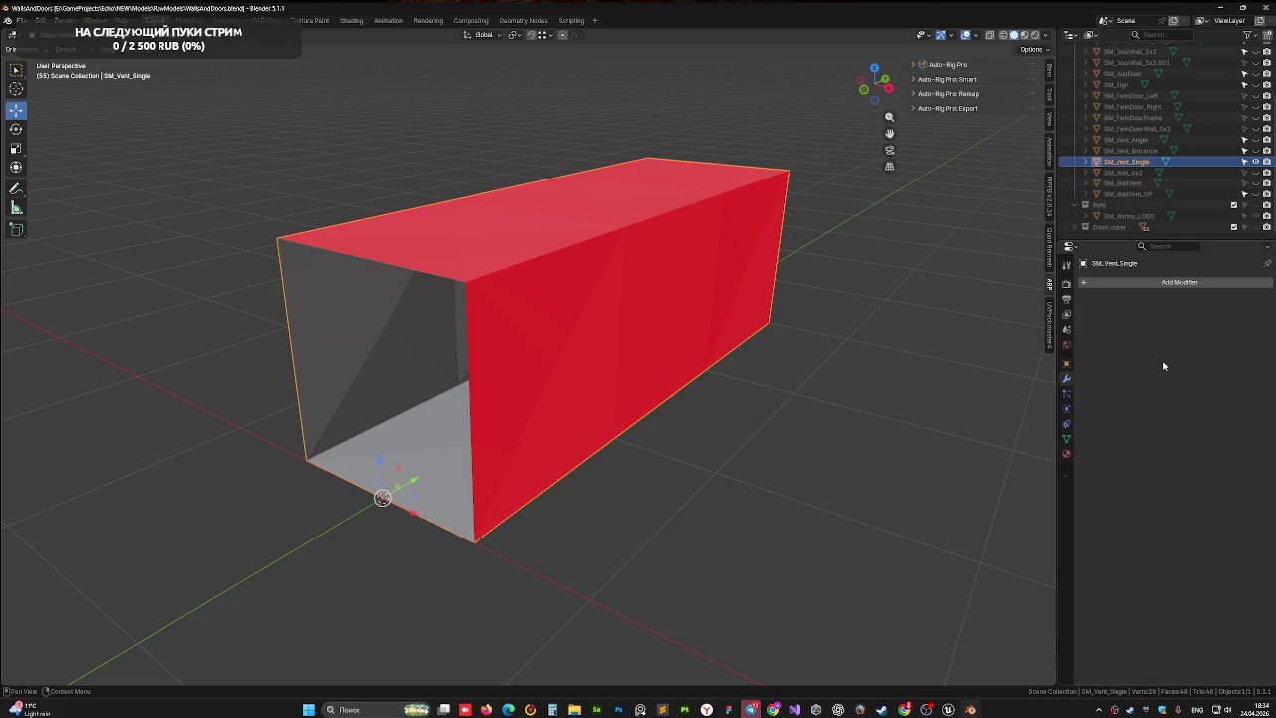
- Orbit around the tube, then snap to a centred Right Orthographic side view
{"action": "mouse_move", "coordinate": [769, 333]}
{"action": "left_mouse_down"}
{"action": "mouse_move", "coordinate": [742, 319]}
{"action": "mouse_move", "coordinate": [806, 316]}
{"action": "left_mouse_up"}
{"action": "mouse_move", "coordinate": [465, 377]}
{"action": "left_mouse_down"}
{"action": "mouse_move", "coordinate": [521, 370]}
{"action": "mouse_move", "coordinate": [467, 376]}
{"action": "mouse_move", "coordinate": [510, 359]}
{"action": "mouse_move", "coordinate": [579, 400]}
{"action": "mouse_move", "coordinate": [547, 367]}
{"action": "mouse_move", "coordinate": [636, 350]}
{"action": "mouse_move", "coordinate": [529, 409]}
{"action": "mouse_move", "coordinate": [532, 327]}
{"action": "mouse_move", "coordinate": [567, 379]}
{"action": "mouse_move", "coordinate": [456, 382]}
{"action": "mouse_move", "coordinate": [604, 370]}
{"action": "mouse_move", "coordinate": [452, 413]}
{"action": "mouse_move", "coordinate": [433, 373]}
{"action": "mouse_move", "coordinate": [469, 290]}
{"action": "mouse_move", "coordinate": [441, 390]}
{"action": "mouse_move", "coordinate": [544, 365]}
{"action": "mouse_move", "coordinate": [512, 384]}
{"action": "mouse_move", "coordinate": [509, 404]}
{"action": "mouse_move", "coordinate": [512, 341]}
{"action": "mouse_move", "coordinate": [502, 380]}
{"action": "left_mouse_up"}
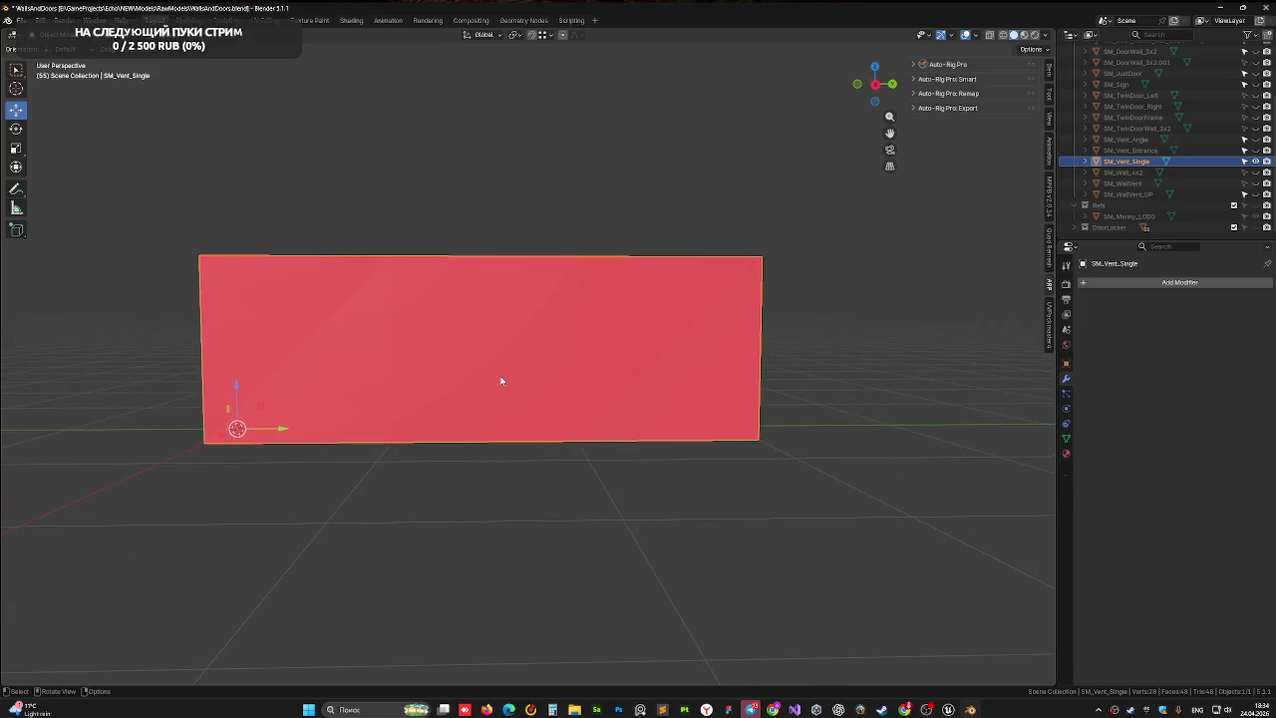
{"action": "left_click", "coordinate": [876, 86]}
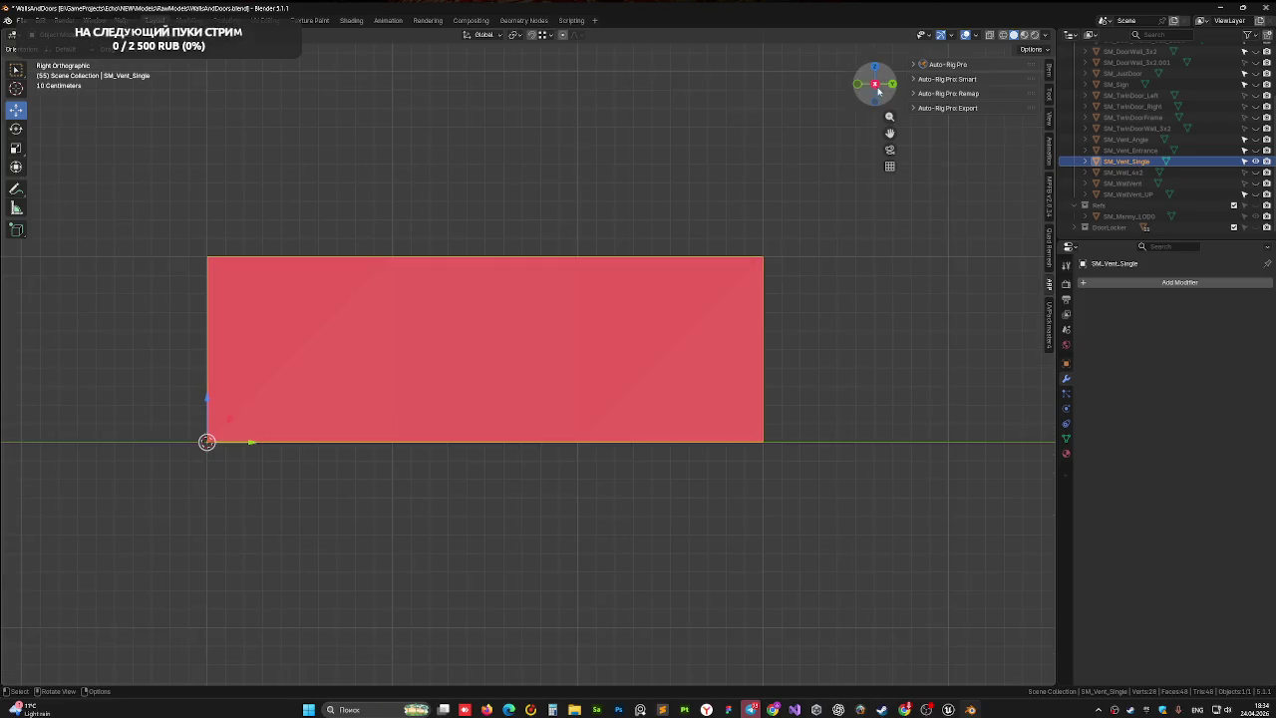
{"action": "left_click_drag", "start_coordinate": [355, 386], "coordinate": [421, 368]}
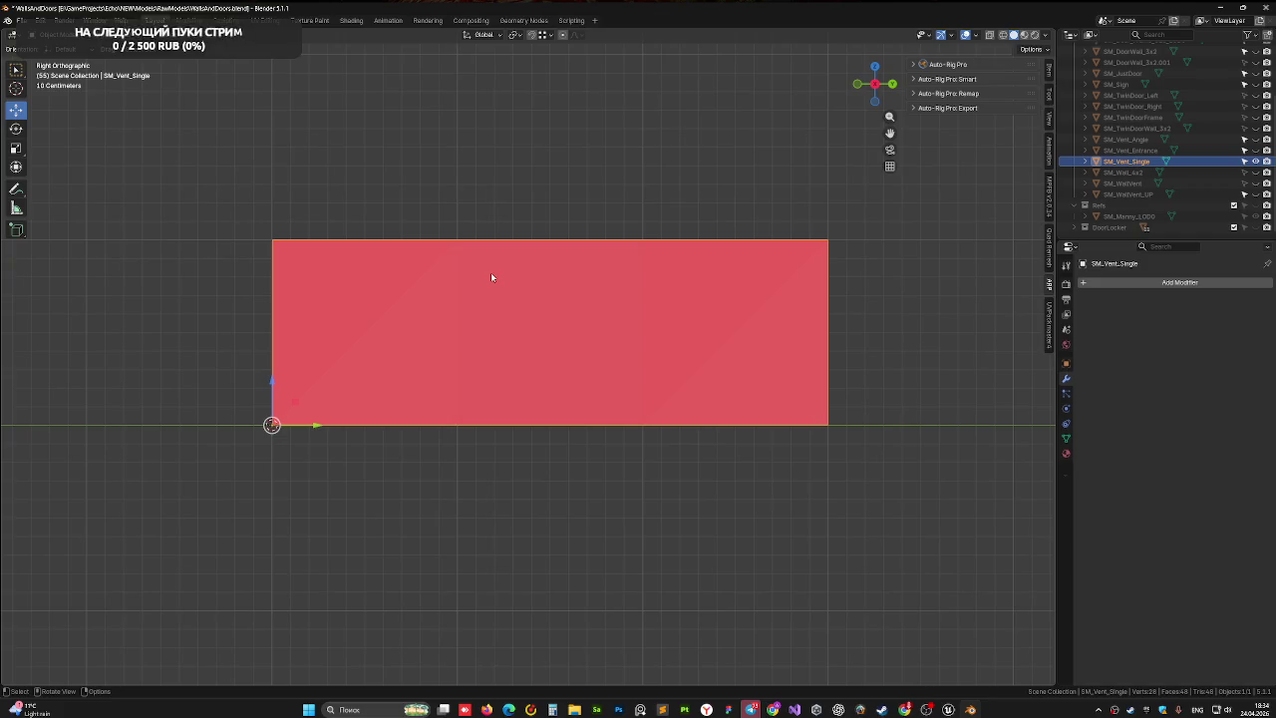
- In Edit Mode with X-ray on, box-select the middle section's faces and save
{"action": "key", "text": "Tab"}
{"action": "left_click", "coordinate": [990, 35]}
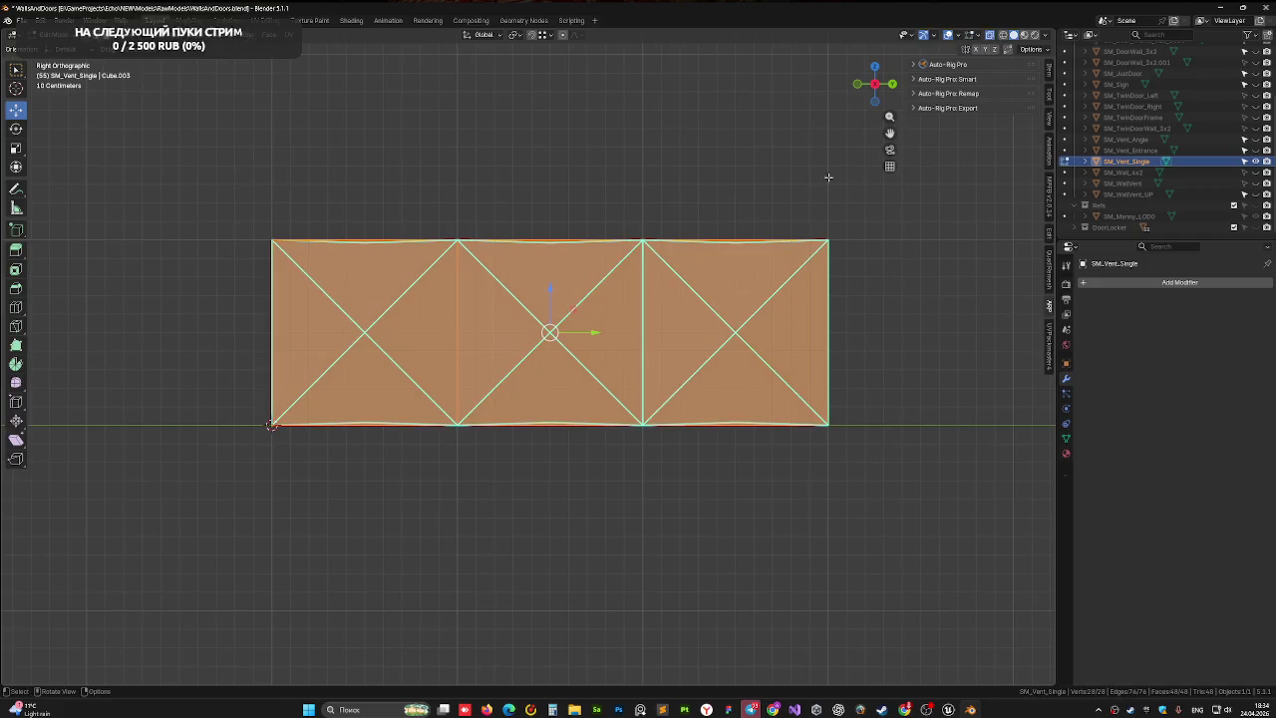
{"action": "left_click_drag", "start_coordinate": [467, 206], "coordinate": [630, 492]}
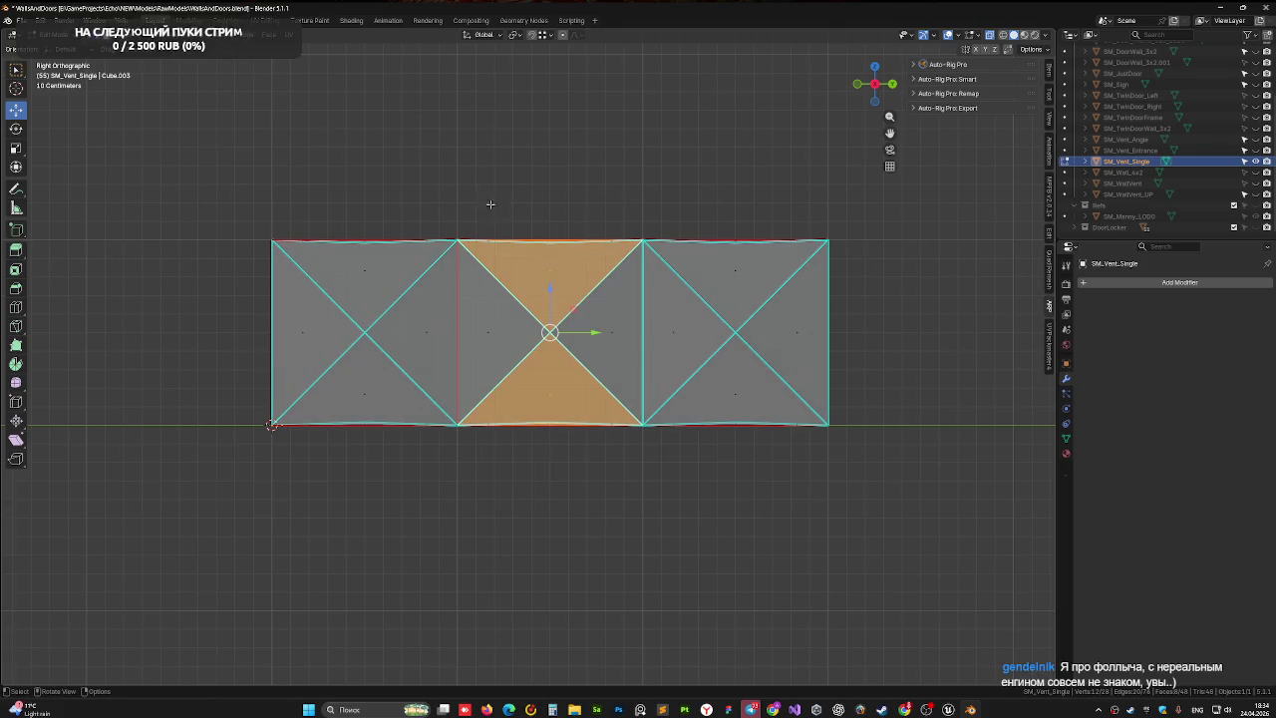
{"action": "mouse_move", "coordinate": [484, 203]}
{"action": "left_mouse_down"}
{"action": "mouse_move", "coordinate": [603, 378]}
{"action": "mouse_move", "coordinate": [628, 444]}
{"action": "left_mouse_up"}
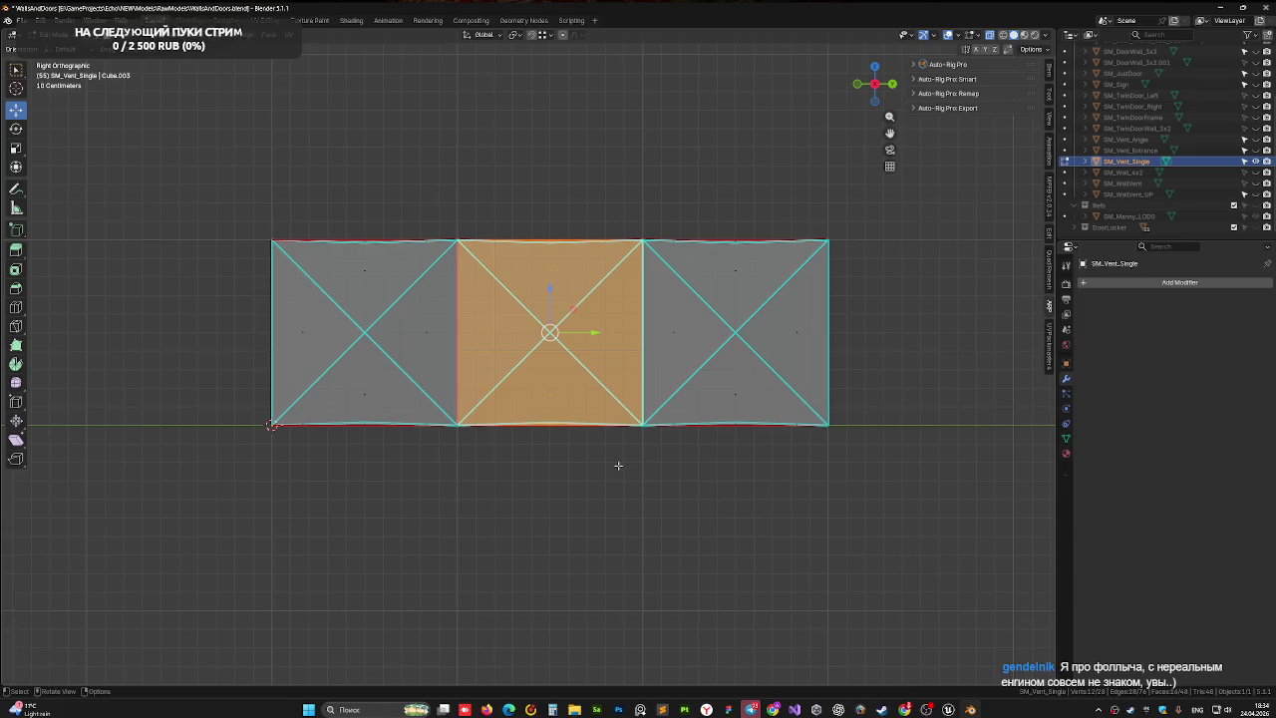
{"action": "key", "text": "ctrl+s"}
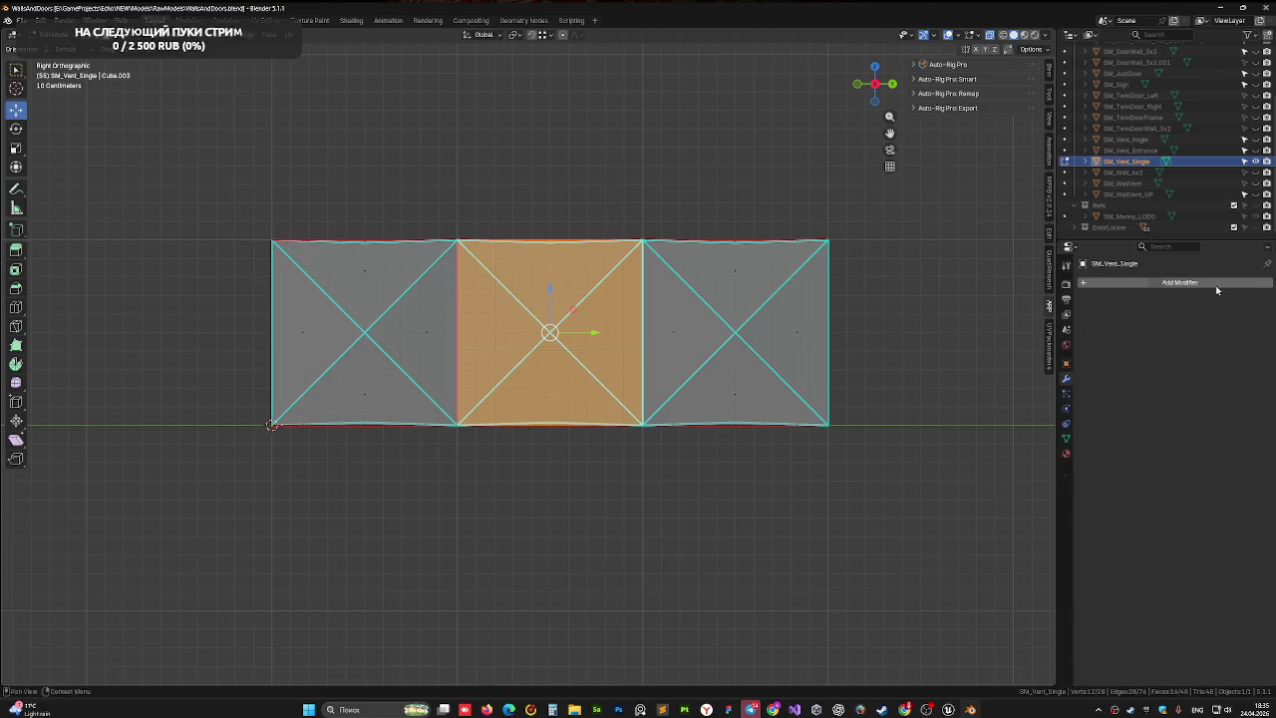
- Duplicate SM_Vent_Single in place, rename the copy SM_Vent_Tris in the Outliner, and save
{"action": "left_click", "coordinate": [1116, 150]}
{"action": "key", "text": "Tab"}
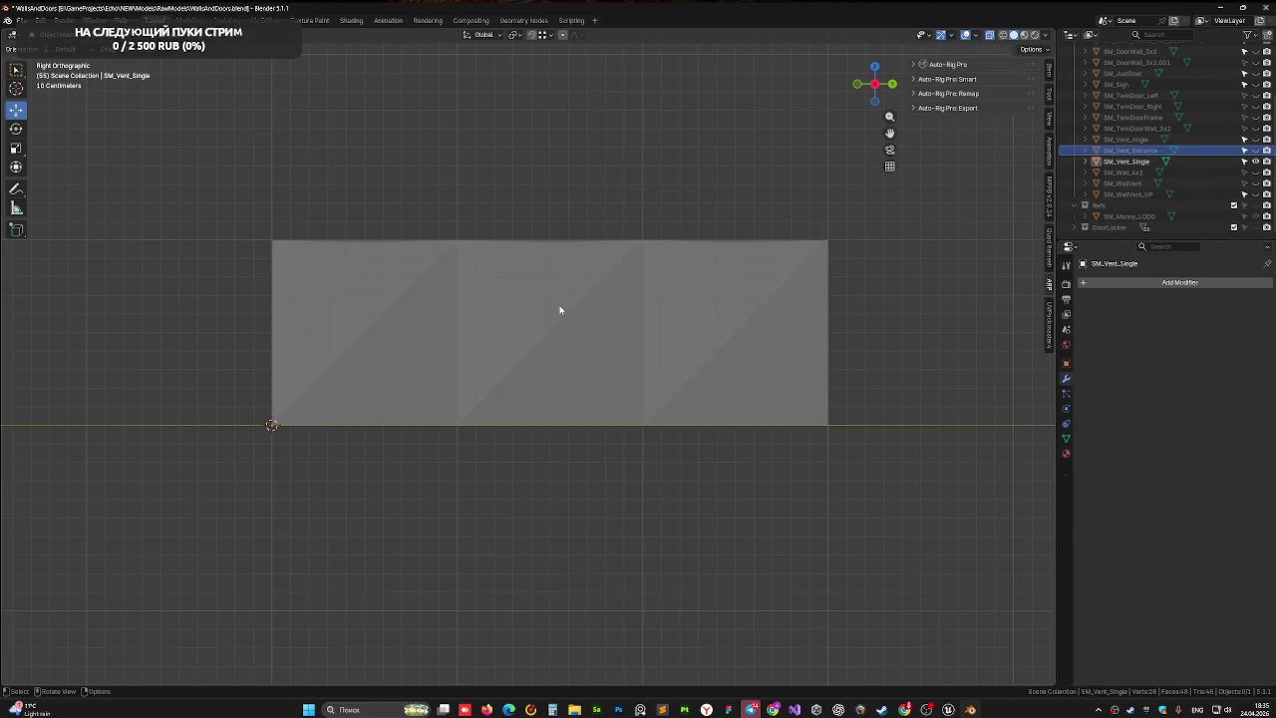
{"action": "left_click", "coordinate": [1131, 162]}
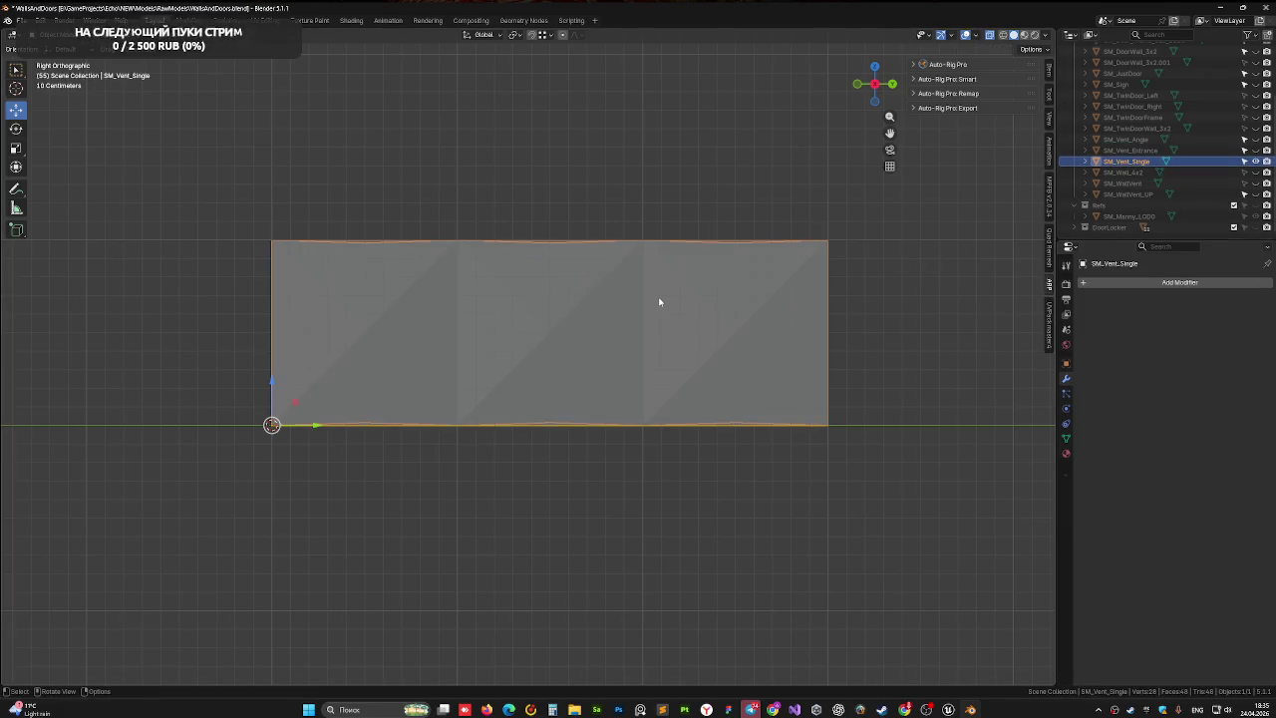
{"action": "key", "text": "shift+d"}
{"action": "right_click", "coordinate": [659, 302]}
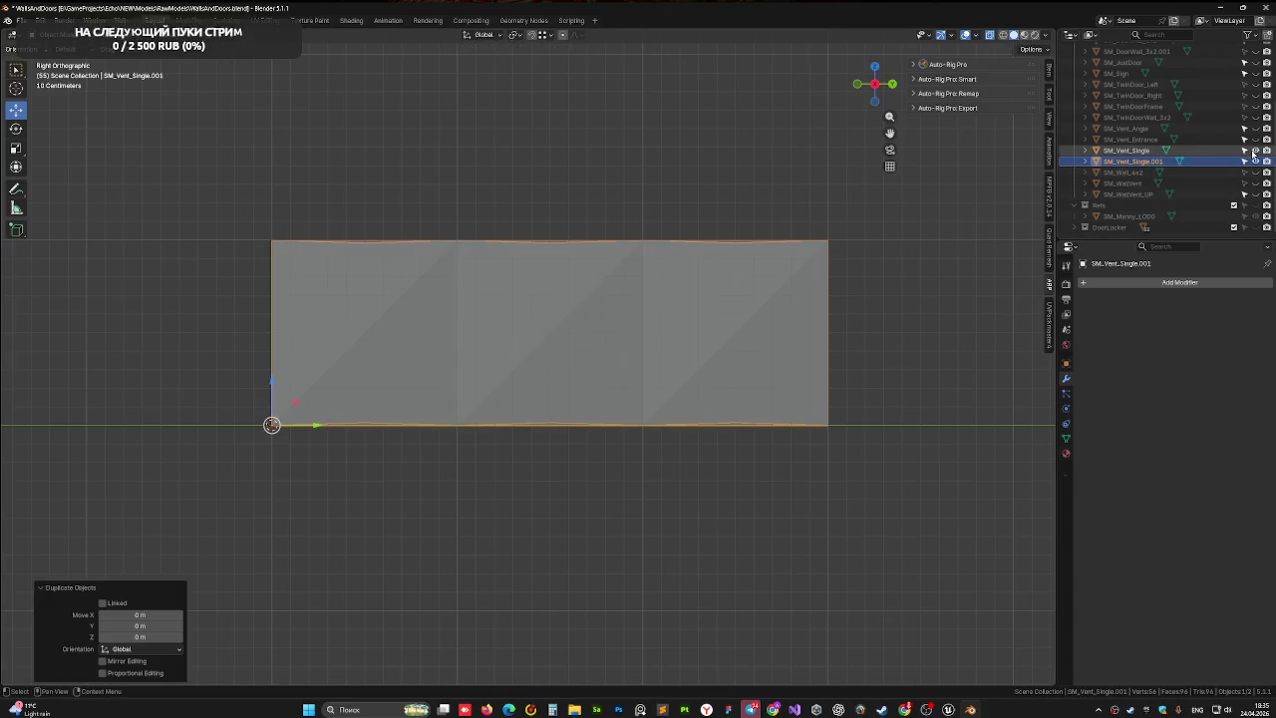
{"action": "left_click", "coordinate": [1157, 162]}
{"action": "double_click", "coordinate": [1162, 161]}
{"action": "type", "text": "Trip"}
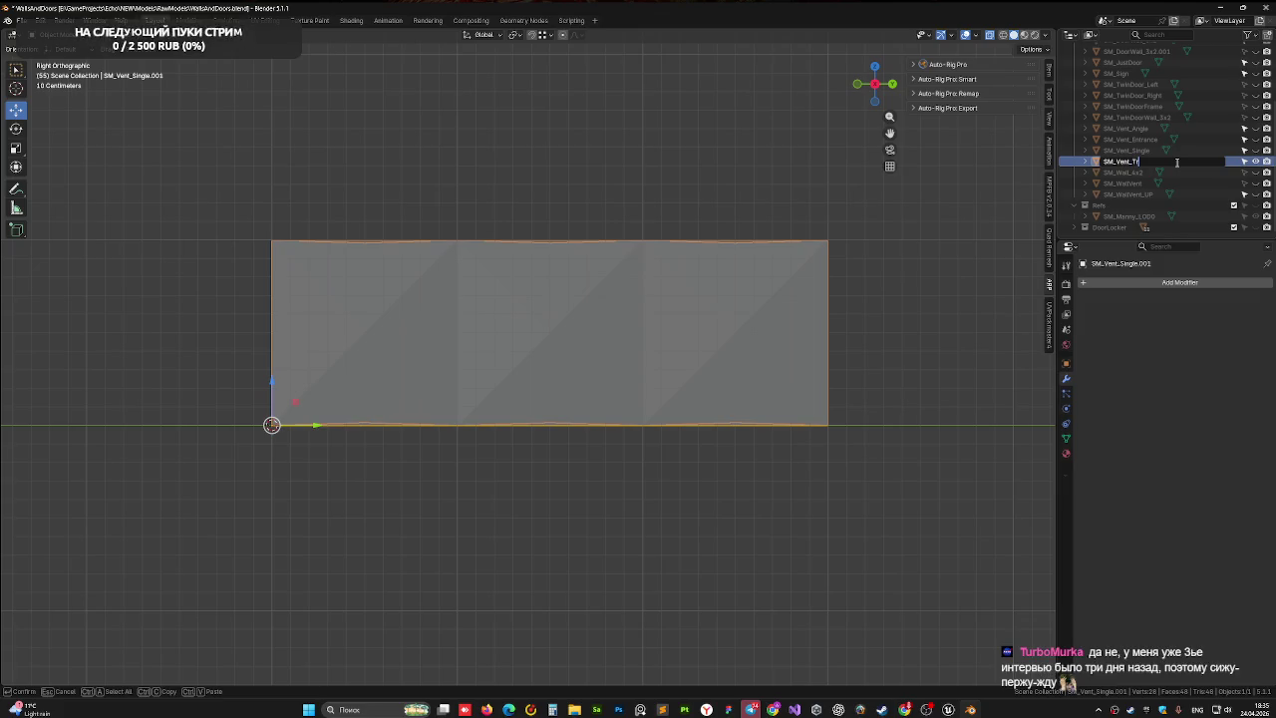
{"action": "type", "text": "s"}
{"action": "key", "text": "Return"}
{"action": "key", "text": "ctrl+s"}
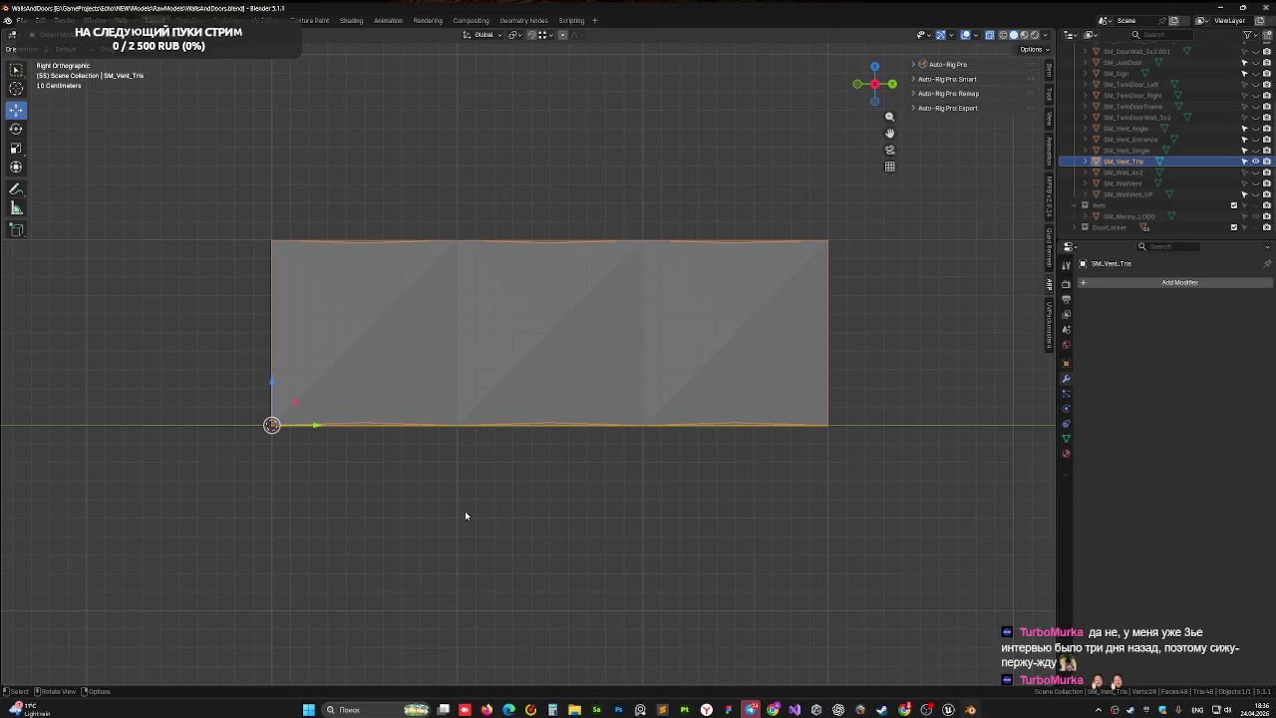
- In Edit Mode, duplicate the middle section's faces and drop the copy 1.1478 m down along Z
{"action": "key", "text": "Tab"}
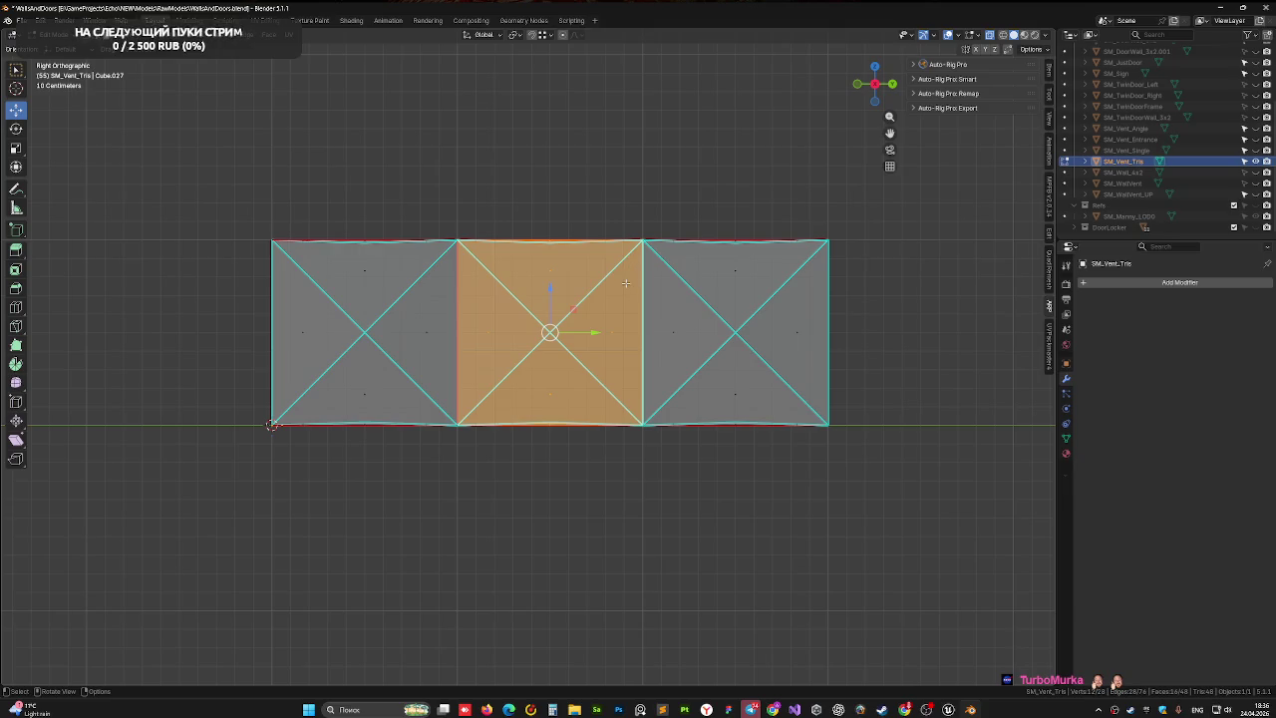
{"action": "key", "text": "shift"}
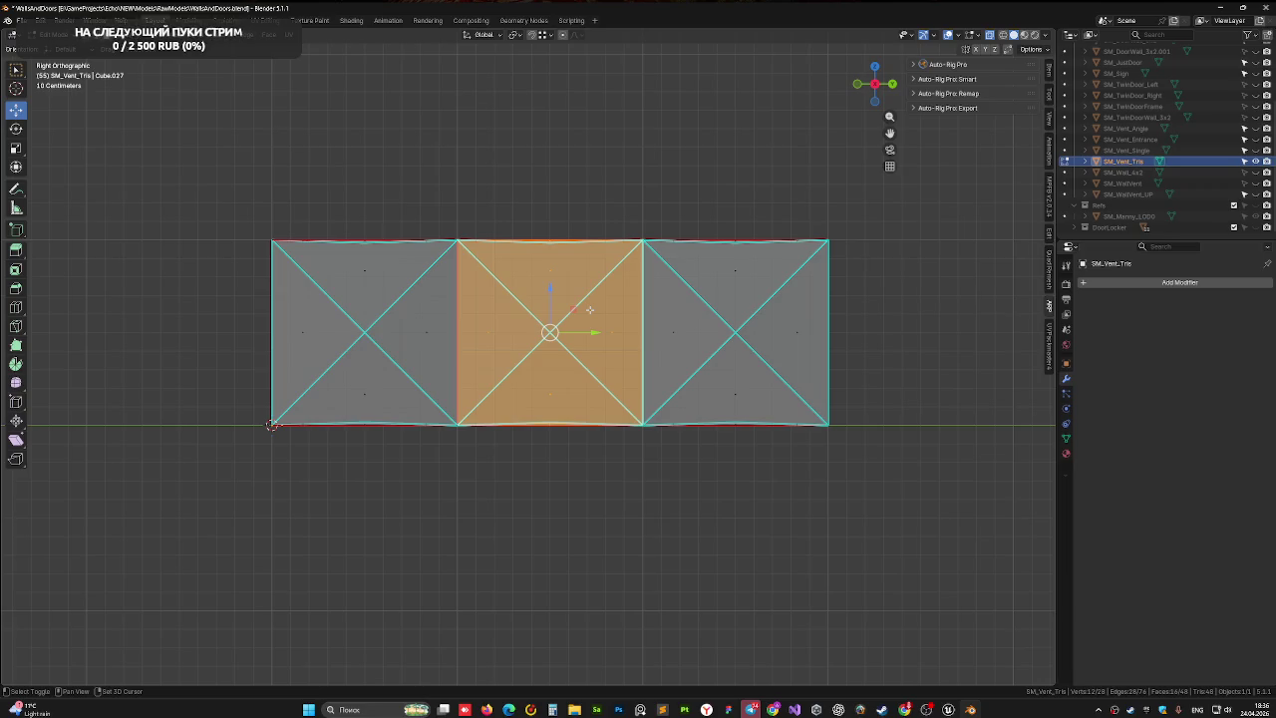
{"action": "key", "text": "shift+d"}
{"action": "right_click", "coordinate": [580, 306]}
{"action": "key", "text": "g"}
{"action": "key", "text": "z"}
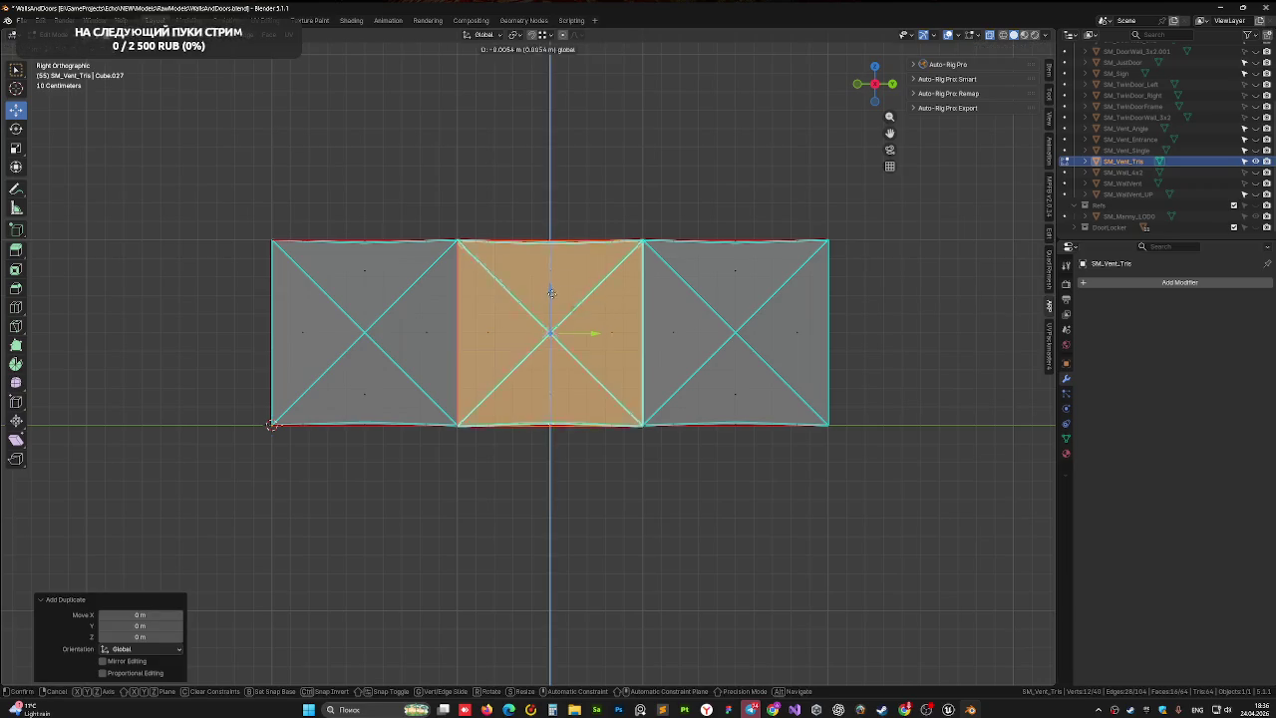
{"action": "left_click", "coordinate": [567, 467]}
- In Right view, rotate the lower piece -90° around X and nudge it up 0.037 m
{"action": "mouse_move", "coordinate": [529, 450]}
{"action": "left_mouse_down"}
{"action": "mouse_move", "coordinate": [608, 409]}
{"action": "mouse_move", "coordinate": [718, 299]}
{"action": "mouse_move", "coordinate": [931, 136]}
{"action": "left_mouse_up"}
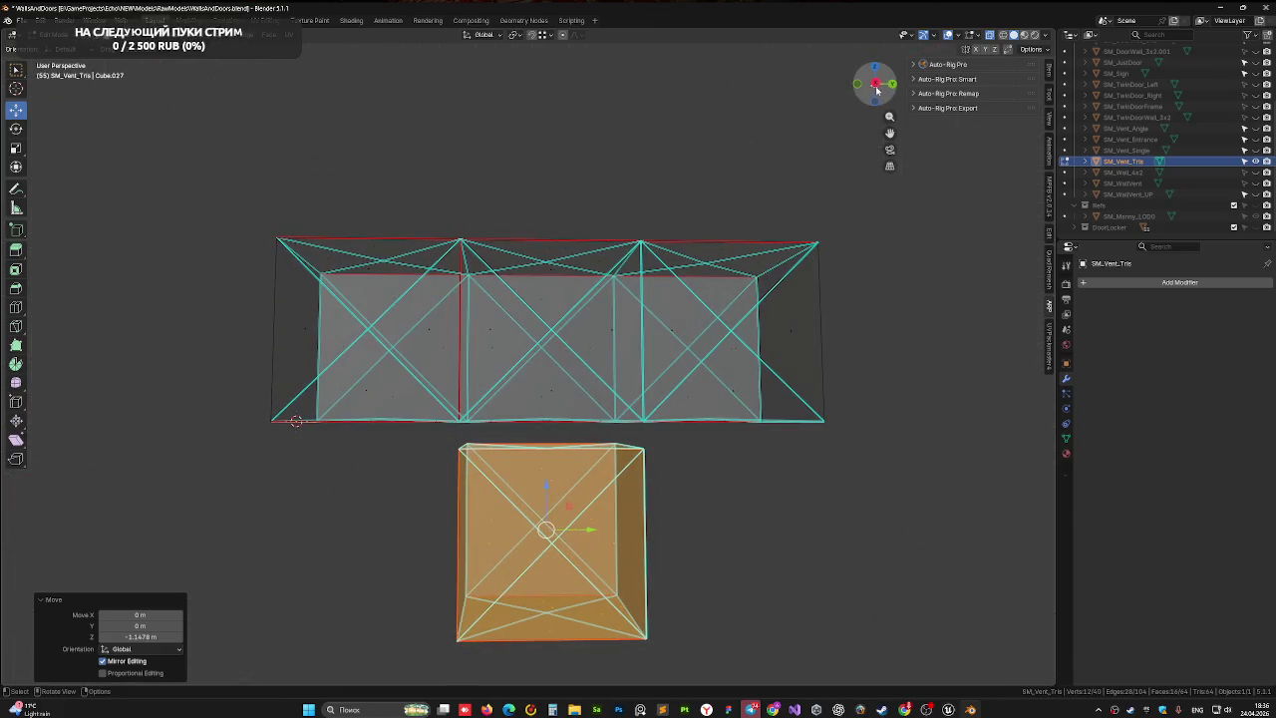
{"action": "left_click", "coordinate": [875, 83]}
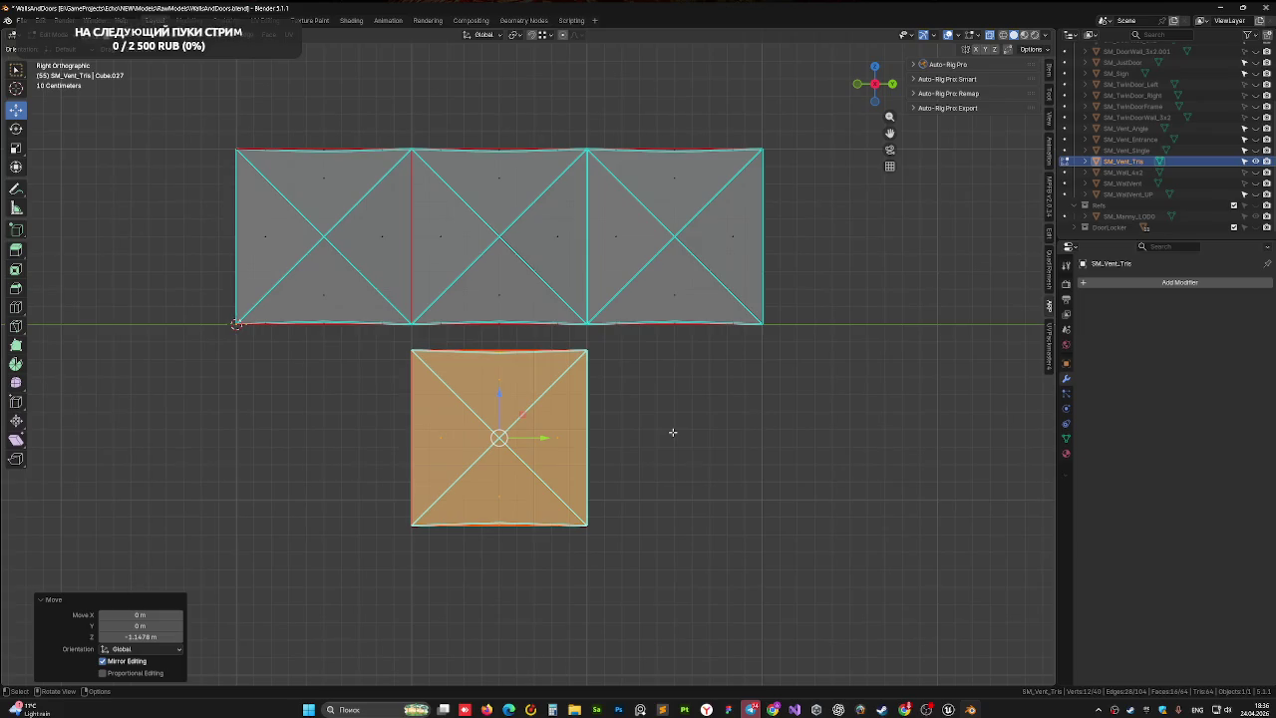
{"action": "key", "text": "r"}
{"action": "key", "text": "x"}
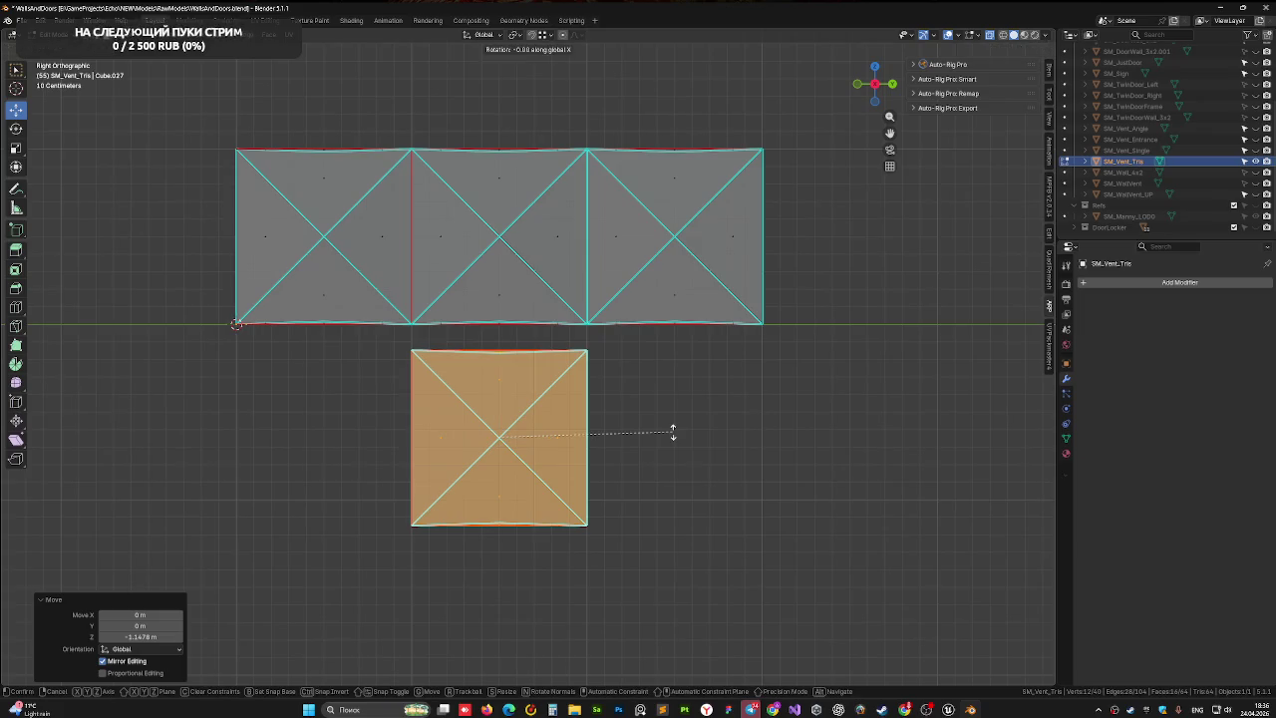
{"action": "left_click", "coordinate": [504, 539]}
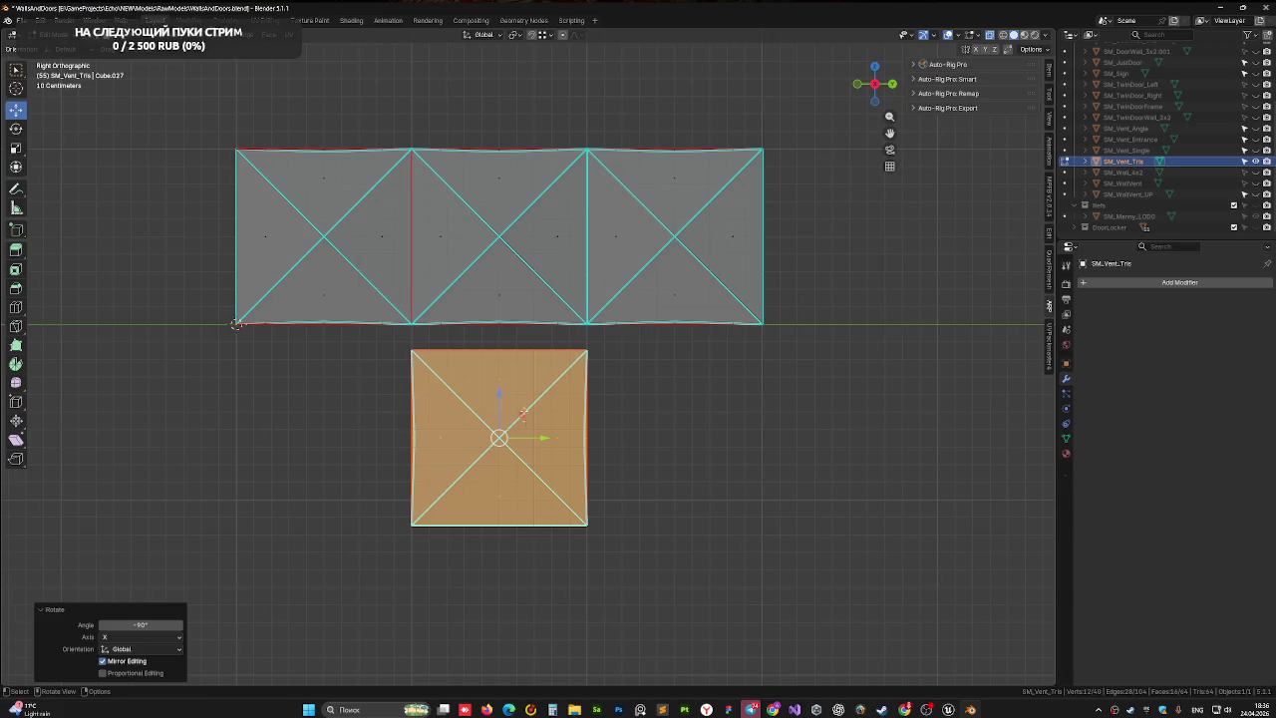
{"action": "key", "text": "g"}
{"action": "key", "text": "z"}
{"action": "left_click", "coordinate": [503, 388]}
{"action": "left_click_drag", "start_coordinate": [503, 389], "coordinate": [480, 366]}
{"action": "scroll", "coordinate": [480, 365], "scroll_direction": "up", "scroll_amount": 5}
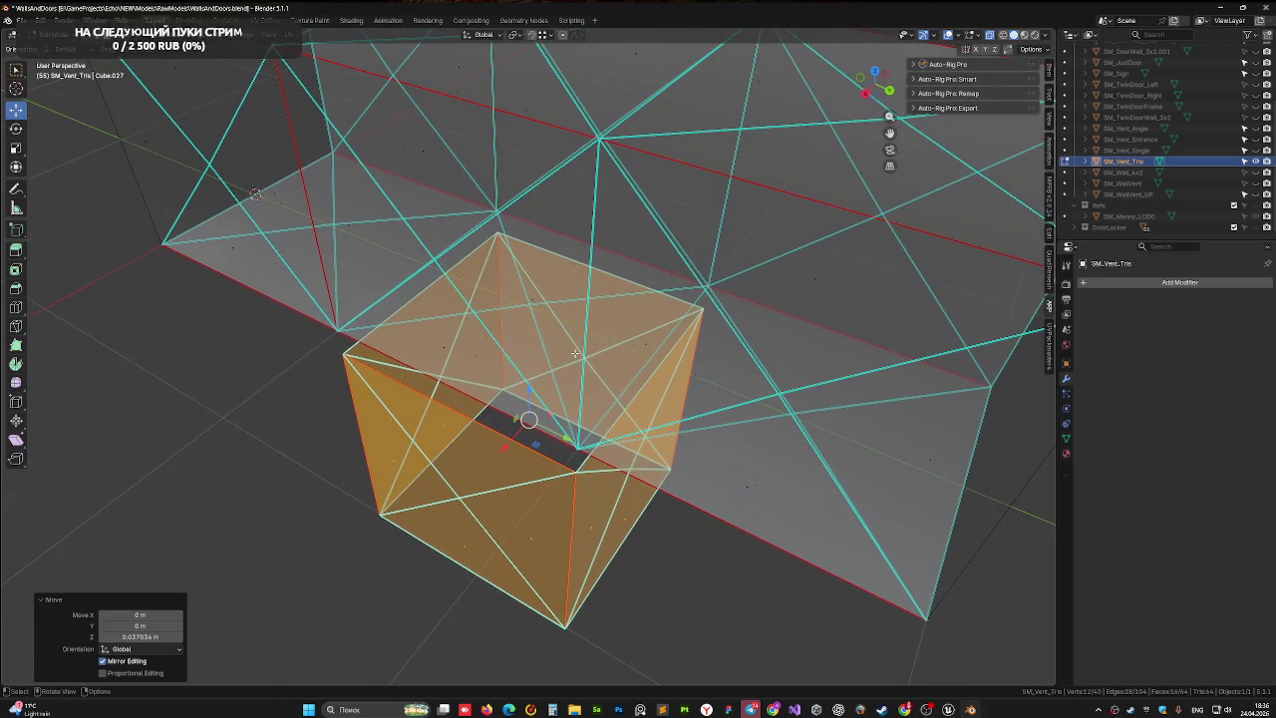
- Inspect where the box meets the tube, then raise its top face about 0.099 m along Z
{"action": "mouse_move", "coordinate": [535, 354]}
{"action": "left_mouse_down"}
{"action": "mouse_move", "coordinate": [679, 295]}
{"action": "mouse_move", "coordinate": [555, 325]}
{"action": "mouse_move", "coordinate": [564, 344]}
{"action": "mouse_move", "coordinate": [552, 361]}
{"action": "left_mouse_up"}
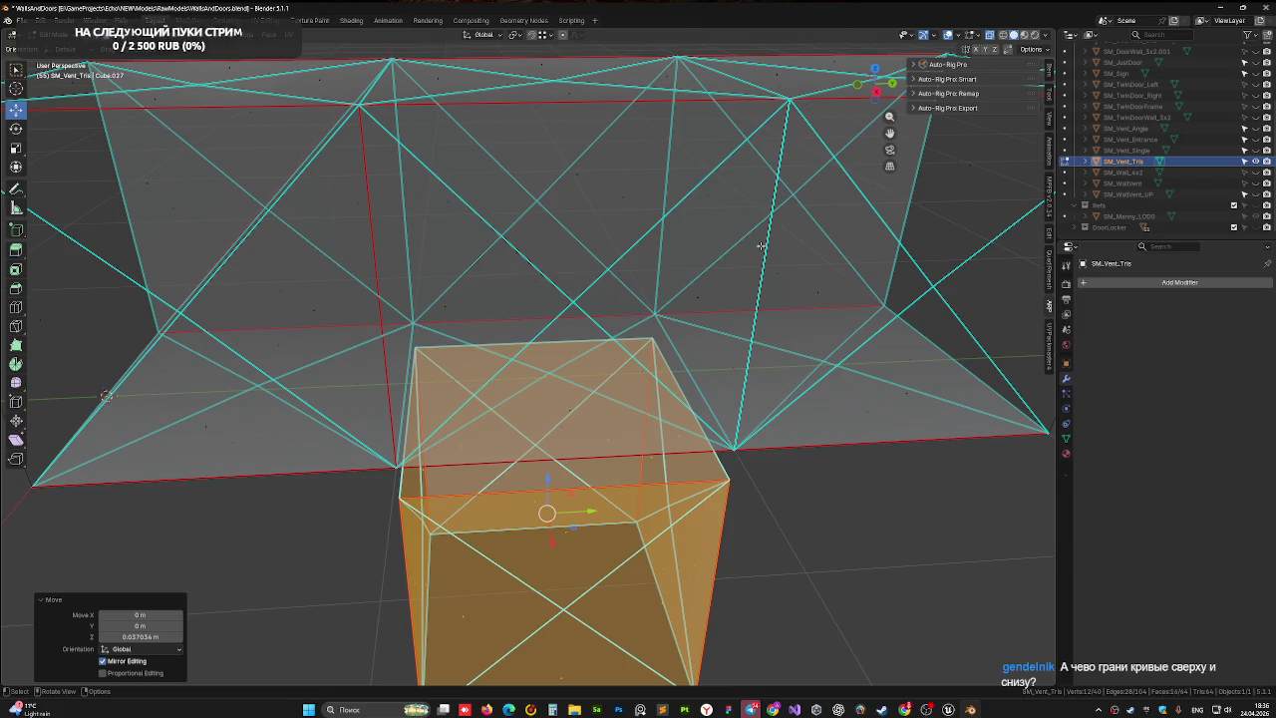
{"action": "mouse_move", "coordinate": [648, 341]}
{"action": "left_mouse_down"}
{"action": "mouse_move", "coordinate": [565, 265]}
{"action": "mouse_move", "coordinate": [583, 257]}
{"action": "mouse_move", "coordinate": [604, 282]}
{"action": "left_mouse_up"}
{"action": "key", "text": "KP_5"}
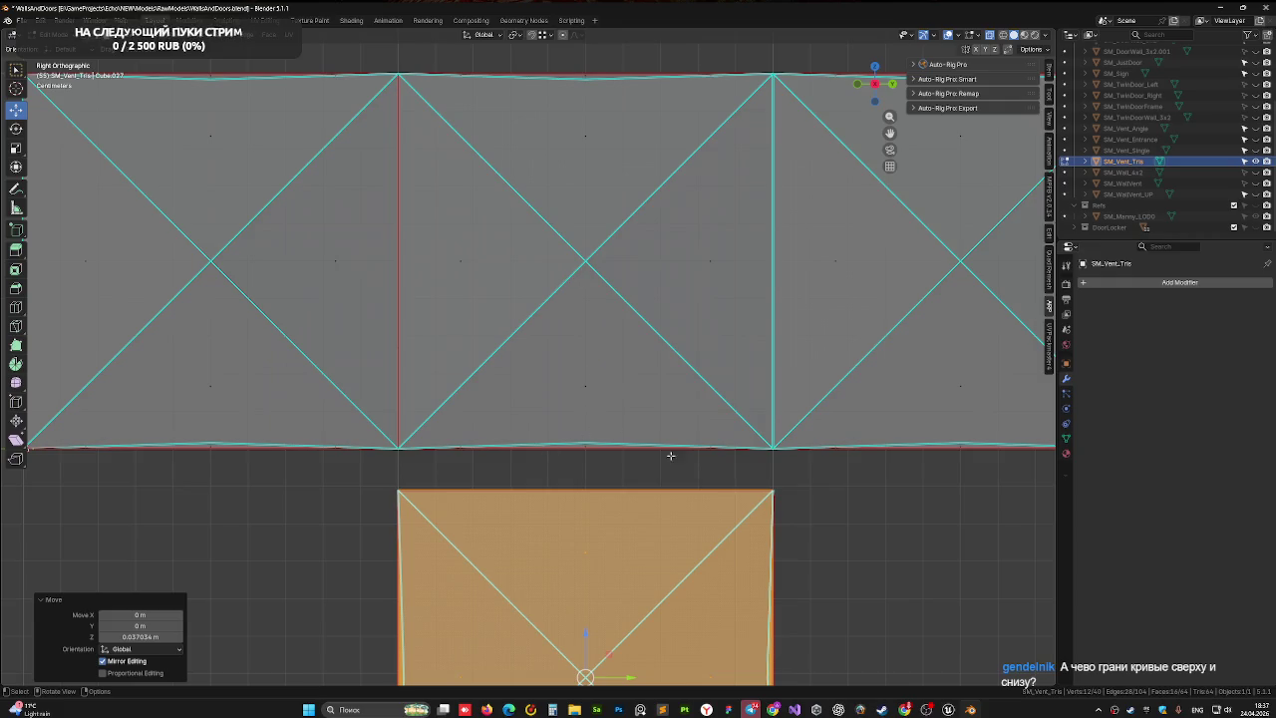
{"action": "left_click_drag", "start_coordinate": [522, 250], "coordinate": [847, 96]}
{"action": "left_click", "coordinate": [871, 87]}
{"action": "scroll", "coordinate": [468, 282], "scroll_direction": "up", "scroll_amount": 4}
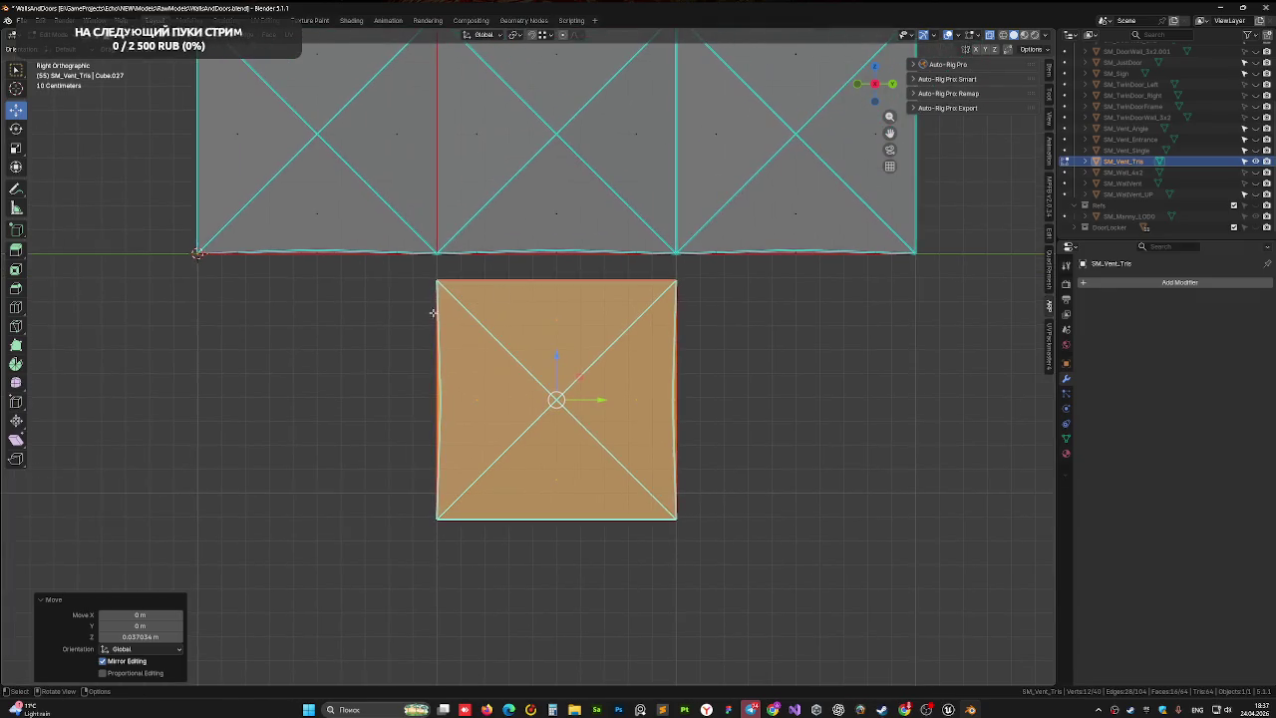
{"action": "left_click_drag", "start_coordinate": [469, 282], "coordinate": [481, 324]}
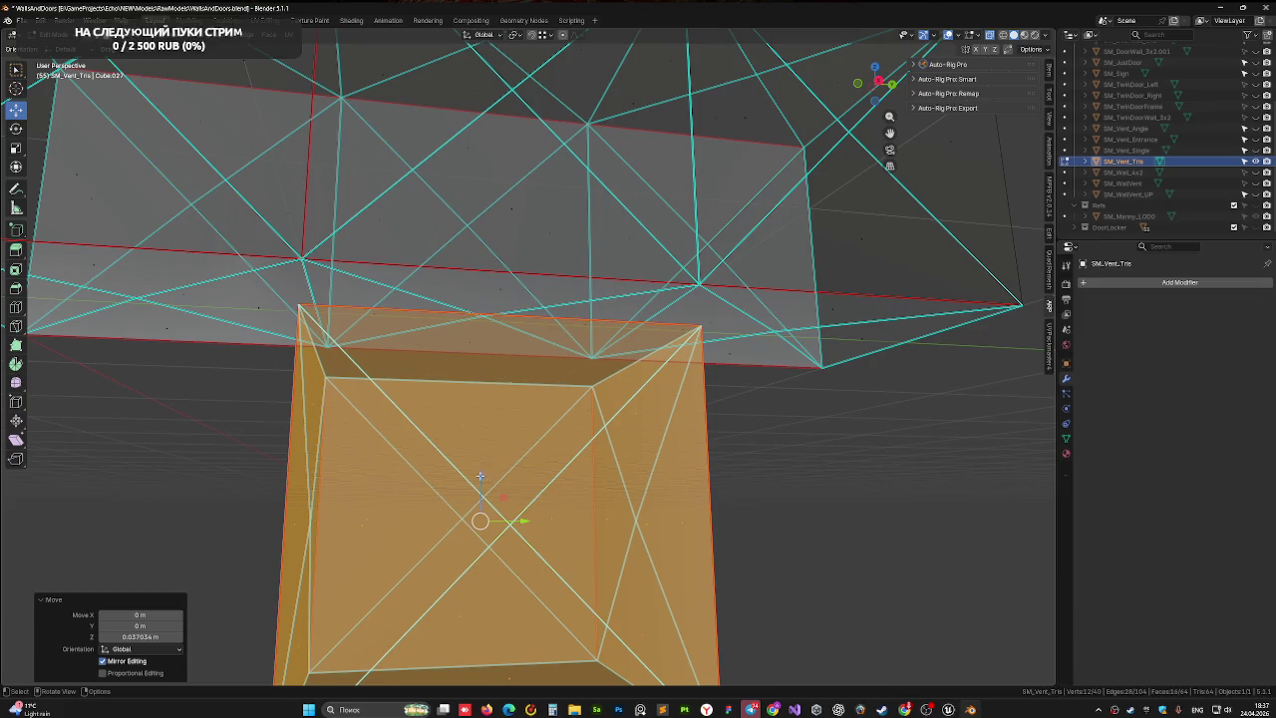
{"action": "left_click_drag", "start_coordinate": [480, 476], "coordinate": [485, 434]}
{"action": "left_click", "coordinate": [883, 88]}
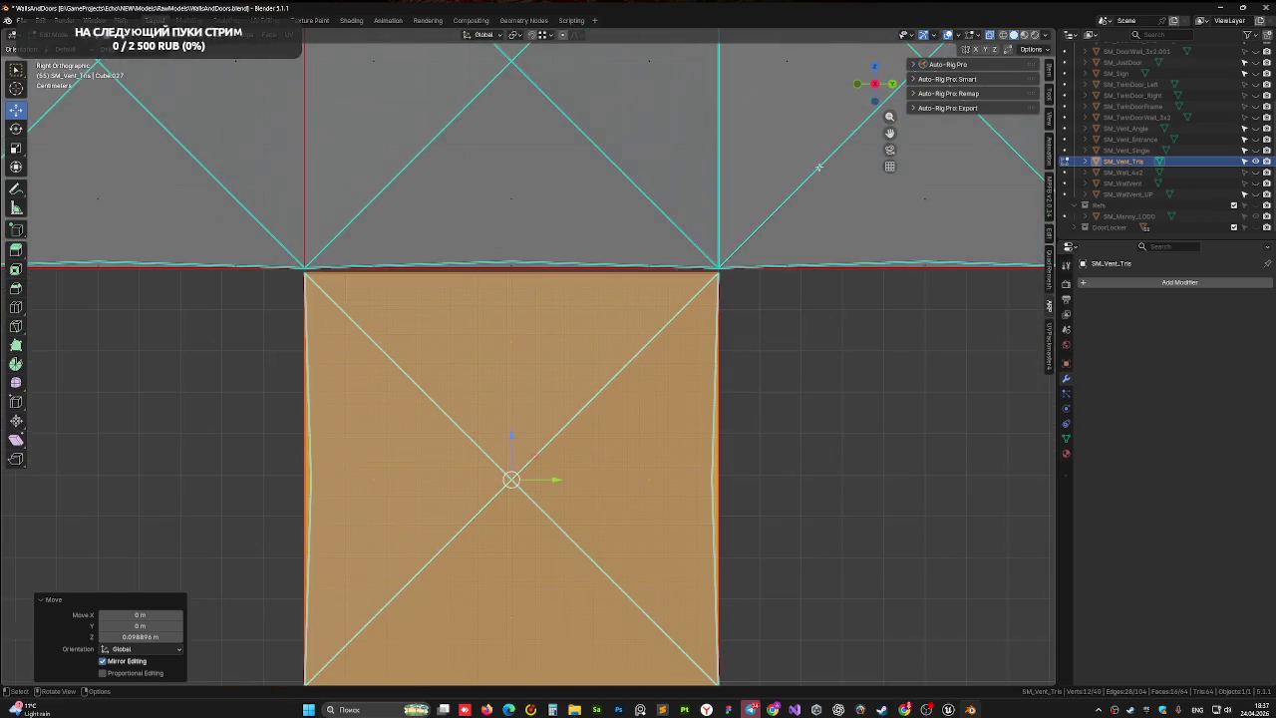
{"action": "scroll", "coordinate": [480, 353], "scroll_direction": "up", "scroll_amount": 3}
{"action": "scroll", "coordinate": [486, 354], "scroll_direction": "up", "scroll_amount": 3}
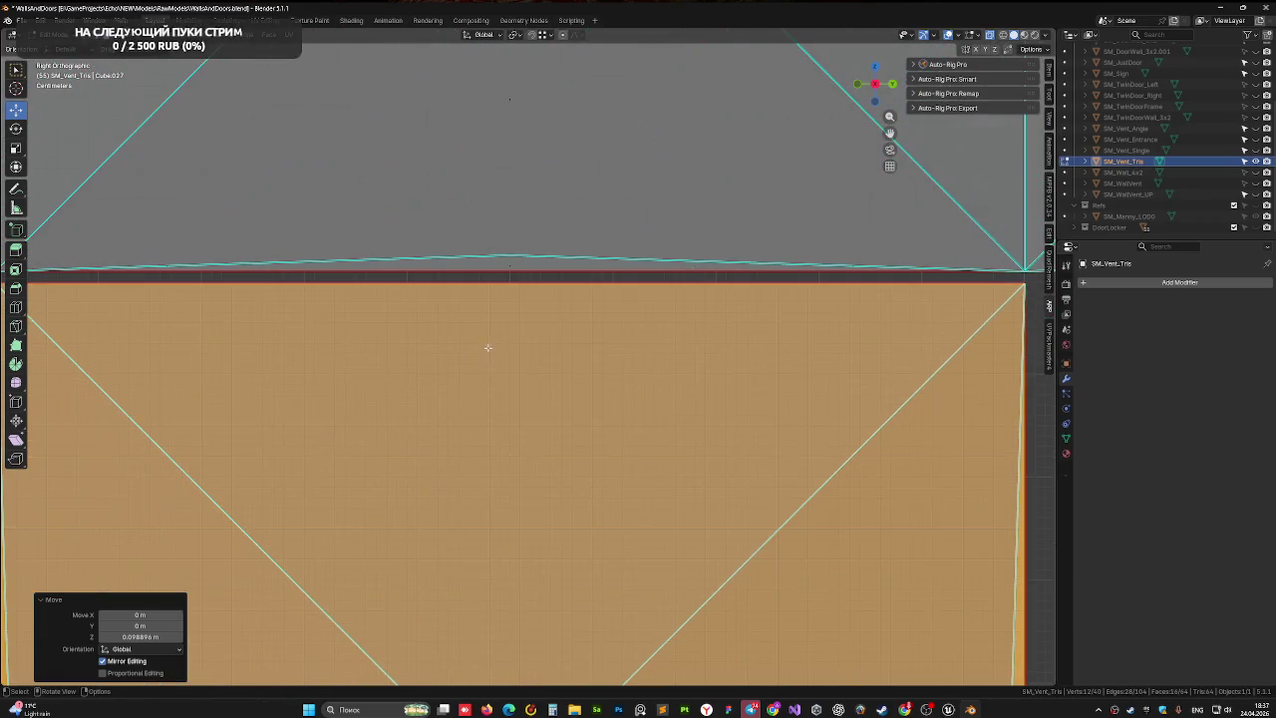
{"action": "scroll", "coordinate": [350, 324], "scroll_direction": "up", "scroll_amount": 2}
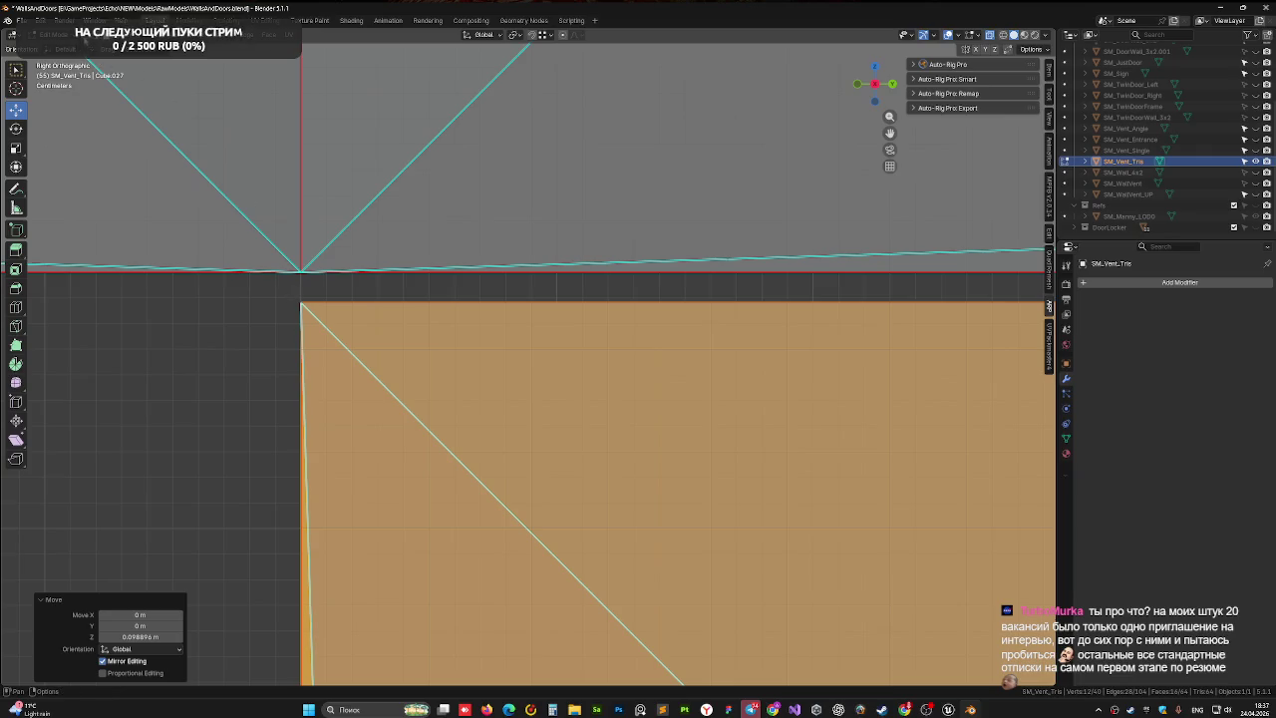
- Try snapping the face up to the tube along Z, then cancel and clear the selection
{"action": "left_click", "coordinate": [366, 369]}
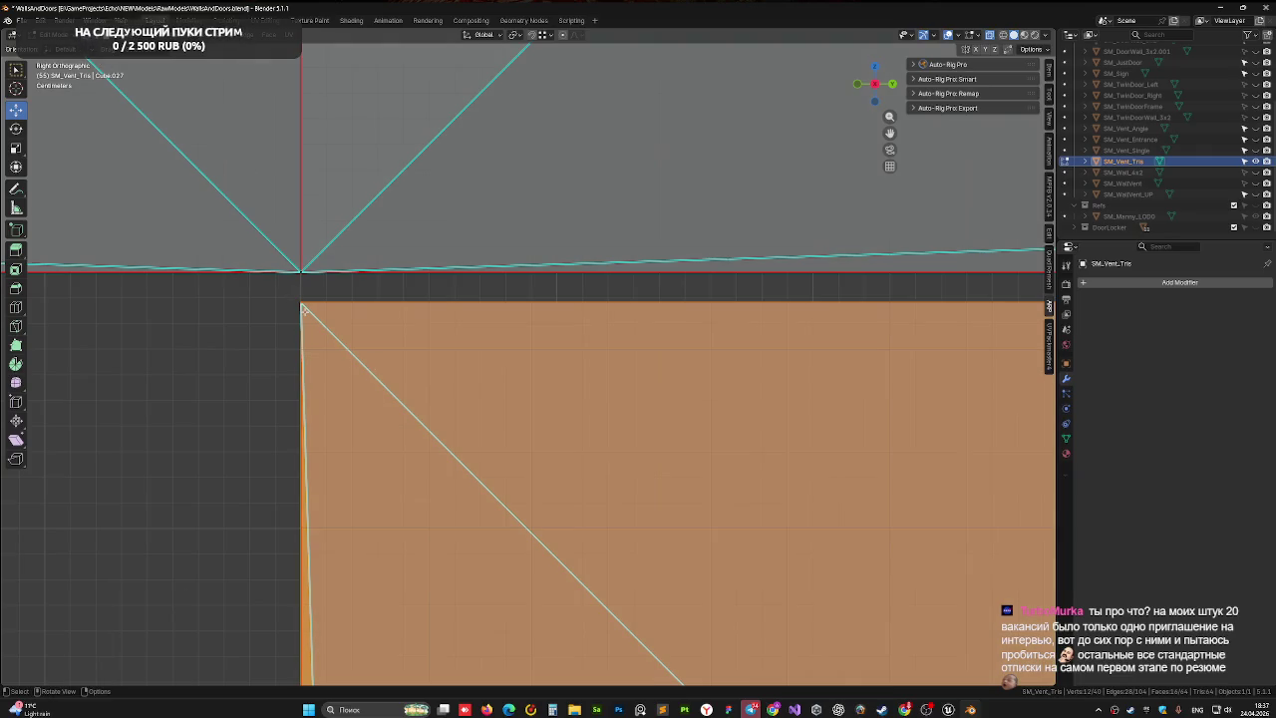
{"action": "key", "text": "g"}
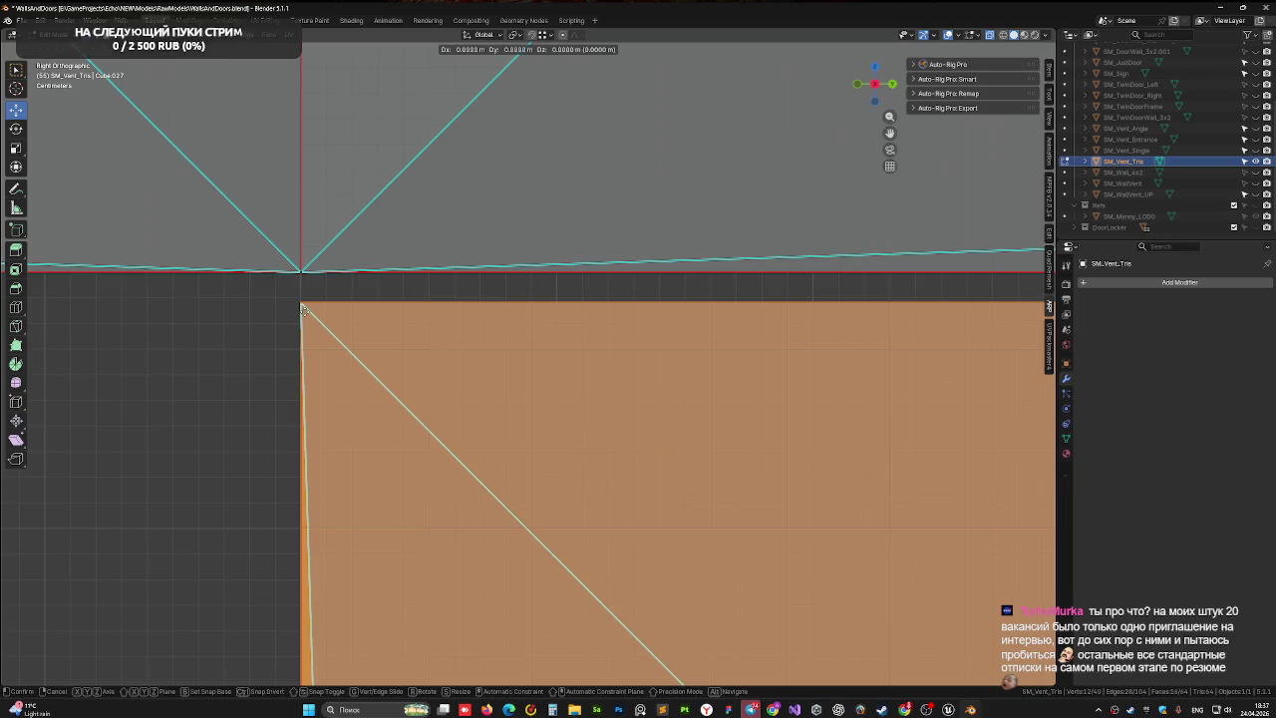
{"action": "key", "text": "z"}
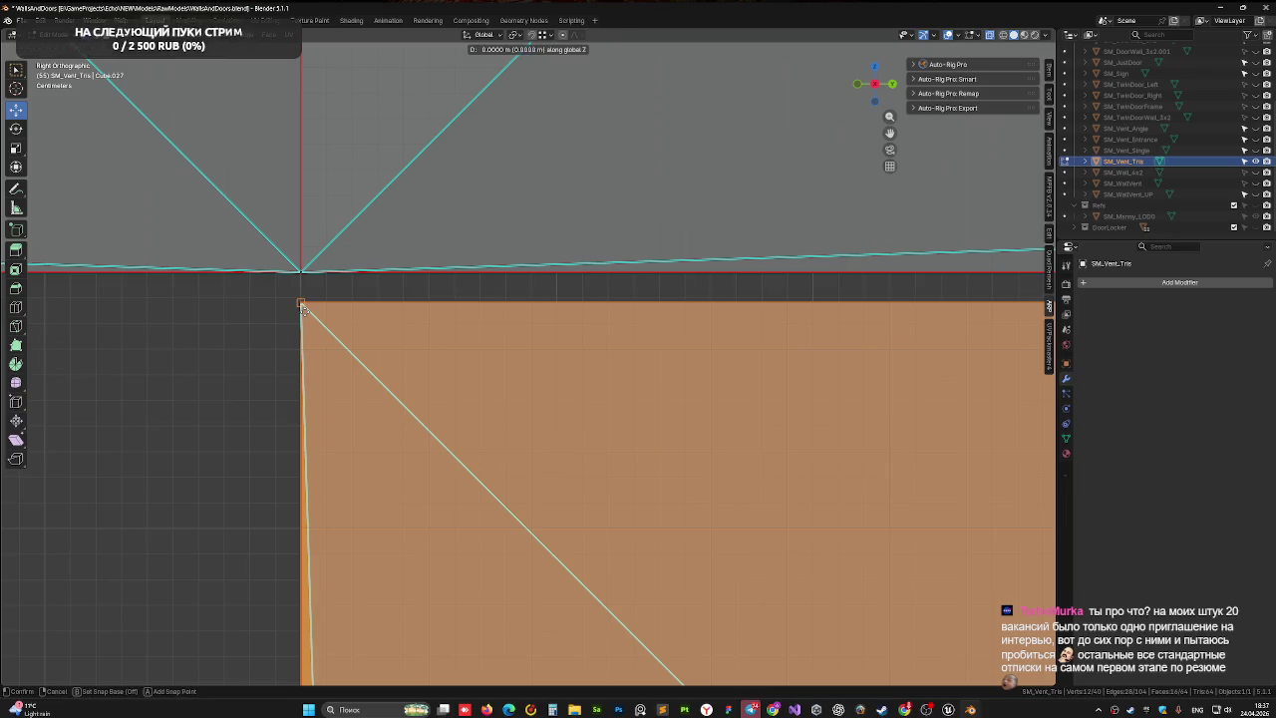
{"action": "key", "text": "ctrl"}
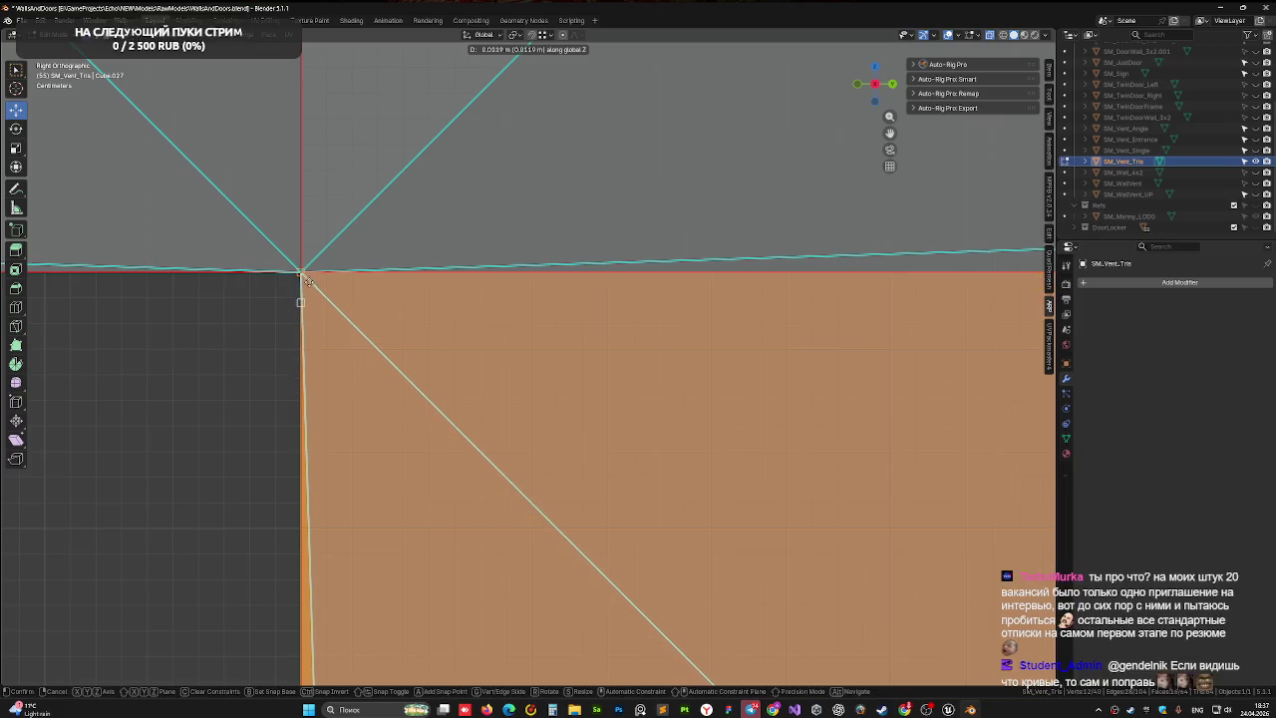
{"action": "right_click", "coordinate": [291, 340]}
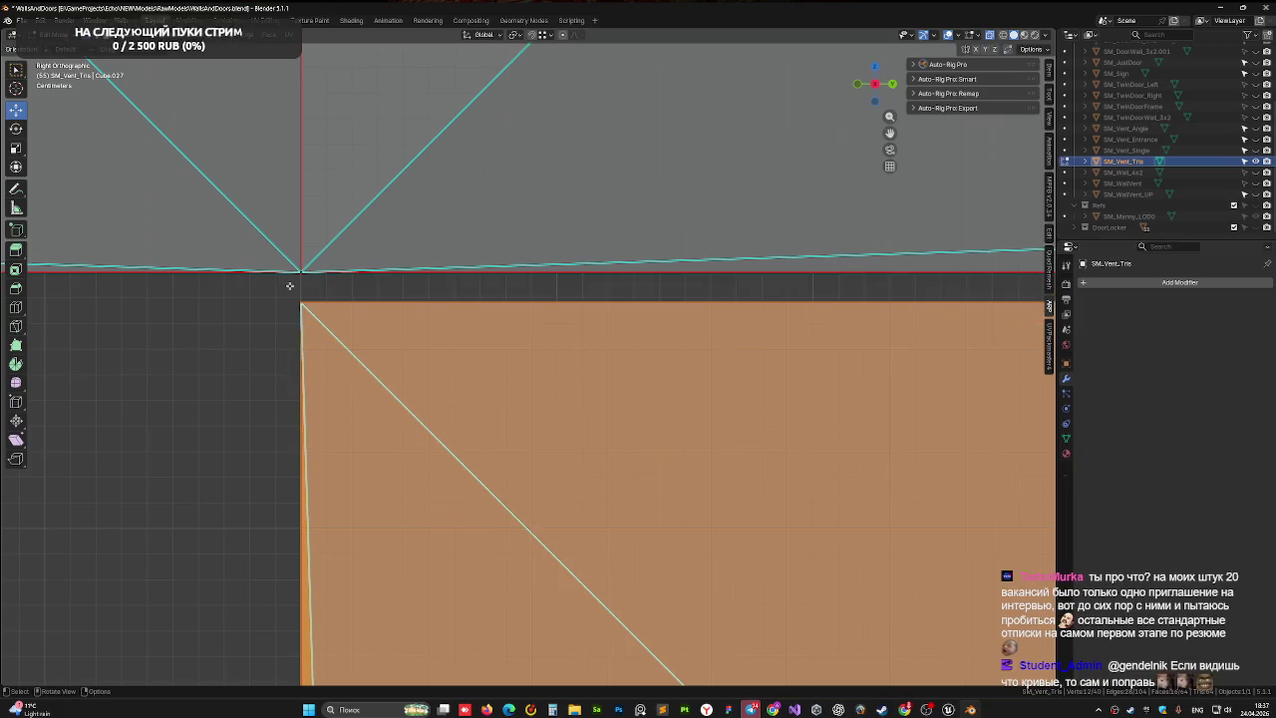
{"action": "left_click", "coordinate": [302, 304]}
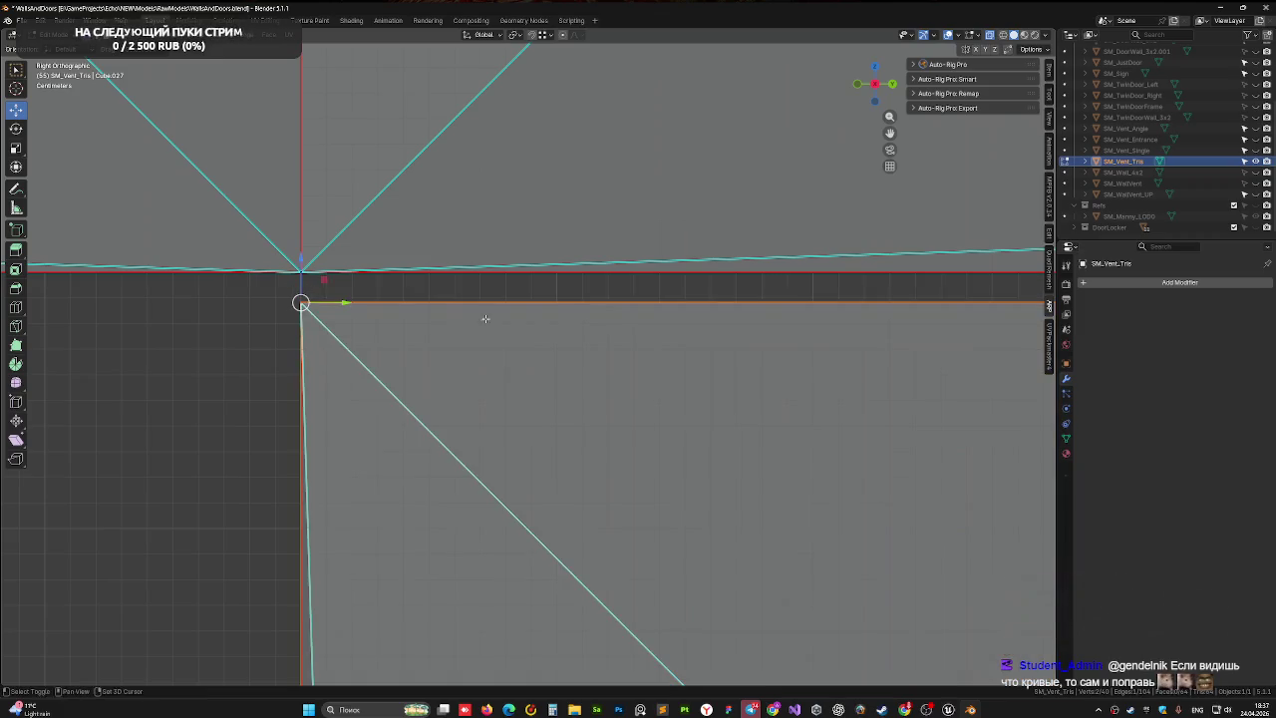
{"action": "left_click_drag", "start_coordinate": [484, 319], "coordinate": [277, 312]}
{"action": "scroll", "coordinate": [277, 312], "scroll_direction": "down", "scroll_amount": 5}
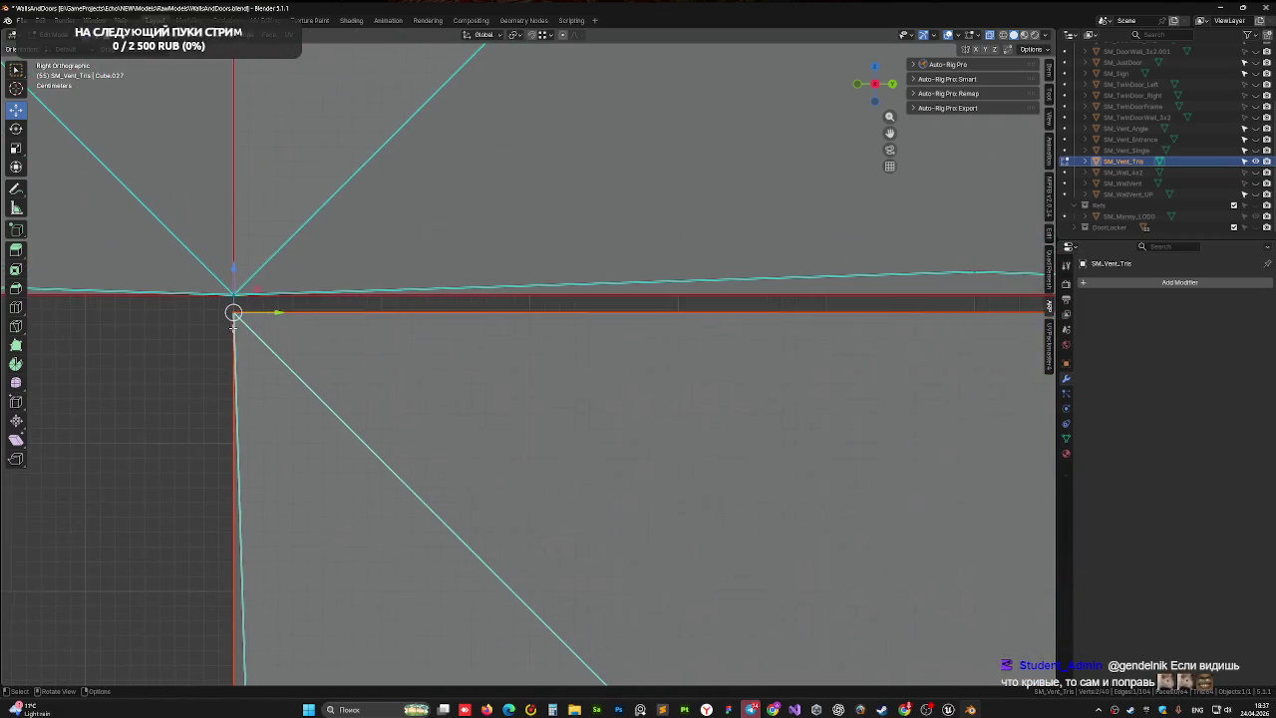
- Turn on X-ray and box-select the whole branch square
{"action": "key", "text": "a"}
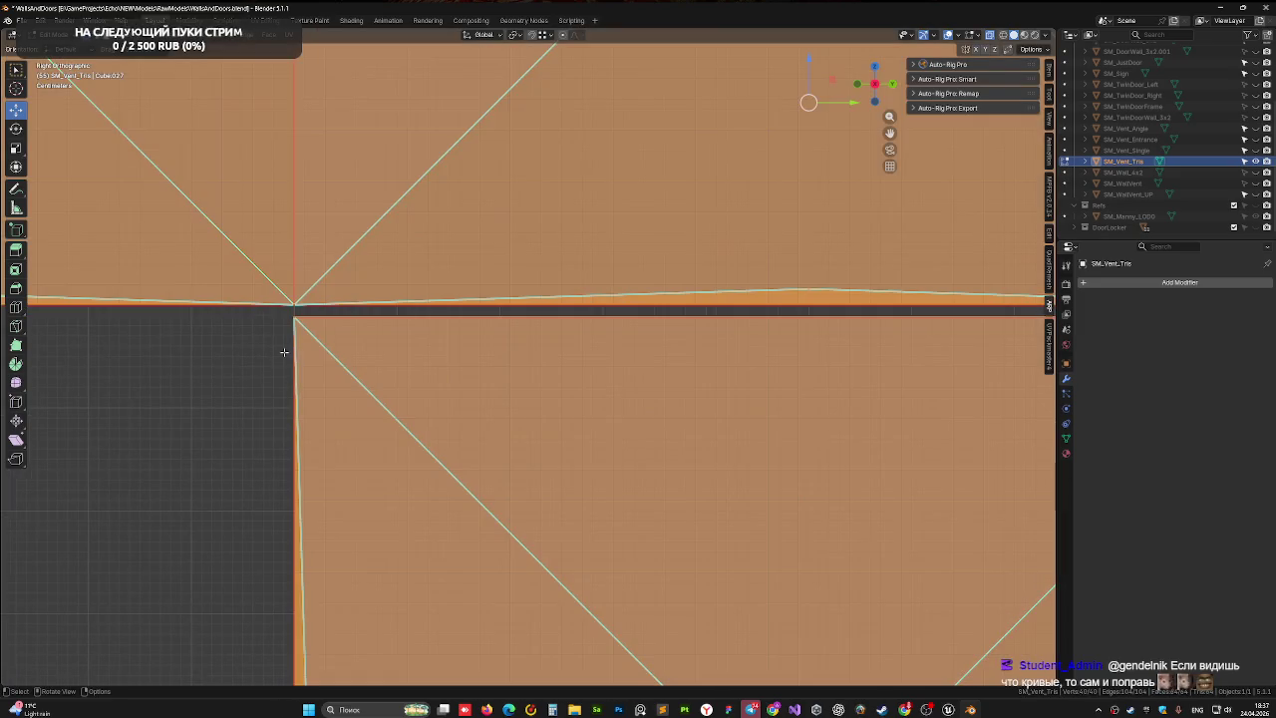
{"action": "left_click", "coordinate": [281, 361]}
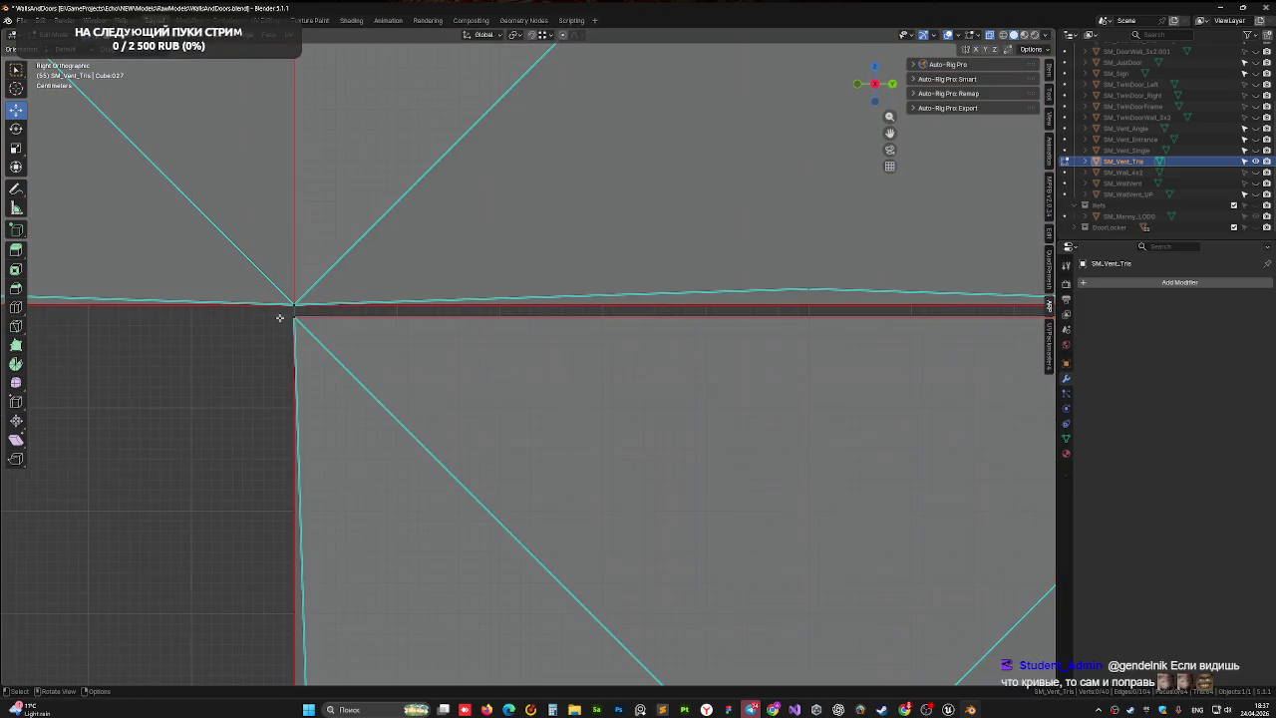
{"action": "scroll", "coordinate": [489, 408], "scroll_direction": "down", "scroll_amount": 2}
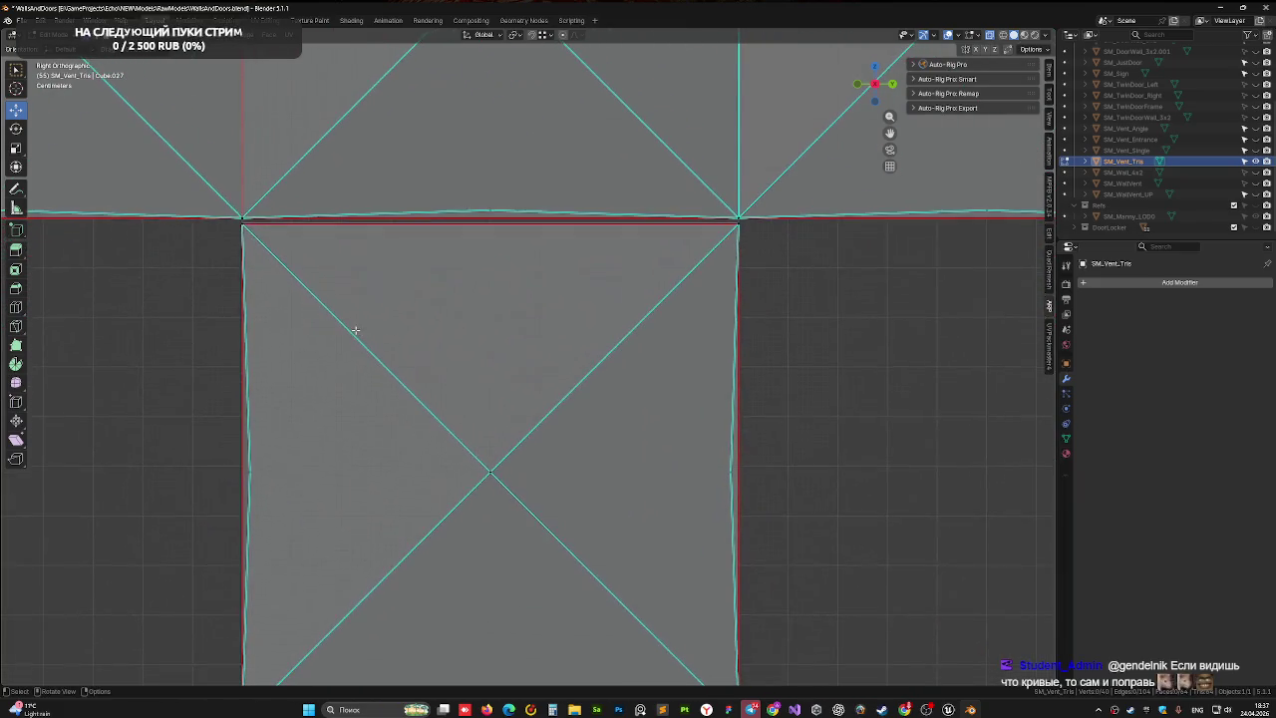
{"action": "scroll", "coordinate": [261, 258], "scroll_direction": "down", "scroll_amount": 1}
{"action": "key", "text": "alt+z"}
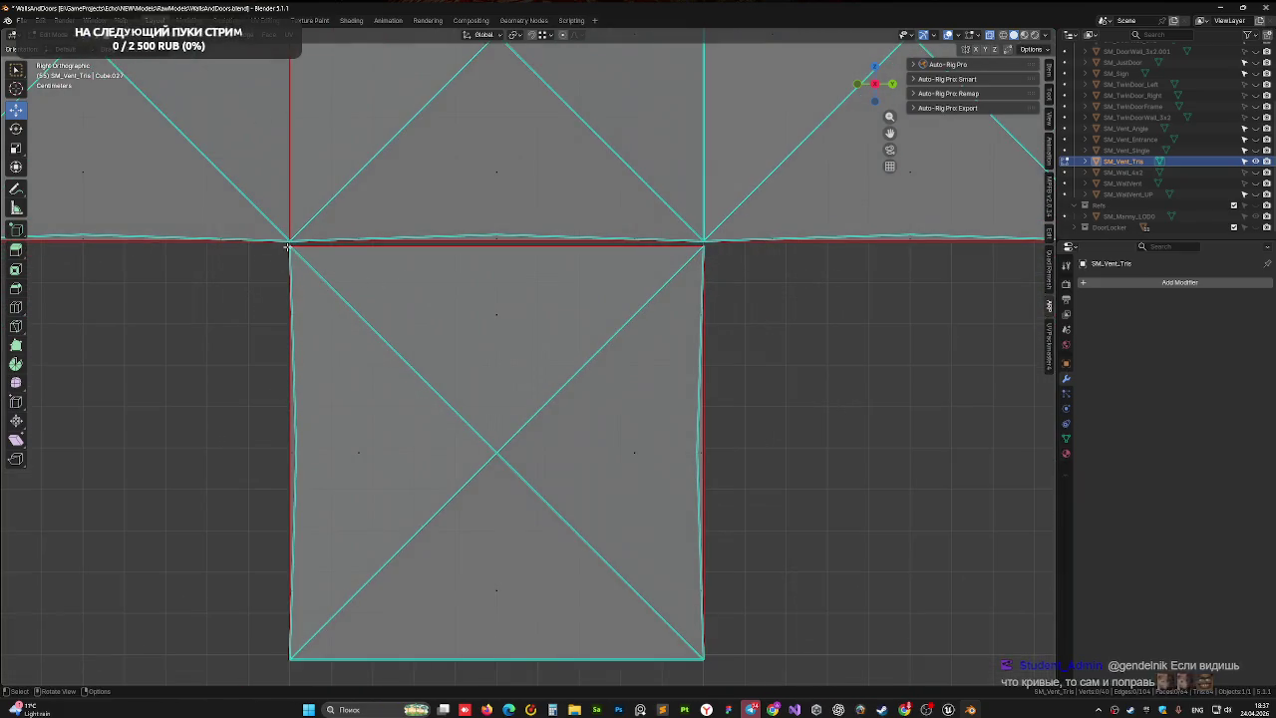
{"action": "mouse_move", "coordinate": [286, 243]}
{"action": "left_mouse_down"}
{"action": "mouse_move", "coordinate": [428, 421]}
{"action": "mouse_move", "coordinate": [715, 667]}
{"action": "left_mouse_up"}
{"action": "scroll", "coordinate": [357, 327], "scroll_direction": "up", "scroll_amount": 5}
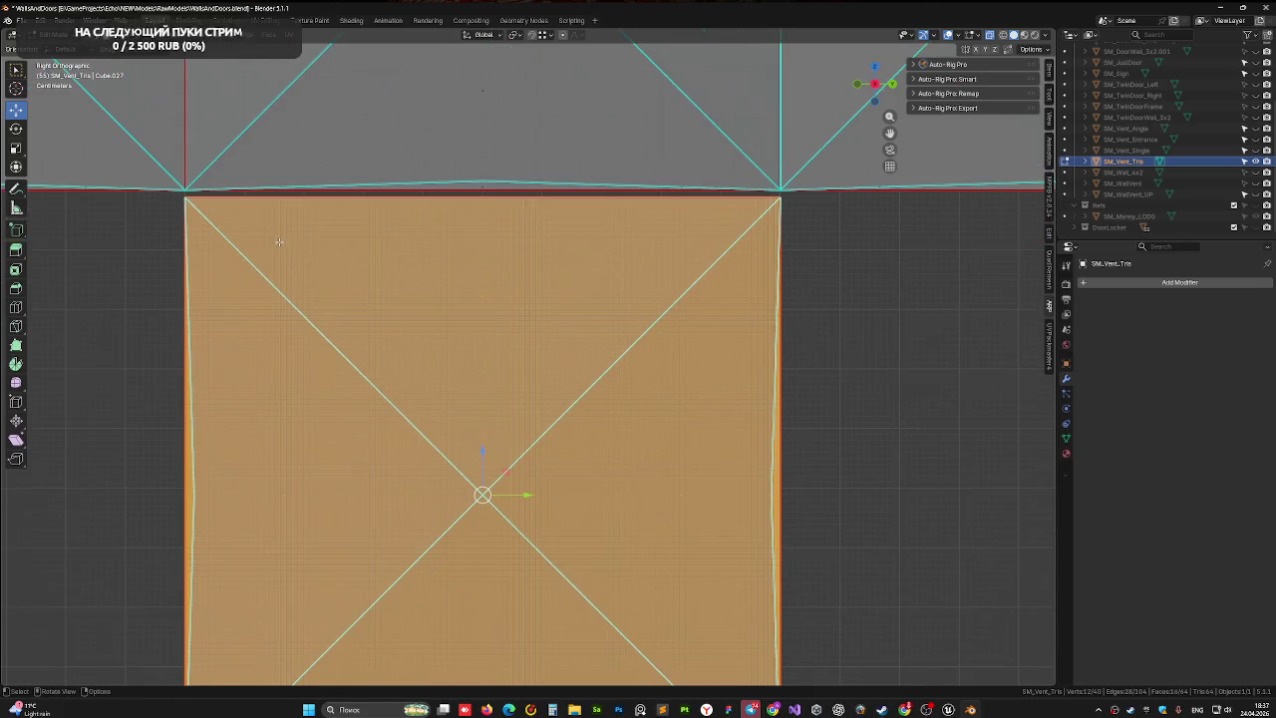
{"action": "scroll", "coordinate": [356, 327], "scroll_direction": "up", "scroll_amount": 3}
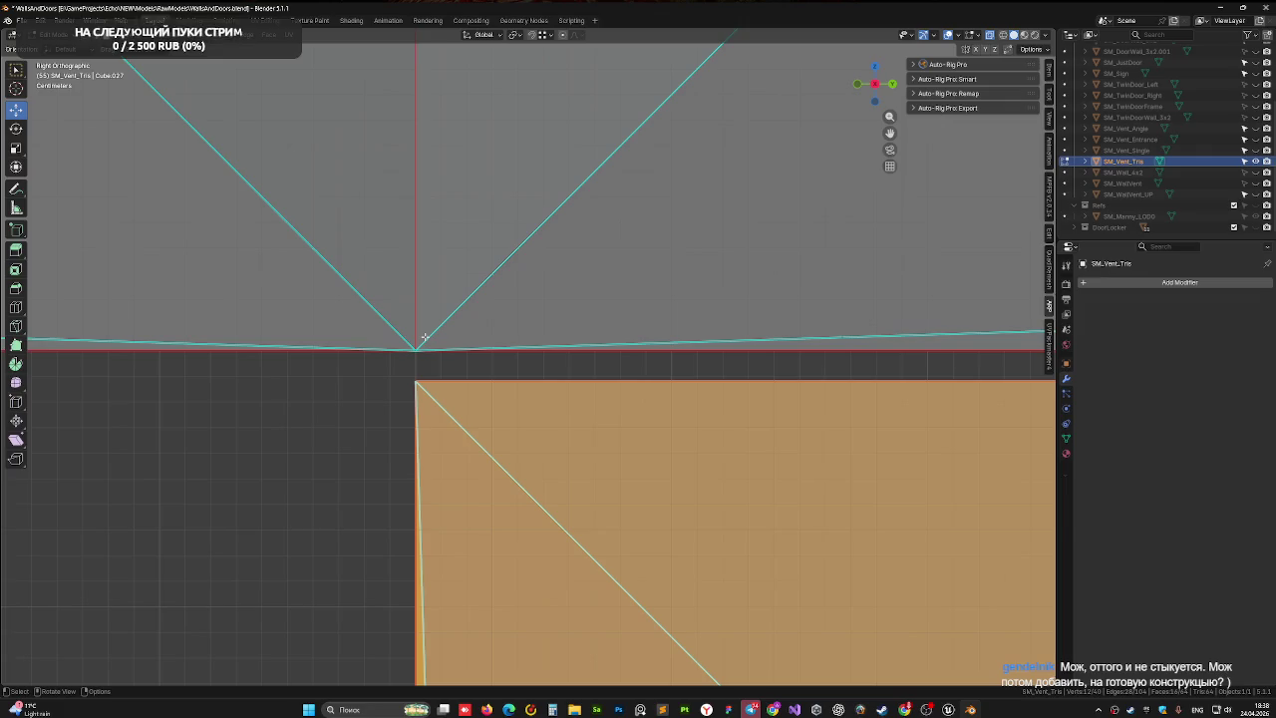
- Shift the selected junction vertices slightly along Y, then raise them along Z
{"action": "scroll", "coordinate": [436, 370], "scroll_direction": "up", "scroll_amount": 5}
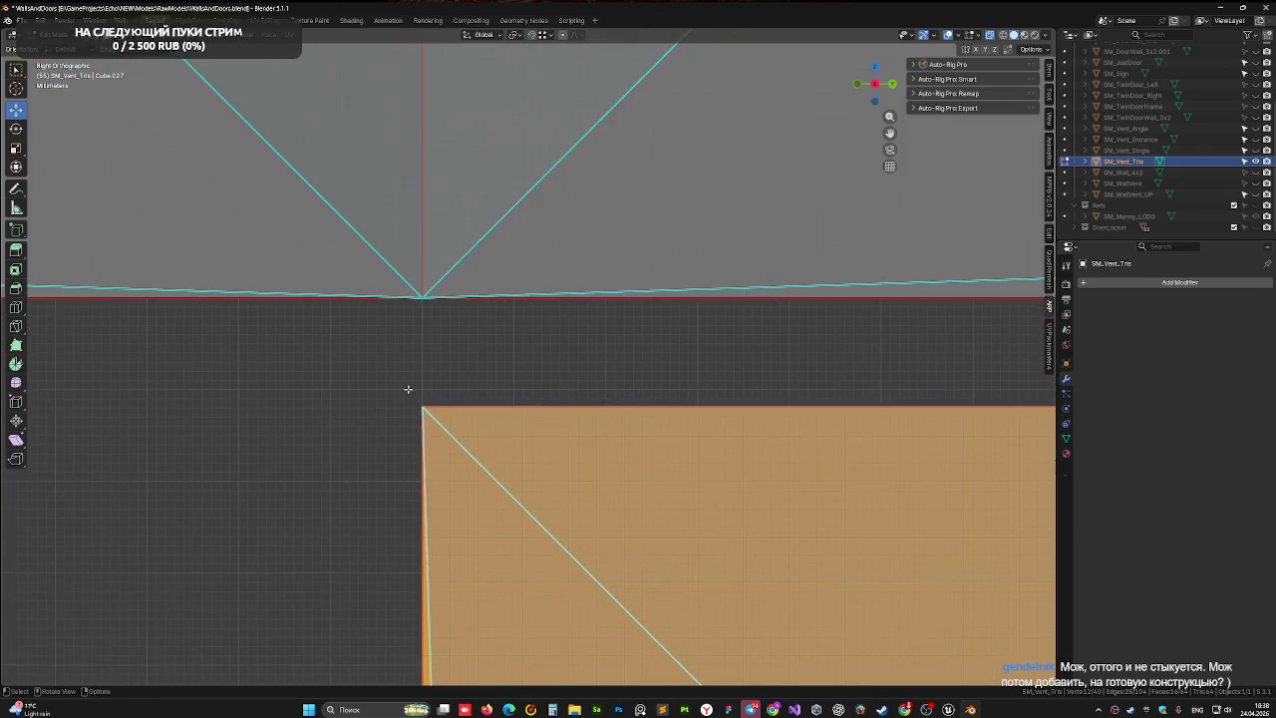
{"action": "key", "text": "g"}
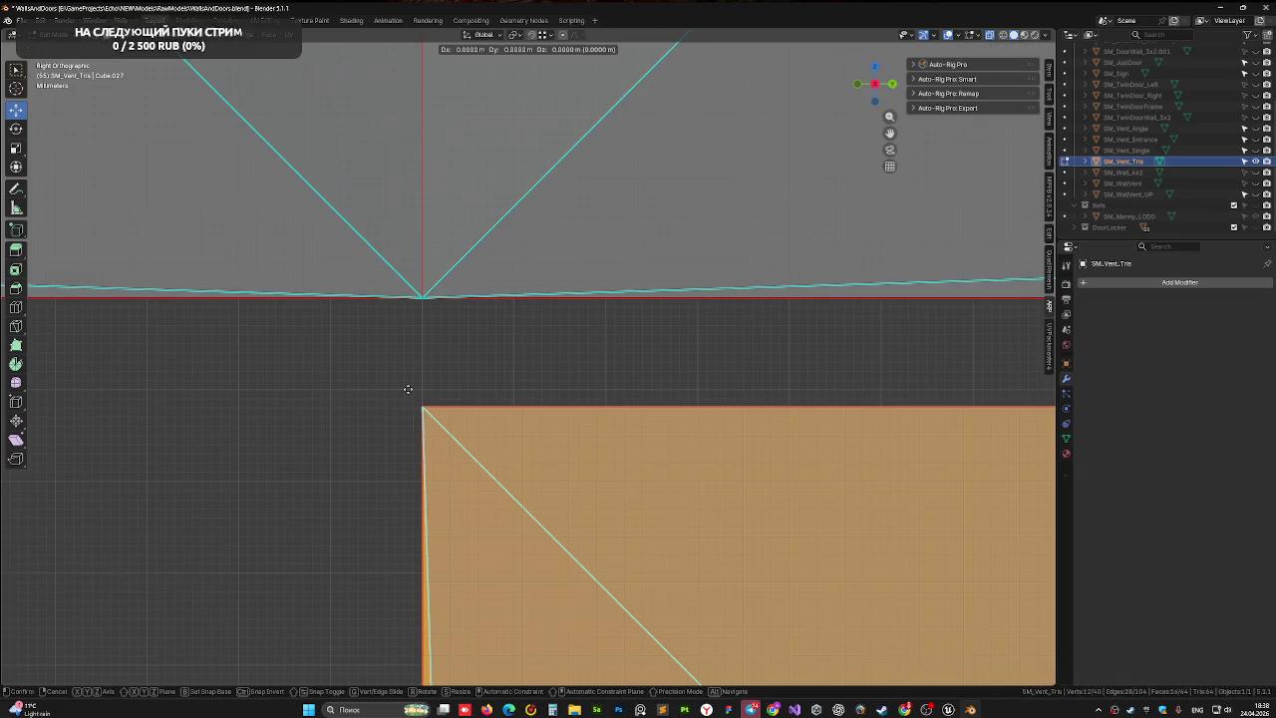
{"action": "key", "text": "y"}
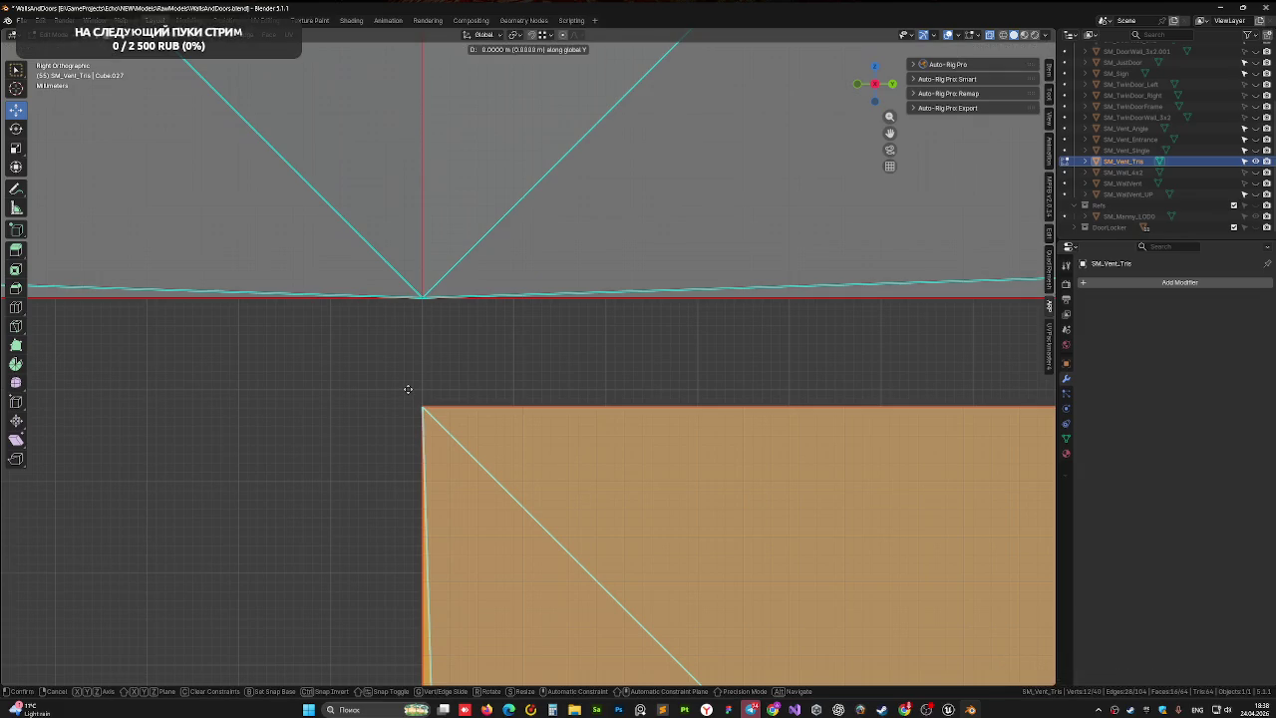
{"action": "left_click", "coordinate": [422, 341]}
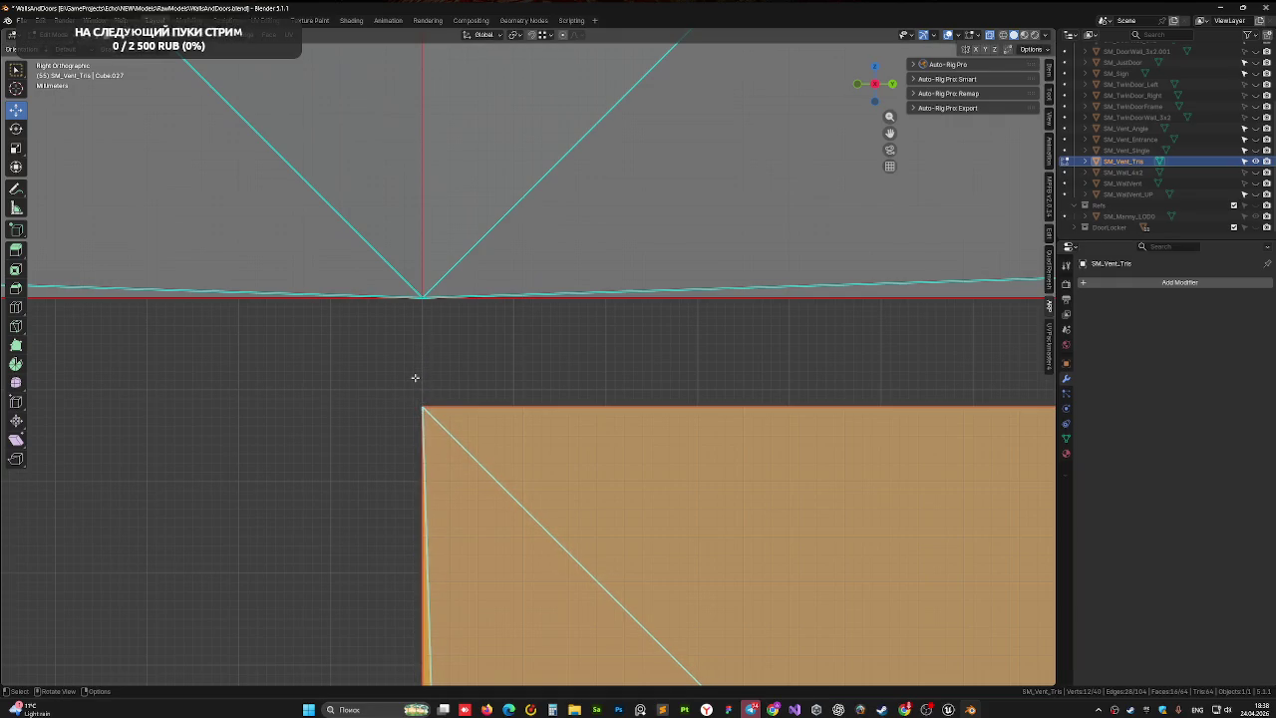
{"action": "key", "text": "g"}
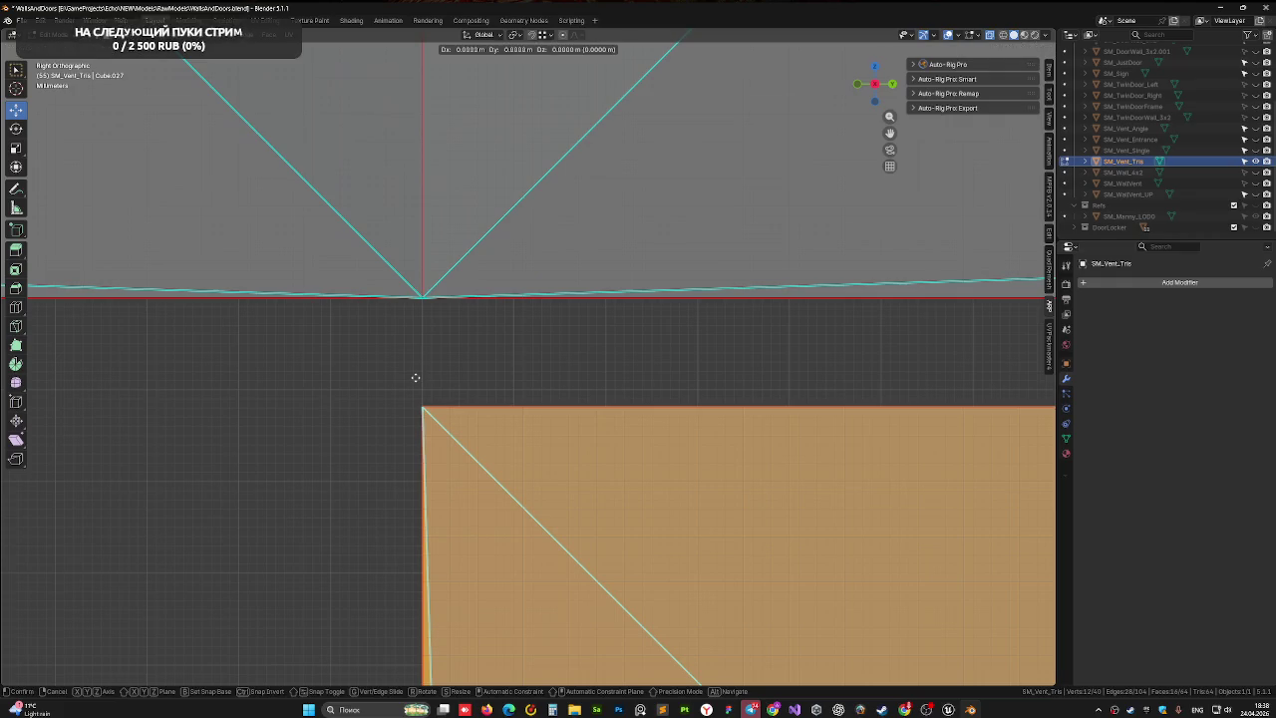
{"action": "key", "text": "z"}
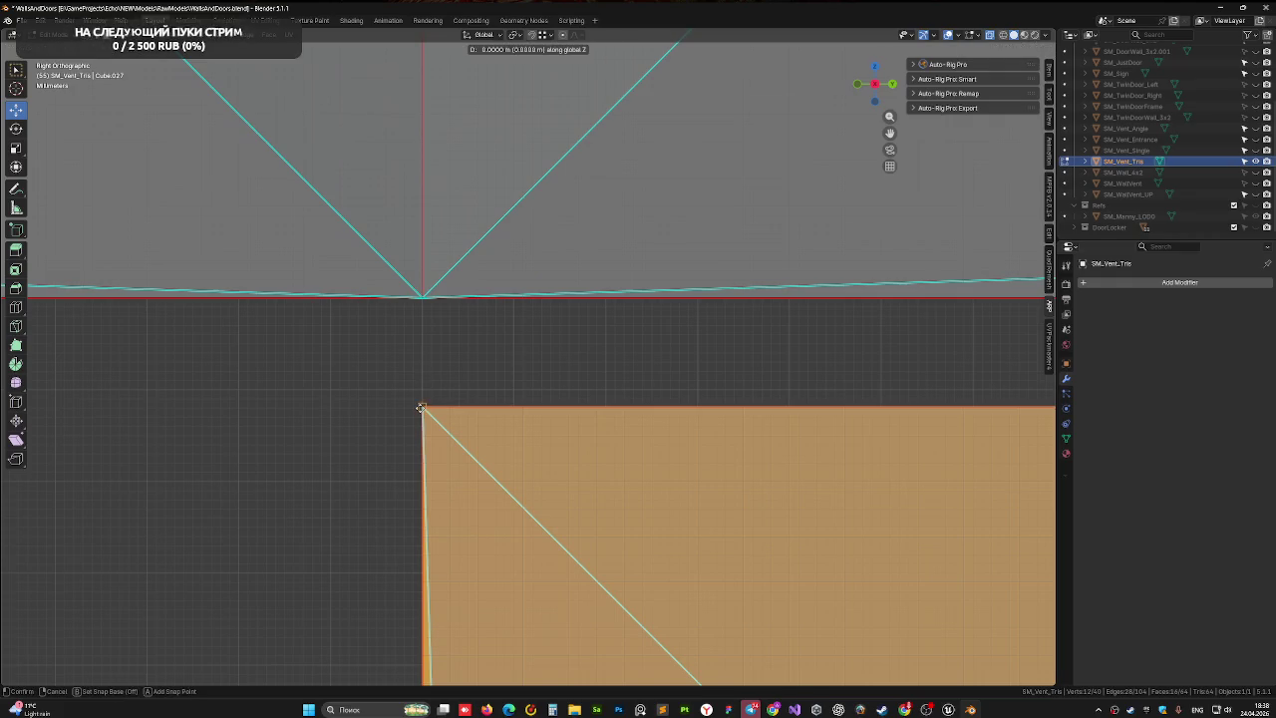
{"action": "left_click", "coordinate": [422, 304]}
- Turn off X-ray, merge all vertices by distance to remove 4 duplicates, and exit Edit Mode
{"action": "mouse_move", "coordinate": [422, 304]}
{"action": "left_mouse_down"}
{"action": "mouse_move", "coordinate": [458, 313]}
{"action": "mouse_move", "coordinate": [527, 288]}
{"action": "mouse_move", "coordinate": [357, 349]}
{"action": "mouse_move", "coordinate": [399, 356]}
{"action": "left_mouse_up"}
{"action": "scroll", "coordinate": [399, 356], "scroll_direction": "down", "scroll_amount": 5}
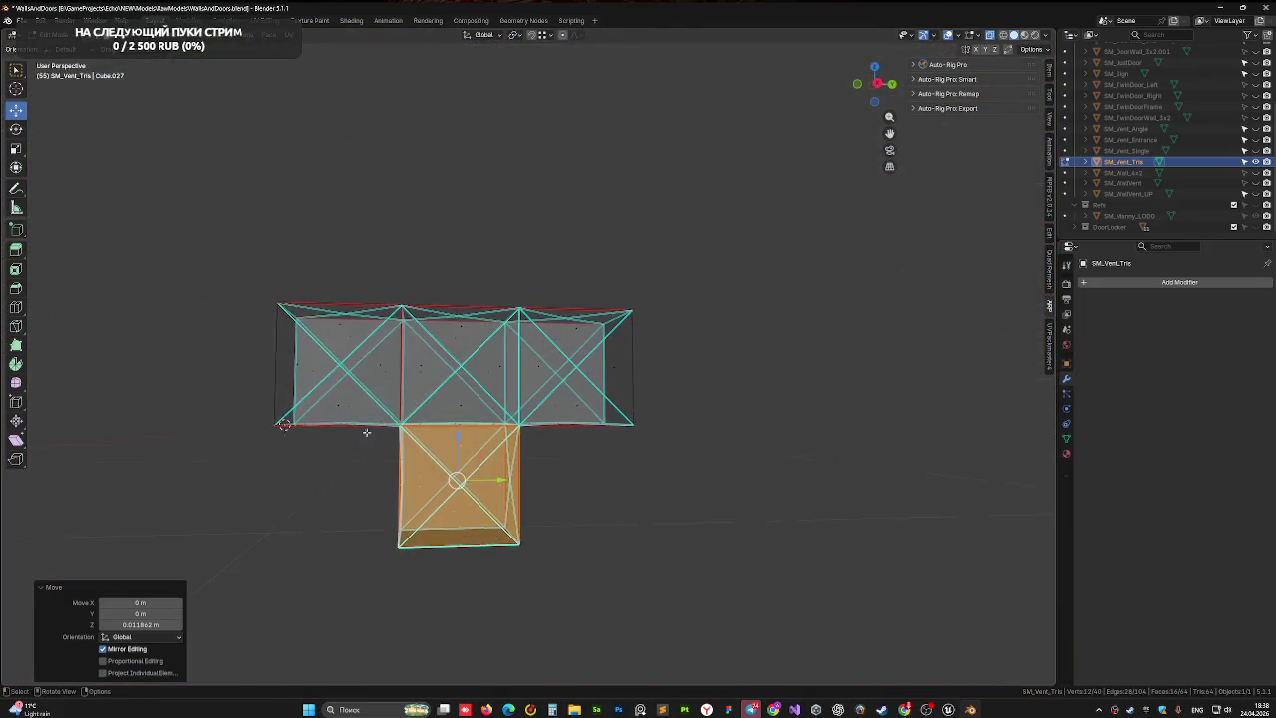
{"action": "scroll", "coordinate": [365, 433], "scroll_direction": "up", "scroll_amount": 3}
{"action": "left_click_drag", "start_coordinate": [338, 461], "coordinate": [439, 416]}
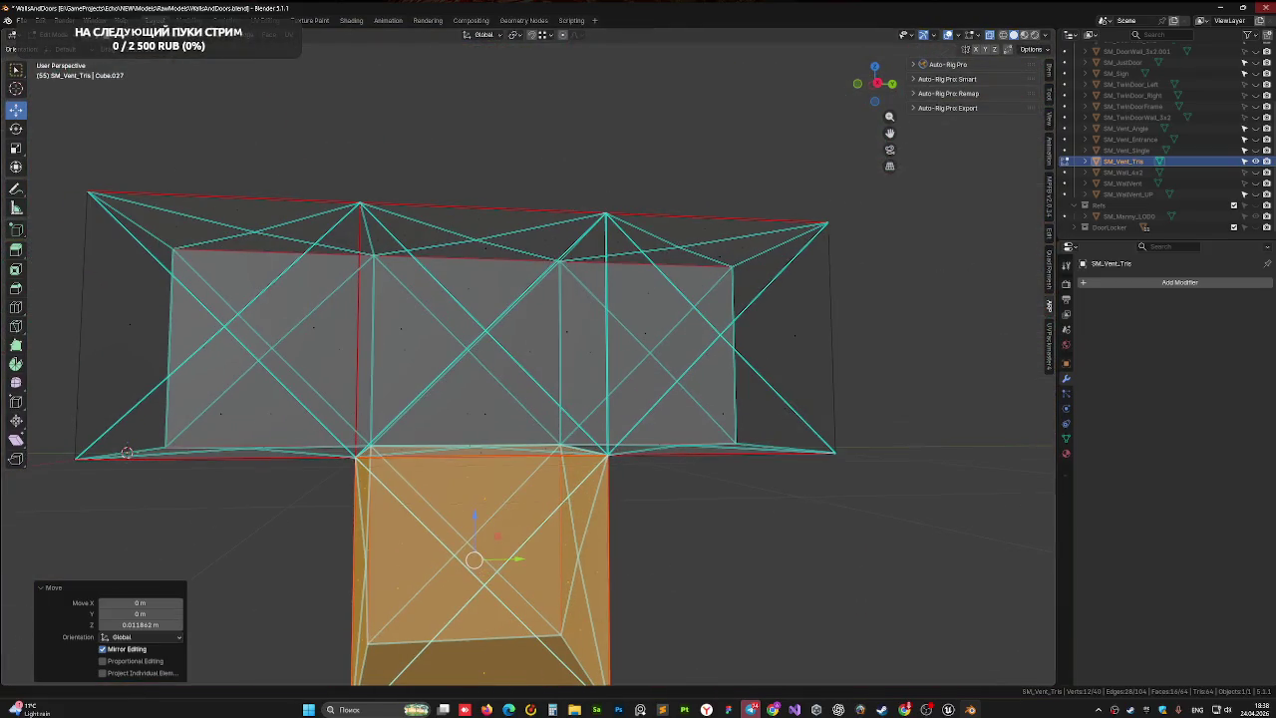
{"action": "left_click", "coordinate": [990, 36]}
{"action": "left_click_drag", "start_coordinate": [329, 119], "coordinate": [249, 108]}
{"action": "scroll", "coordinate": [486, 379], "scroll_direction": "up", "scroll_amount": 6}
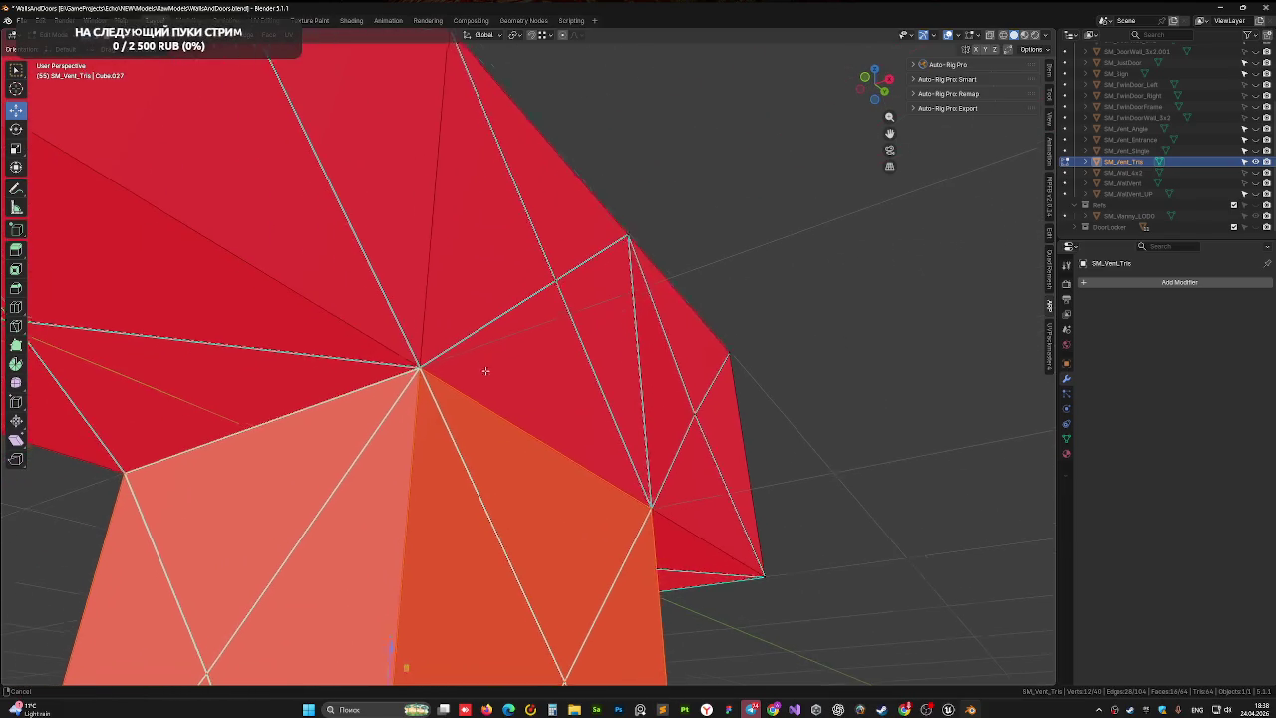
{"action": "key", "text": "a"}
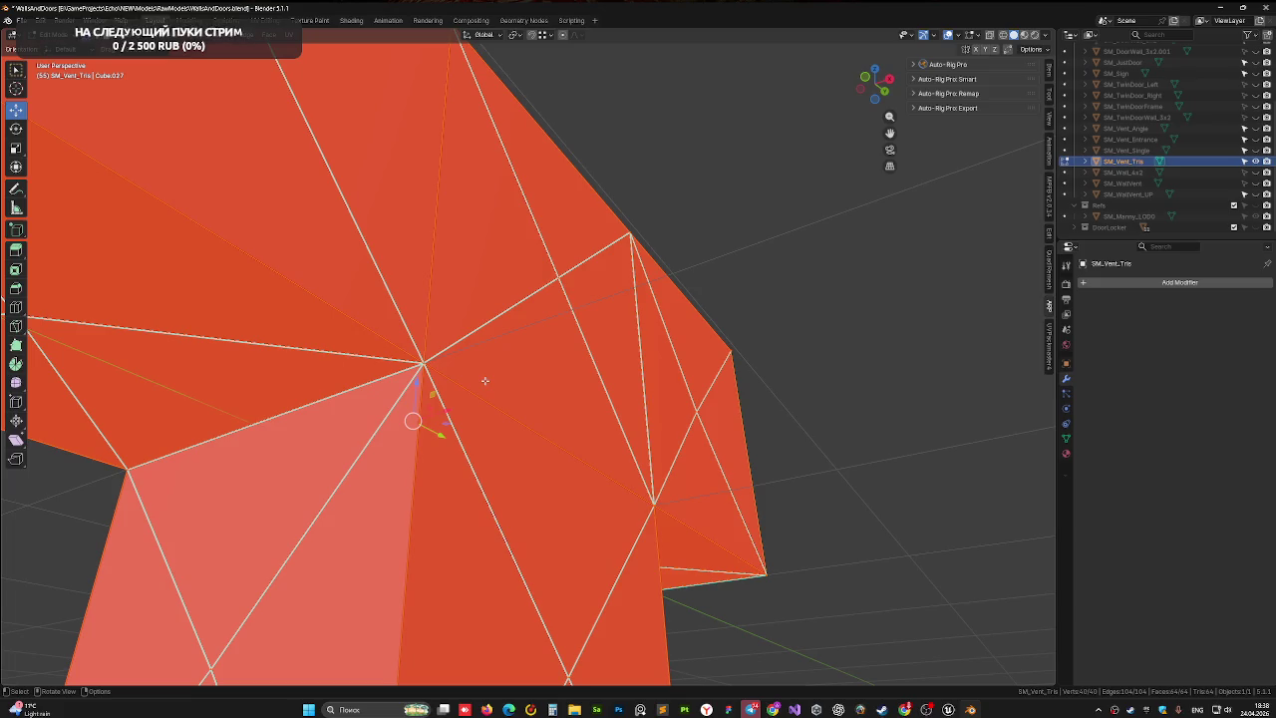
{"action": "key", "text": "m"}
{"action": "left_click", "coordinate": [483, 381]}
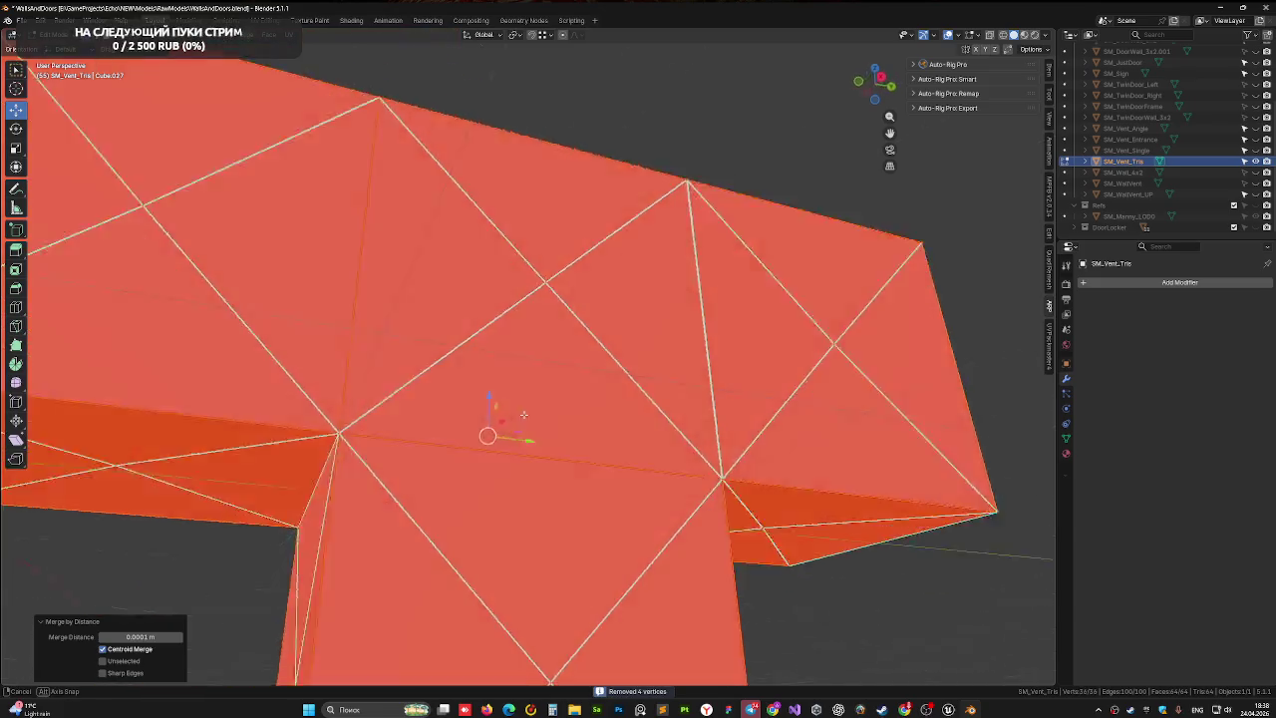
{"action": "key", "text": "Tab"}
{"action": "scroll", "coordinate": [594, 437], "scroll_direction": "down", "scroll_amount": 10}
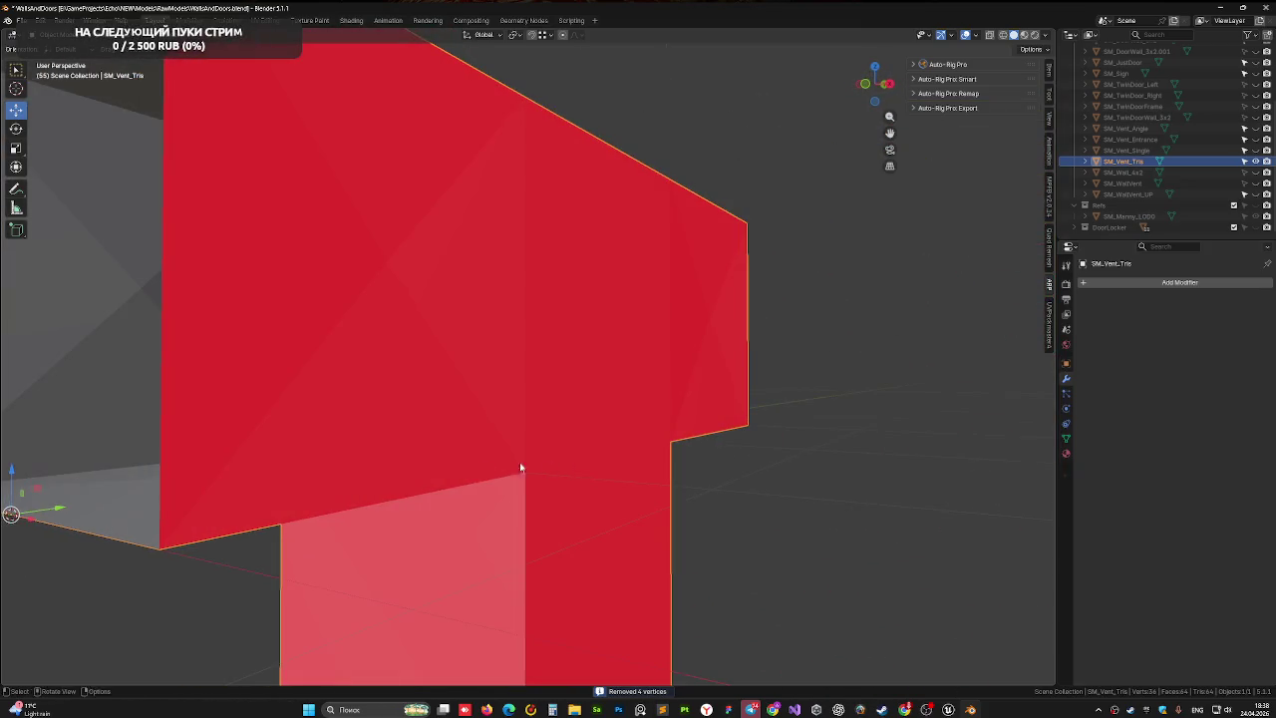
{"action": "mouse_move", "coordinate": [479, 472]}
{"action": "left_mouse_down"}
{"action": "mouse_move", "coordinate": [369, 469]}
{"action": "mouse_move", "coordinate": [569, 399]}
{"action": "mouse_move", "coordinate": [560, 419]}
{"action": "mouse_move", "coordinate": [654, 429]}
{"action": "left_mouse_up"}
{"action": "scroll", "coordinate": [460, 470], "scroll_direction": "up", "scroll_amount": 8}
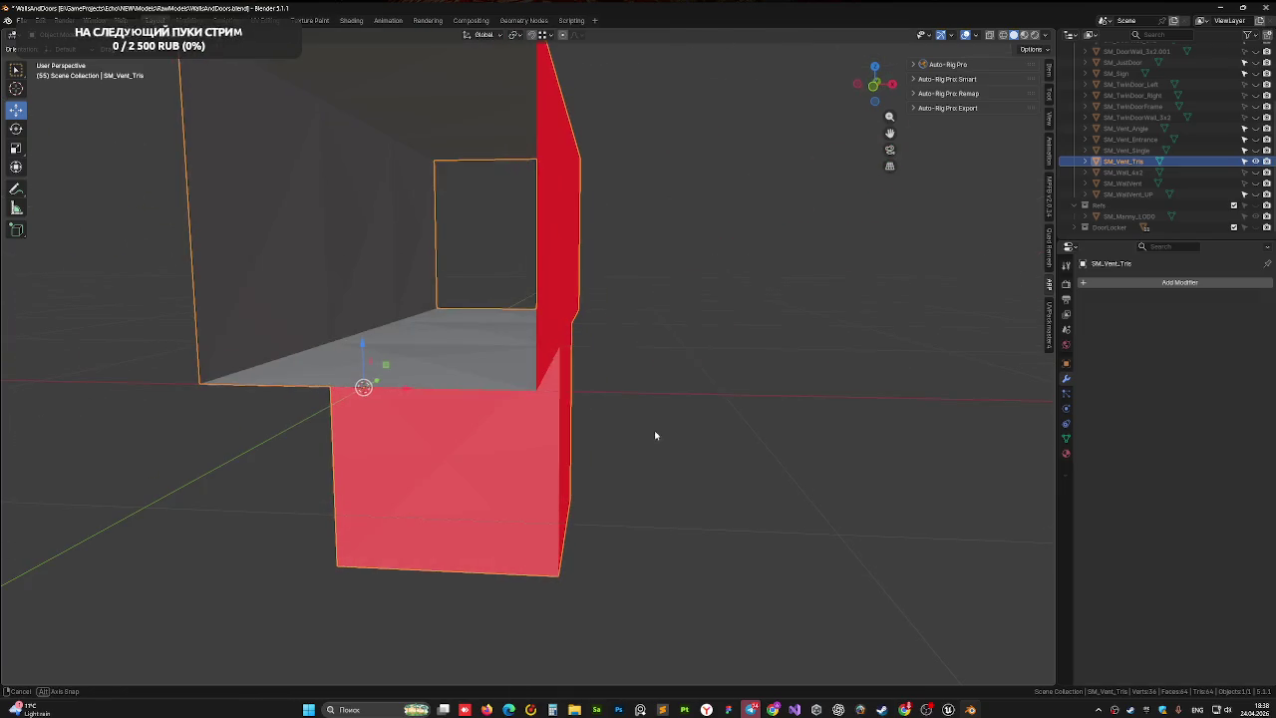
- In the Item tab, confirm the vent's dimensions read about 0.986 × 3 × 2 m, then inspect the T-piece
{"action": "left_click", "coordinate": [874, 86]}
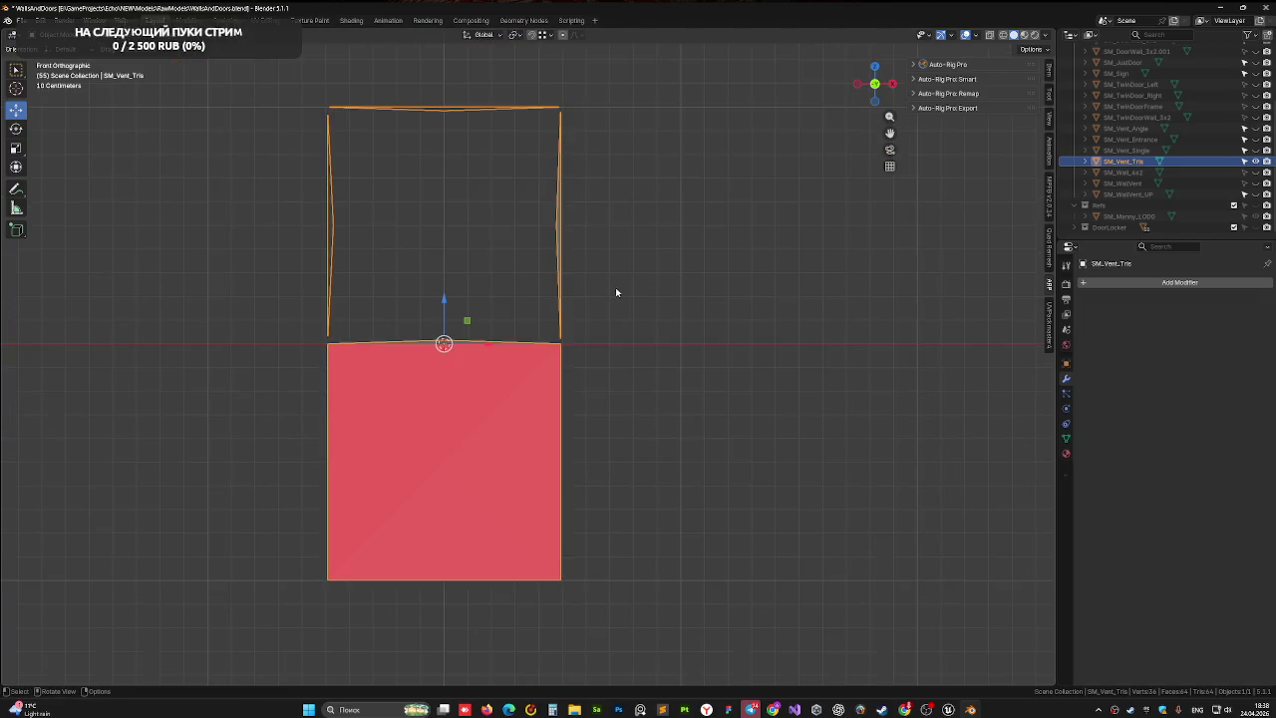
{"action": "key", "text": "Tab"}
{"action": "key", "text": "Tab"}
{"action": "left_click", "coordinate": [1048, 68]}
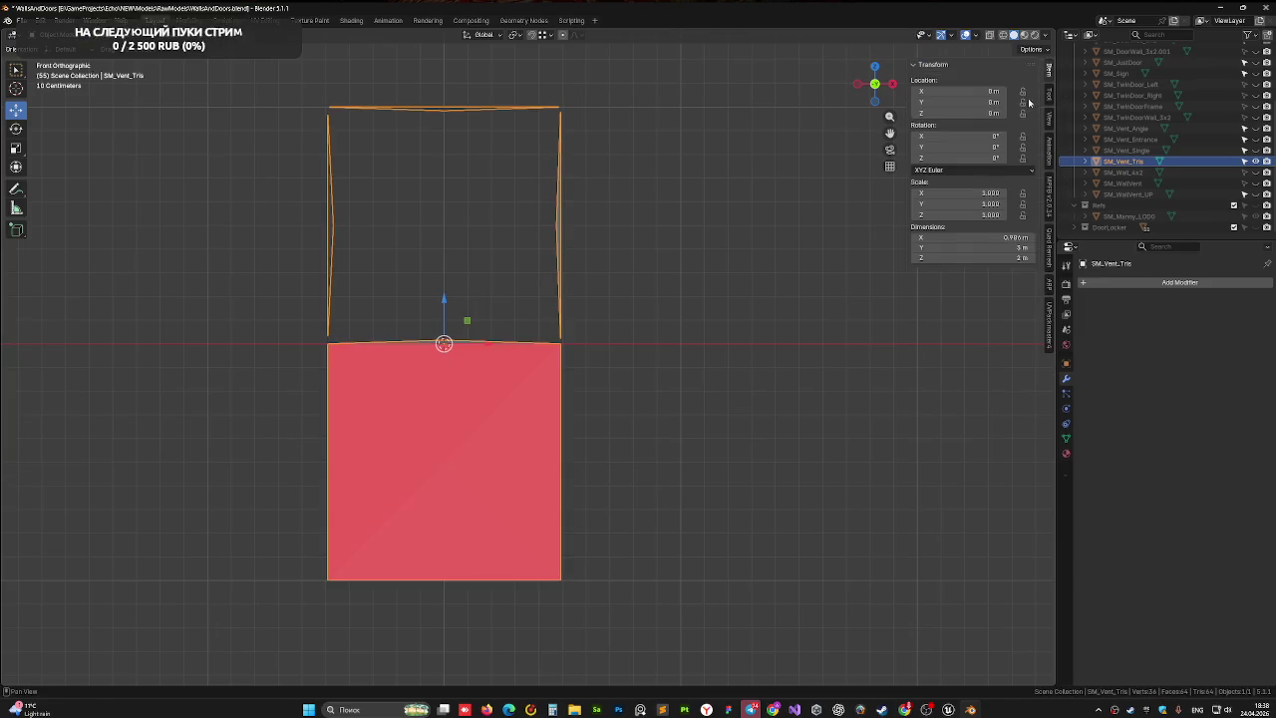
{"action": "left_click", "coordinate": [1005, 237]}
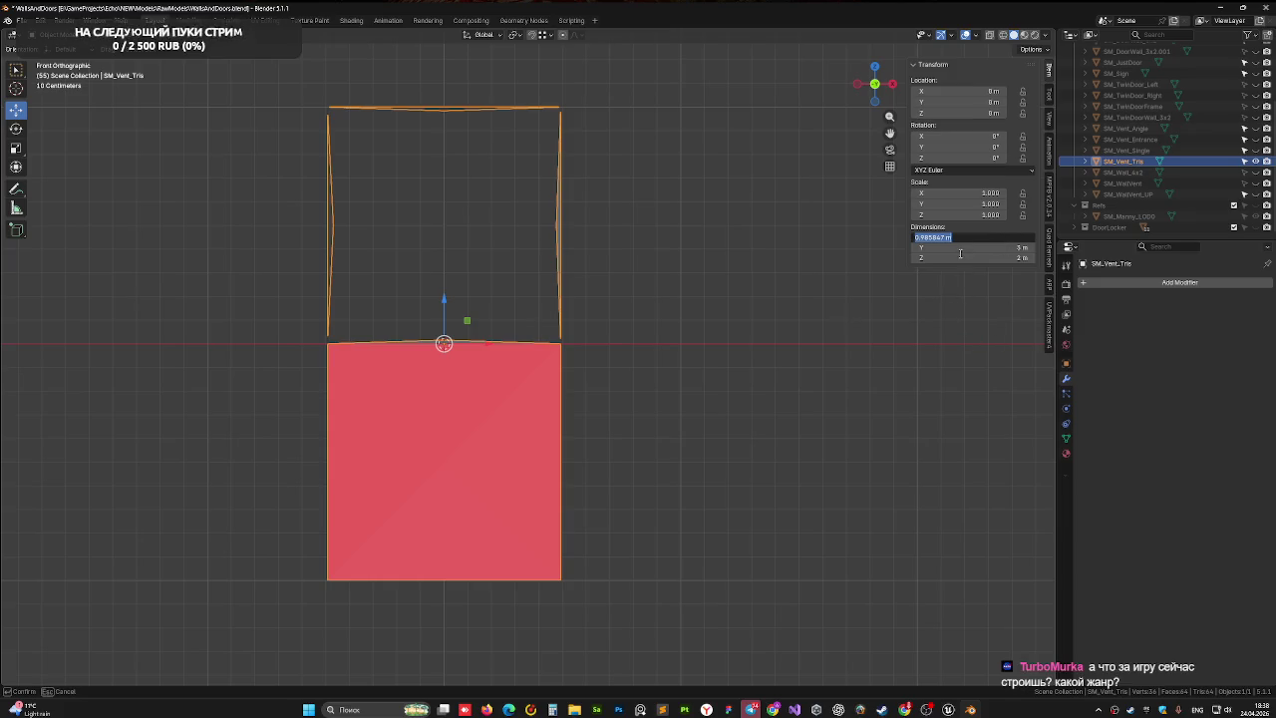
{"action": "key", "text": "Return"}
{"action": "mouse_move", "coordinate": [777, 359]}
{"action": "left_mouse_down"}
{"action": "mouse_move", "coordinate": [745, 326]}
{"action": "mouse_move", "coordinate": [669, 344]}
{"action": "left_mouse_up"}
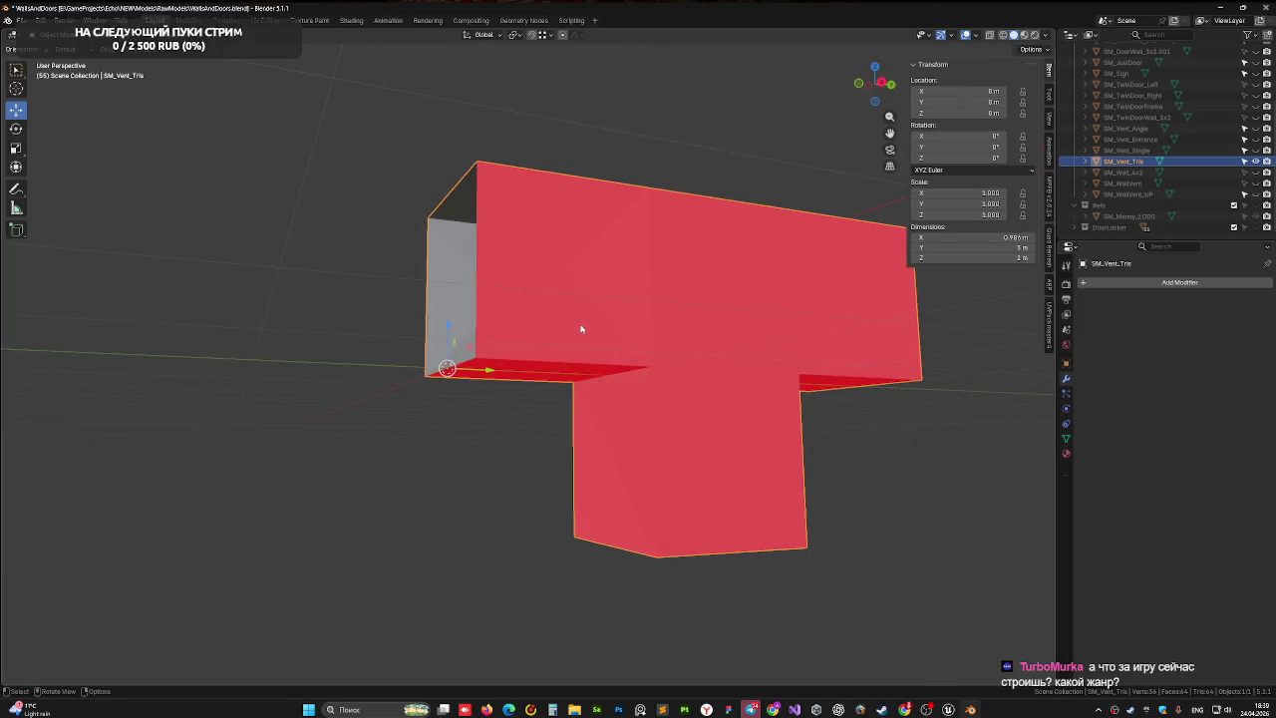
{"action": "mouse_move", "coordinate": [581, 329]}
{"action": "left_mouse_down"}
{"action": "mouse_move", "coordinate": [672, 342]}
{"action": "mouse_move", "coordinate": [907, 265]}
{"action": "left_mouse_up"}
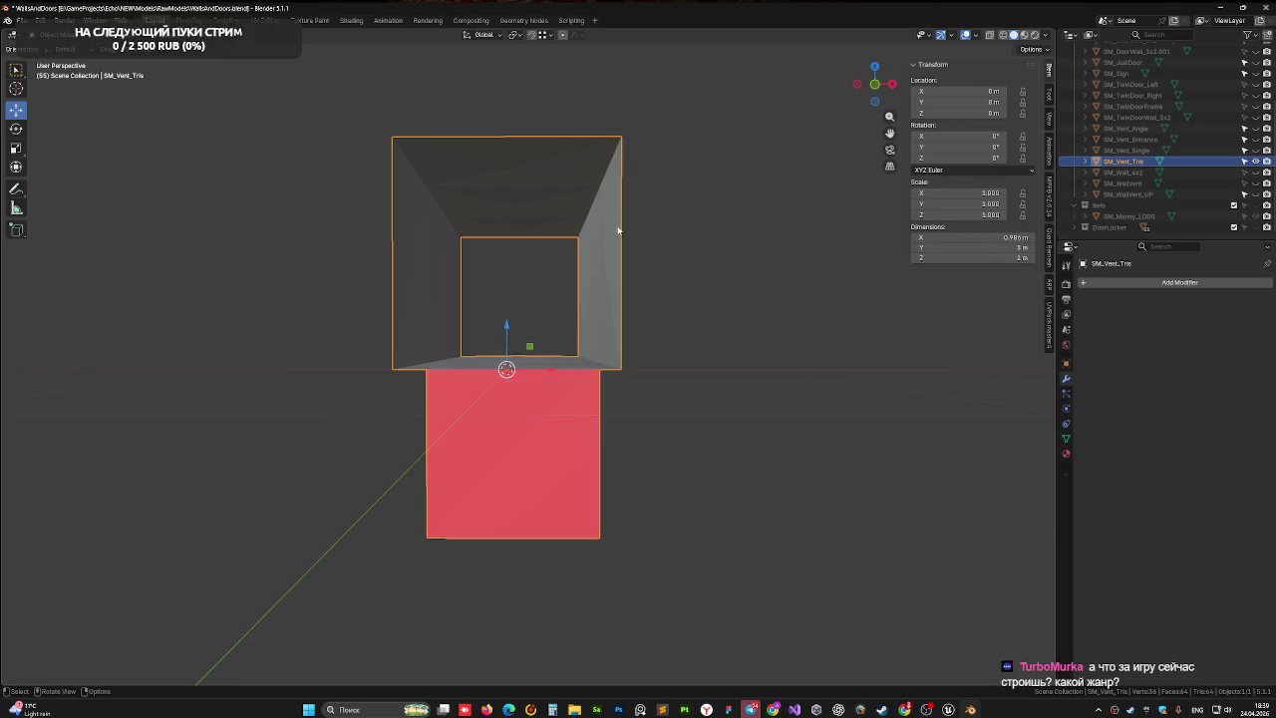
{"action": "left_click", "coordinate": [874, 85]}
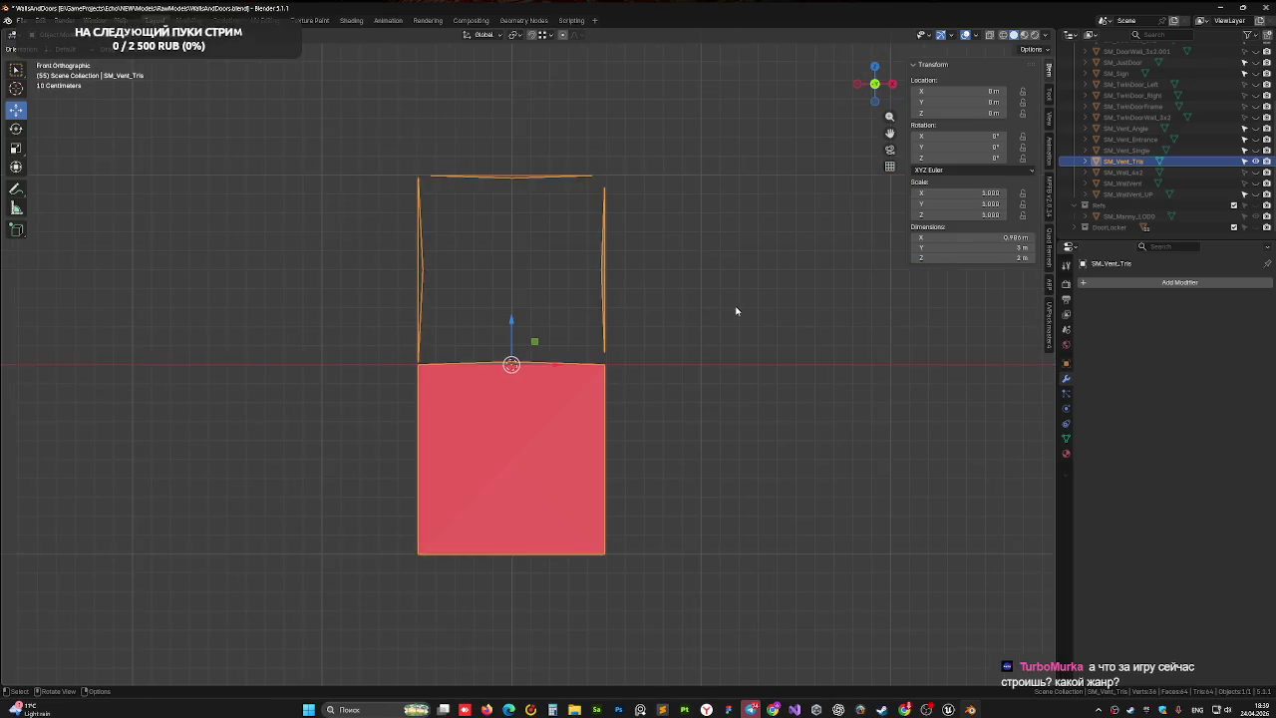
{"action": "left_click_drag", "start_coordinate": [736, 311], "coordinate": [715, 351]}
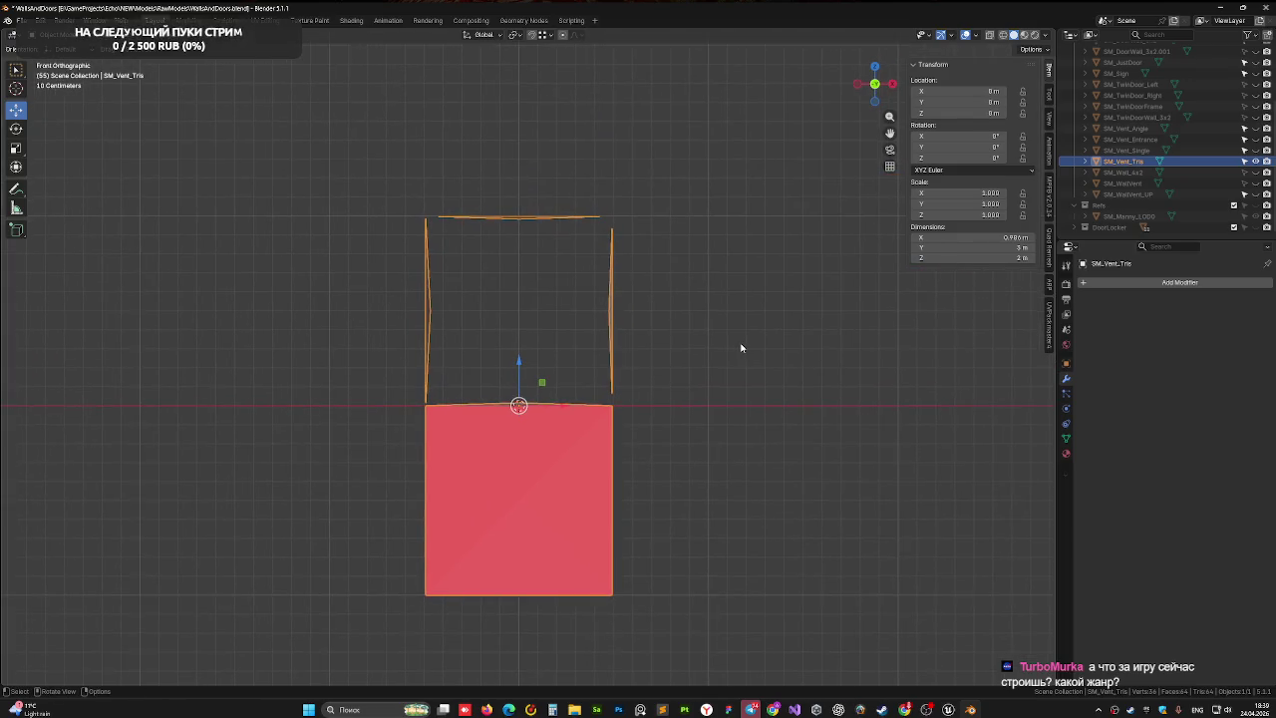
{"action": "left_click_drag", "start_coordinate": [704, 355], "coordinate": [668, 385]}
{"action": "mouse_move", "coordinate": [737, 352]}
{"action": "left_mouse_down"}
{"action": "mouse_move", "coordinate": [675, 376]}
{"action": "mouse_move", "coordinate": [535, 373]}
{"action": "mouse_move", "coordinate": [612, 378]}
{"action": "mouse_move", "coordinate": [592, 389]}
{"action": "left_mouse_up"}
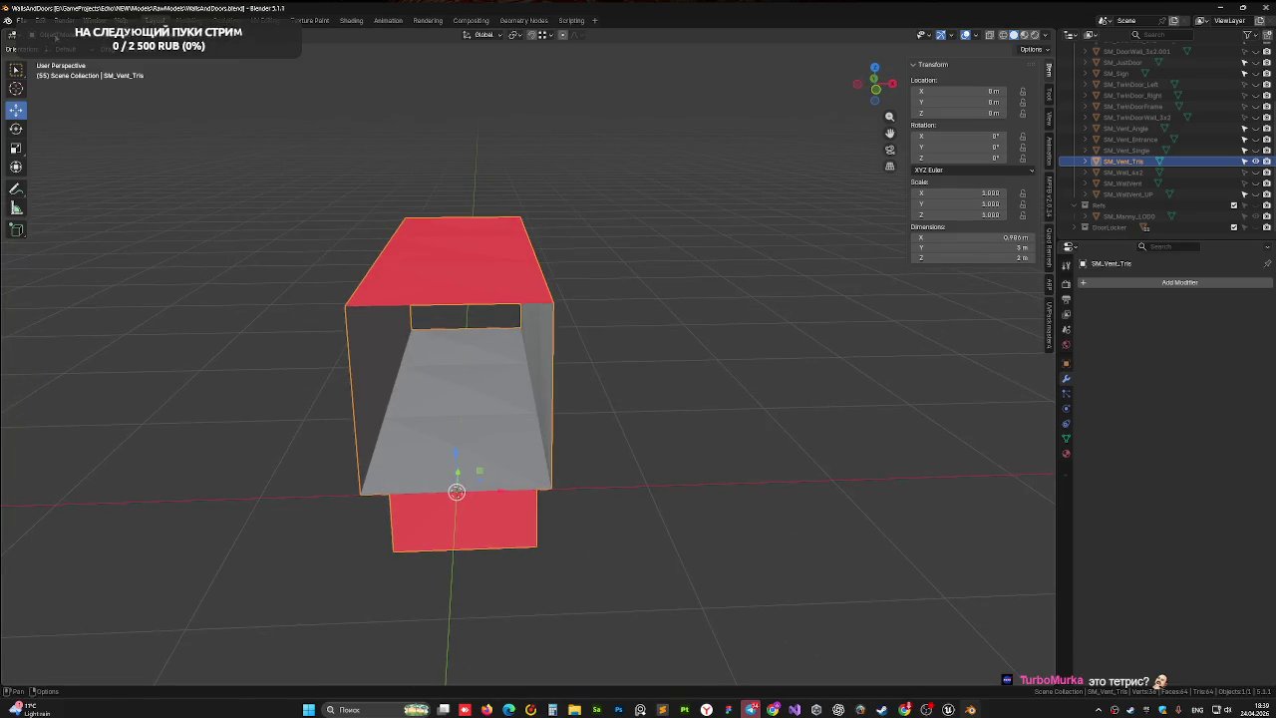
- Delete the main duct's floor face above the downward branch to open the junction
{"action": "key", "text": "Tab"}
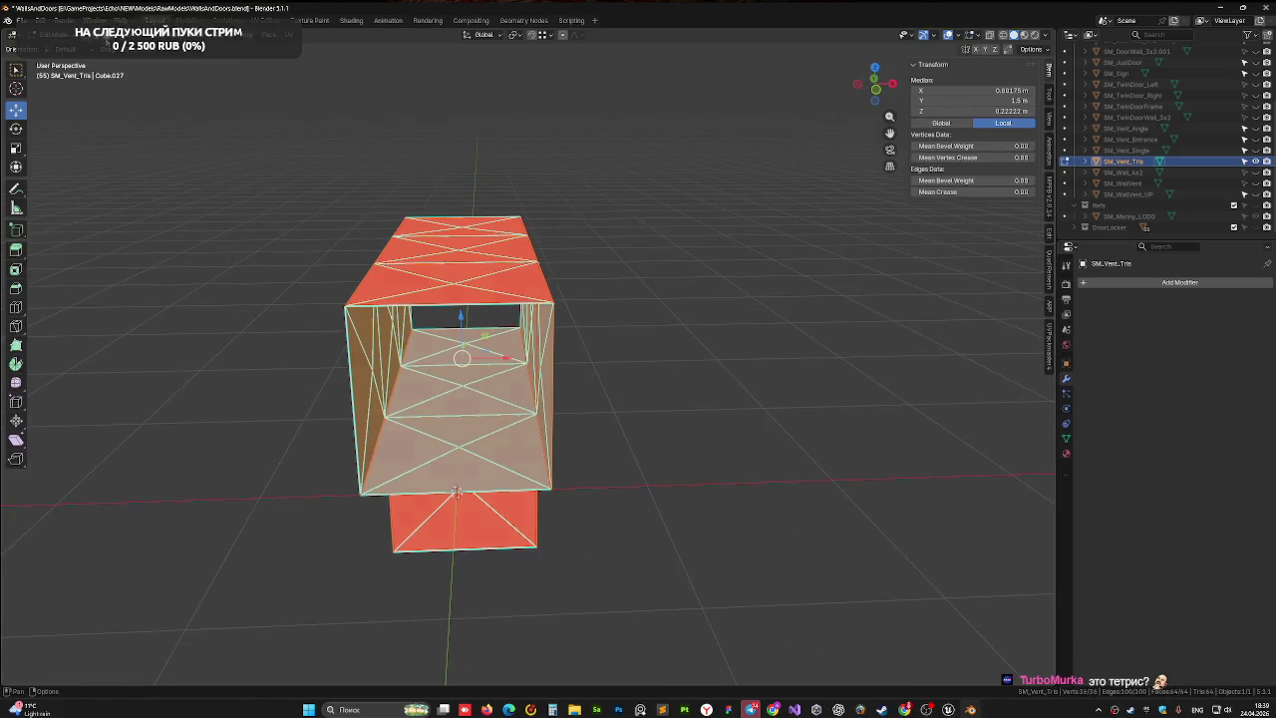
{"action": "left_click", "coordinate": [447, 382]}
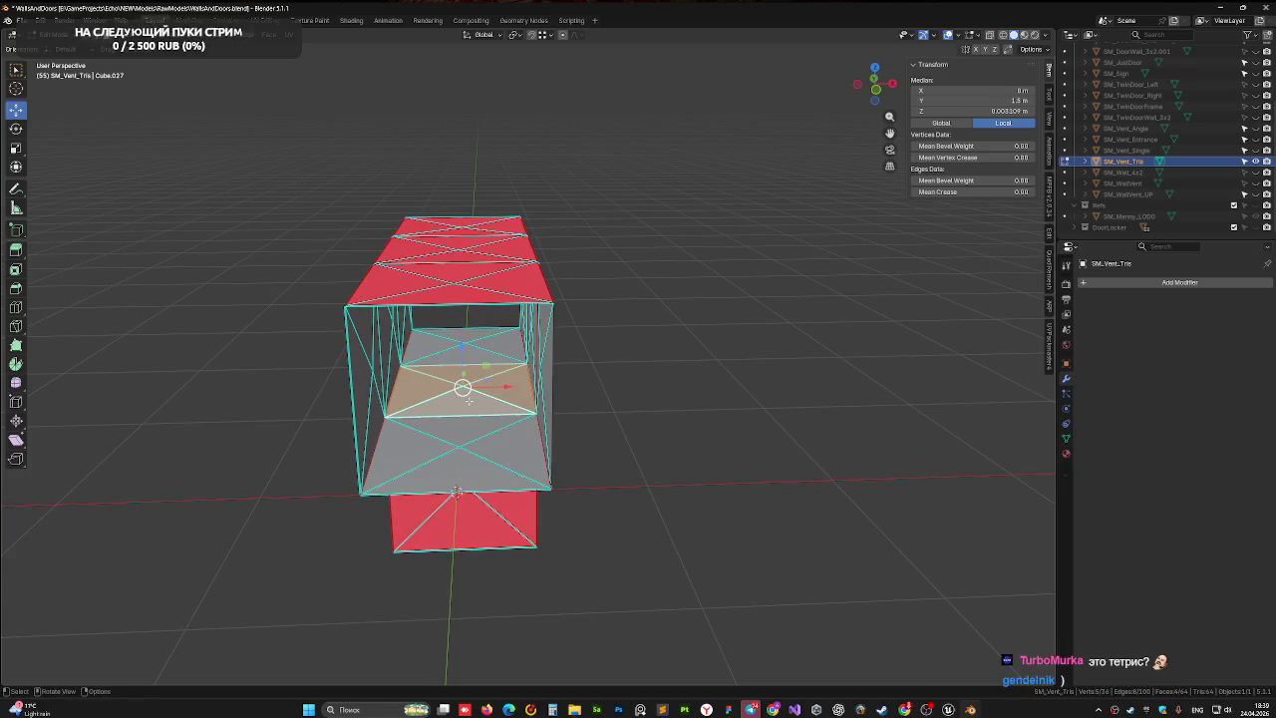
{"action": "key", "text": "x"}
{"action": "left_click", "coordinate": [468, 400]}
{"action": "scroll", "coordinate": [449, 402], "scroll_direction": "up", "scroll_amount": 8}
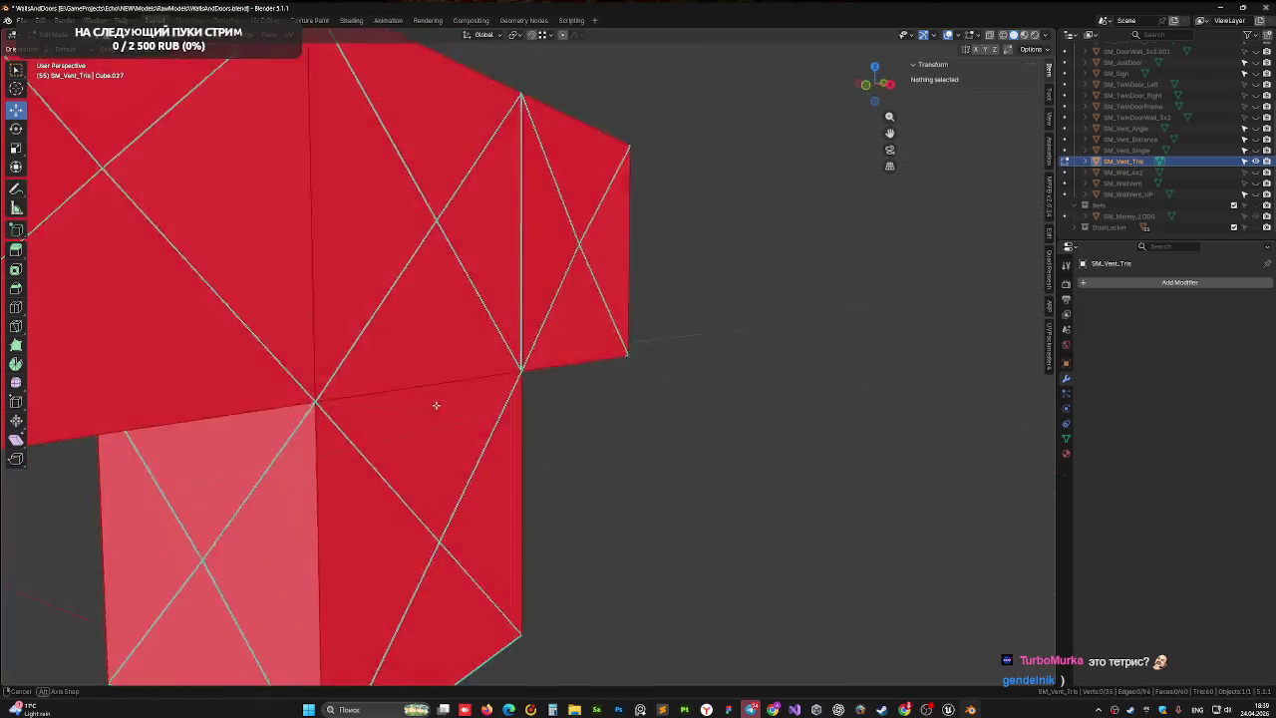
{"action": "left_click_drag", "start_coordinate": [436, 405], "coordinate": [481, 362]}
- Check the mesh in Material Preview, save WallsAndDoors.blend in Object Mode, and return to Unreal
{"action": "left_click", "coordinate": [1024, 36]}
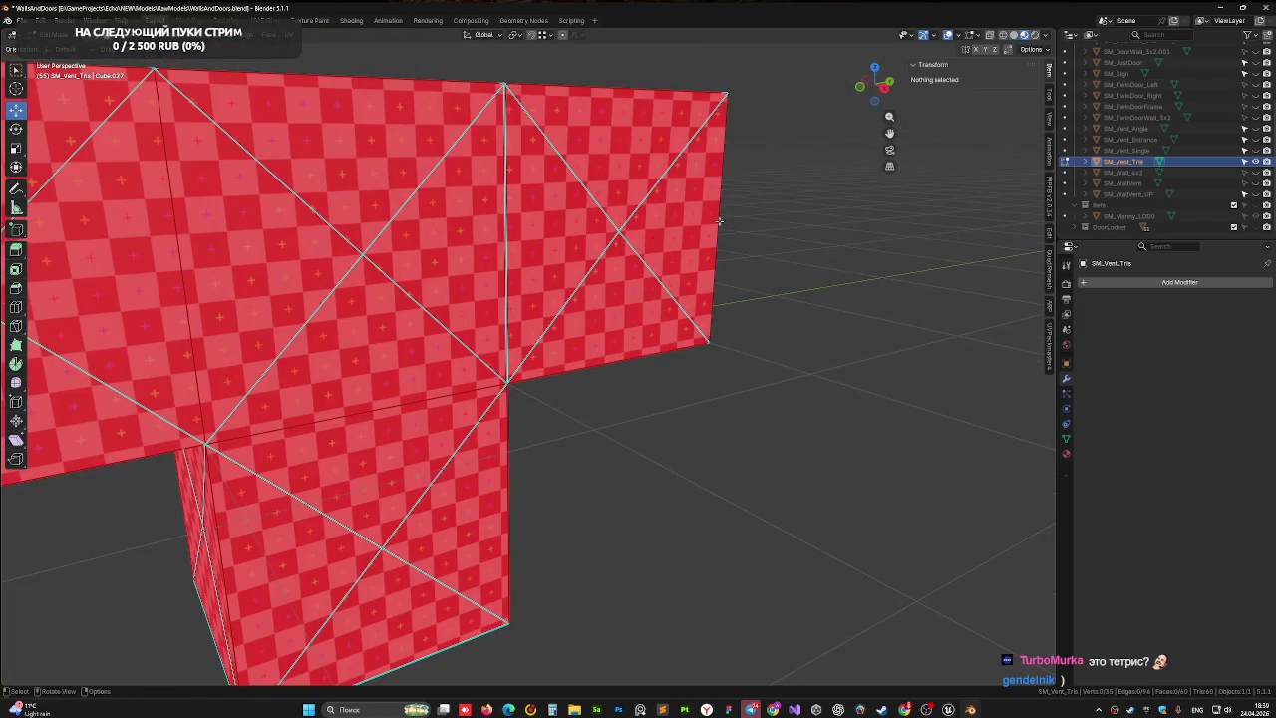
{"action": "scroll", "coordinate": [471, 250], "scroll_direction": "down", "scroll_amount": 5}
{"action": "mouse_move", "coordinate": [469, 250]}
{"action": "left_mouse_down"}
{"action": "mouse_move", "coordinate": [580, 245]}
{"action": "mouse_move", "coordinate": [660, 288]}
{"action": "mouse_move", "coordinate": [355, 399]}
{"action": "mouse_move", "coordinate": [448, 308]}
{"action": "mouse_move", "coordinate": [501, 308]}
{"action": "mouse_move", "coordinate": [580, 346]}
{"action": "mouse_move", "coordinate": [583, 366]}
{"action": "left_mouse_up"}
{"action": "key", "text": "Tab"}
{"action": "key", "text": "ctrl+s"}
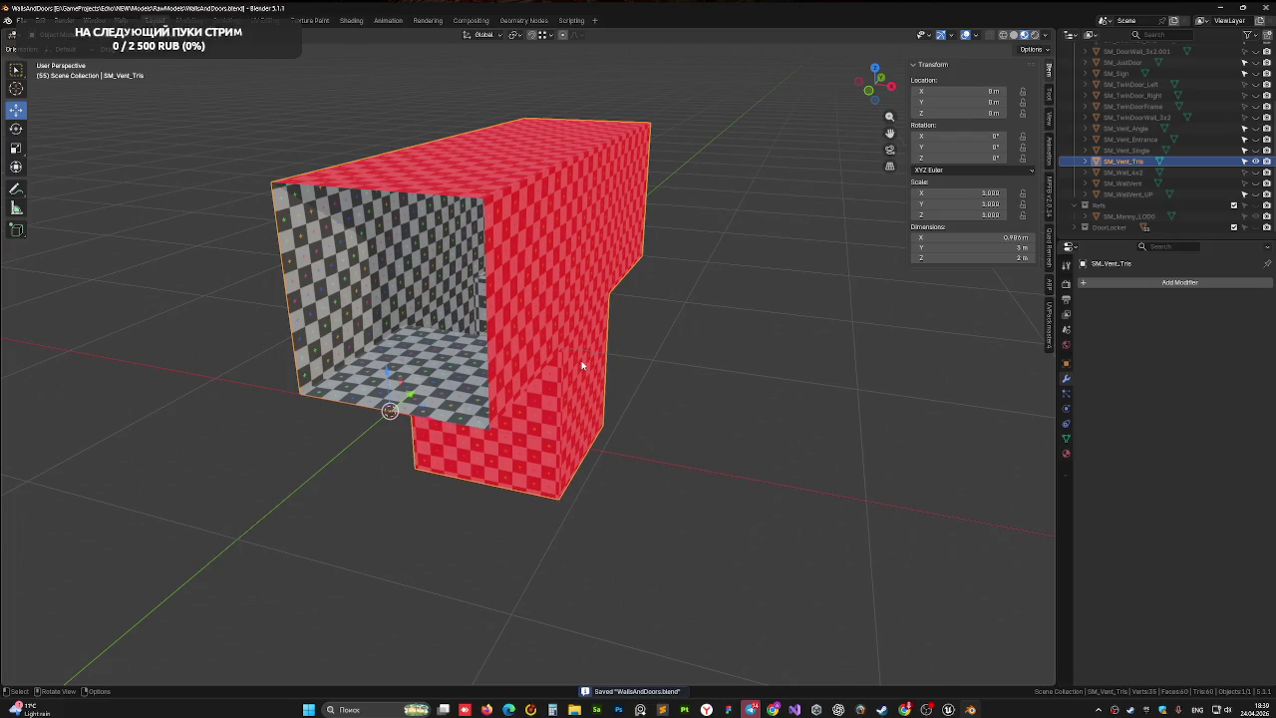
{"action": "mouse_move", "coordinate": [632, 442]}
{"action": "left_mouse_down"}
{"action": "mouse_move", "coordinate": [544, 397]}
{"action": "mouse_move", "coordinate": [494, 395]}
{"action": "left_mouse_up"}
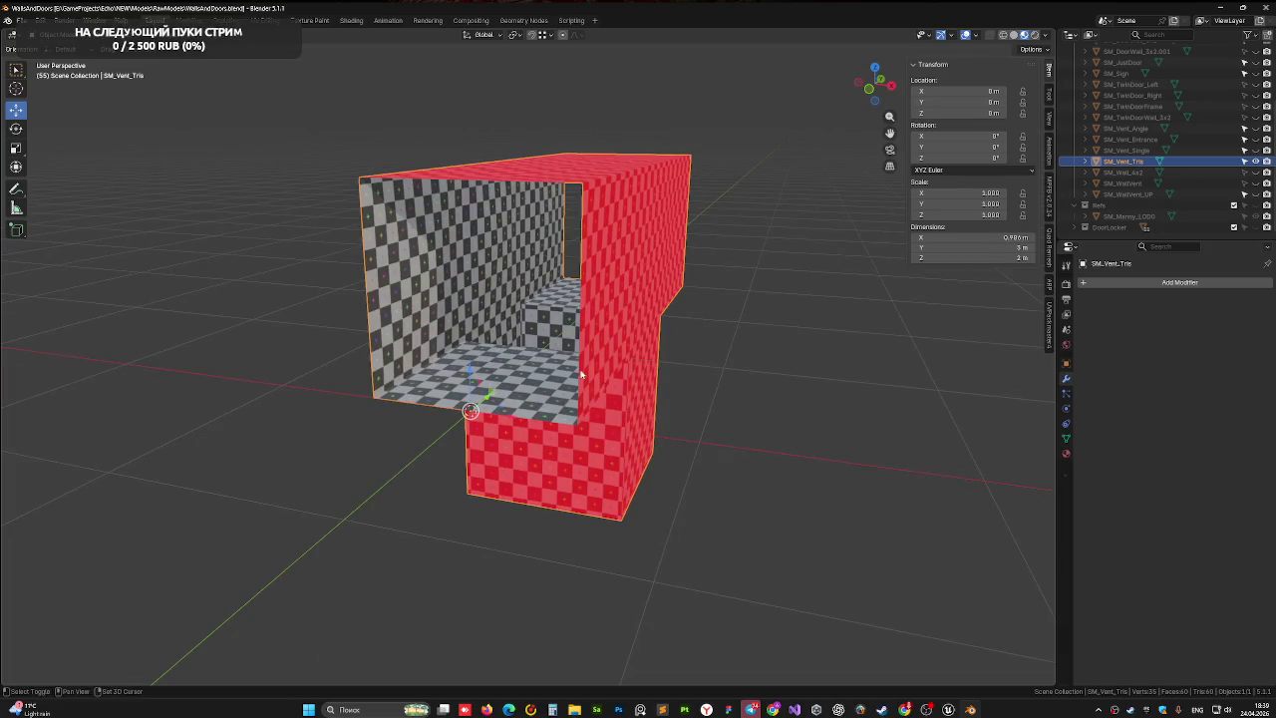
{"action": "mouse_move", "coordinate": [580, 373]}
{"action": "left_mouse_down"}
{"action": "mouse_move", "coordinate": [505, 392]}
{"action": "mouse_move", "coordinate": [518, 399]}
{"action": "left_mouse_up"}
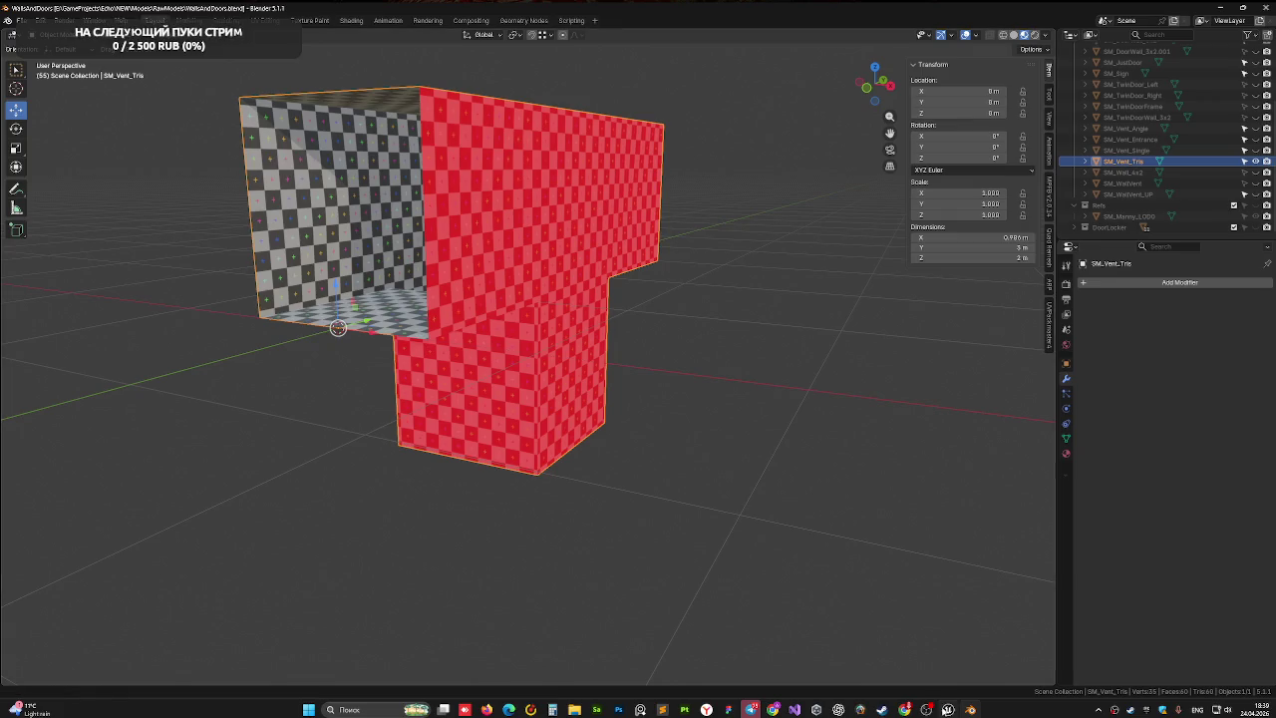
{"action": "key", "text": "alt+Tab"}
{"action": "mouse_move", "coordinate": [559, 255]}
{"action": "left_mouse_down"}
{"action": "mouse_move", "coordinate": [559, 229]}
{"action": "mouse_move", "coordinate": [598, 199]}
{"action": "mouse_move", "coordinate": [548, 221]}
{"action": "mouse_move", "coordinate": [497, 70]}
{"action": "left_mouse_up"}
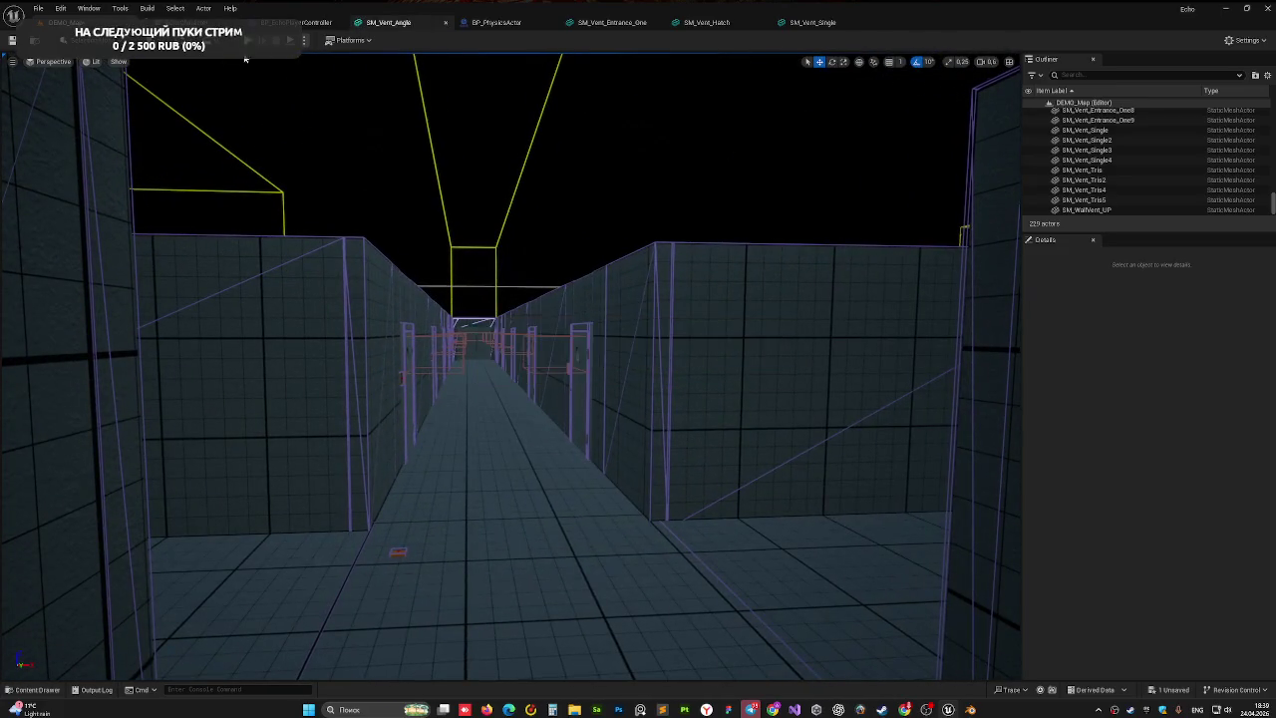
- Start a quick Alt+P play-test of DEMO_Map, walk forward briefly, then stop it
{"action": "key", "text": "alt+p"}
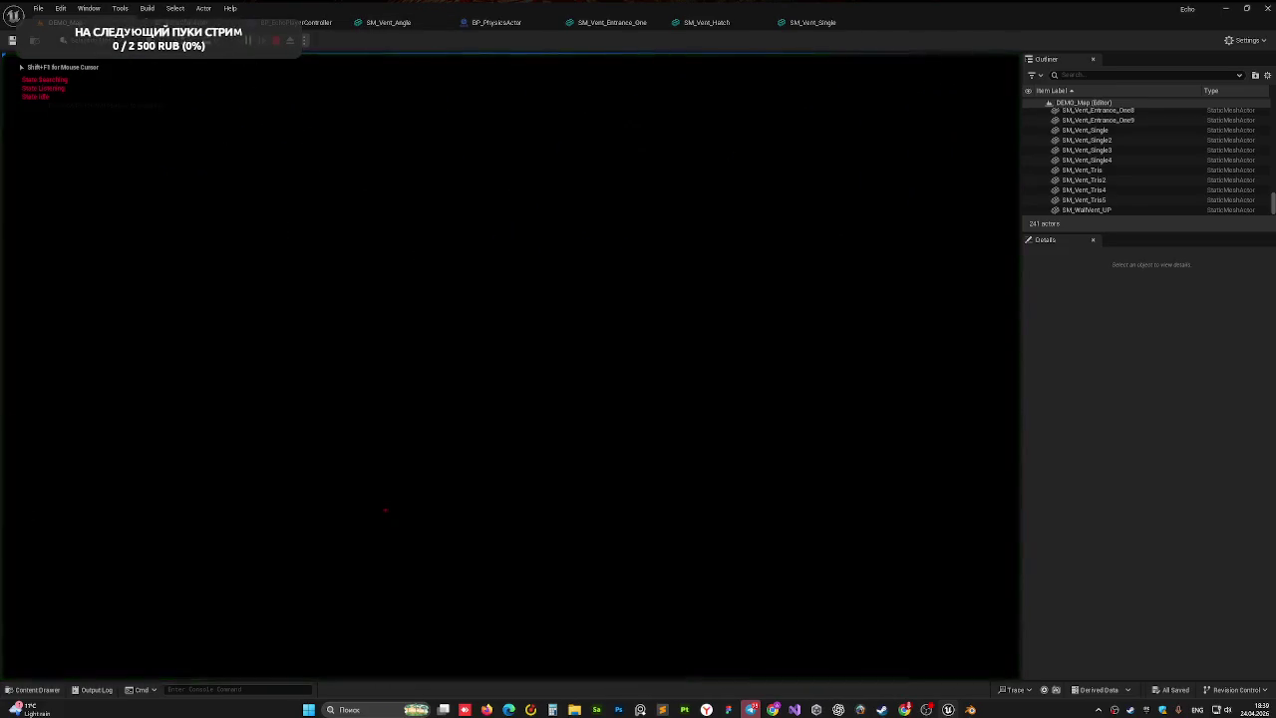
{"action": "key", "text": "w"}
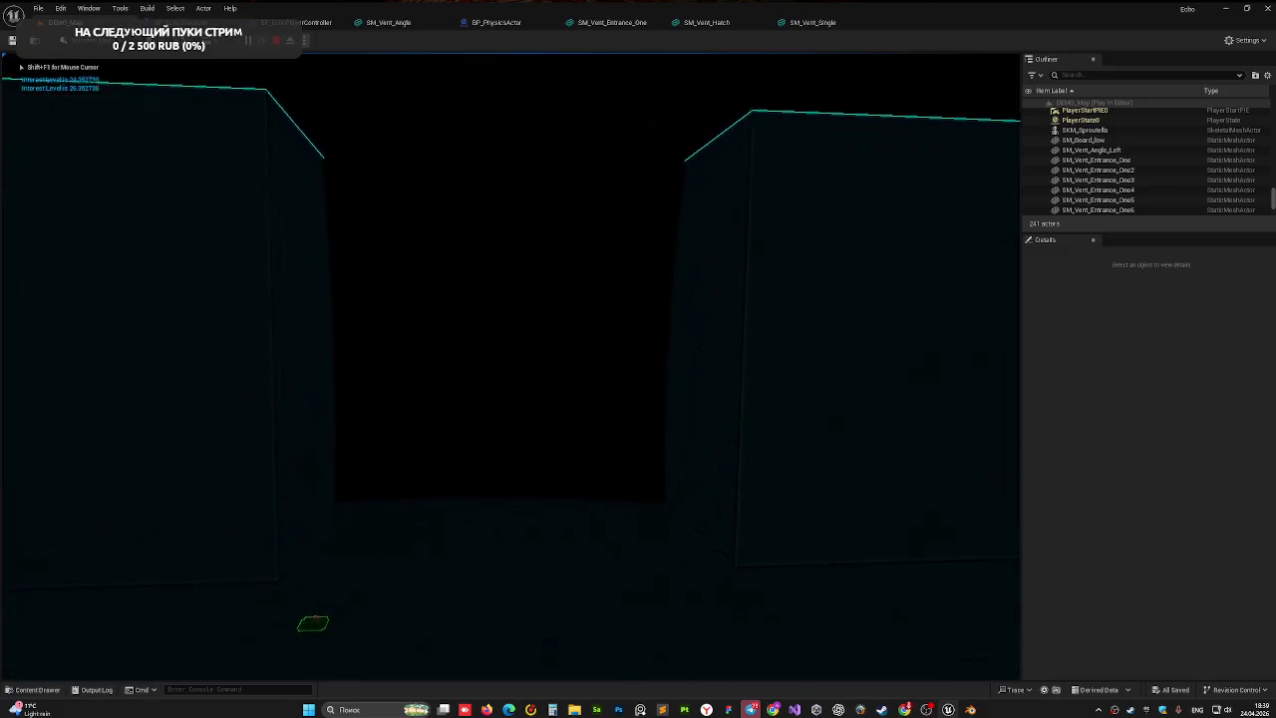
{"action": "key", "text": "shift+F1"}
{"action": "key", "text": "Escape"}
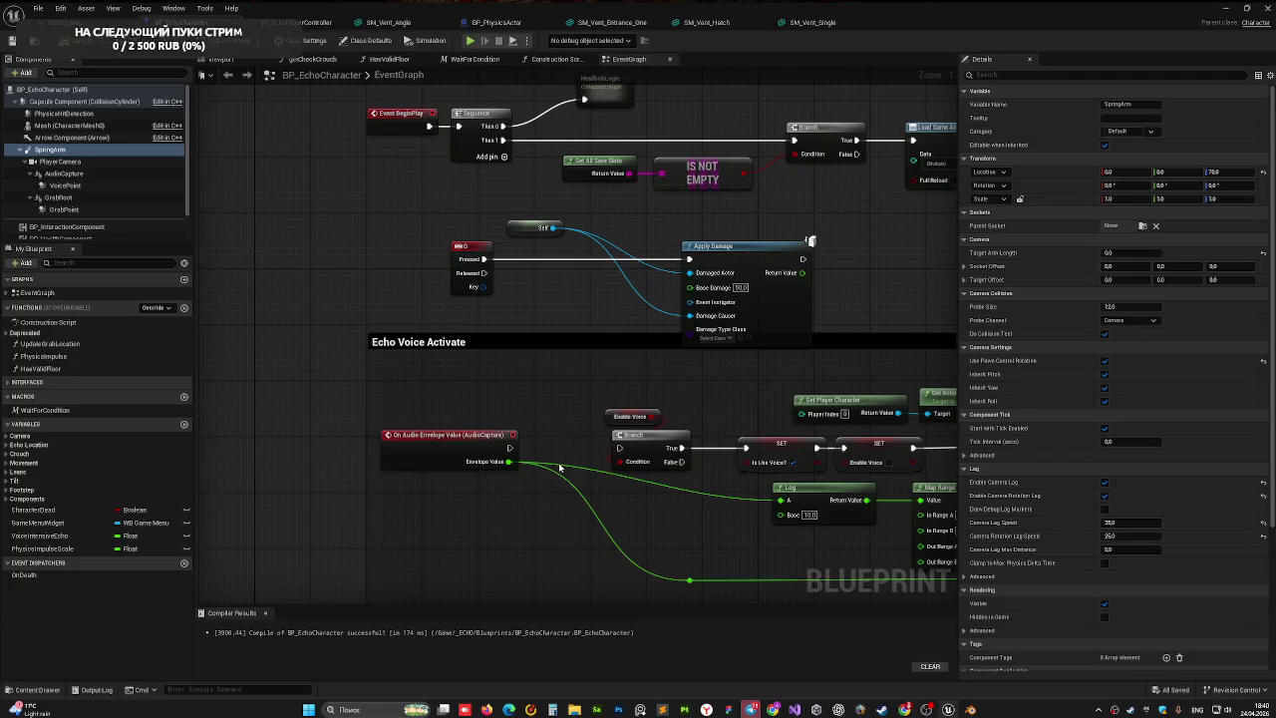
- Restart the play-test from the toolbar and walk forward down the dark corridor
{"action": "left_click_drag", "start_coordinate": [511, 448], "coordinate": [610, 449]}
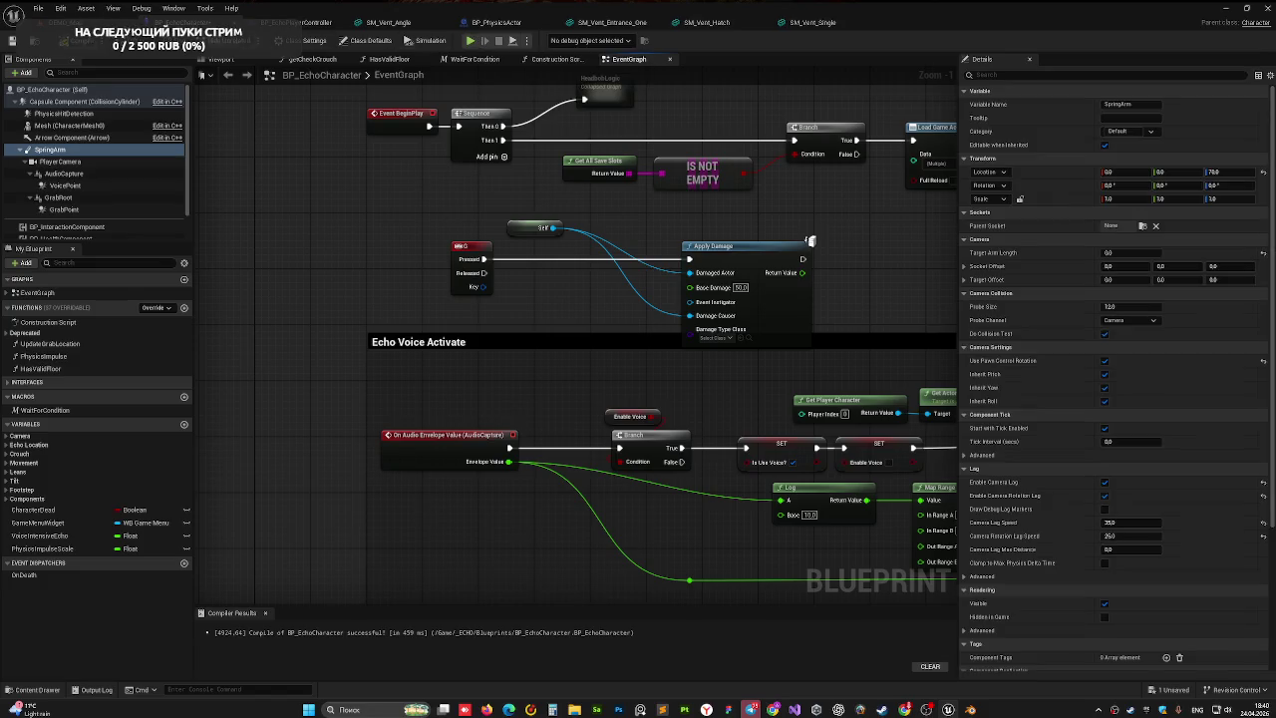
{"action": "left_click", "coordinate": [472, 41]}
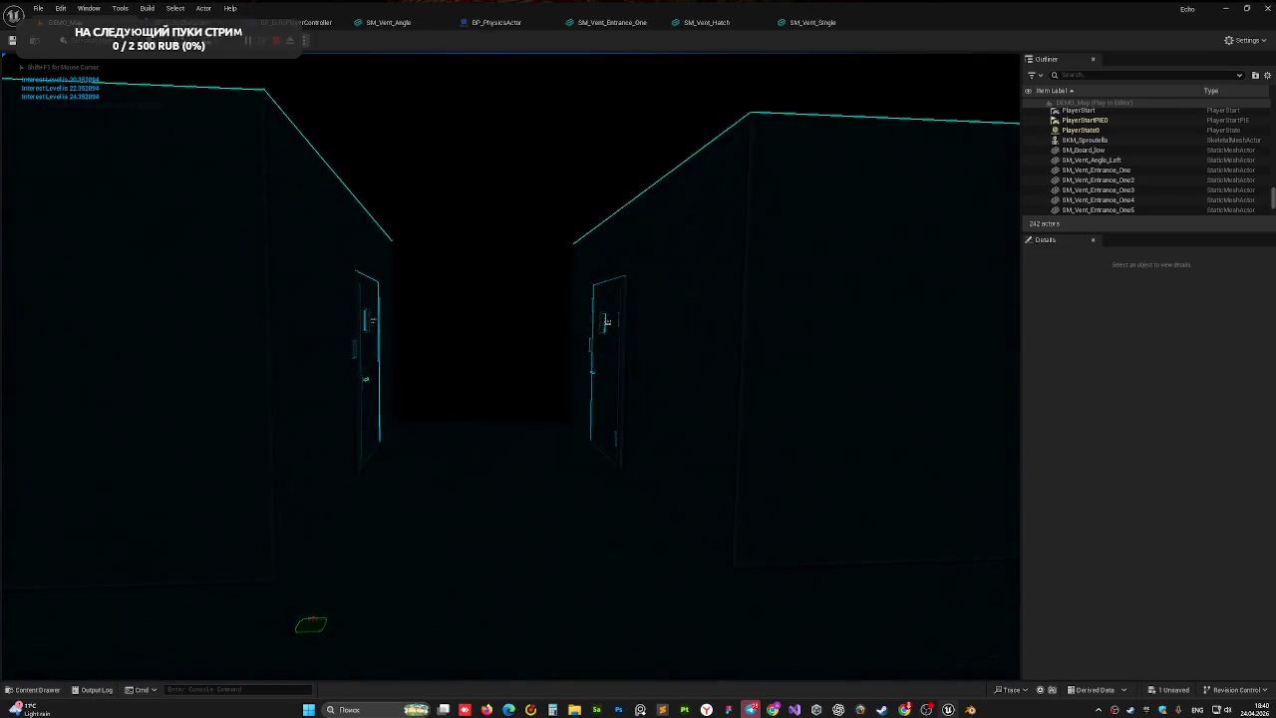
{"action": "key", "text": "w"}
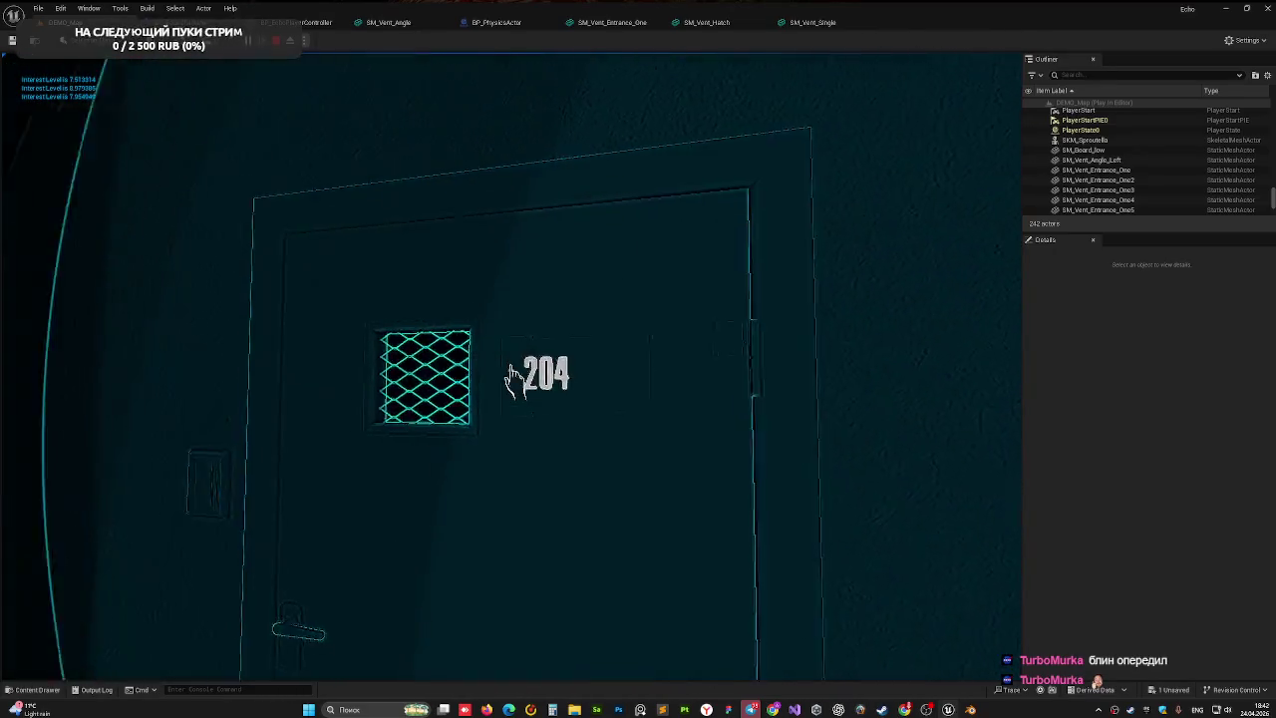
- After walking up to door 204, end the play session and return to the DEMO_Map editor
{"action": "key", "text": "Escape"}
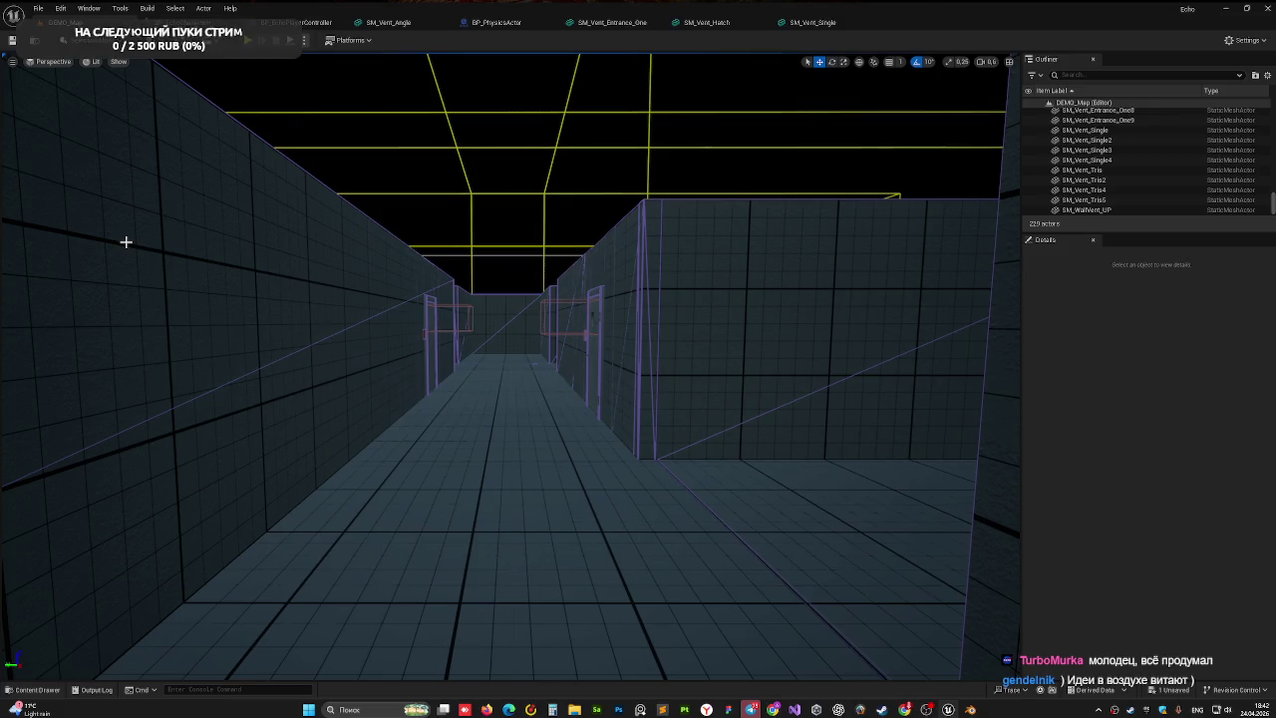
- Fly the viewport over the level to look into the vent rooms and long corridor block
{"action": "mouse_move", "coordinate": [134, 242]}
{"action": "left_mouse_down"}
{"action": "mouse_move", "coordinate": [110, 197]}
{"action": "mouse_move", "coordinate": [482, 351]}
{"action": "left_mouse_up"}
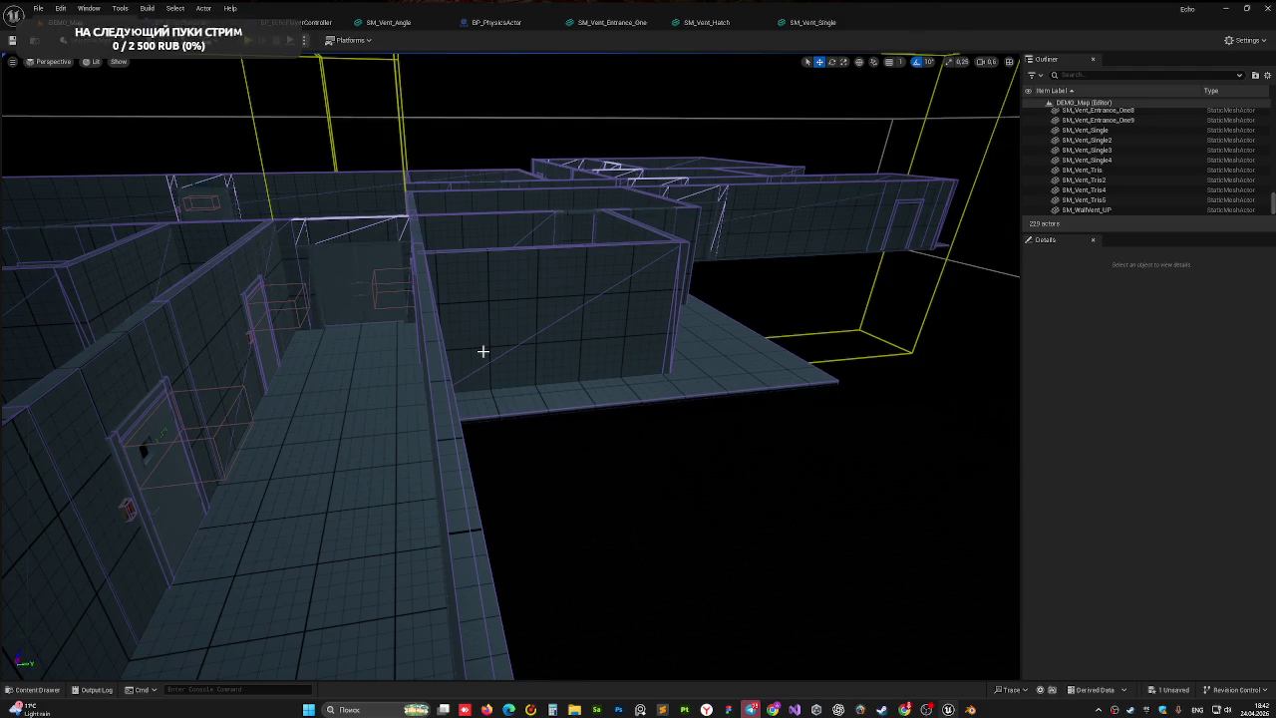
{"action": "left_click_drag", "start_coordinate": [208, 291], "coordinate": [325, 290]}
{"action": "left_click_drag", "start_coordinate": [742, 375], "coordinate": [764, 392]}
{"action": "left_click_drag", "start_coordinate": [467, 309], "coordinate": [464, 325]}
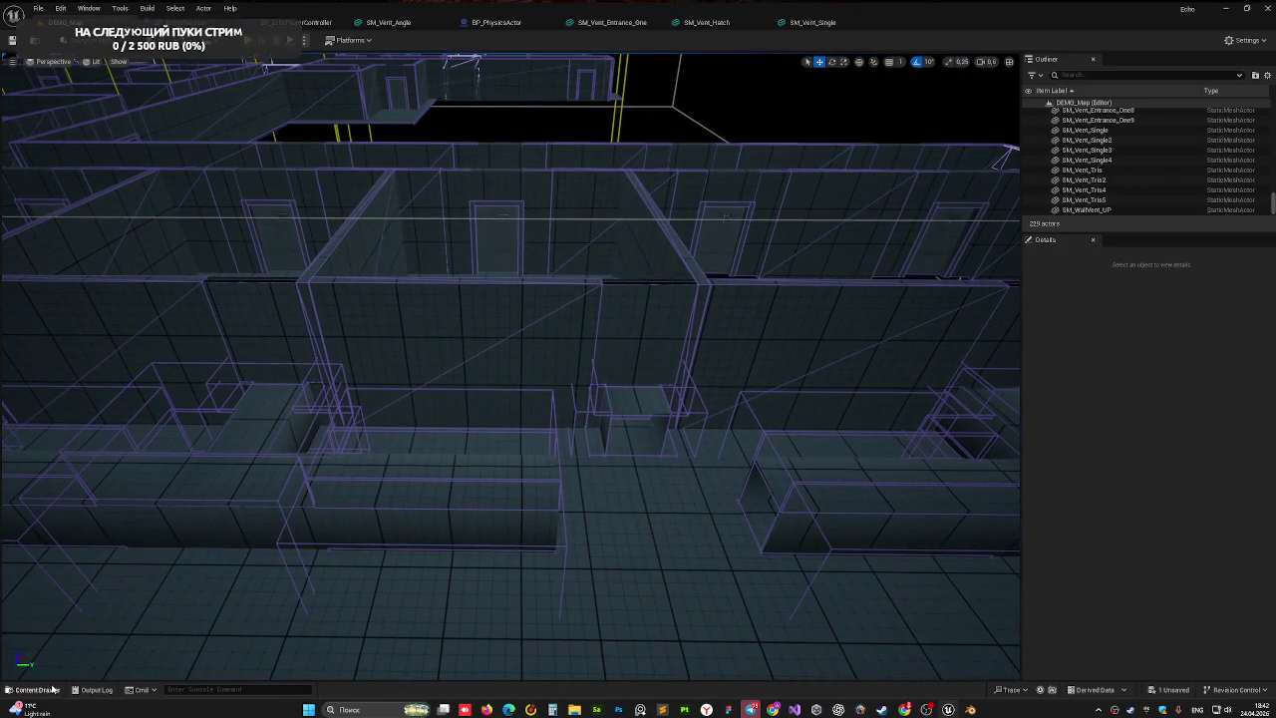
- Show the meshes in the Vent folder, then switch back to Blender
{"action": "left_click", "coordinate": [37, 689]}
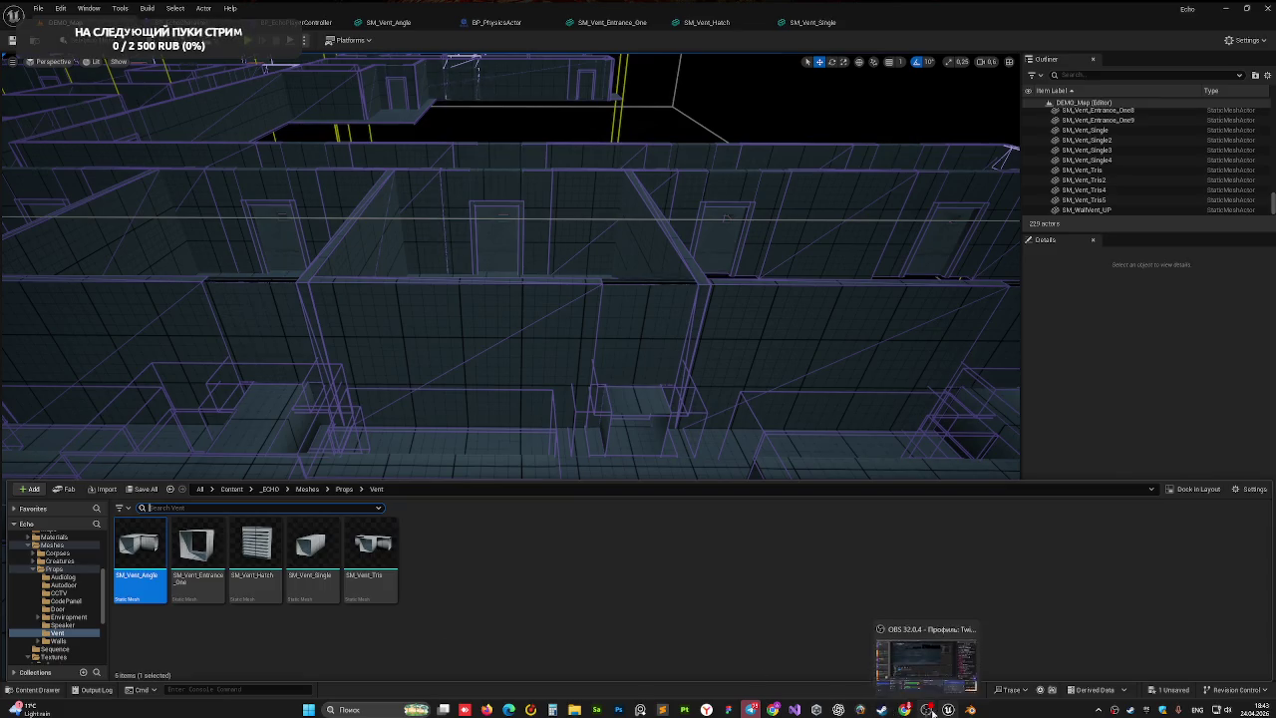
{"action": "left_click", "coordinate": [970, 708]}
{"action": "left_click", "coordinate": [20, 20]}
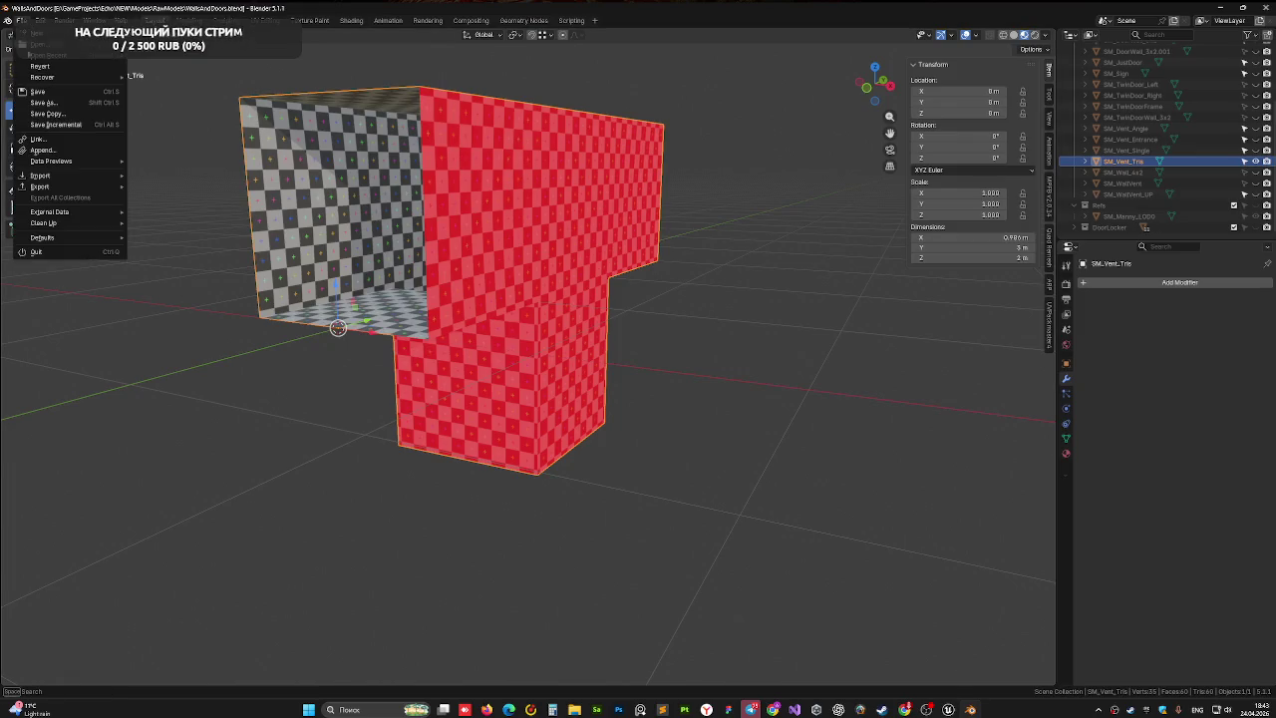
- Export the vent as FBX named SM_Vent_Tris_D.fbx and save the Blender file
{"action": "mouse_move", "coordinate": [74, 187]}
{"action": "left_click", "coordinate": [157, 273]}
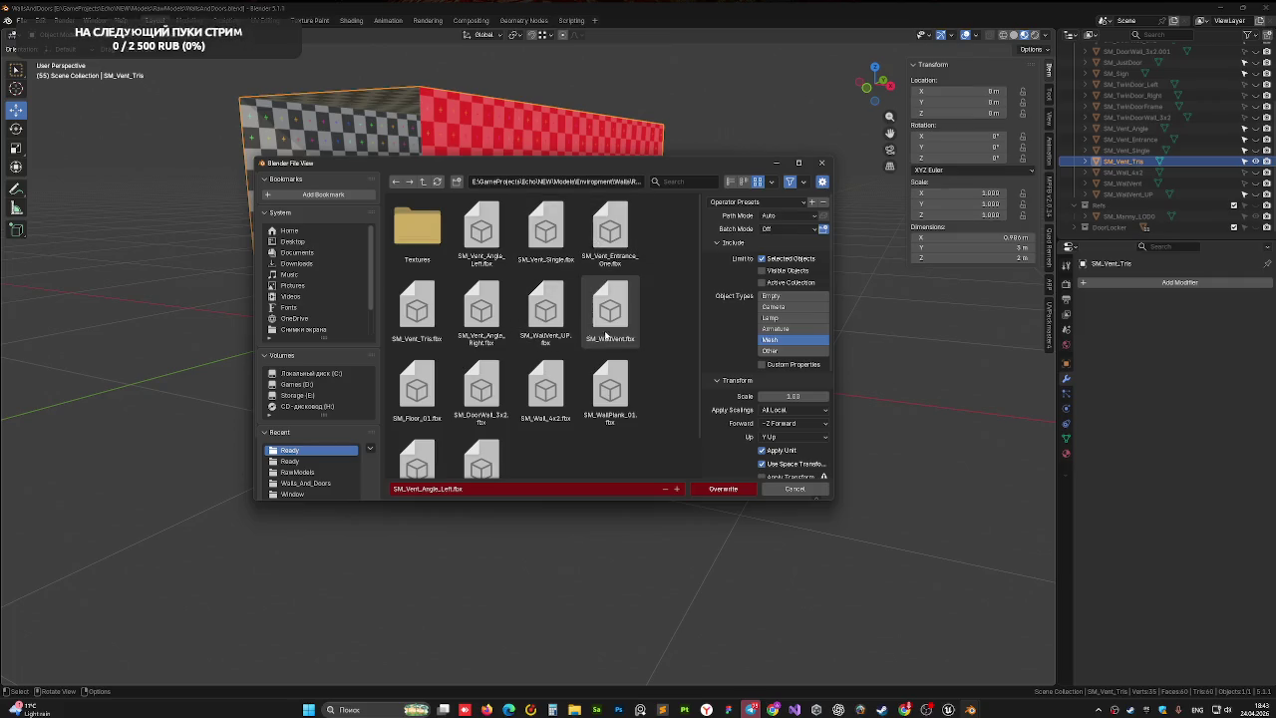
{"action": "left_click", "coordinate": [416, 311]}
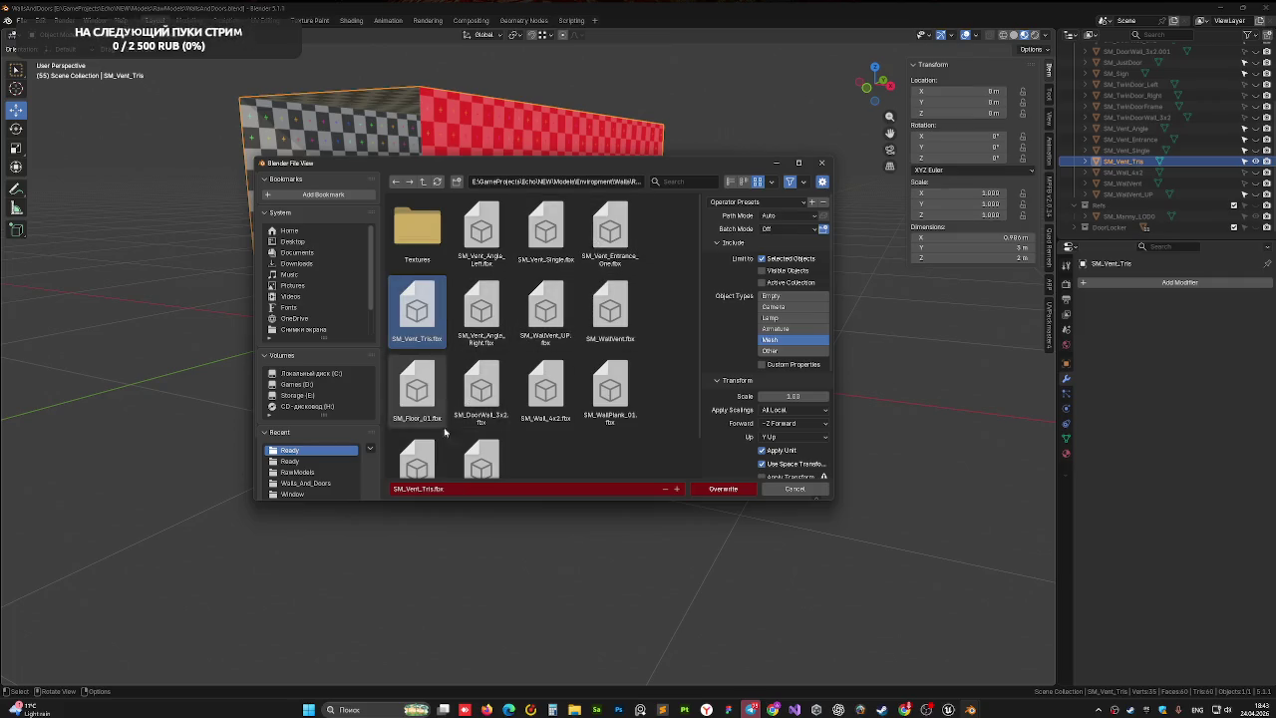
{"action": "key", "text": "Home"}
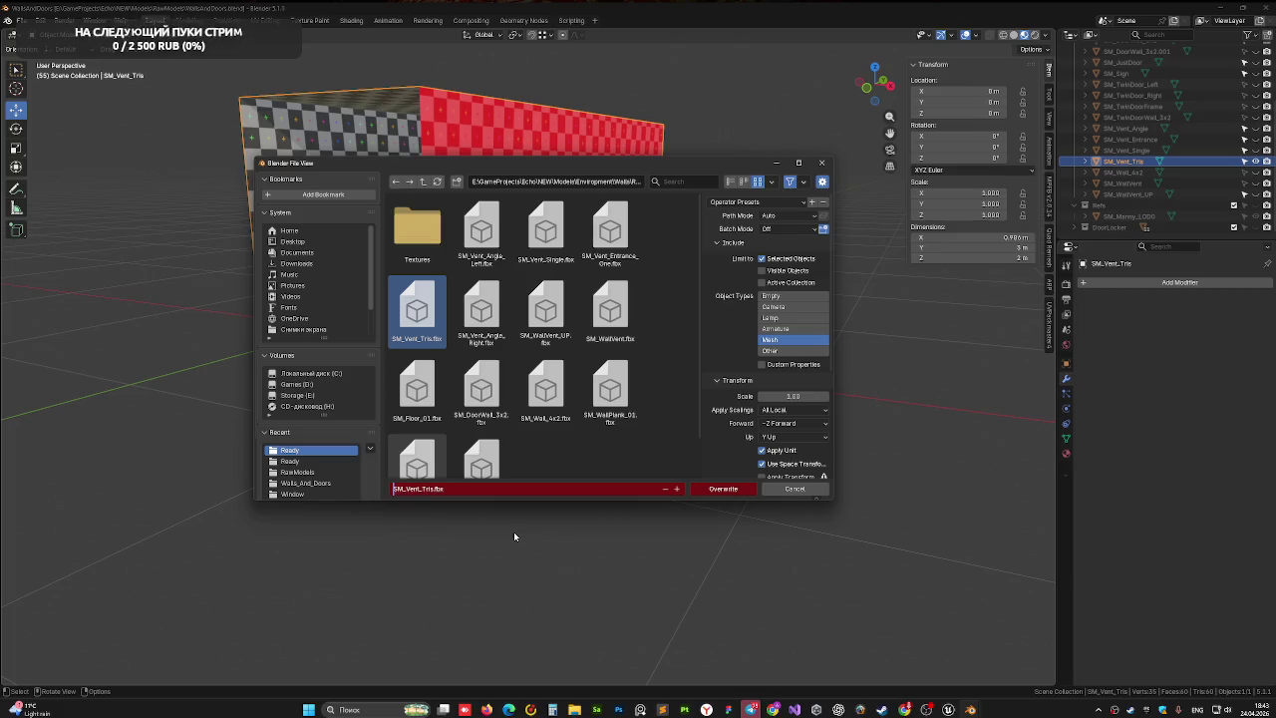
{"action": "key", "text": "Right"}
{"action": "key", "text": "Right"}
{"action": "key", "text": "Right"}
{"action": "key", "text": "Right"}
{"action": "key", "text": "Right"}
{"action": "type", "text": "_"}
{"action": "type", "text": "D"}
{"action": "key", "text": "Return"}
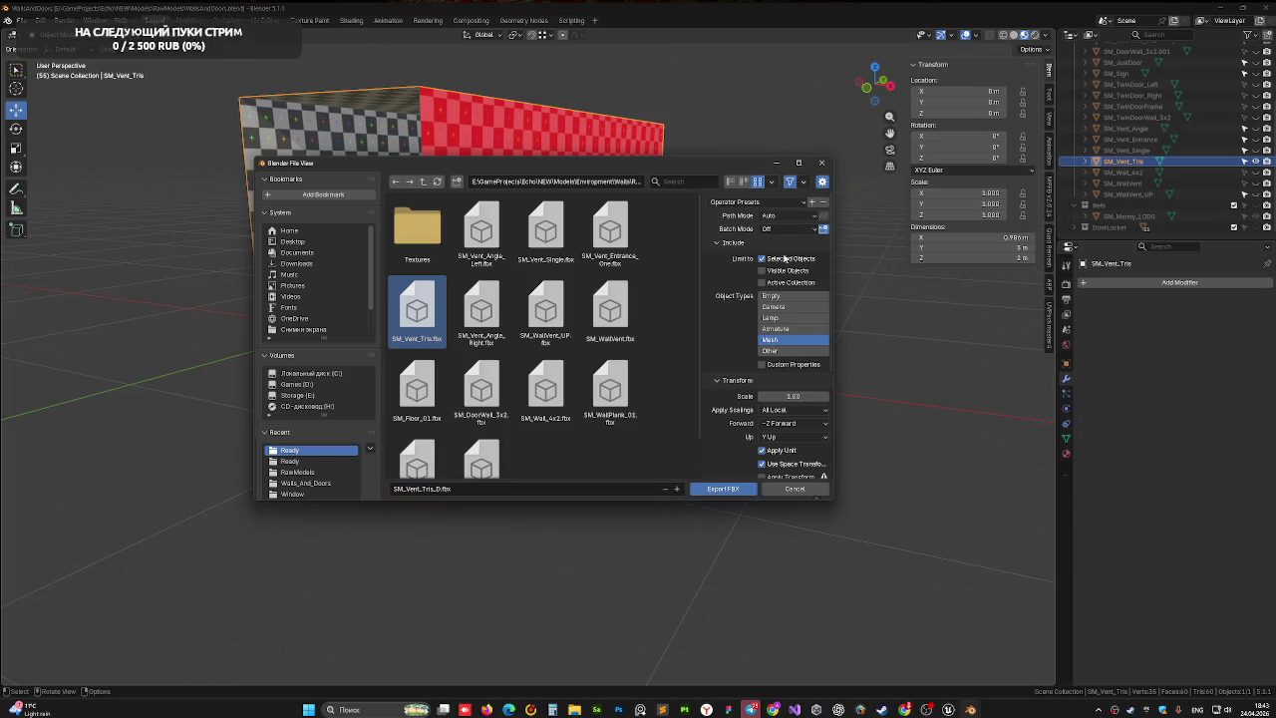
{"action": "left_click", "coordinate": [734, 489]}
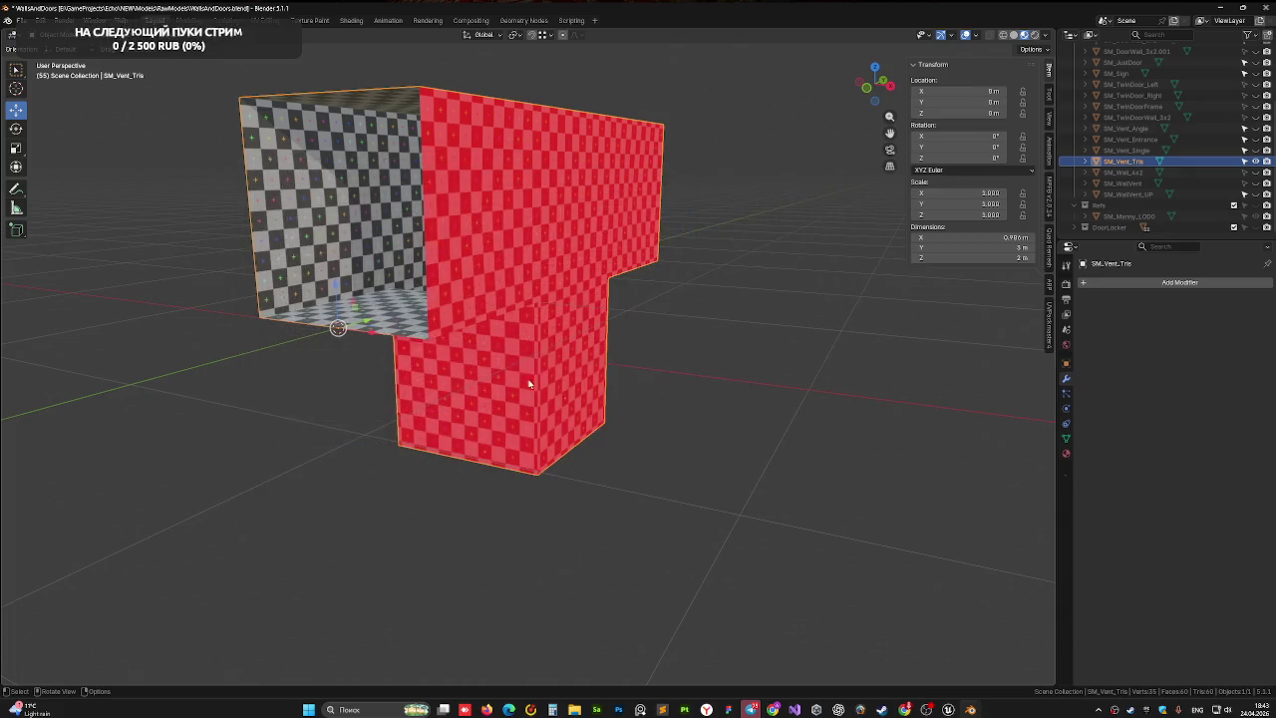
{"action": "key", "text": "ctrl+s"}
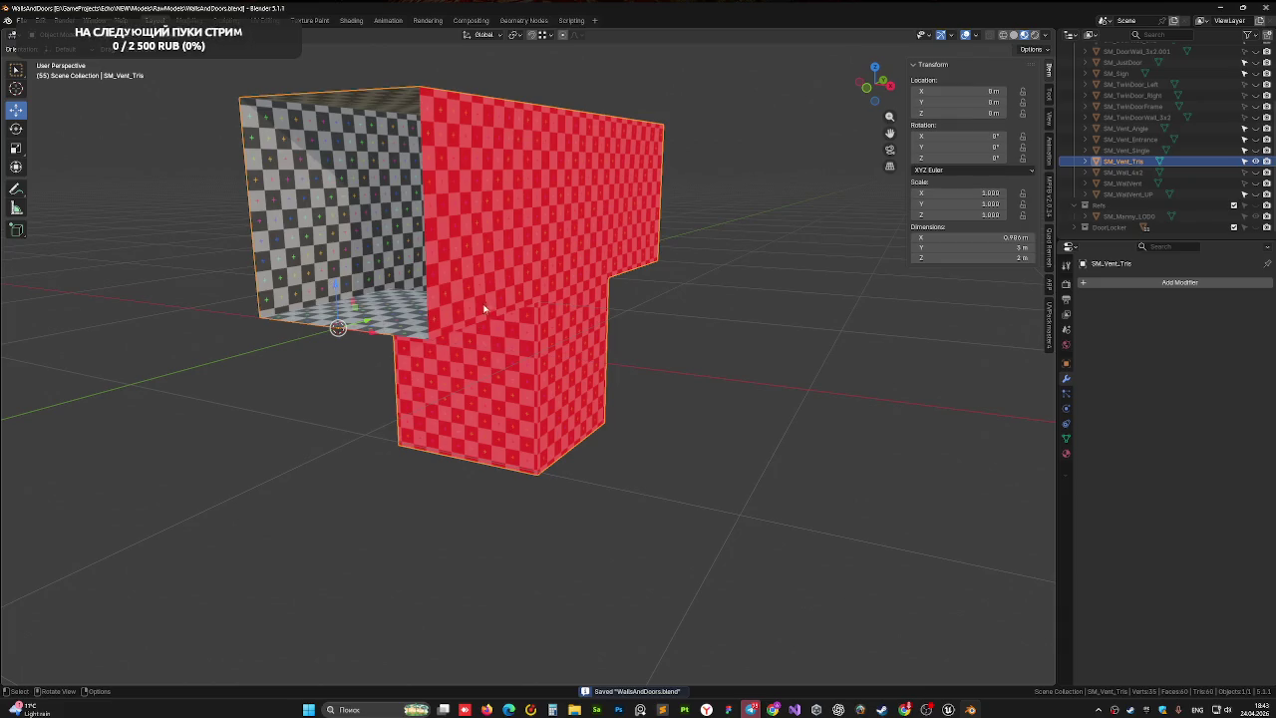
- Apply all transforms to the vent, re-export overwriting SM_Vent_Tris_D.fbx, and save
{"action": "key", "text": "ctrl+a"}
{"action": "left_click", "coordinate": [404, 318]}
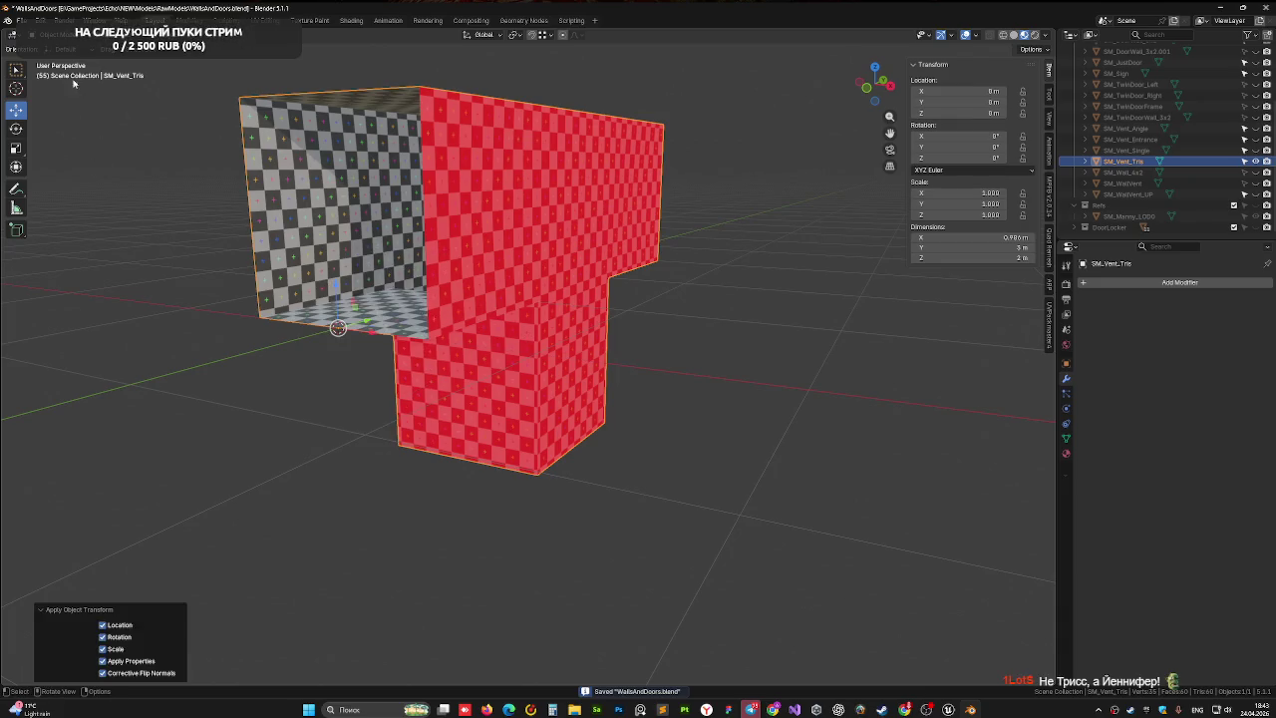
{"action": "left_click", "coordinate": [17, 20]}
{"action": "mouse_move", "coordinate": [95, 186]}
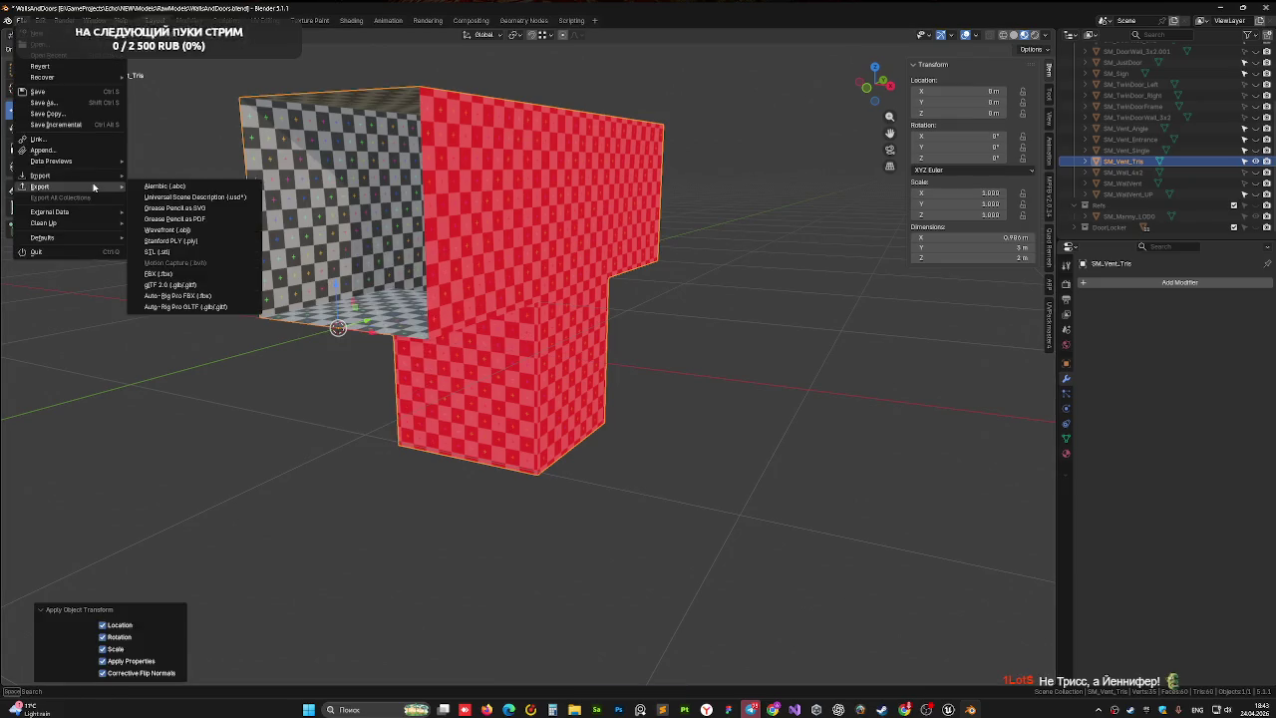
{"action": "left_click", "coordinate": [207, 277]}
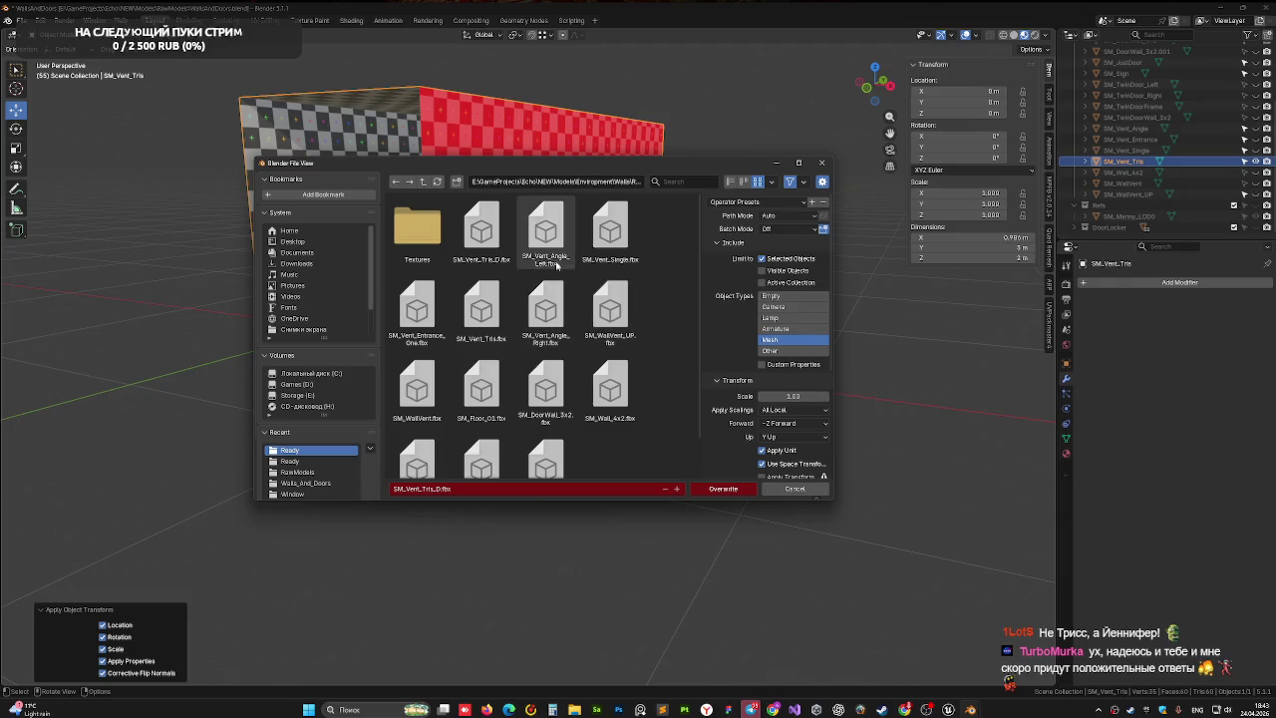
{"action": "left_click", "coordinate": [488, 249]}
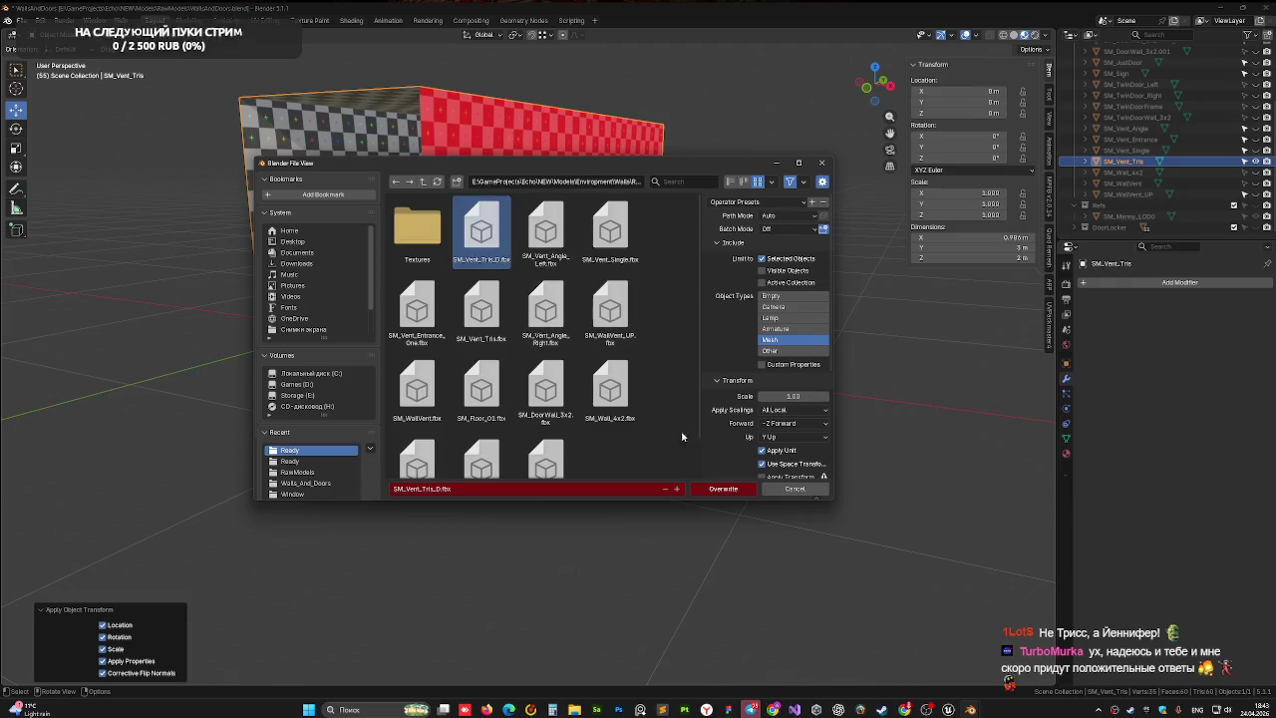
{"action": "left_click", "coordinate": [724, 489]}
{"action": "key", "text": "ctrl+s"}
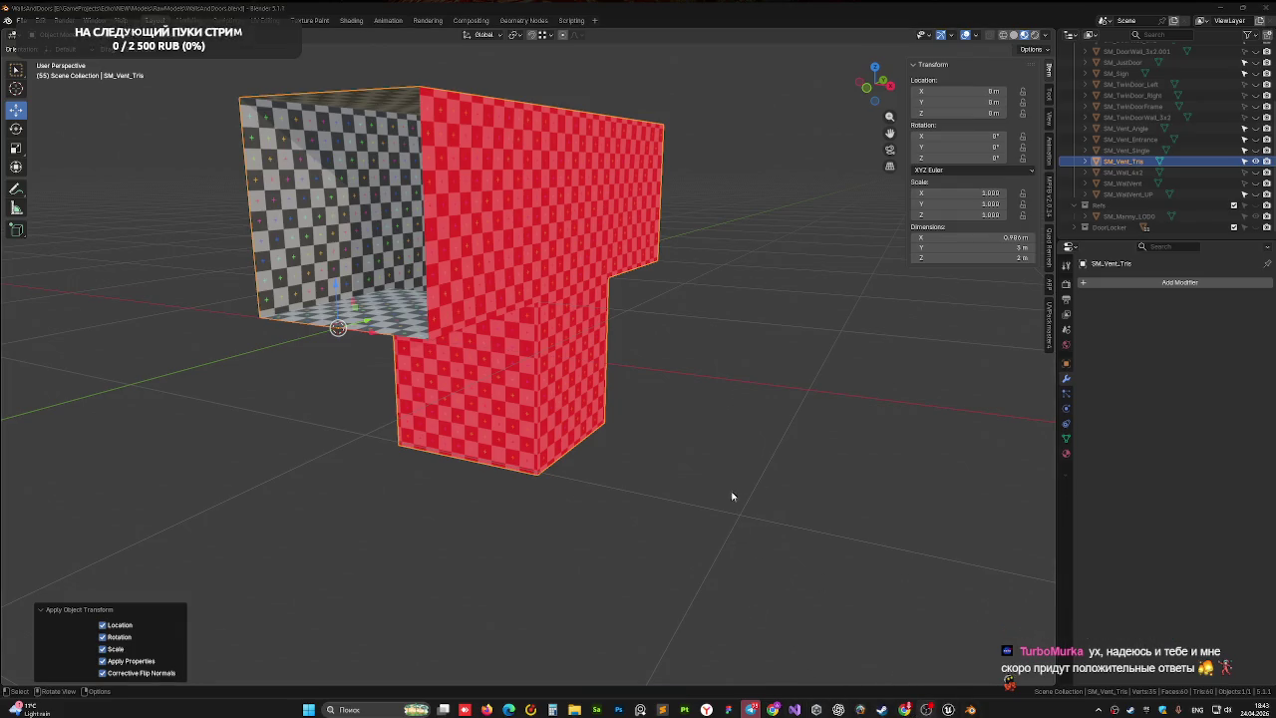
- Import SM_Vent_Tris_D.fbx into the Vent folder with default settings and open the new mesh
{"action": "left_click", "coordinate": [947, 708]}
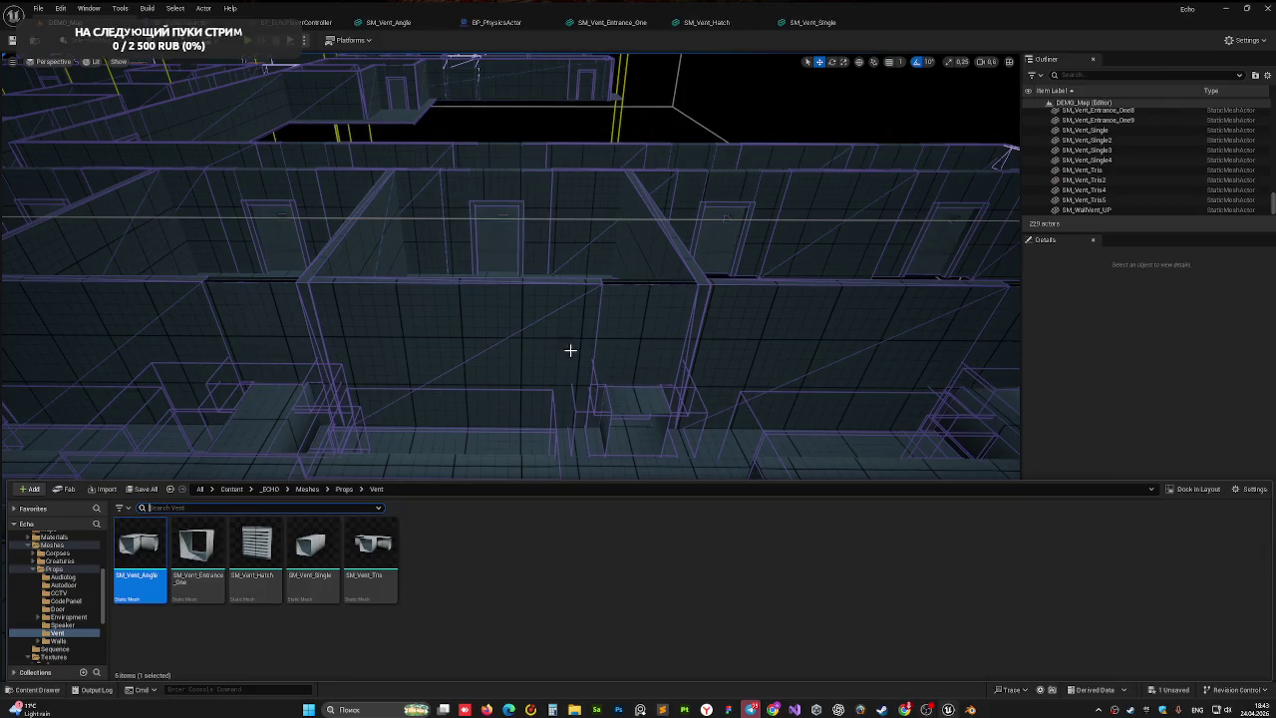
{"action": "left_click", "coordinate": [557, 599]}
{"action": "key", "text": "ctrl+space"}
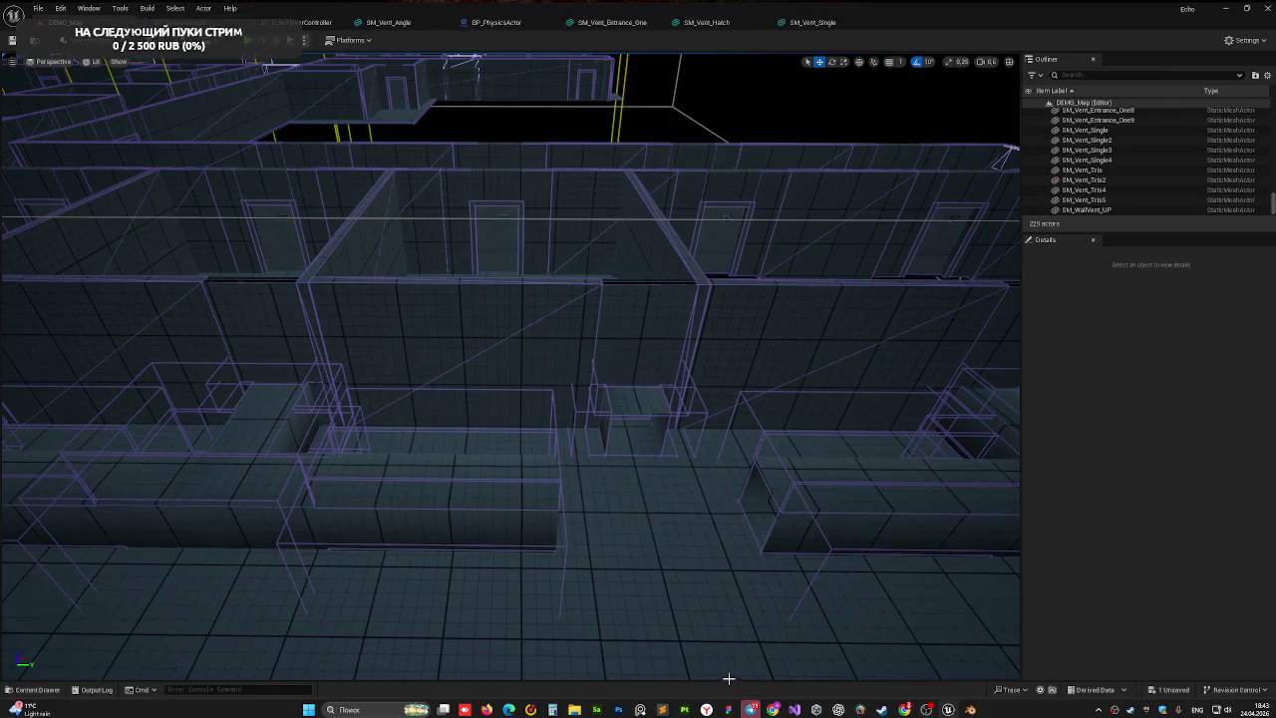
{"action": "key", "text": "ctrl+space"}
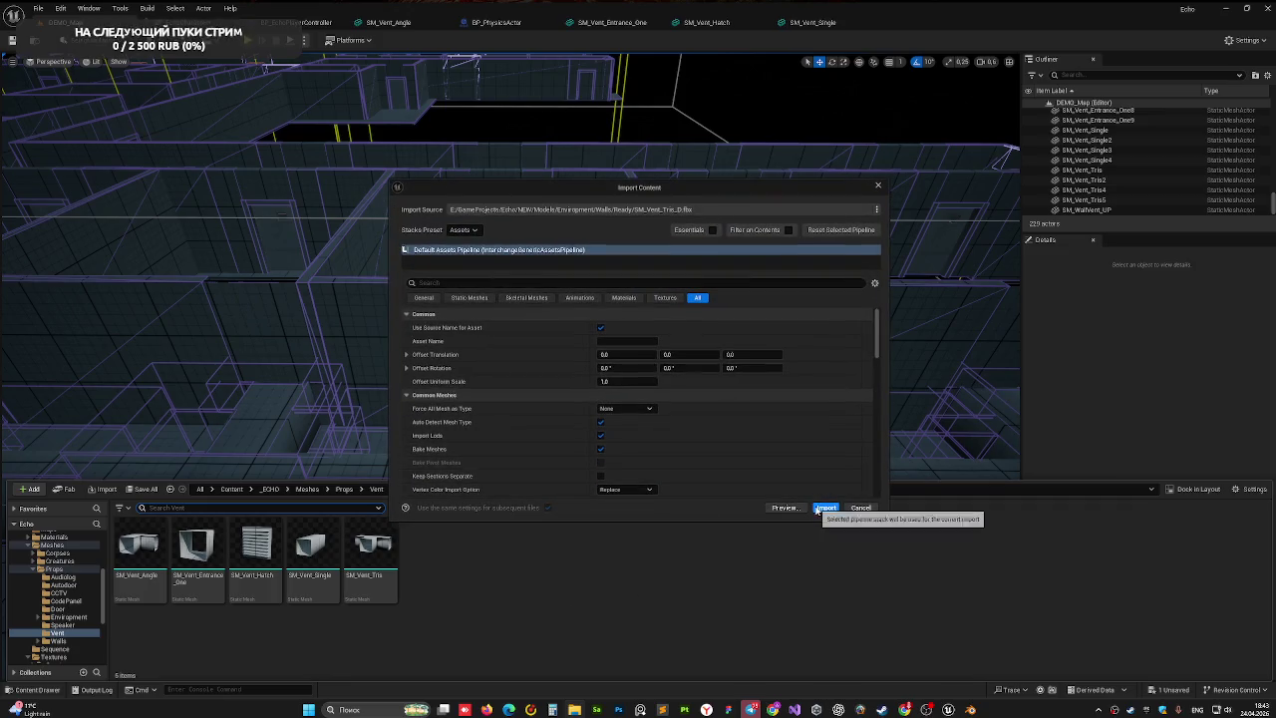
{"action": "left_click", "coordinate": [821, 510]}
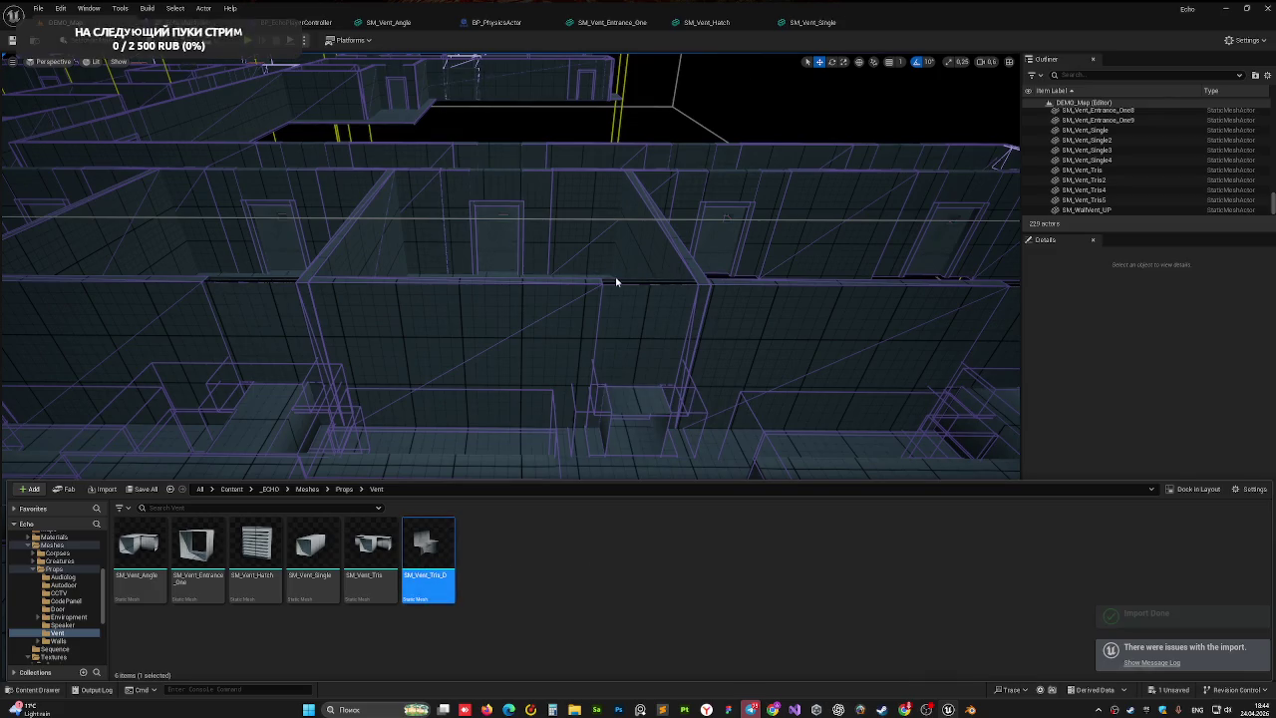
{"action": "key", "text": "Return"}
- Orbit around the imported mesh, show the Vent folder, then return to Blender
{"action": "left_click_drag", "start_coordinate": [469, 379], "coordinate": [512, 391]}
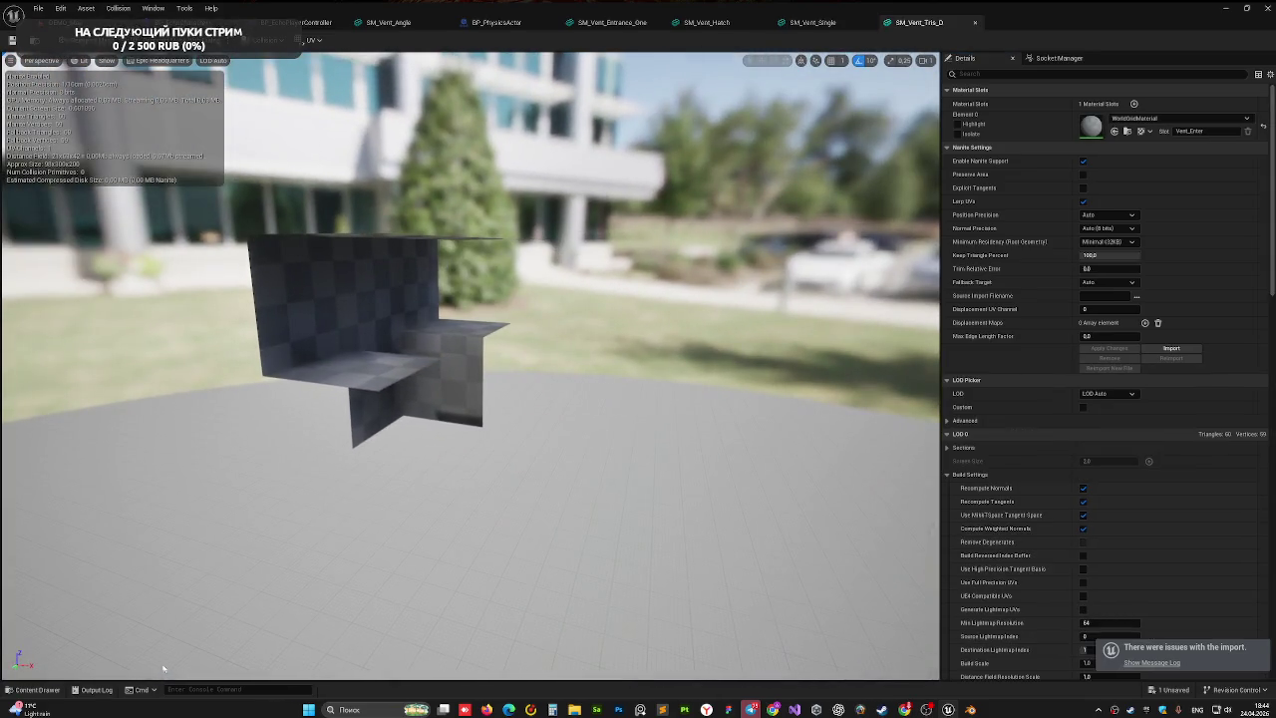
{"action": "left_click", "coordinate": [36, 689]}
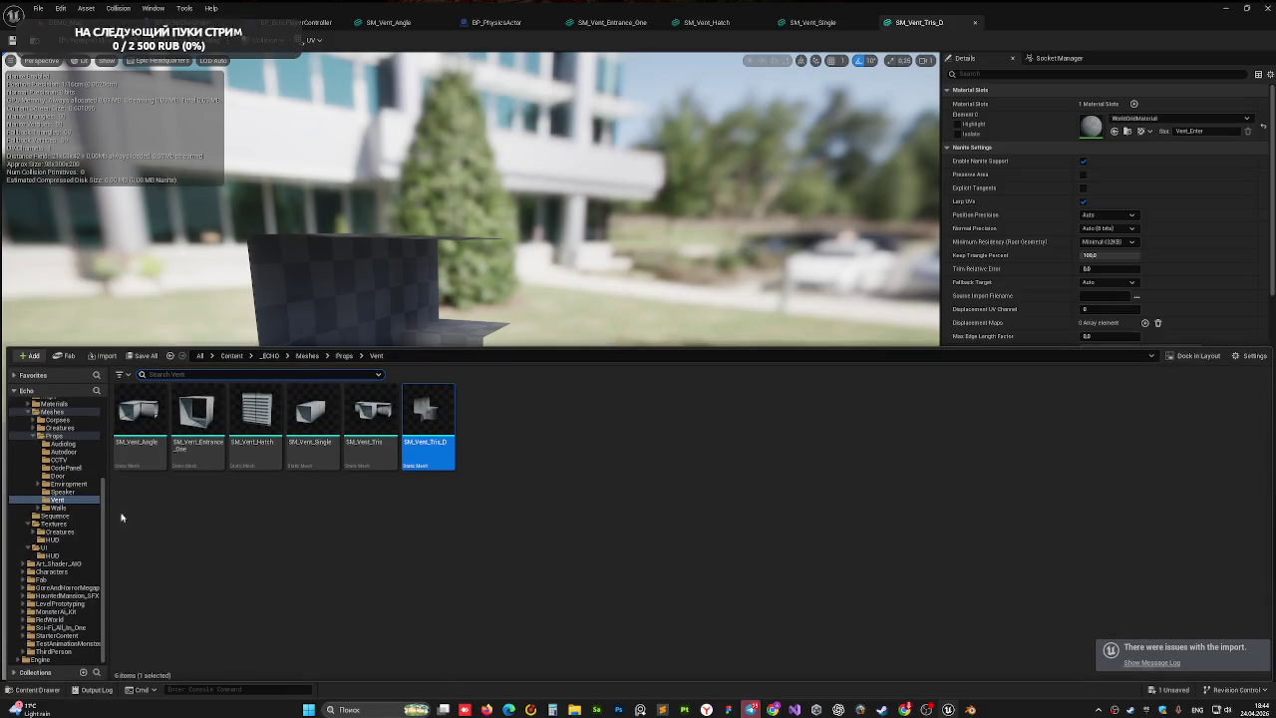
{"action": "left_click", "coordinate": [969, 709]}
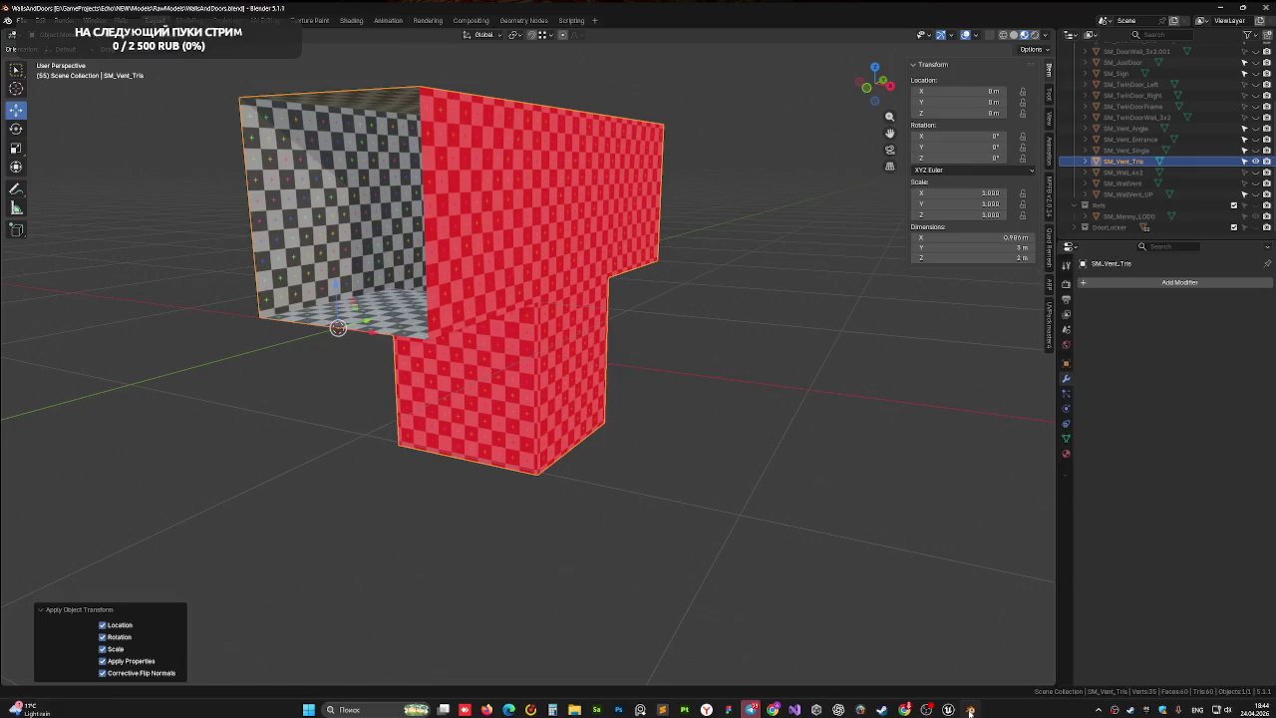
- In Edit Mode, clear the seam and sharp marks from the vent's edges and save
{"action": "key", "text": "Tab"}
{"action": "left_click_drag", "start_coordinate": [664, 410], "coordinate": [635, 344]}
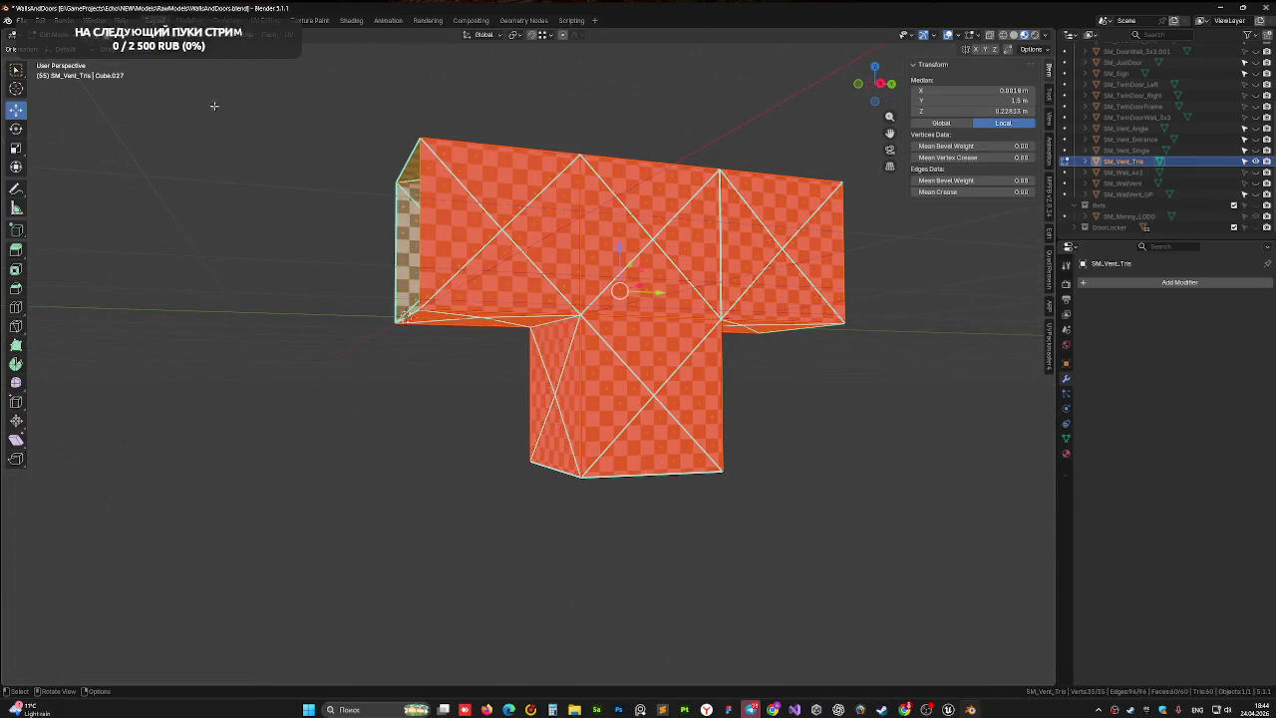
{"action": "right_click", "coordinate": [454, 212]}
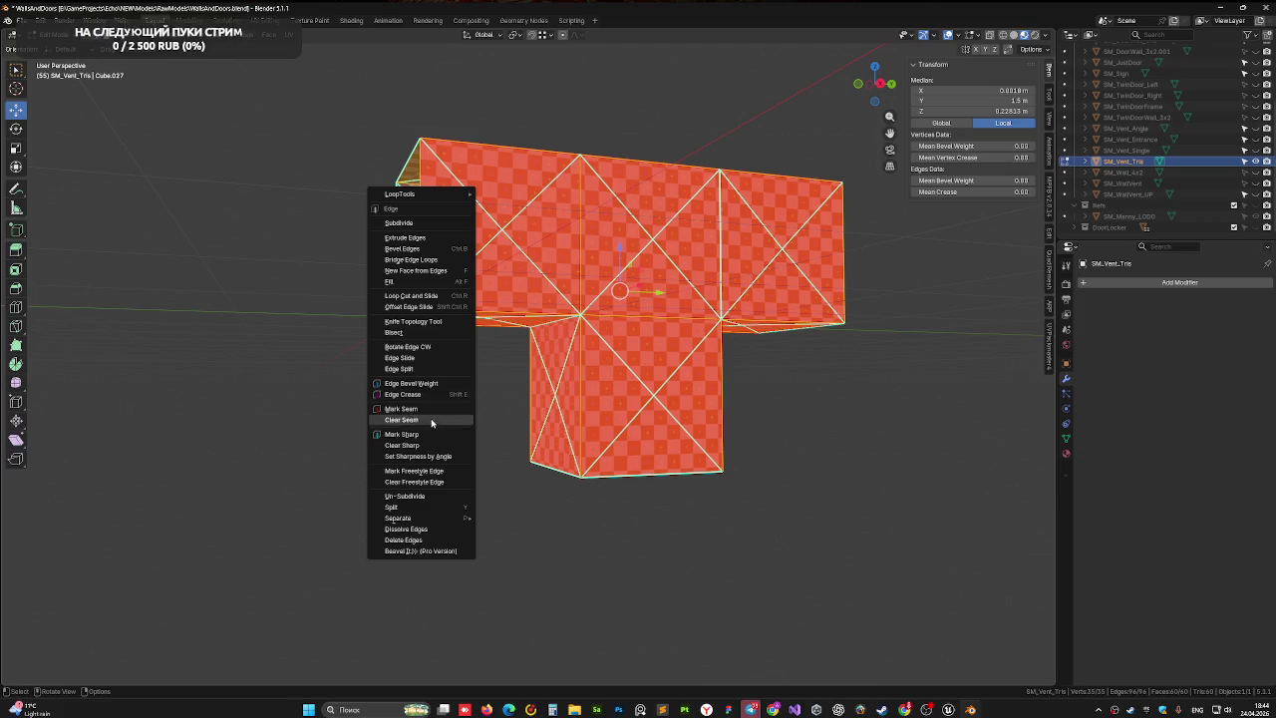
{"action": "left_click", "coordinate": [426, 445]}
{"action": "right_click", "coordinate": [615, 335]}
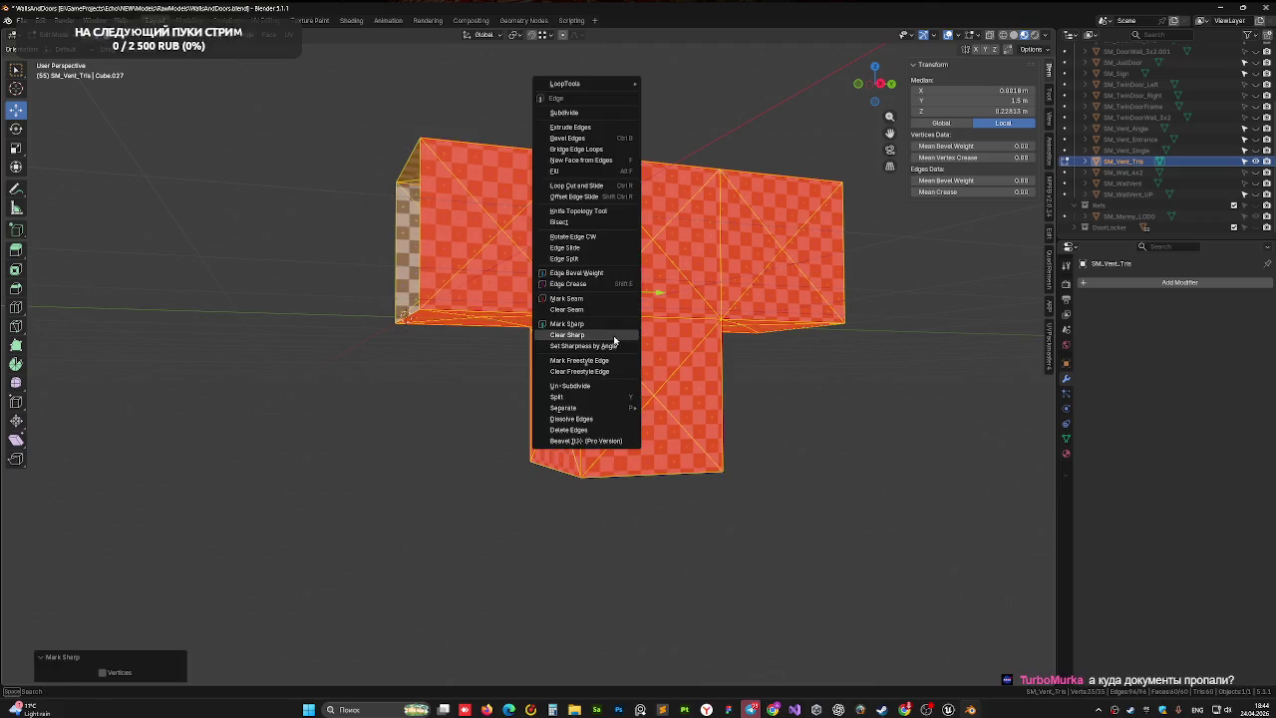
{"action": "left_click", "coordinate": [603, 322]}
{"action": "key", "text": "ctrl+s"}
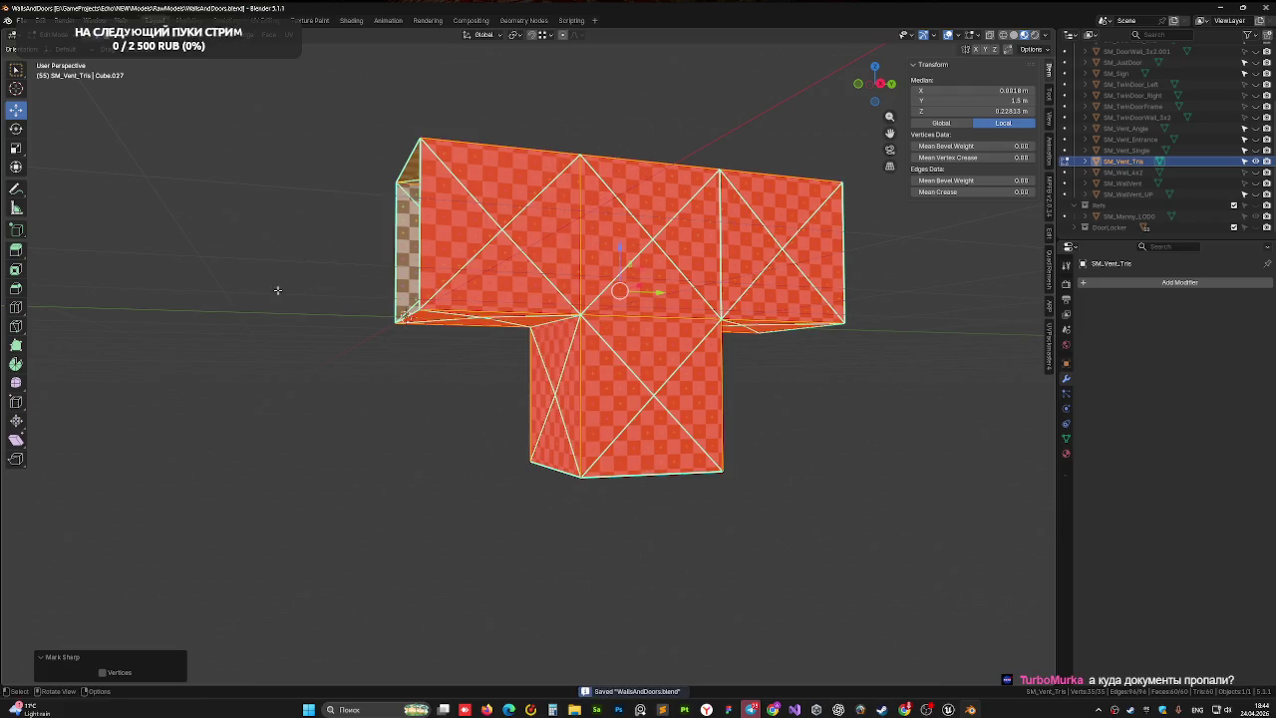
- Back in Object Mode, re-export the vent over SM_Vent_Tris_D.fbx and switch to Unreal Editor
{"action": "left_click", "coordinate": [20, 19]}
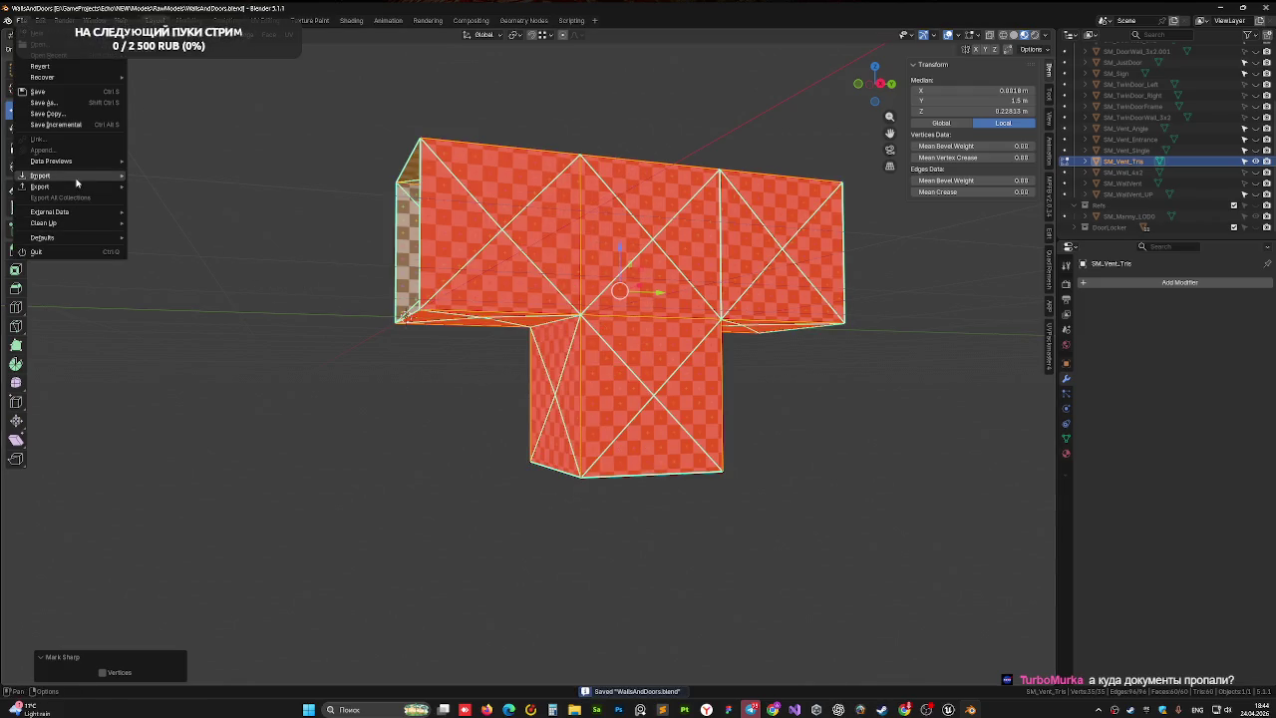
{"action": "mouse_move", "coordinate": [75, 186]}
{"action": "left_click", "coordinate": [230, 253]}
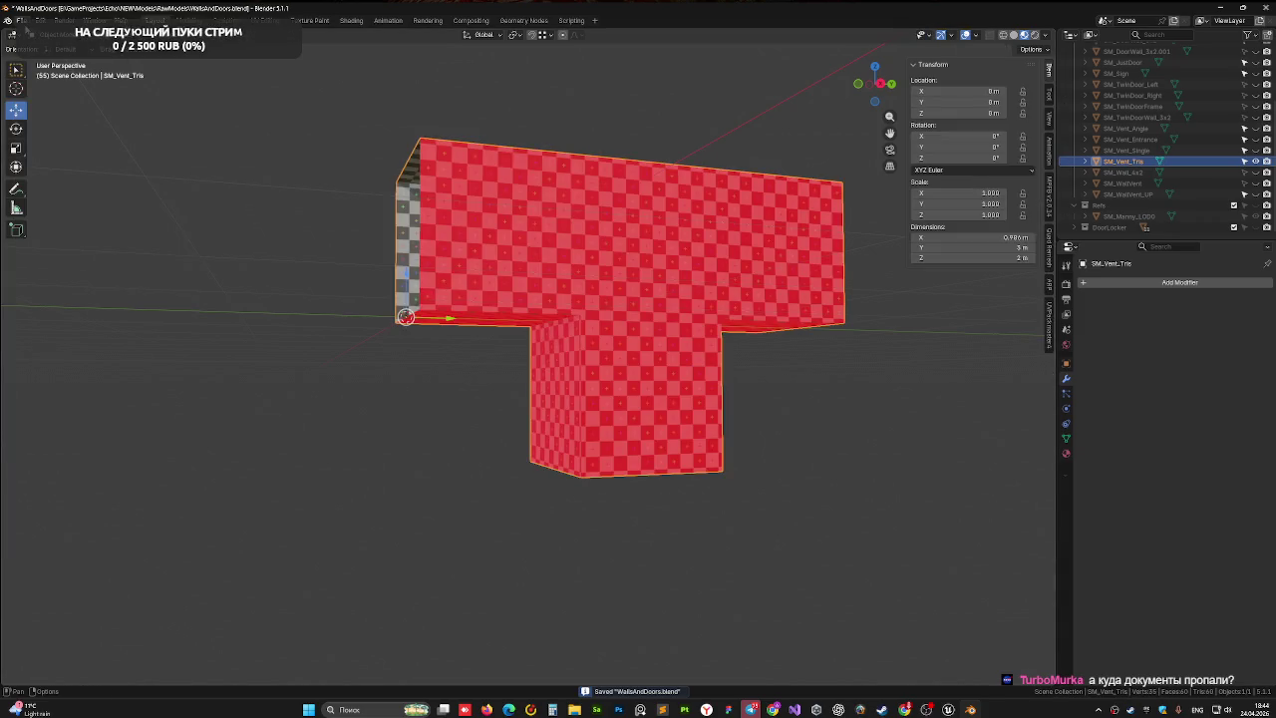
{"action": "left_click", "coordinate": [20, 21]}
{"action": "mouse_move", "coordinate": [70, 186]}
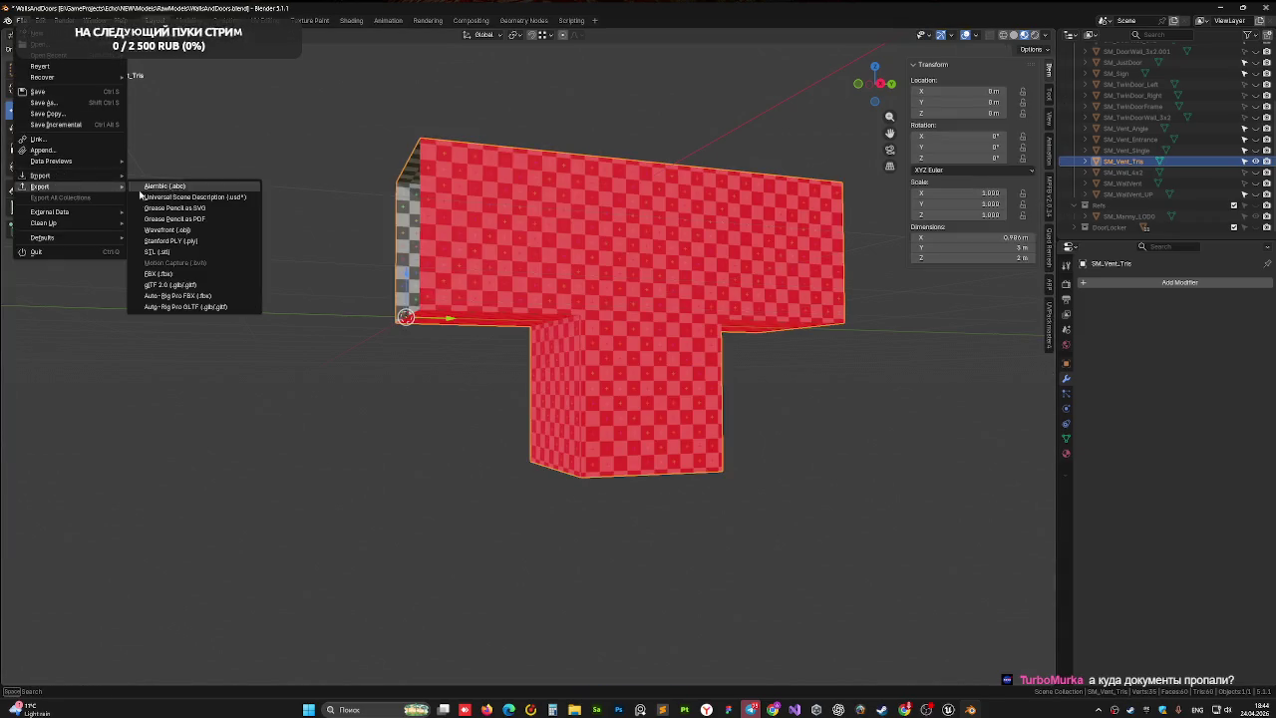
{"action": "left_click", "coordinate": [158, 273]}
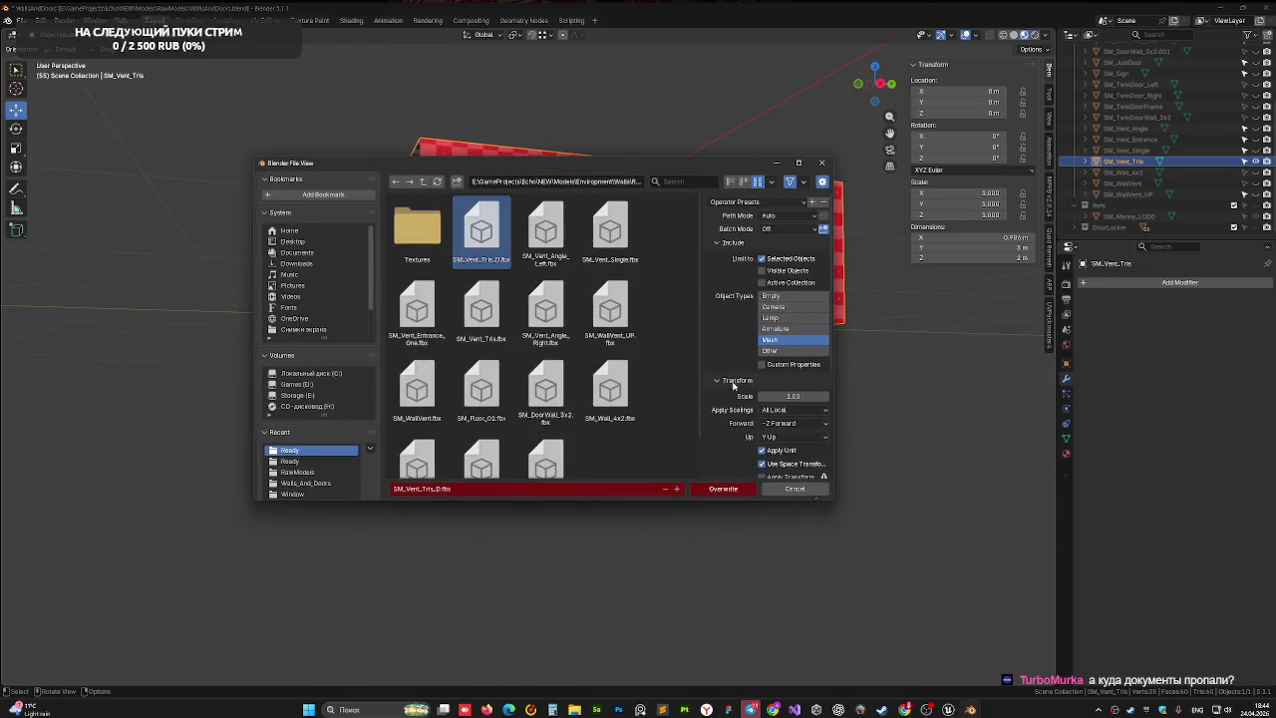
{"action": "left_click", "coordinate": [737, 489]}
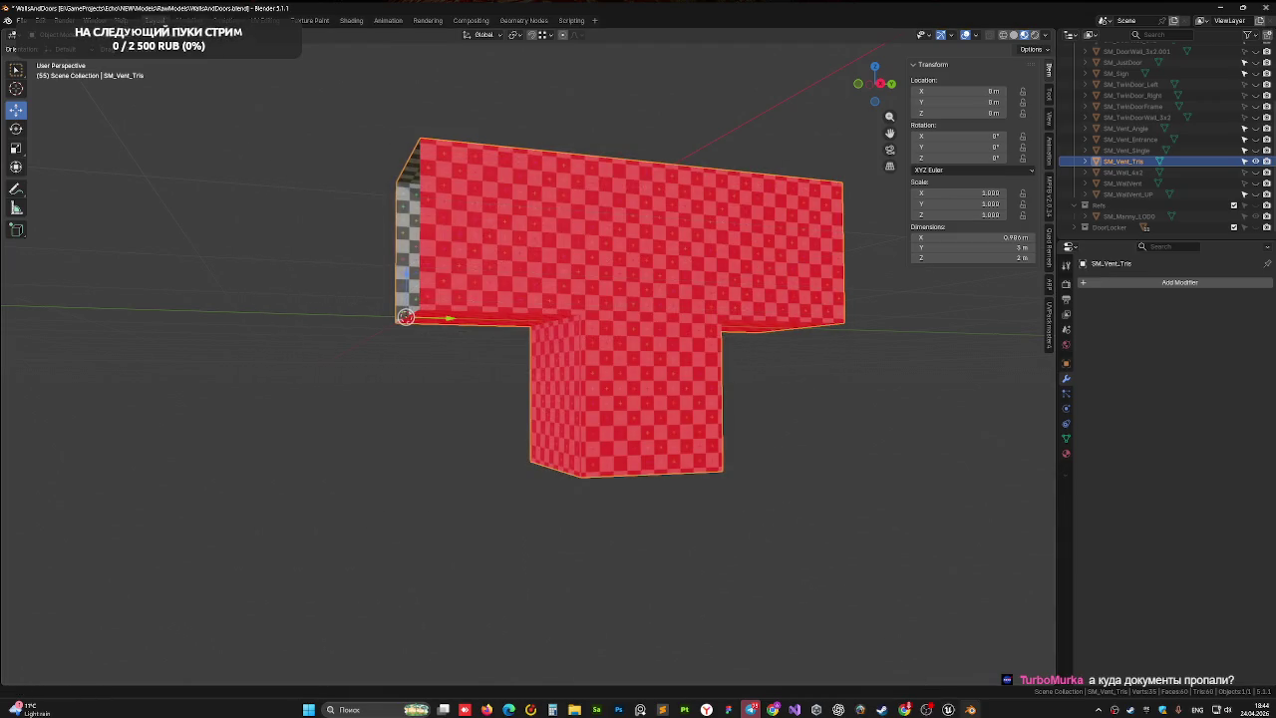
{"action": "left_click", "coordinate": [949, 709]}
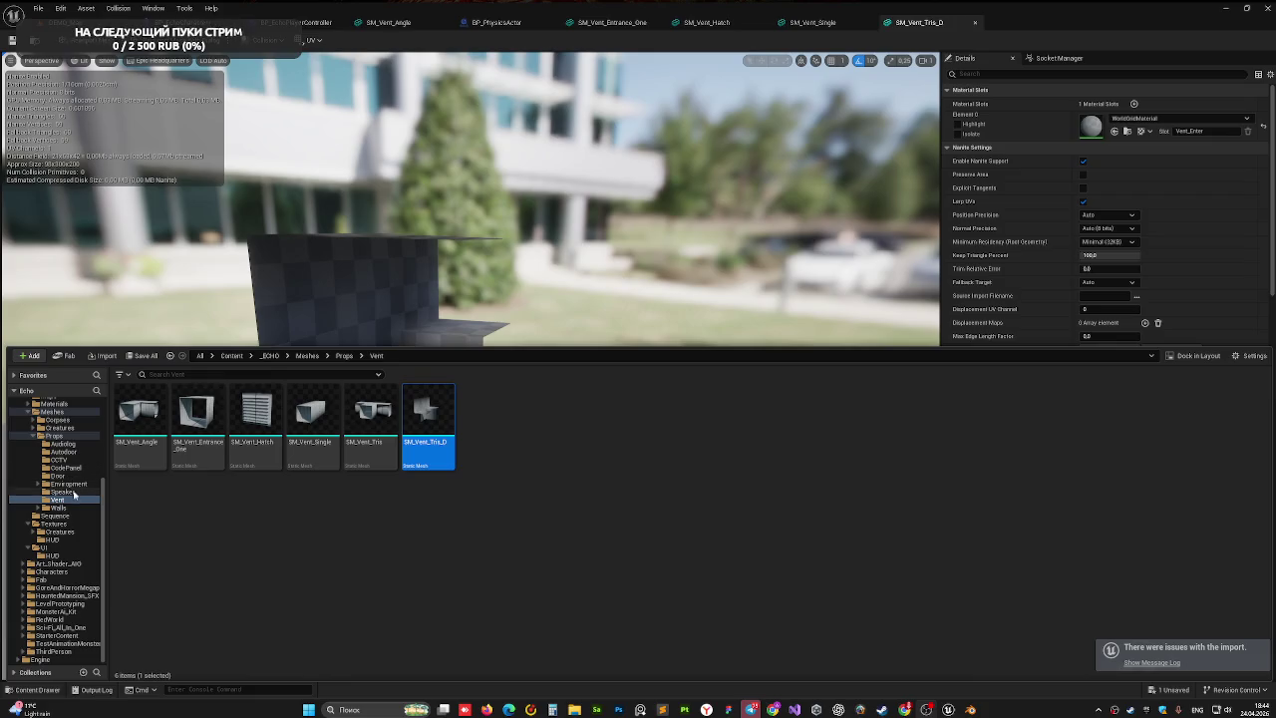
- Assign the MI_Vent material instance from the Materials folder to Element 0 of SM_Vent_Tris_D
{"action": "scroll", "coordinate": [54, 478], "scroll_direction": "up", "scroll_amount": 2}
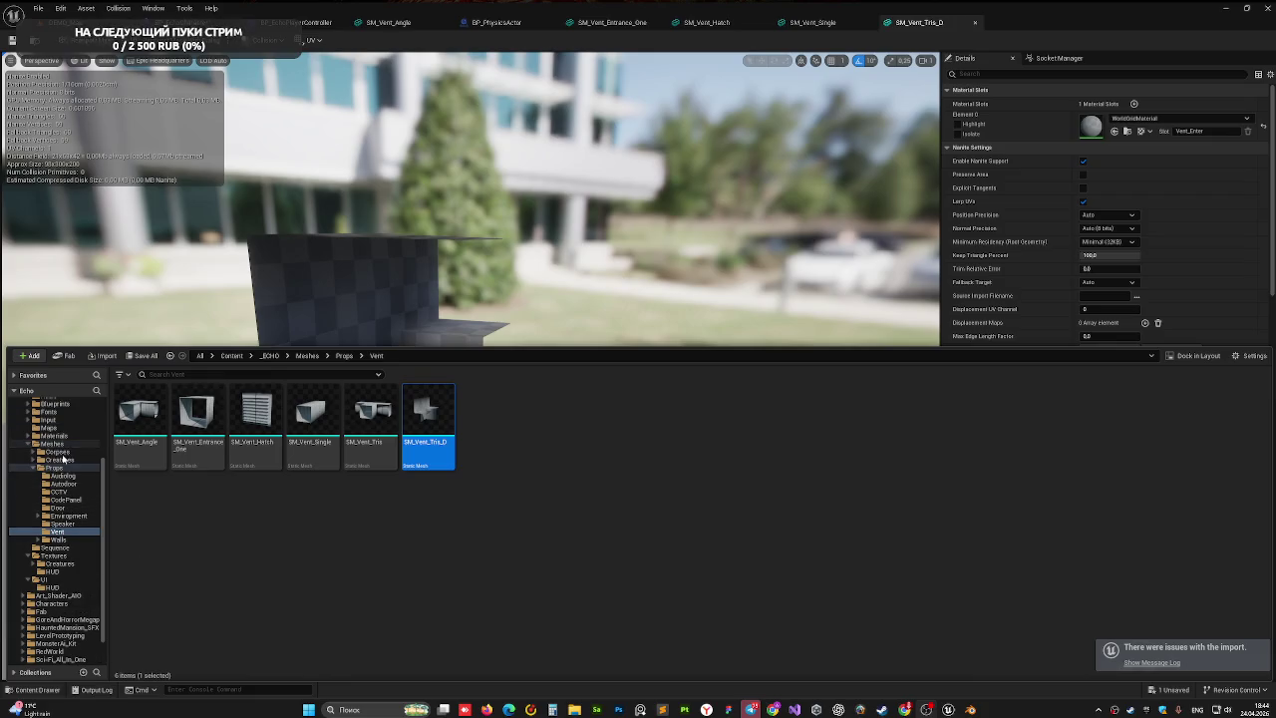
{"action": "left_click", "coordinate": [68, 438]}
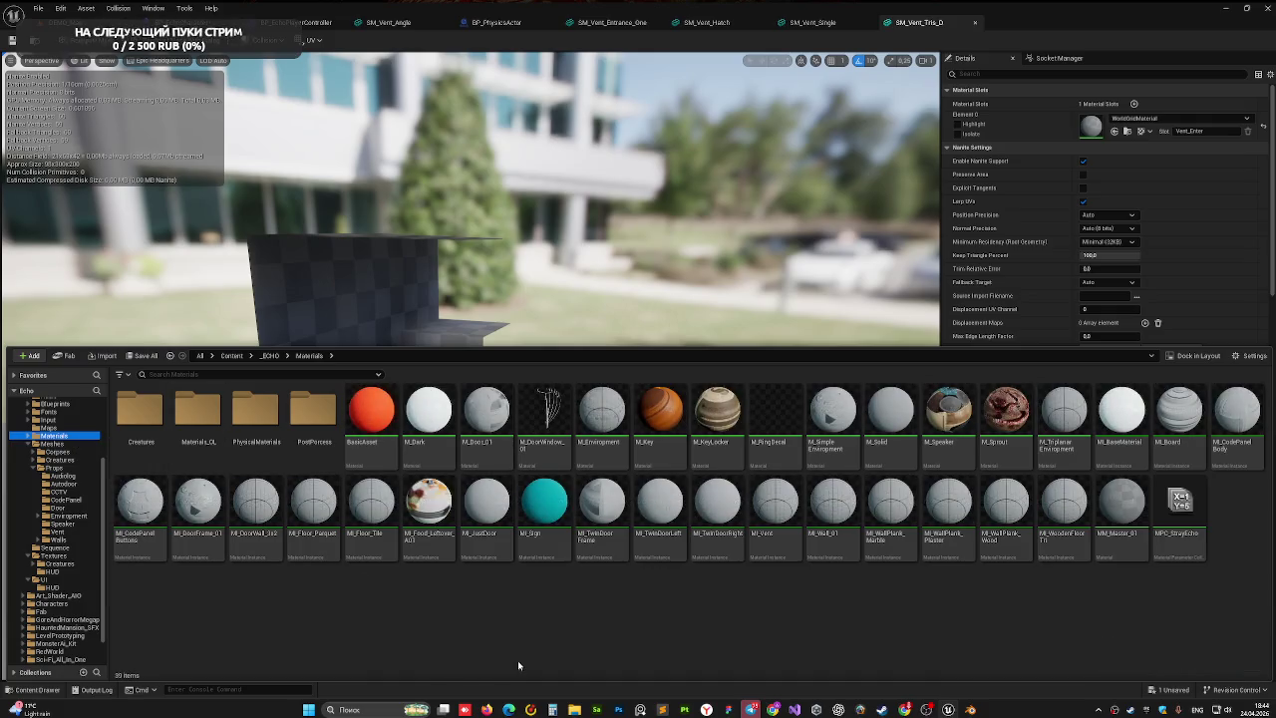
{"action": "left_click", "coordinate": [774, 508]}
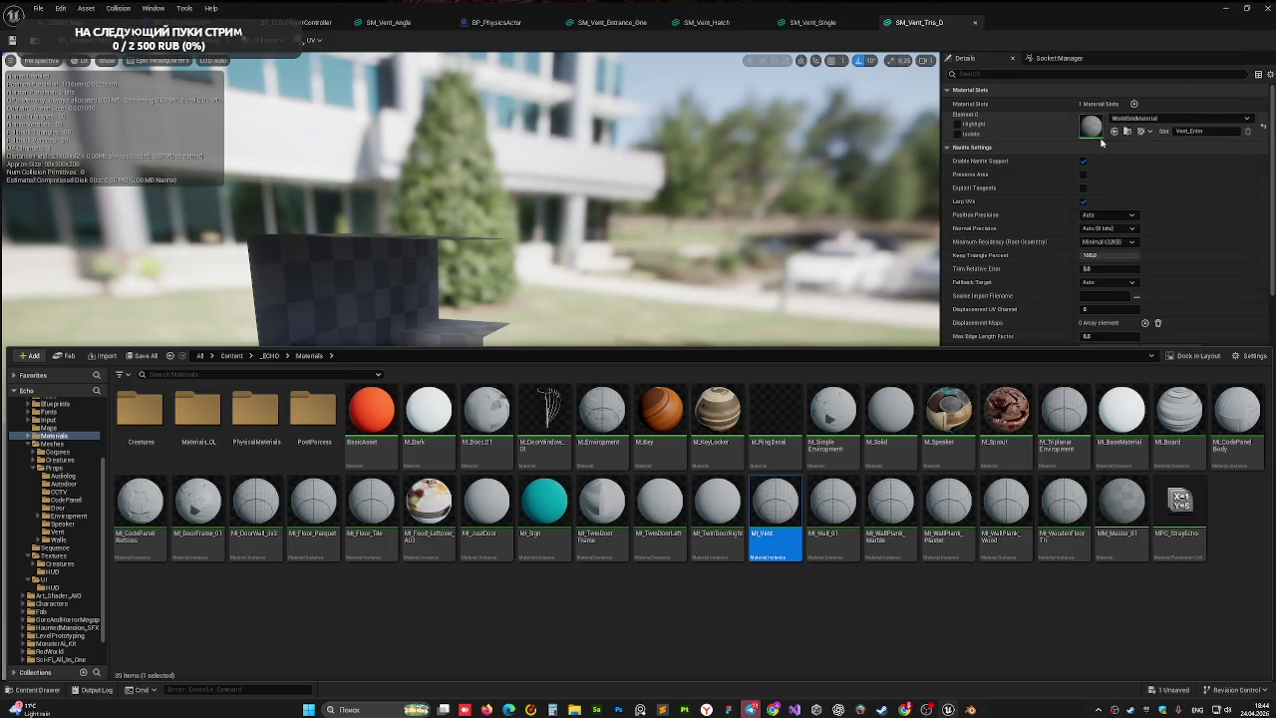
{"action": "left_click", "coordinate": [1114, 132]}
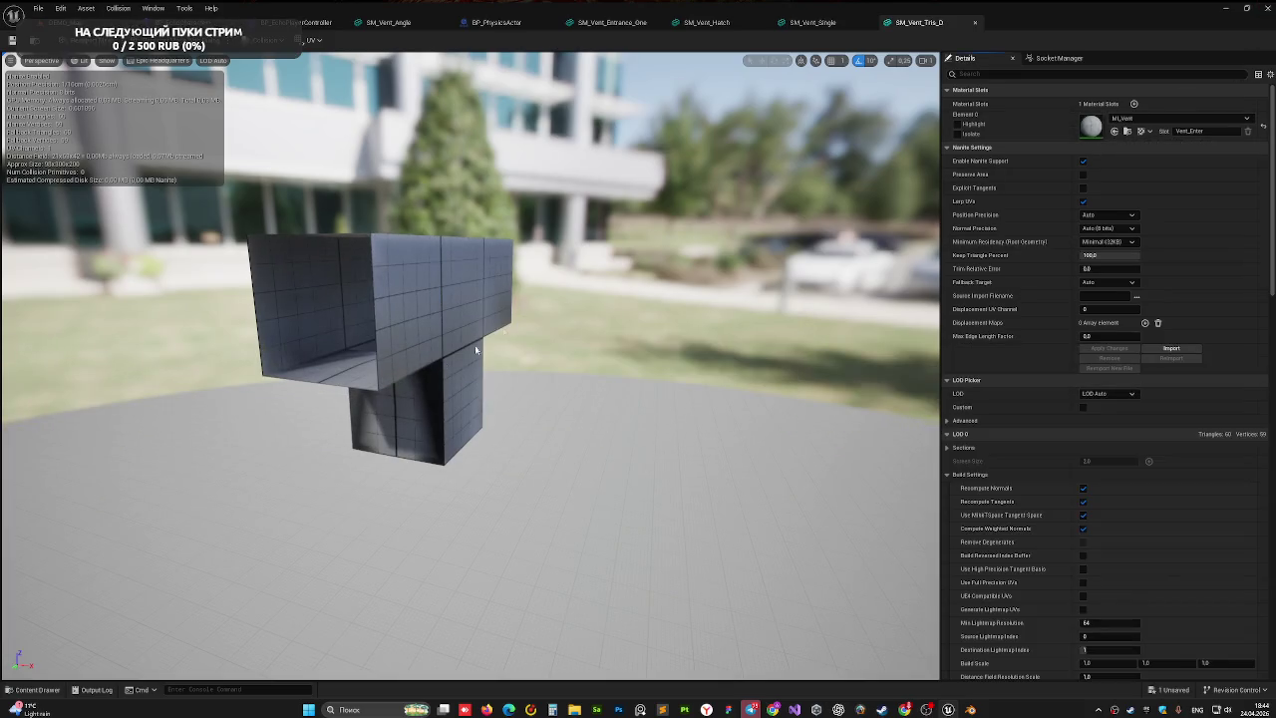
{"action": "mouse_move", "coordinate": [440, 316]}
{"action": "left_mouse_down"}
{"action": "mouse_move", "coordinate": [396, 315]}
{"action": "mouse_move", "coordinate": [397, 369]}
{"action": "mouse_move", "coordinate": [404, 319]}
{"action": "mouse_move", "coordinate": [478, 334]}
{"action": "mouse_move", "coordinate": [469, 329]}
{"action": "mouse_move", "coordinate": [439, 382]}
{"action": "left_mouse_up"}
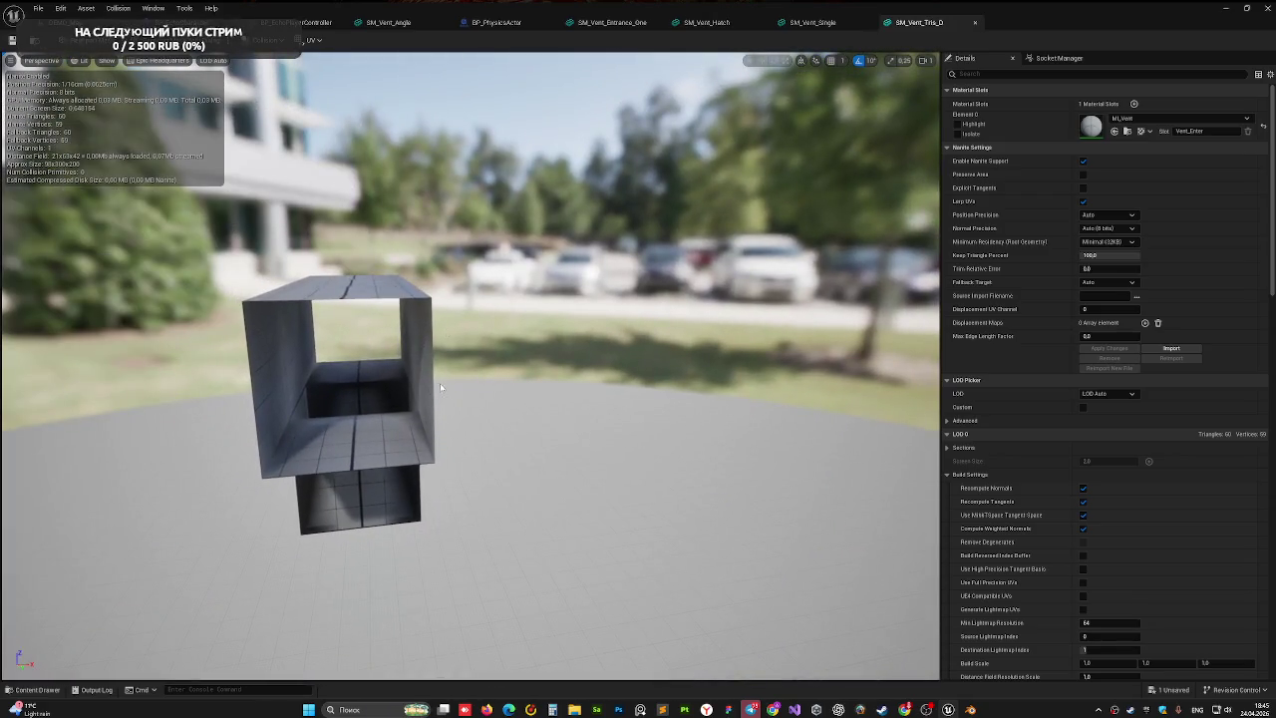
- Return to the SM_Vent_Tris_D mesh editor and view the vent in Front orthographic view
{"action": "key", "text": "ctrl+Tab"}
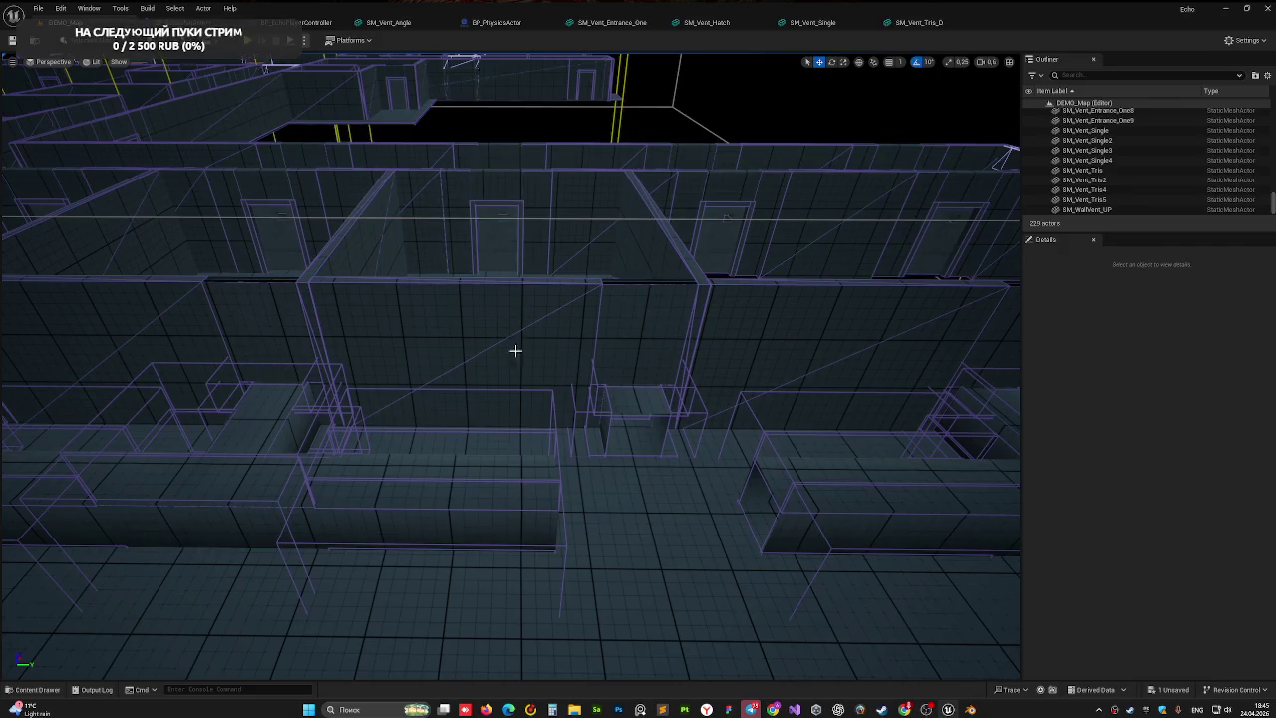
{"action": "left_click", "coordinate": [899, 36]}
{"action": "left_click_drag", "start_coordinate": [436, 317], "coordinate": [481, 308]}
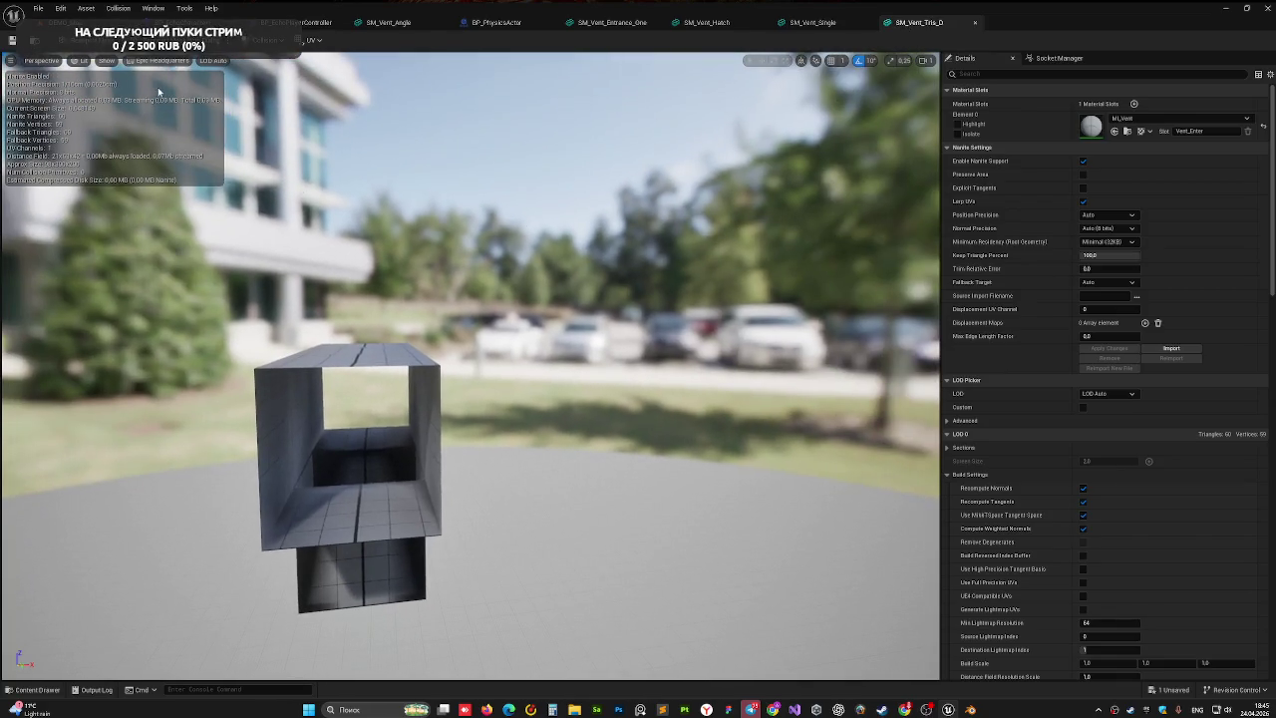
{"action": "left_click", "coordinate": [83, 61]}
{"action": "left_click", "coordinate": [42, 61]}
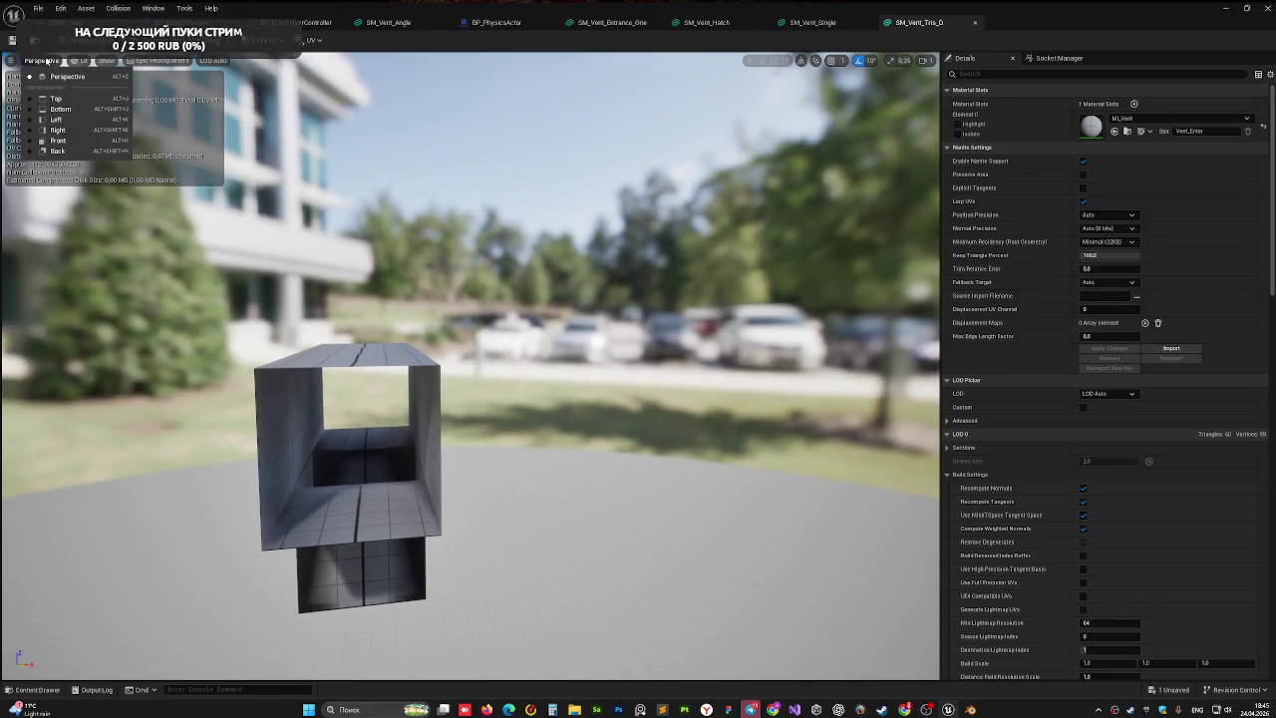
{"action": "left_click", "coordinate": [57, 140]}
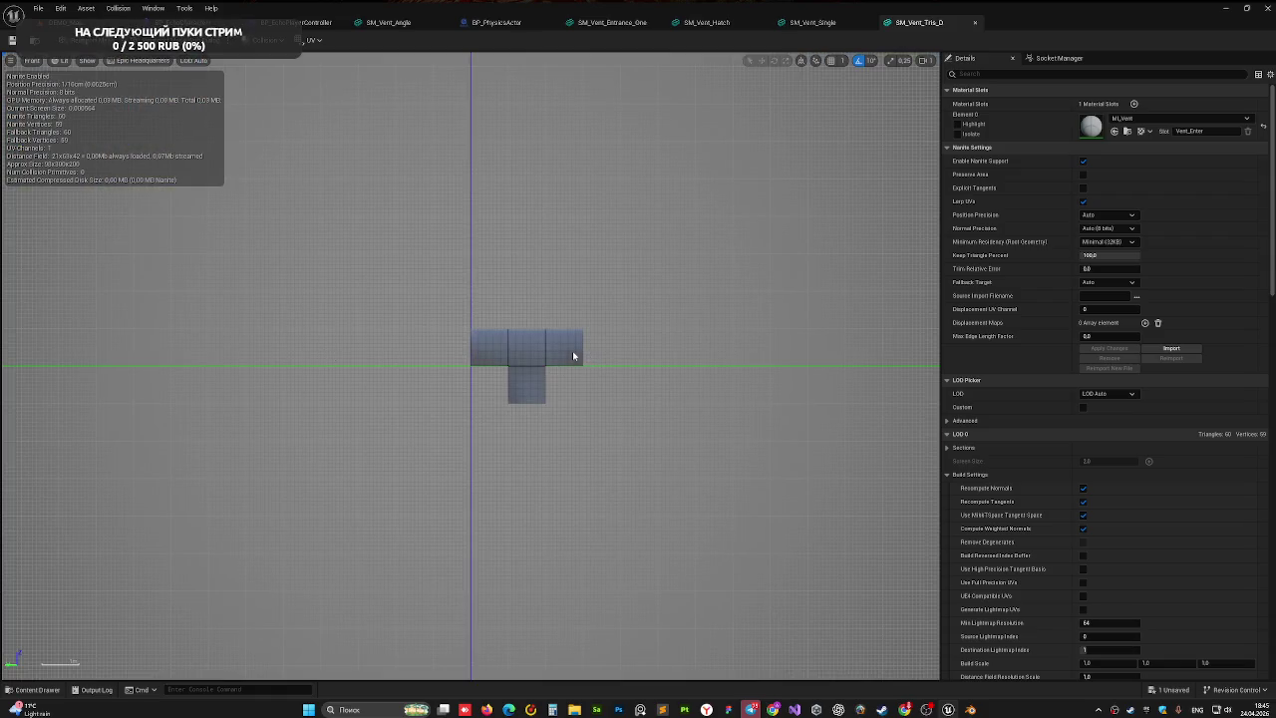
- Check the vent in Right, Left and Perspective views, finishing in Left view
{"action": "left_click", "coordinate": [31, 61]}
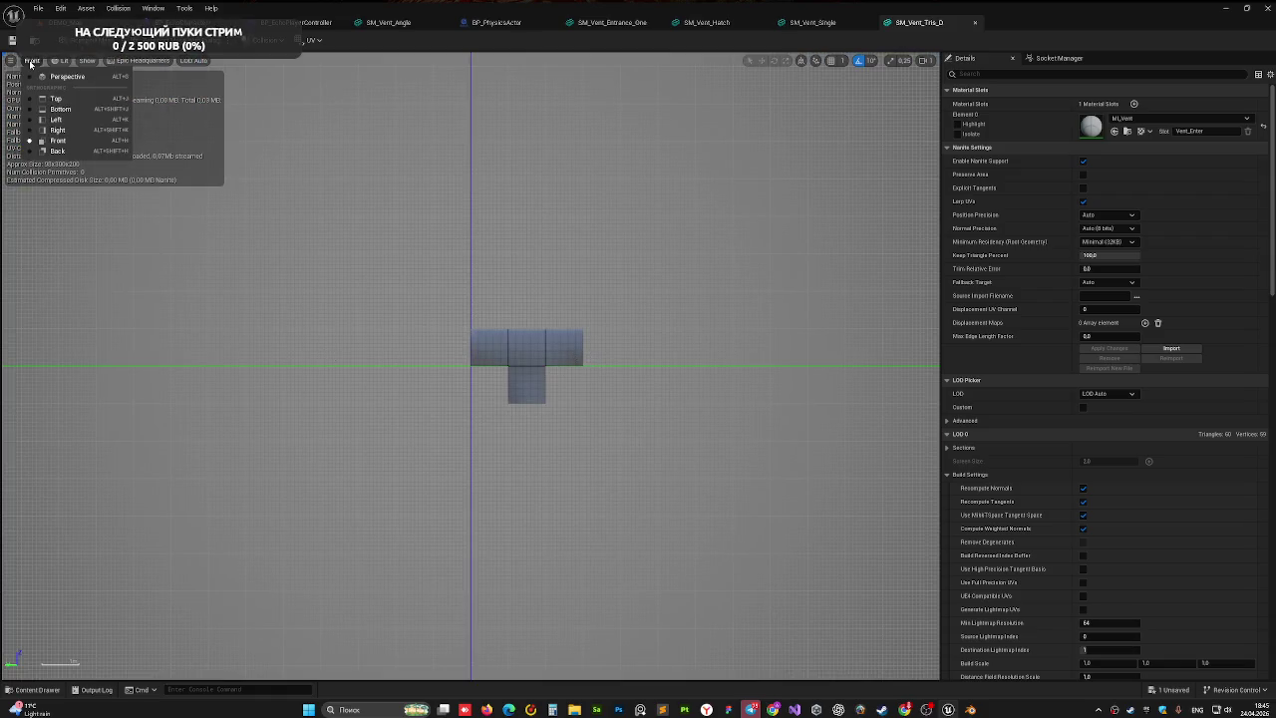
{"action": "left_click", "coordinate": [57, 129]}
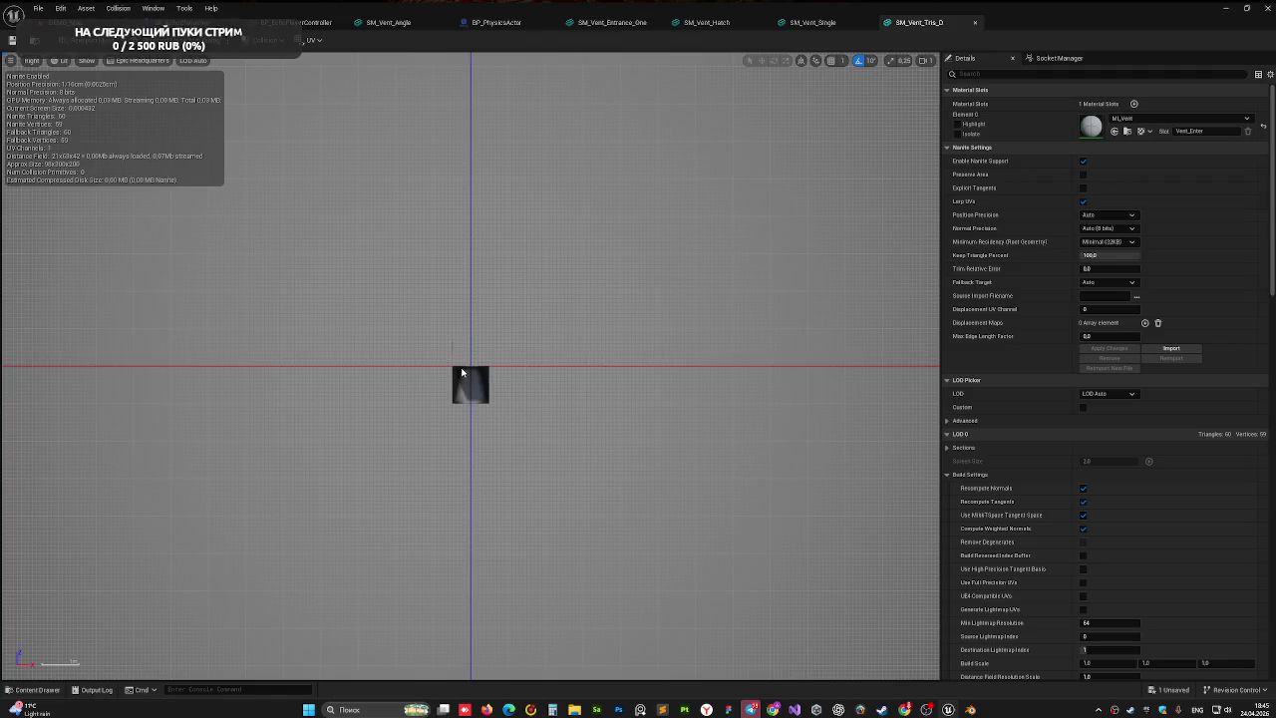
{"action": "left_click", "coordinate": [33, 61]}
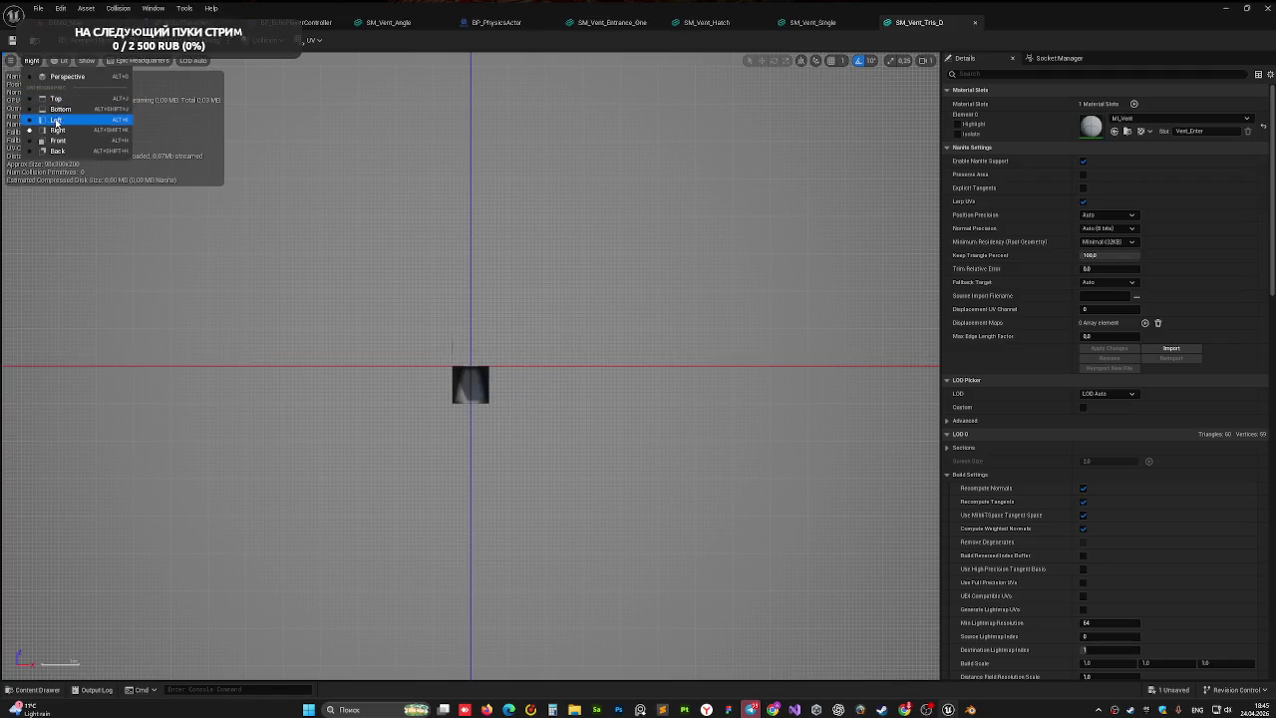
{"action": "left_click", "coordinate": [58, 119]}
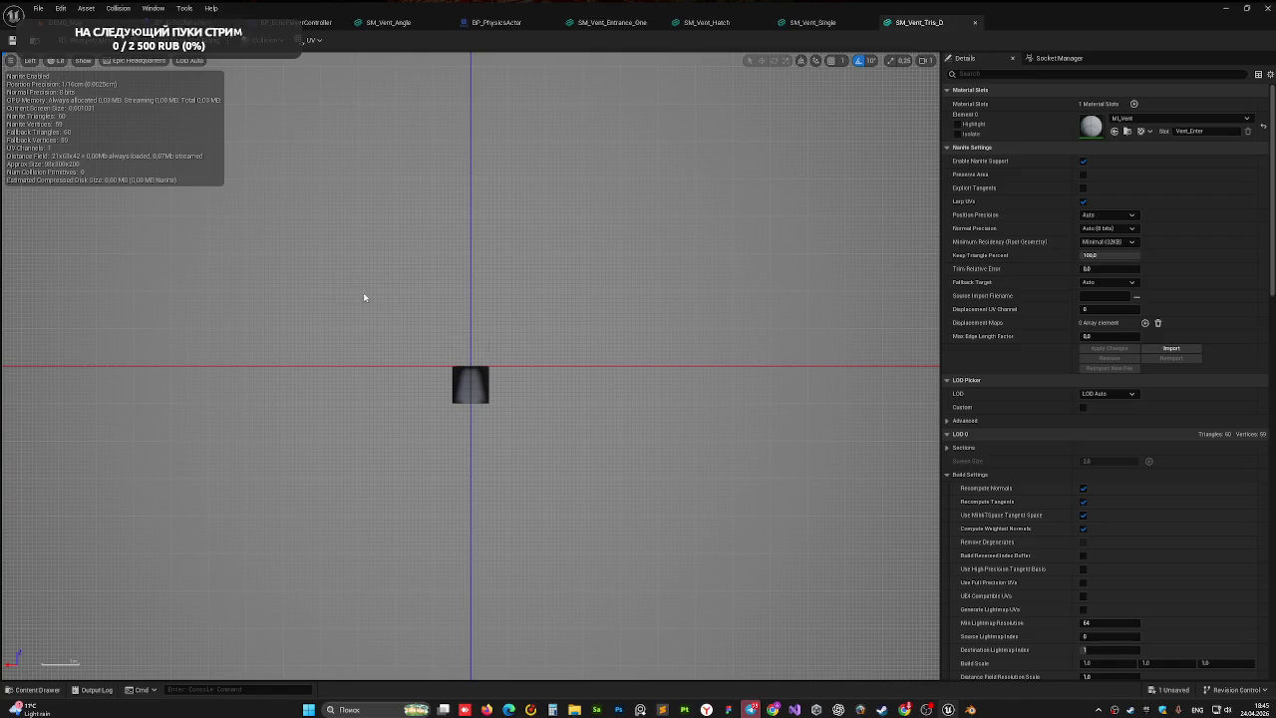
{"action": "left_click", "coordinate": [28, 61]}
{"action": "left_click", "coordinate": [42, 76]}
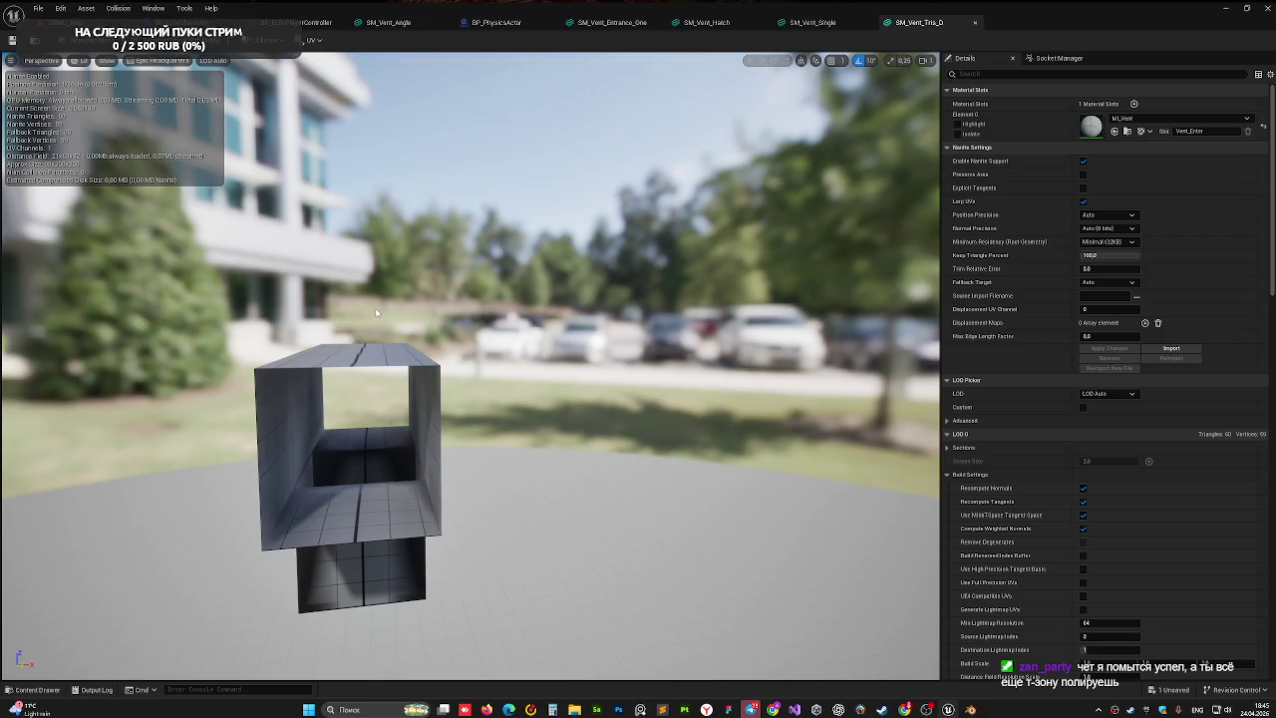
{"action": "mouse_move", "coordinate": [375, 313]}
{"action": "left_mouse_down"}
{"action": "mouse_move", "coordinate": [478, 325]}
{"action": "mouse_move", "coordinate": [483, 354]}
{"action": "mouse_move", "coordinate": [568, 364]}
{"action": "mouse_move", "coordinate": [429, 373]}
{"action": "left_mouse_up"}
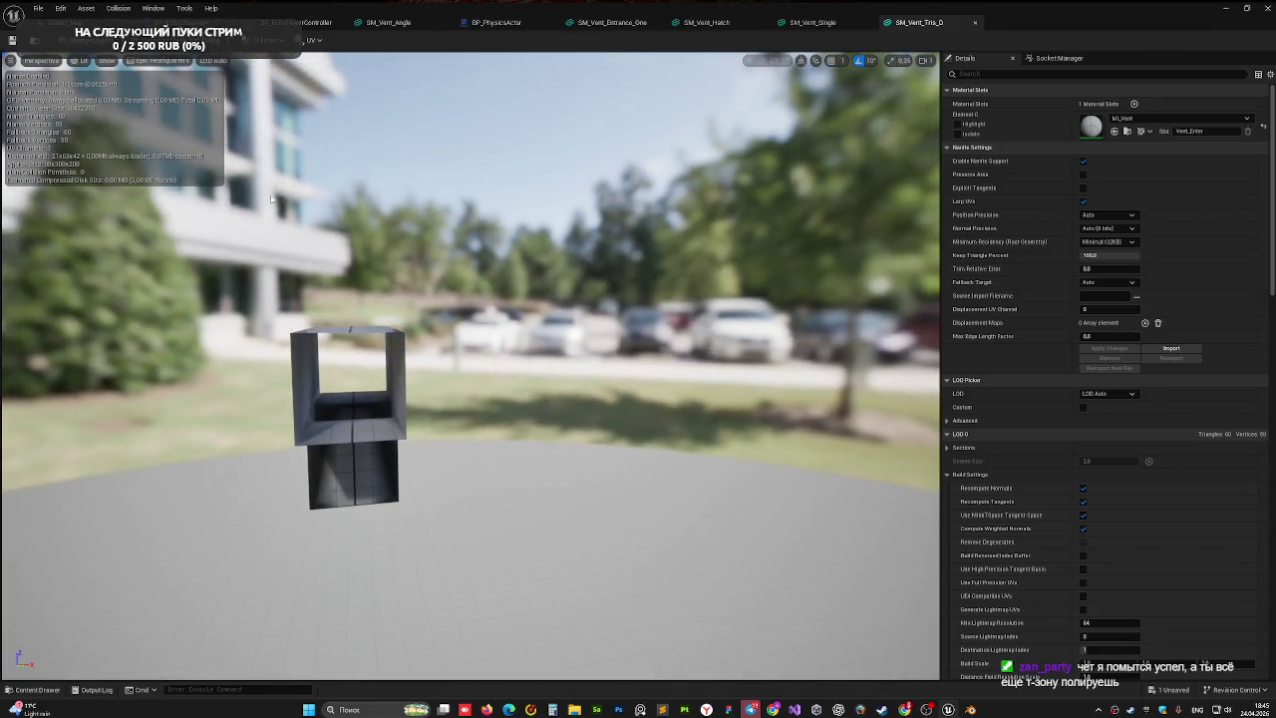
{"action": "left_click", "coordinate": [27, 61]}
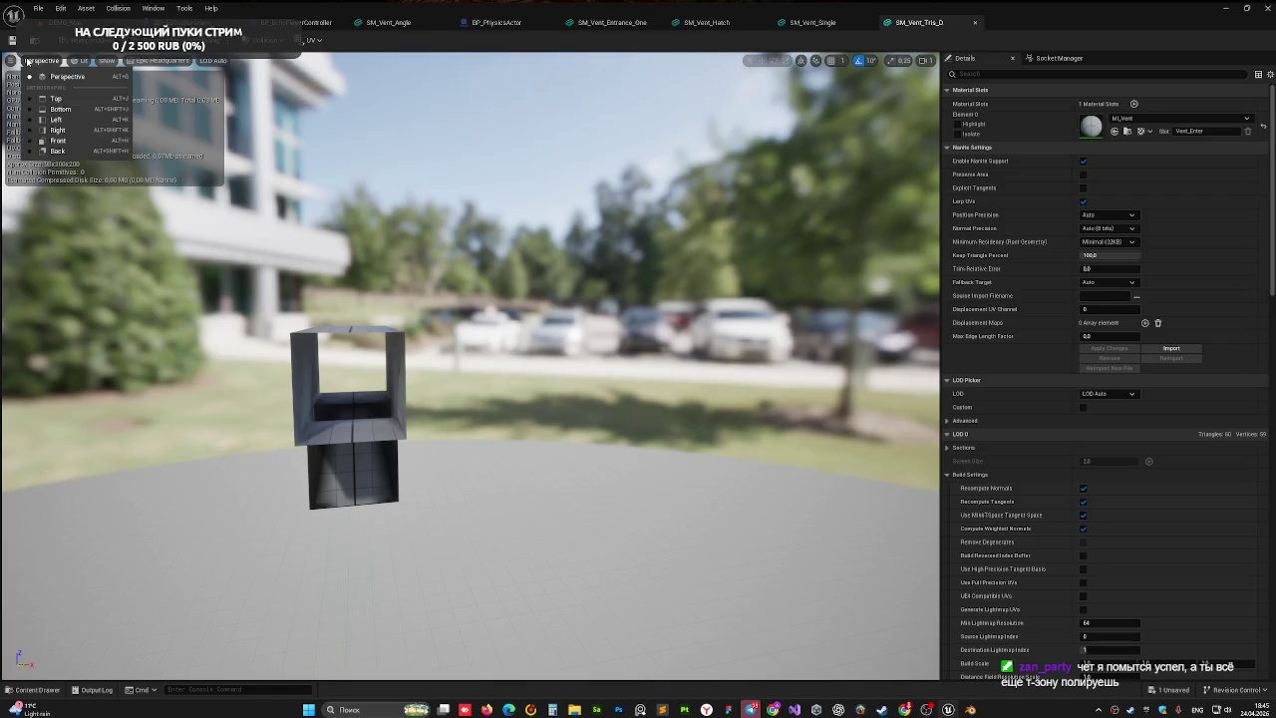
{"action": "left_click", "coordinate": [64, 119]}
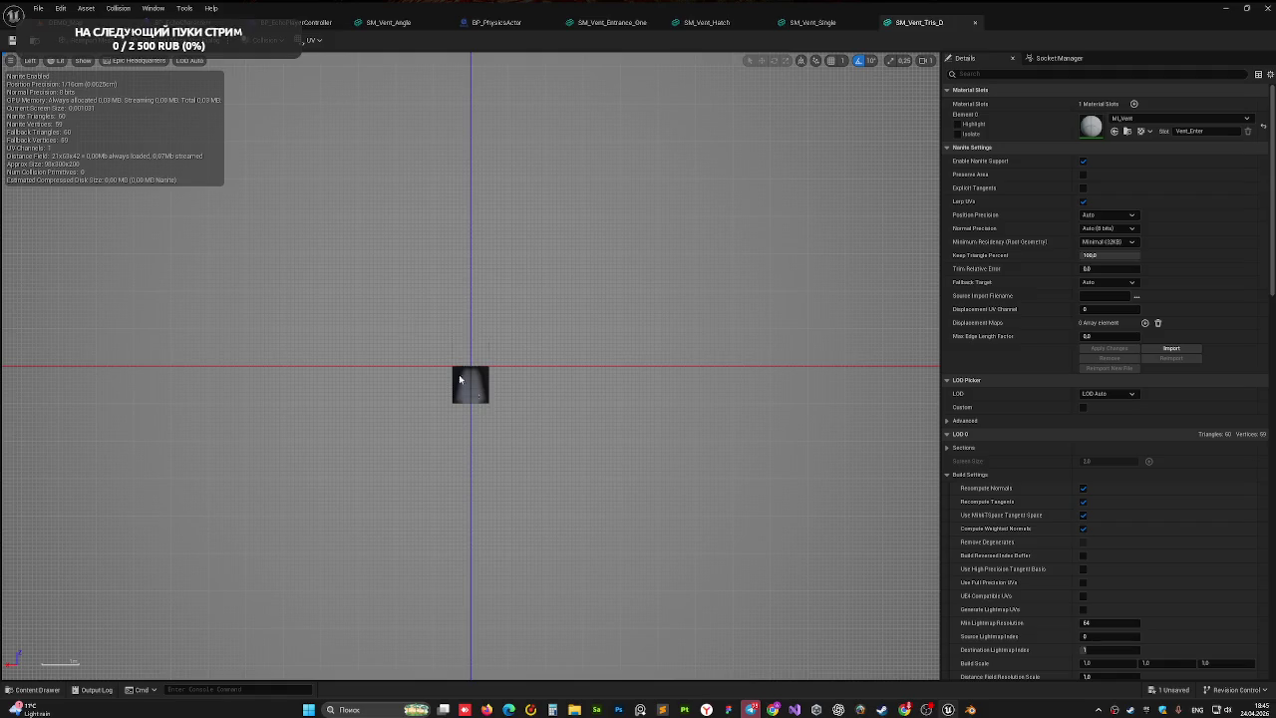
- Add a box simplified collision and duplicate it to the tube's left, right and underside
{"action": "left_click", "coordinate": [263, 41]}
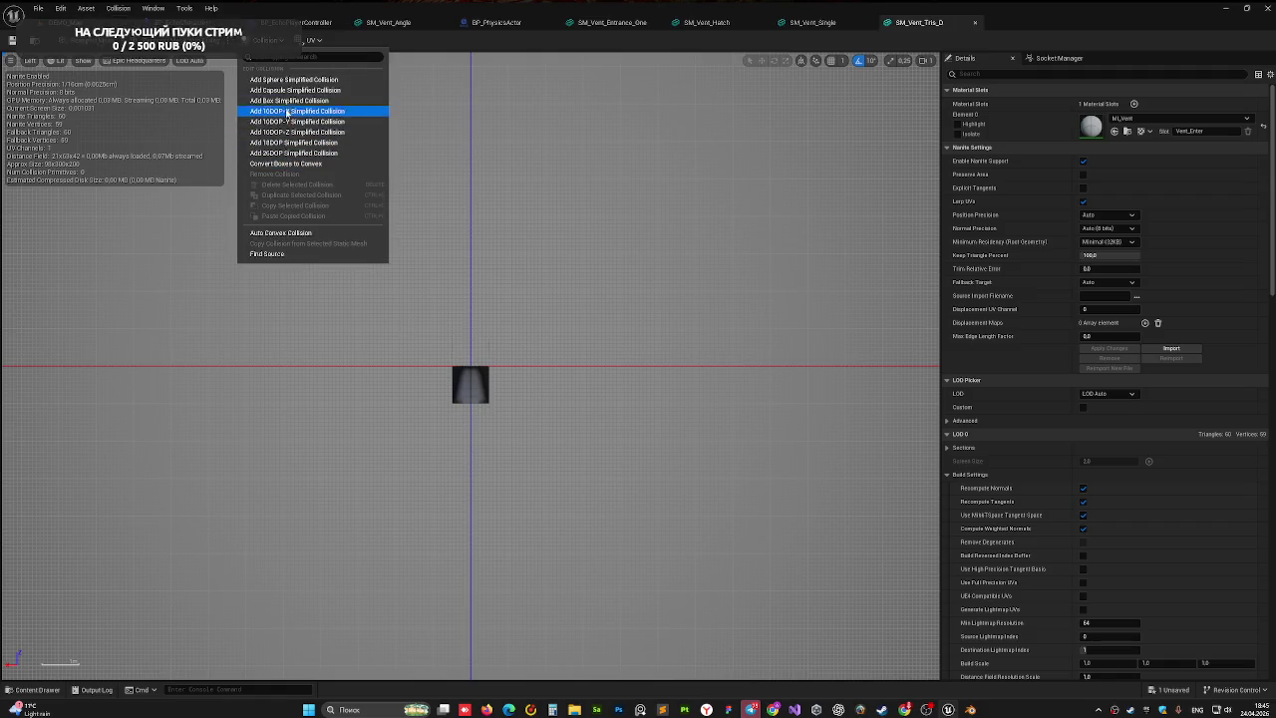
{"action": "left_click", "coordinate": [289, 101]}
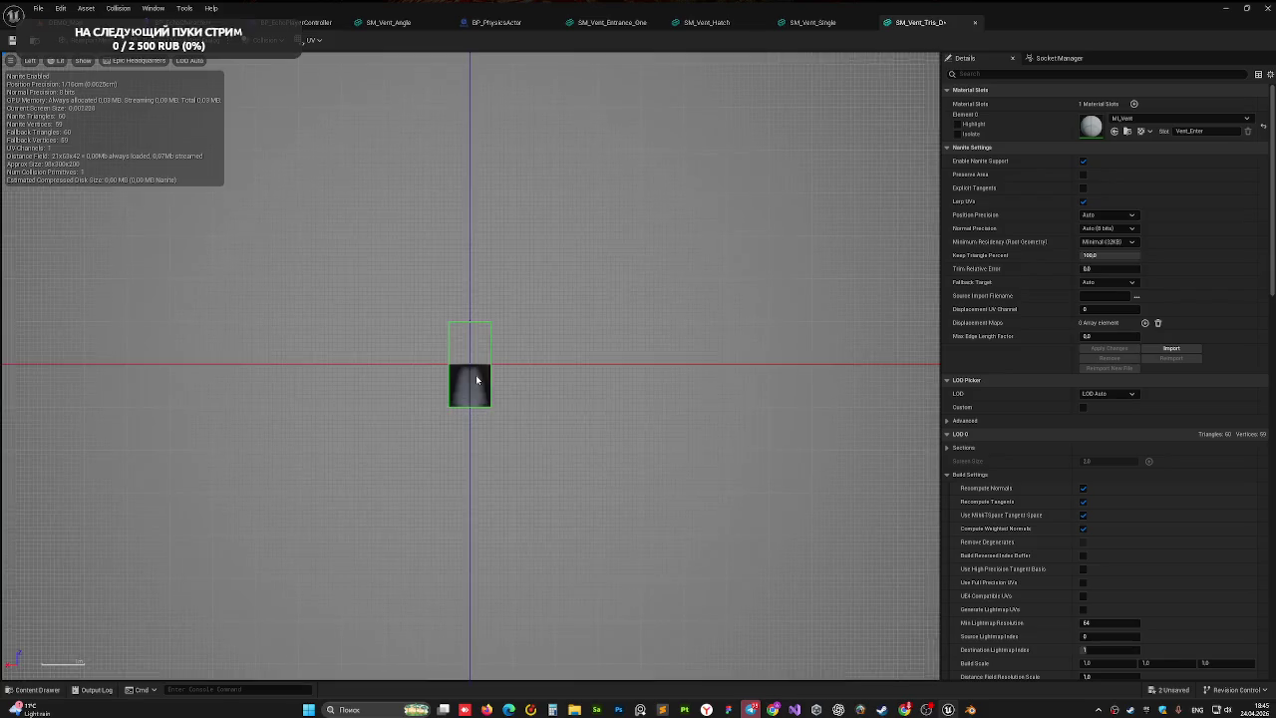
{"action": "scroll", "coordinate": [475, 374], "scroll_direction": "up", "scroll_amount": 3}
{"action": "scroll", "coordinate": [479, 363], "scroll_direction": "down", "scroll_amount": 1}
{"action": "left_click", "coordinate": [498, 285]}
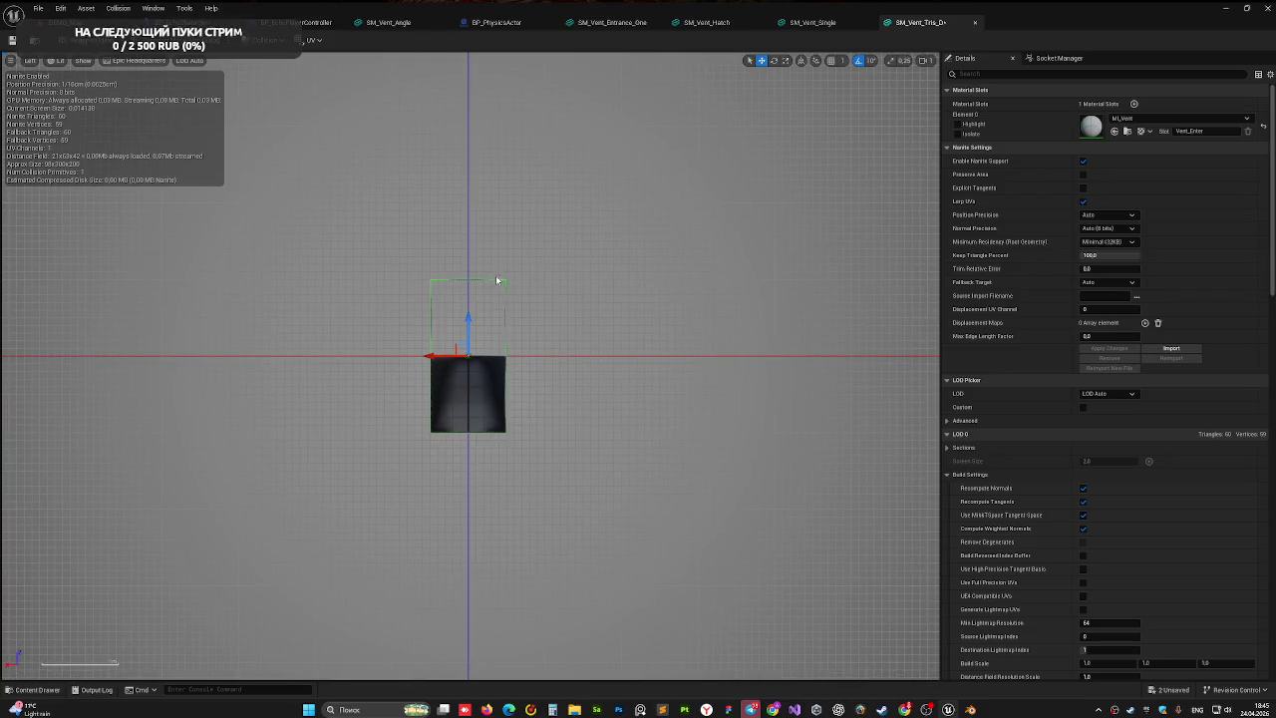
{"action": "left_click_drag", "start_coordinate": [435, 358], "coordinate": [373, 356]}
{"action": "key", "text": "w"}
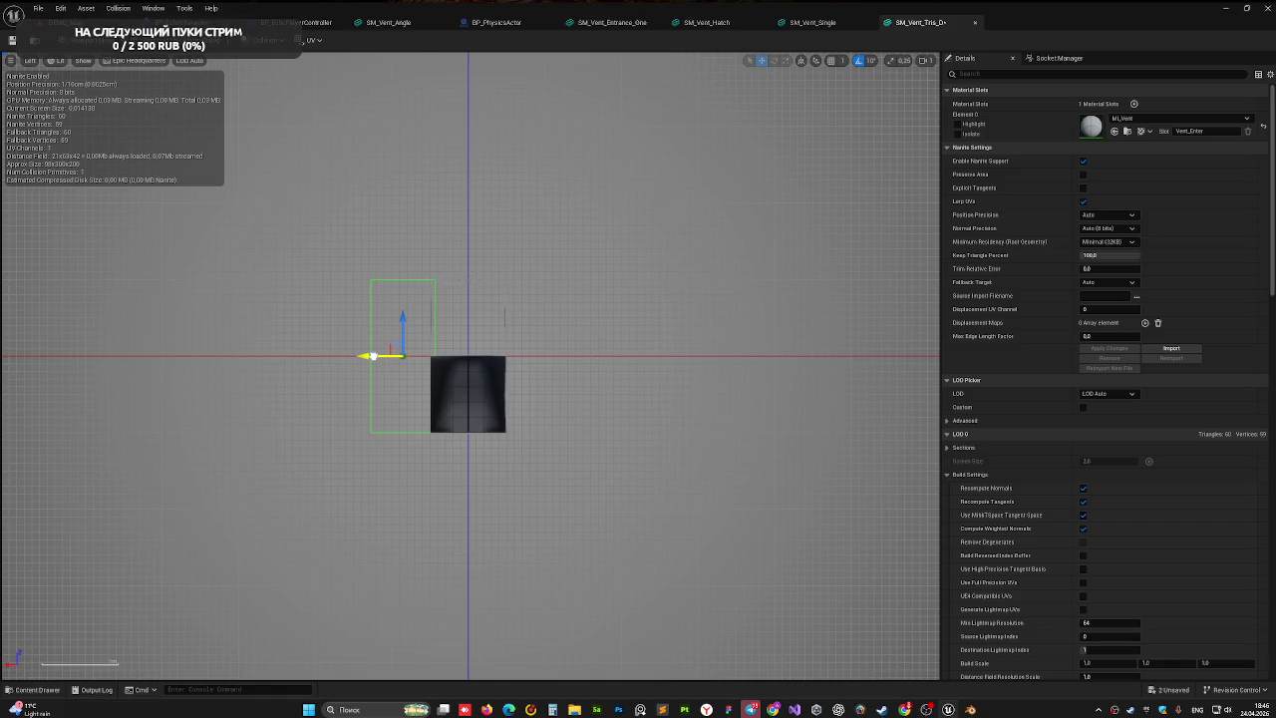
{"action": "left_click_drag", "start_coordinate": [371, 356], "coordinate": [508, 355]}
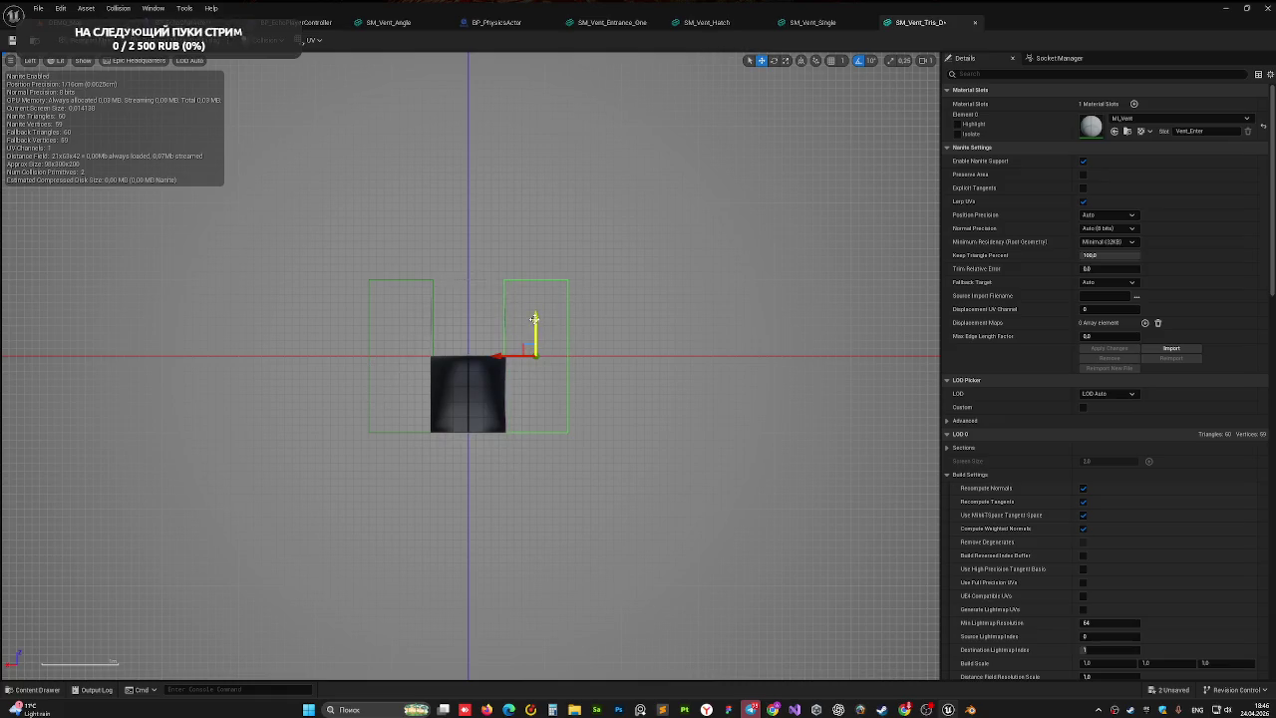
{"action": "left_click_drag", "start_coordinate": [534, 318], "coordinate": [535, 469]}
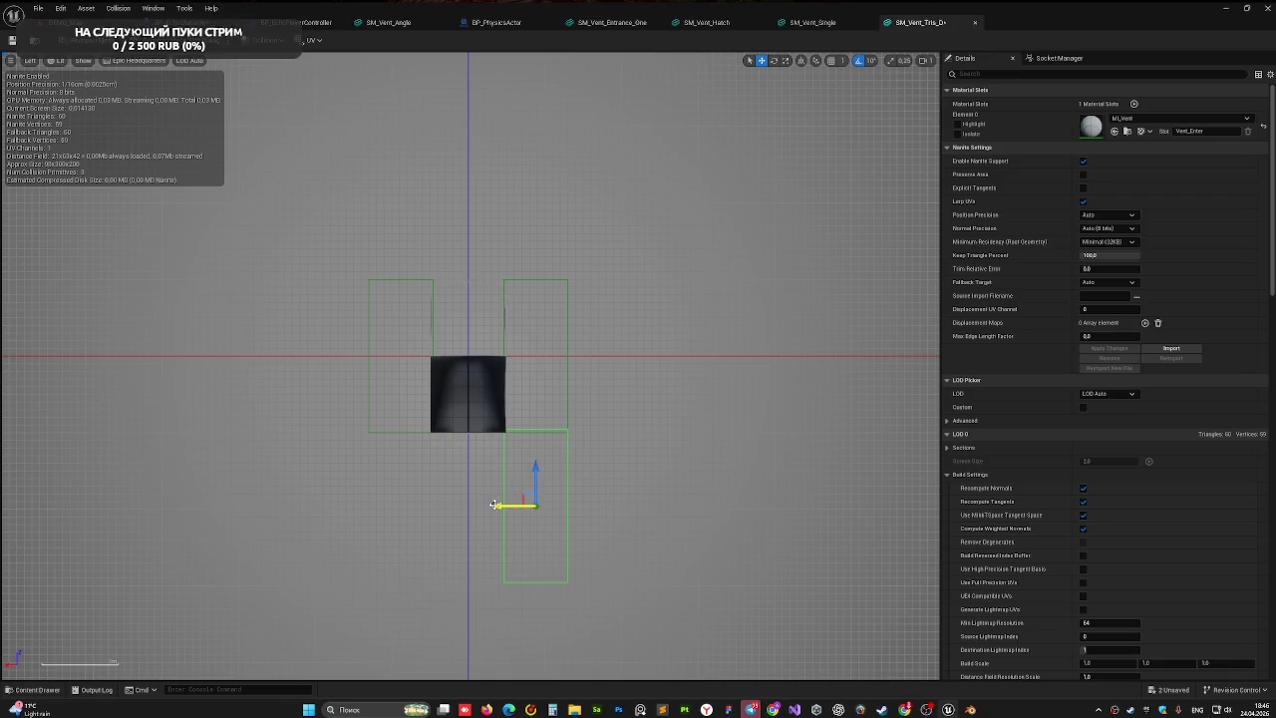
{"action": "mouse_move", "coordinate": [494, 504]}
{"action": "left_mouse_down"}
{"action": "mouse_move", "coordinate": [401, 503]}
{"action": "mouse_move", "coordinate": [464, 511]}
{"action": "mouse_move", "coordinate": [476, 431]}
{"action": "left_mouse_up"}
{"action": "key", "text": "r"}
{"action": "key", "text": "w"}
- In Front view, move the lower box above the T and bring a copy beside the stem
{"action": "key", "text": "alt+h"}
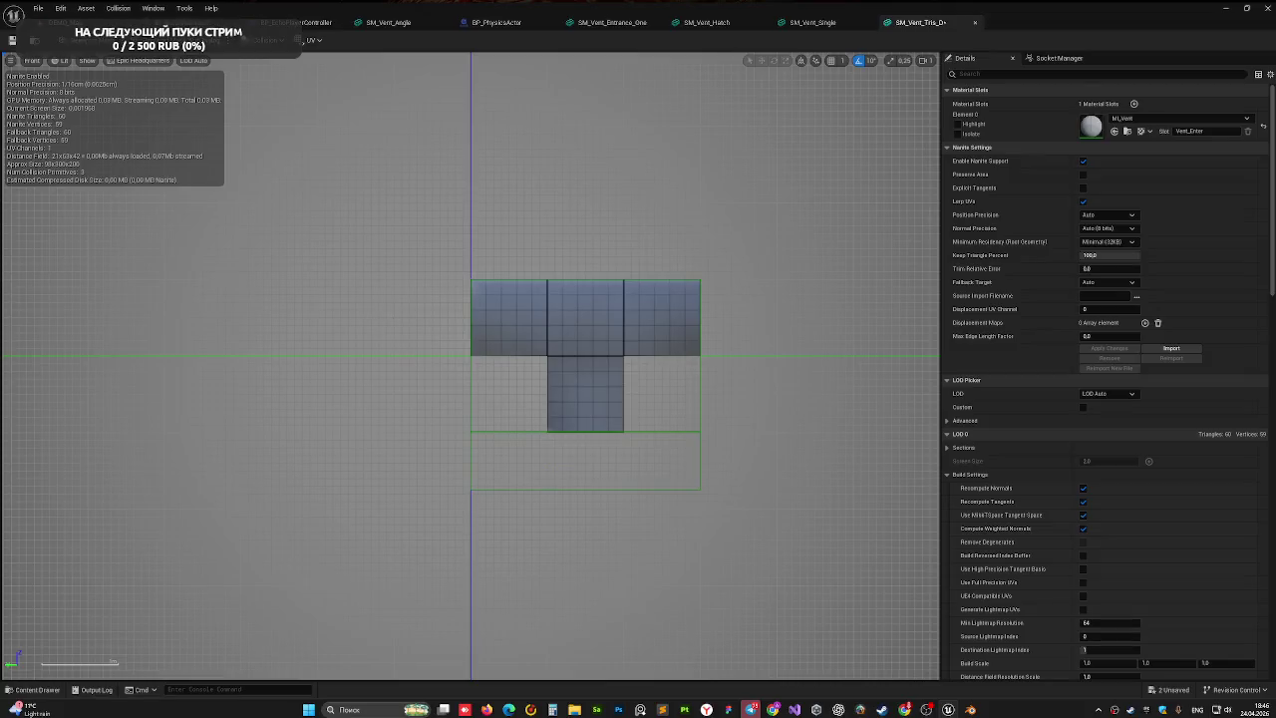
{"action": "left_click", "coordinate": [471, 405]}
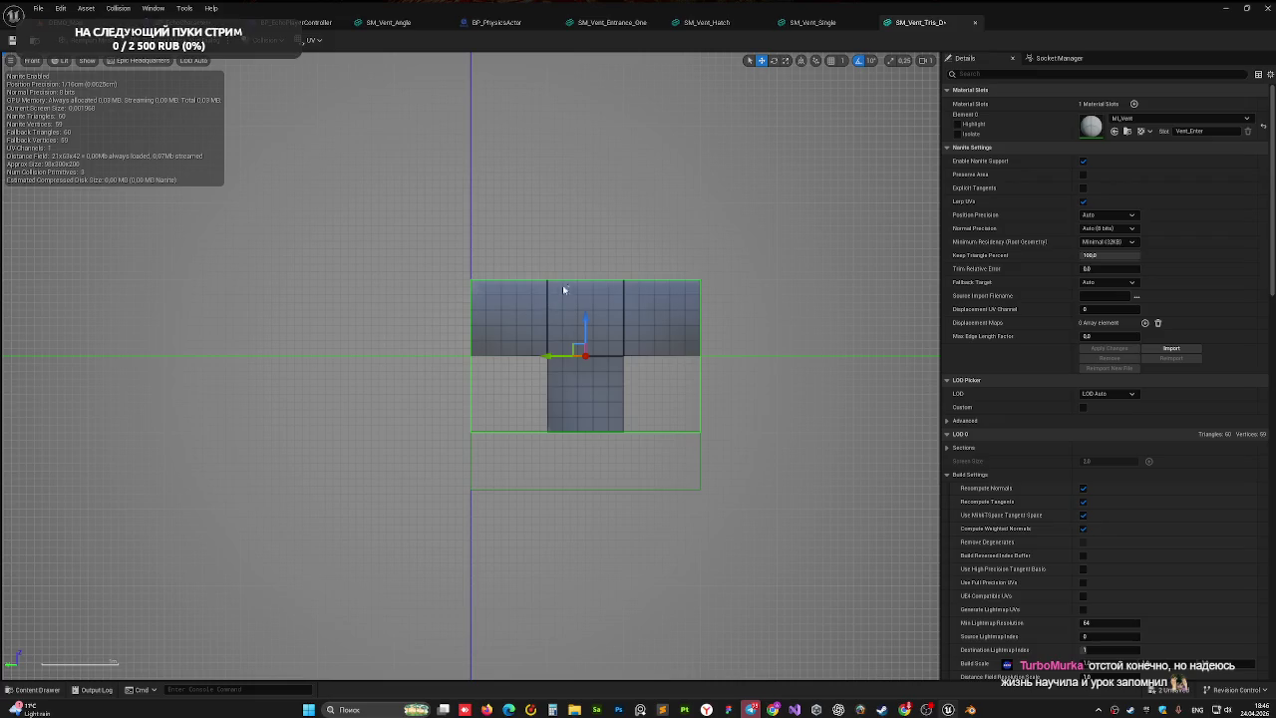
{"action": "left_click", "coordinate": [543, 469]}
{"action": "left_click_drag", "start_coordinate": [585, 436], "coordinate": [585, 238]}
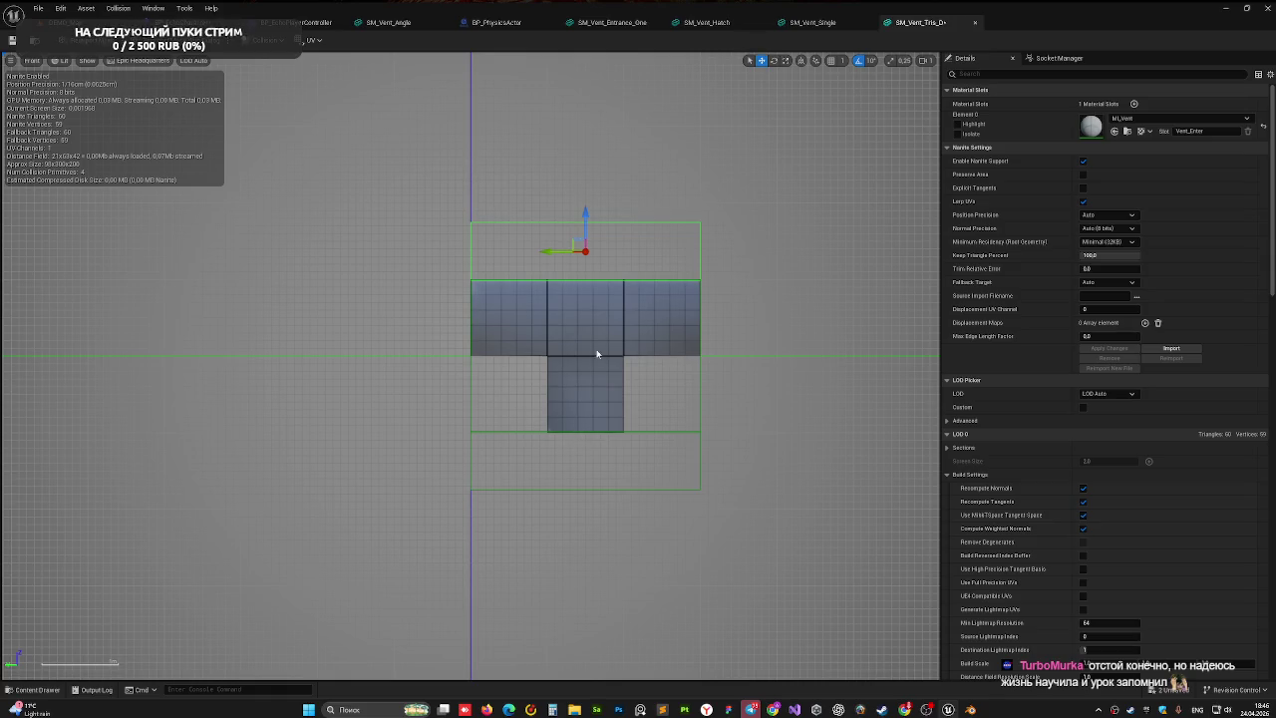
{"action": "mouse_move", "coordinate": [585, 200]}
{"action": "left_mouse_down"}
{"action": "mouse_move", "coordinate": [586, 356]}
{"action": "mouse_move", "coordinate": [488, 394]}
{"action": "left_mouse_up"}
{"action": "key", "text": "r"}
{"action": "key", "text": "w"}
- Resize the stem box, duplicate it to the stem's right side, and return to Perspective view
{"action": "key", "text": "r"}
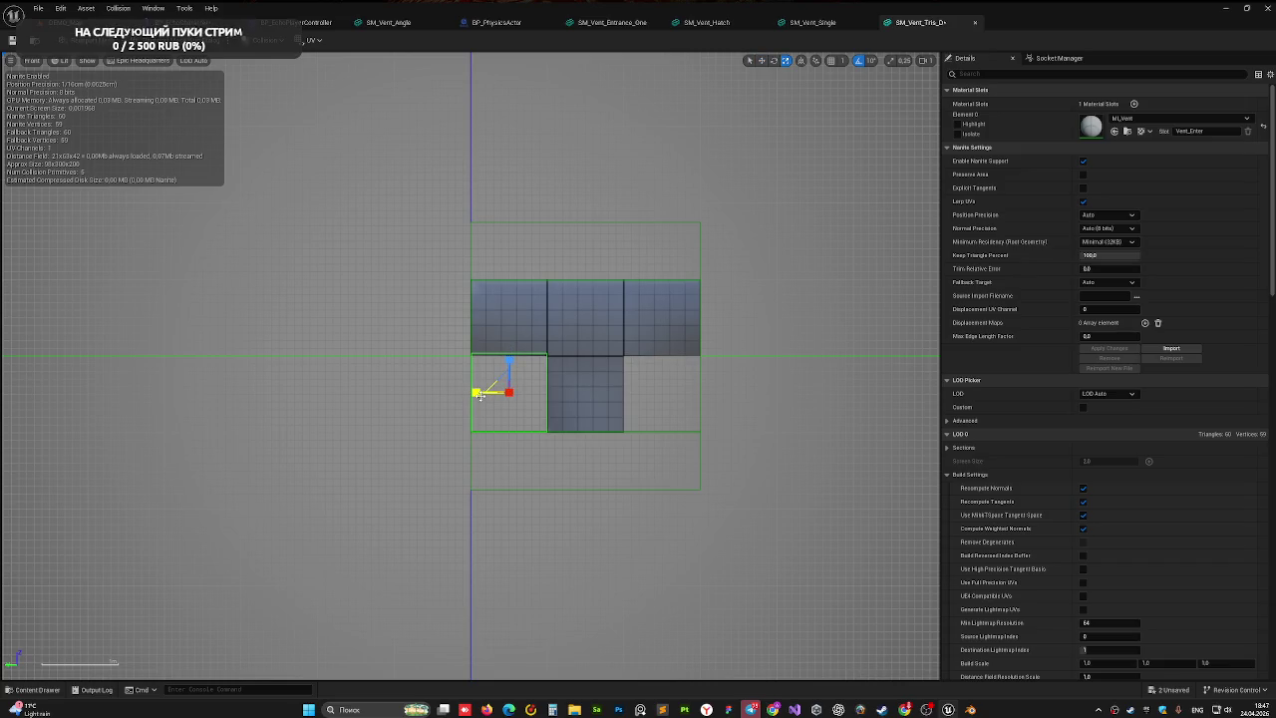
{"action": "left_click", "coordinate": [480, 399]}
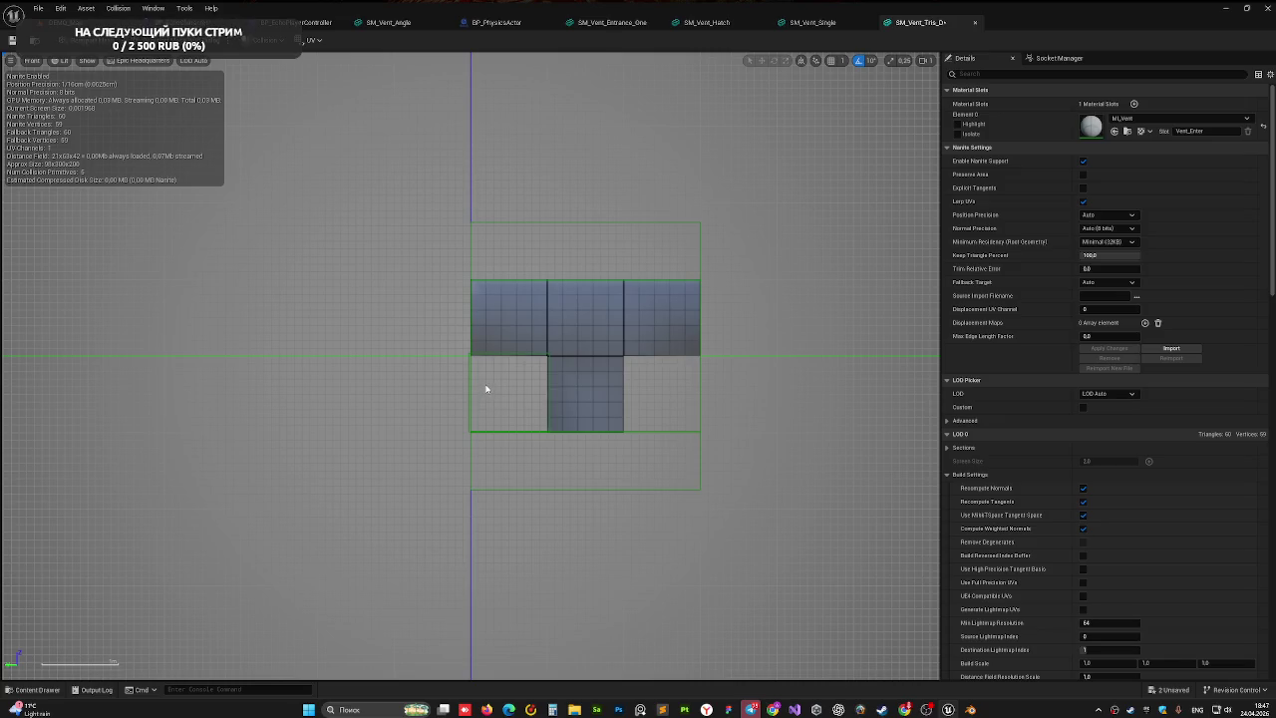
{"action": "left_click", "coordinate": [468, 384]}
{"action": "key", "text": "w"}
{"action": "left_click", "coordinate": [470, 381]}
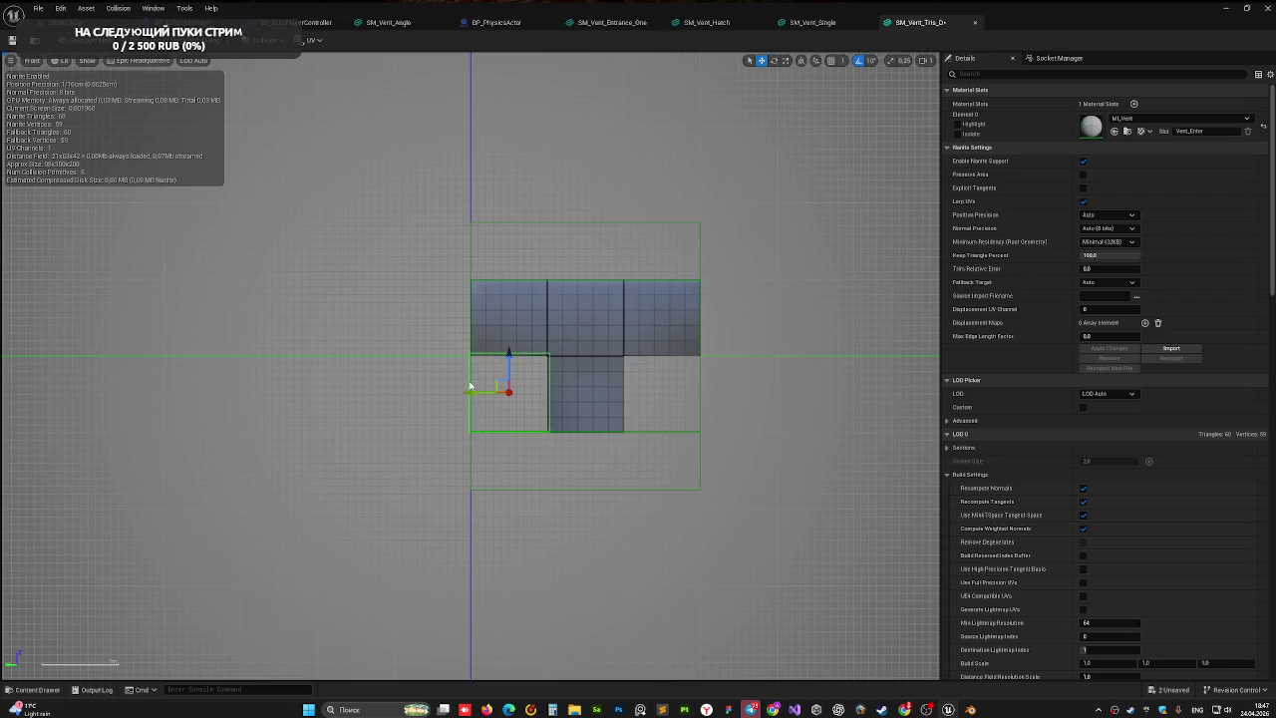
{"action": "left_click_drag", "start_coordinate": [477, 392], "coordinate": [629, 392]}
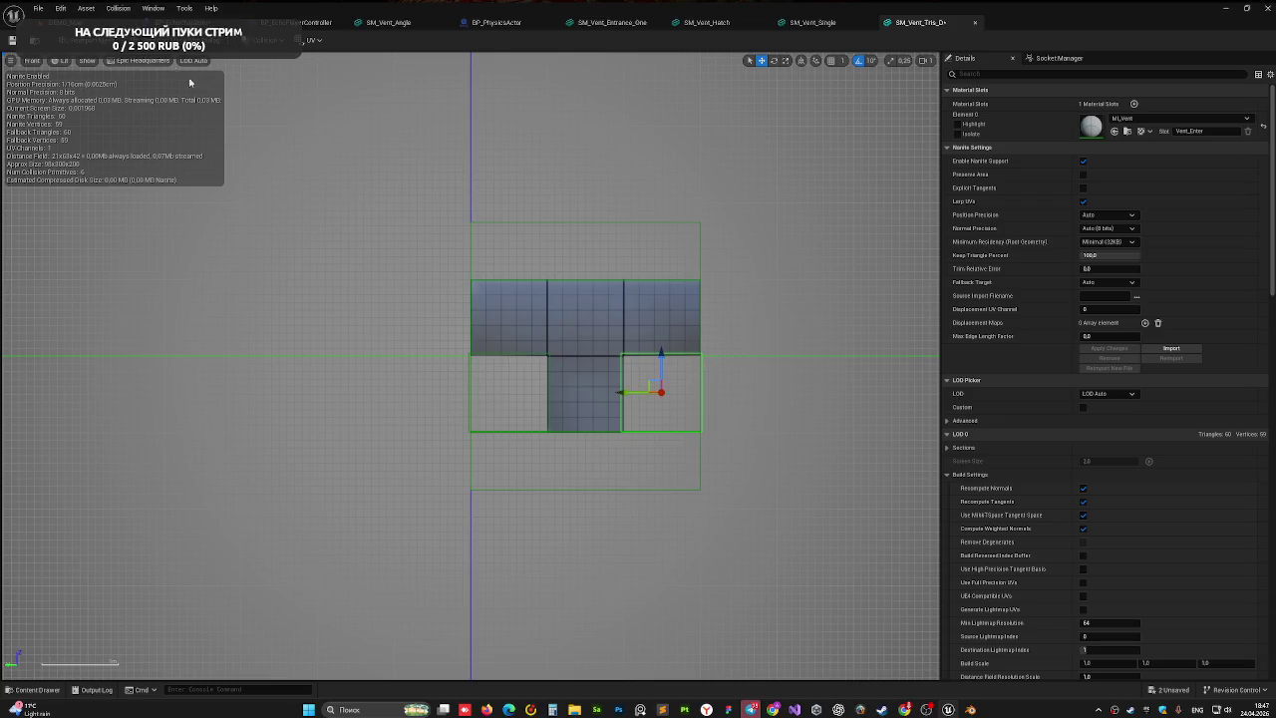
{"action": "left_click", "coordinate": [38, 62]}
{"action": "left_click", "coordinate": [49, 76]}
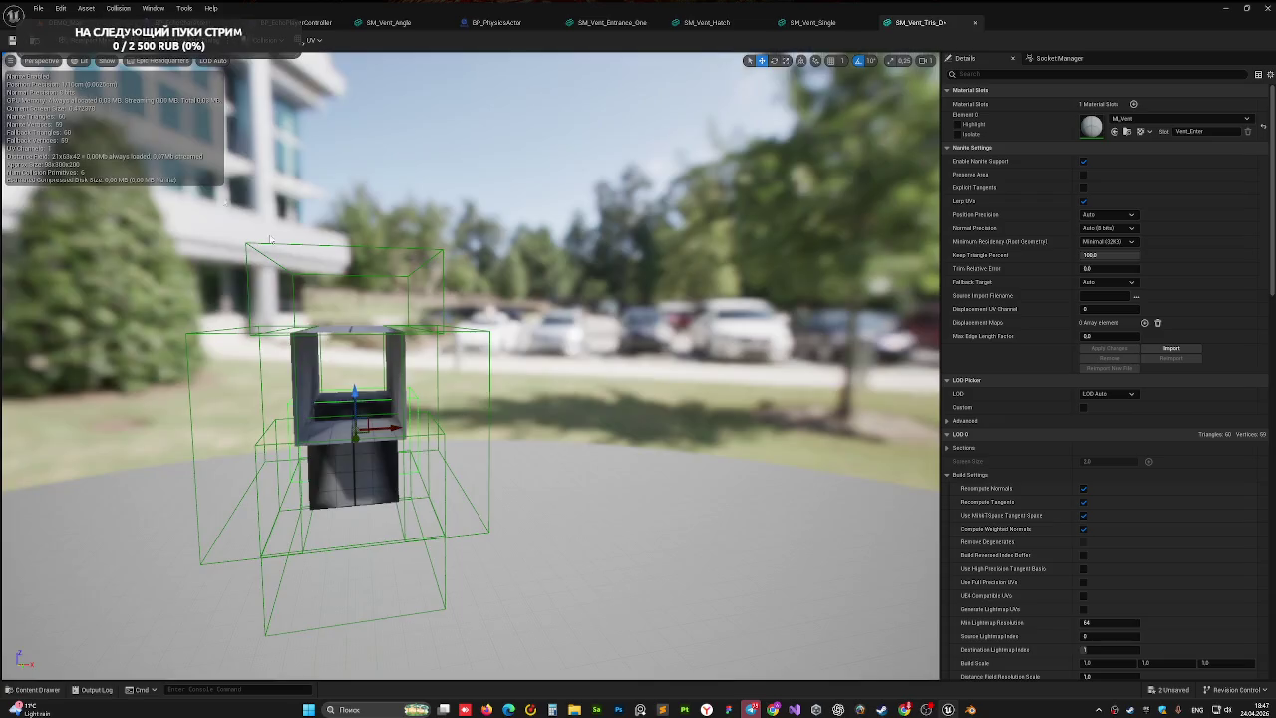
- Inspect the collision boxes from above and the side, save SM_Vent_Tris_D, and return to the level
{"action": "mouse_move", "coordinate": [571, 345]}
{"action": "left_mouse_down"}
{"action": "mouse_move", "coordinate": [538, 279]}
{"action": "mouse_move", "coordinate": [418, 323]}
{"action": "mouse_move", "coordinate": [548, 357]}
{"action": "mouse_move", "coordinate": [575, 381]}
{"action": "left_mouse_up"}
{"action": "mouse_move", "coordinate": [468, 254]}
{"action": "left_mouse_down"}
{"action": "mouse_move", "coordinate": [470, 239]}
{"action": "mouse_move", "coordinate": [467, 254]}
{"action": "left_mouse_up"}
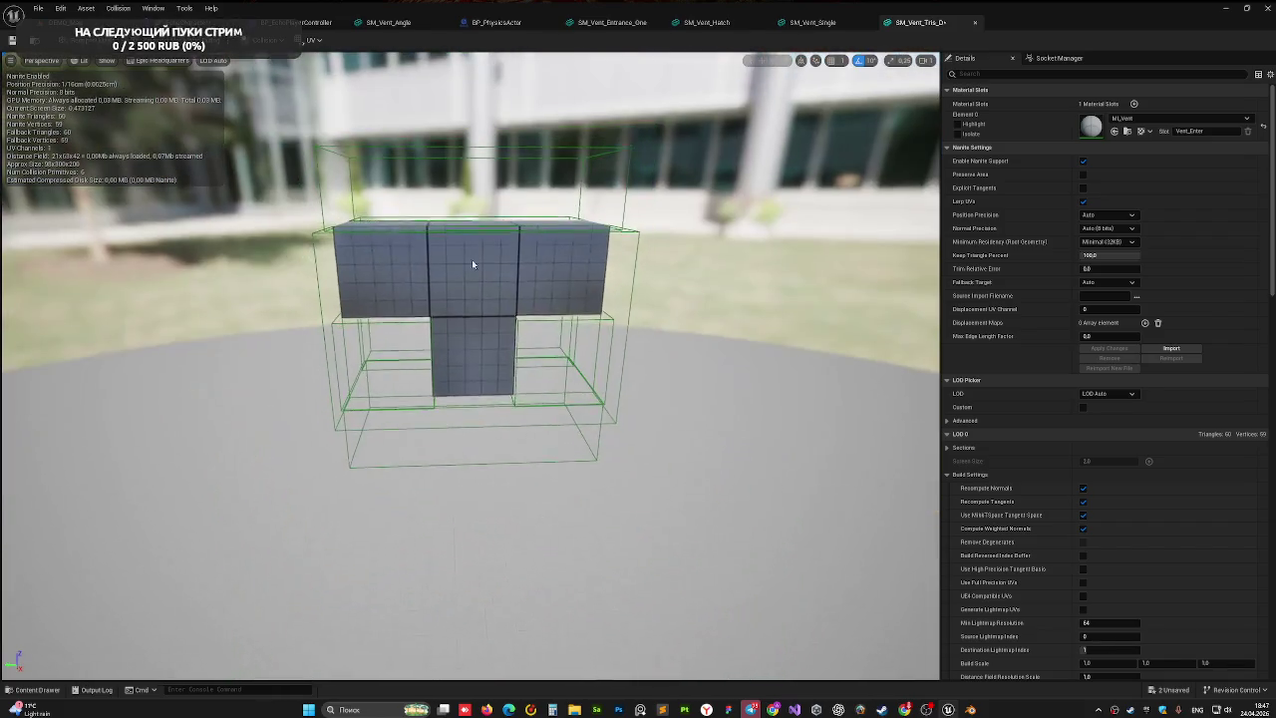
{"action": "left_click", "coordinate": [450, 466]}
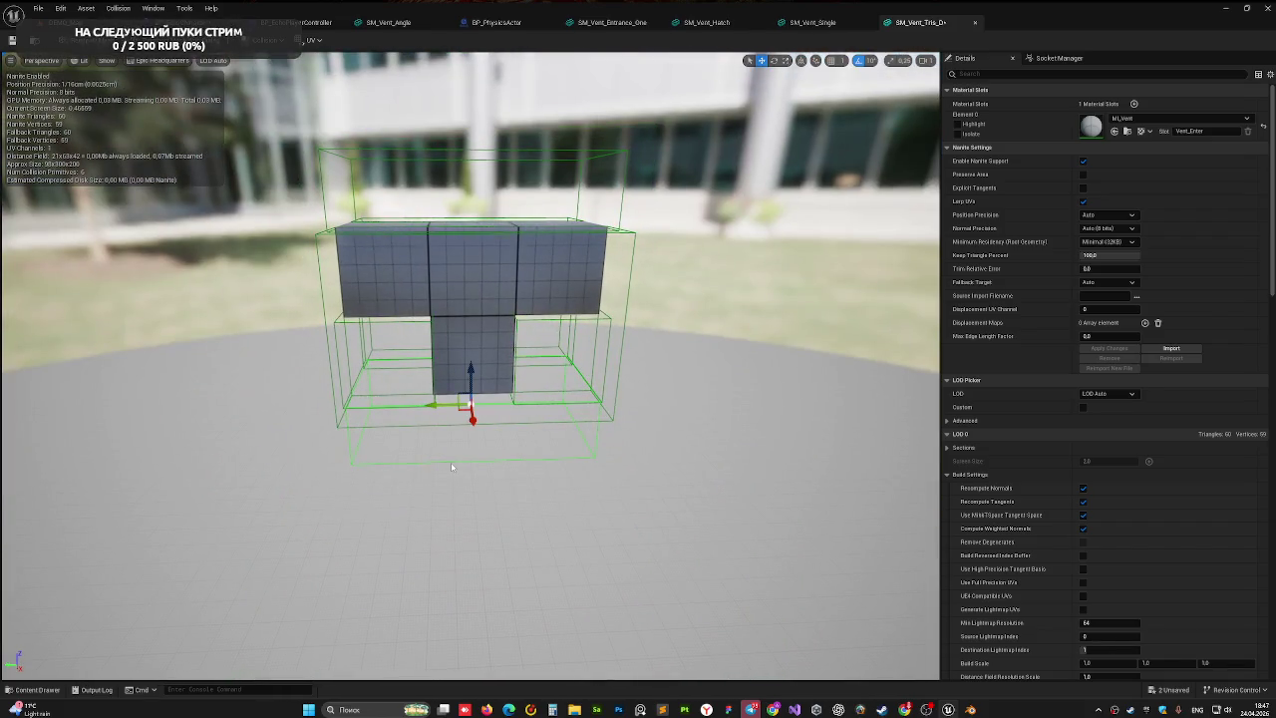
{"action": "left_click", "coordinate": [455, 465]}
{"action": "left_click_drag", "start_coordinate": [455, 464], "coordinate": [309, 453]}
{"action": "left_click", "coordinate": [12, 40]}
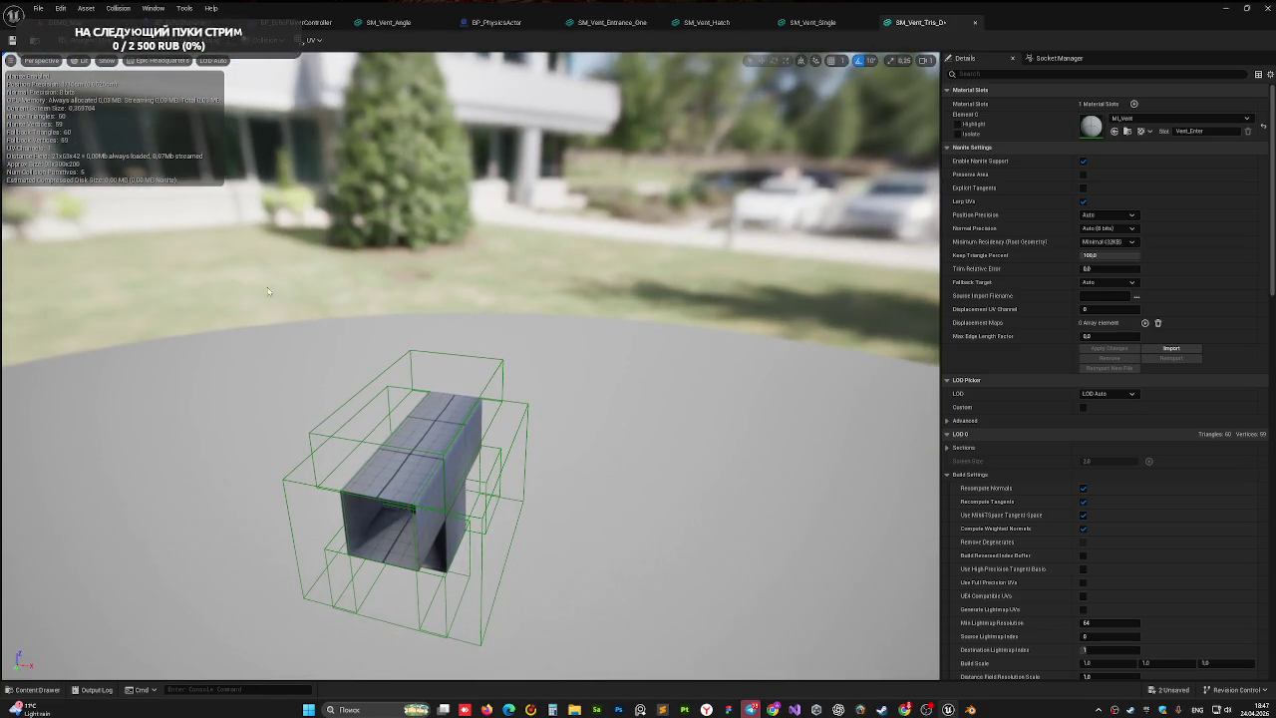
{"action": "left_click", "coordinate": [60, 22]}
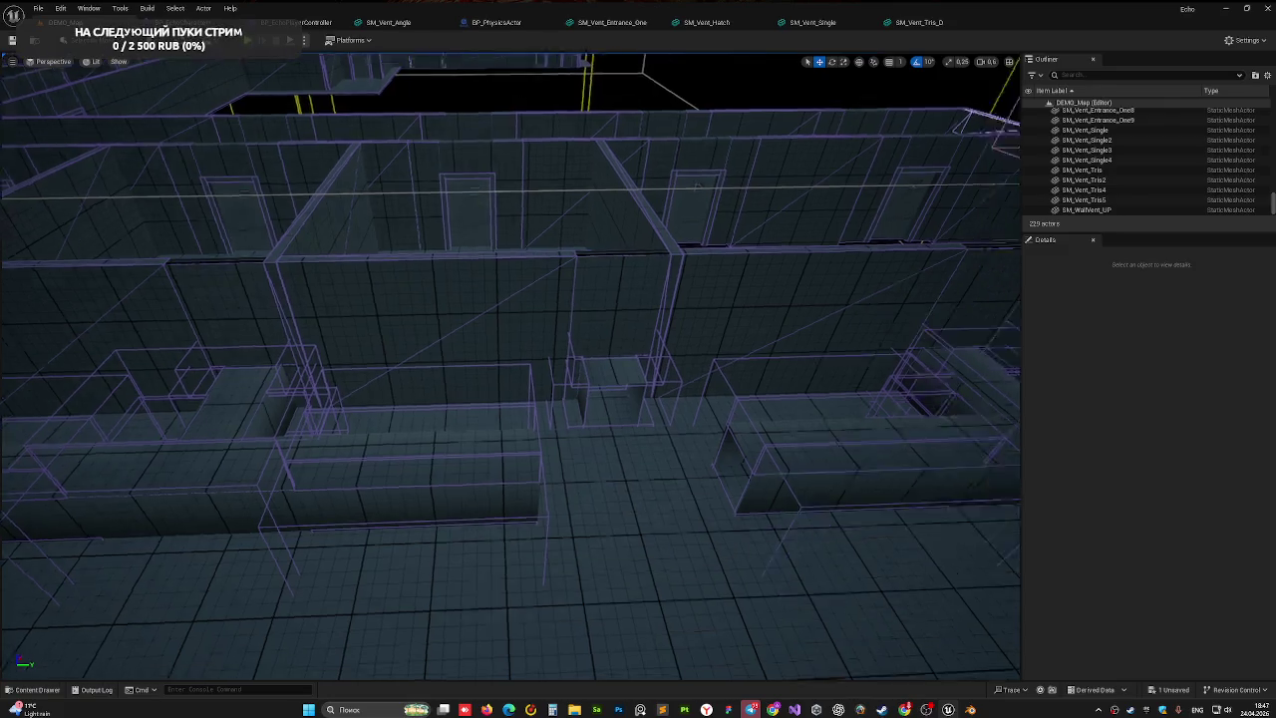
- From the Content Drawer's Props > Vent meshes, drag SM_Vent_Tris_D into the level among the walls
{"action": "key", "text": "ctrl+space"}
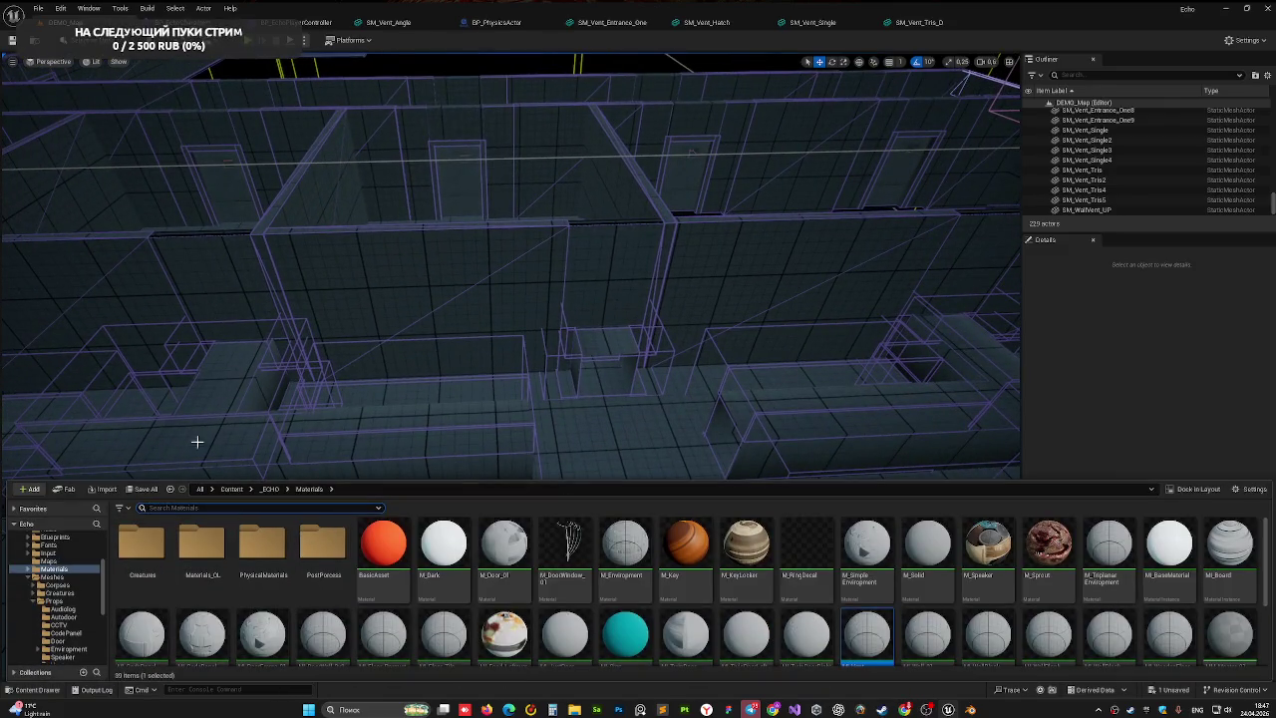
{"action": "scroll", "coordinate": [71, 582], "scroll_direction": "down", "scroll_amount": 5}
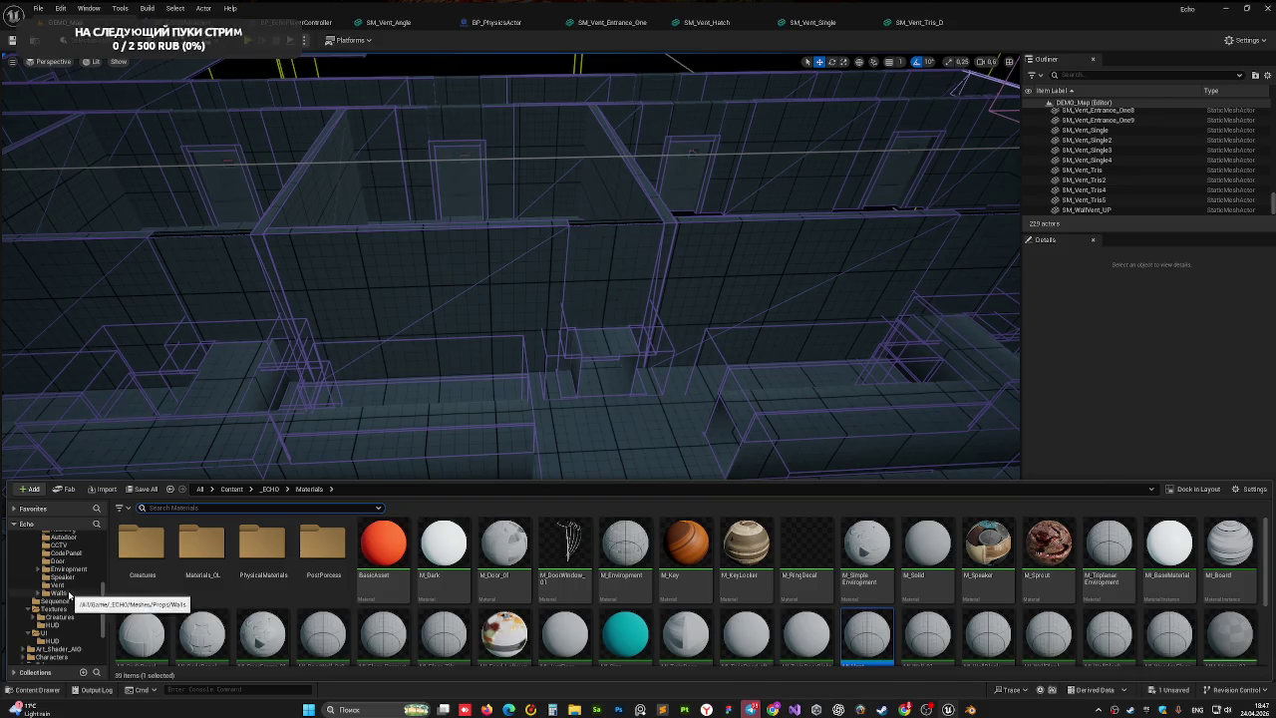
{"action": "left_click", "coordinate": [70, 569]}
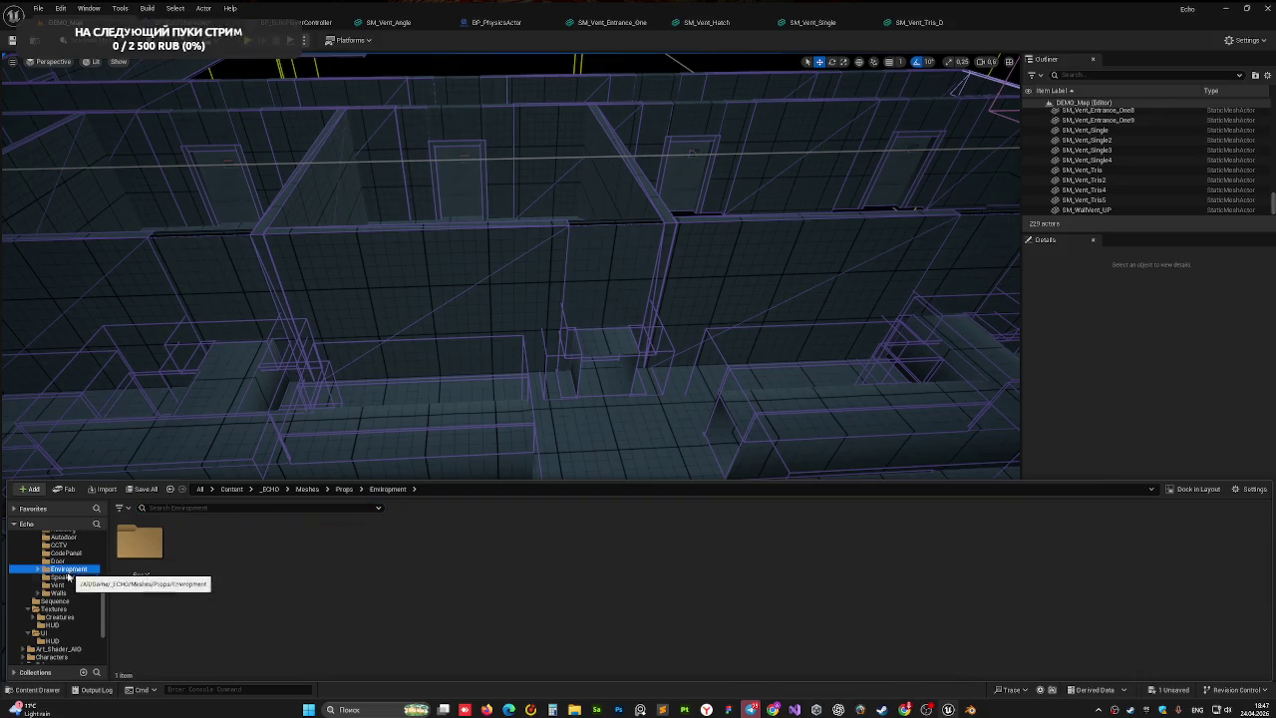
{"action": "left_click", "coordinate": [57, 584]}
{"action": "mouse_move", "coordinate": [402, 590]}
{"action": "left_mouse_down"}
{"action": "mouse_move", "coordinate": [678, 290]}
{"action": "mouse_move", "coordinate": [714, 473]}
{"action": "left_mouse_up"}
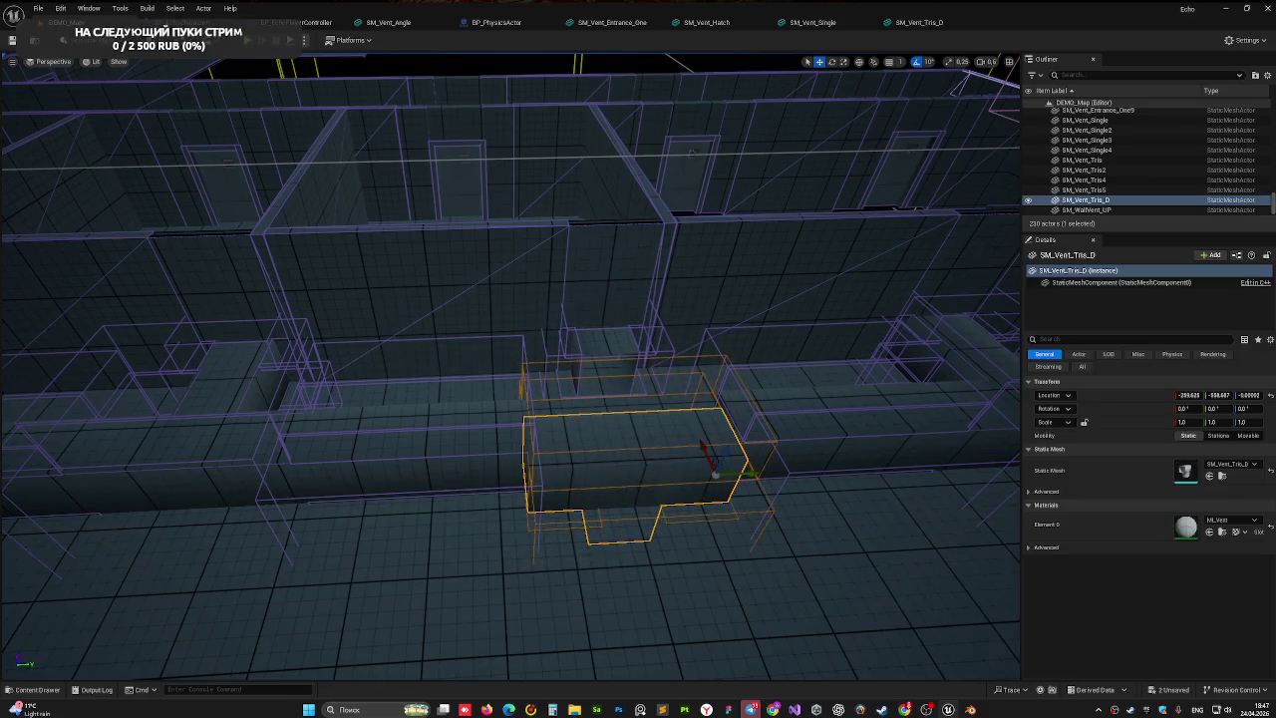
{"action": "scroll", "coordinate": [656, 459], "scroll_direction": "down", "scroll_amount": 3}
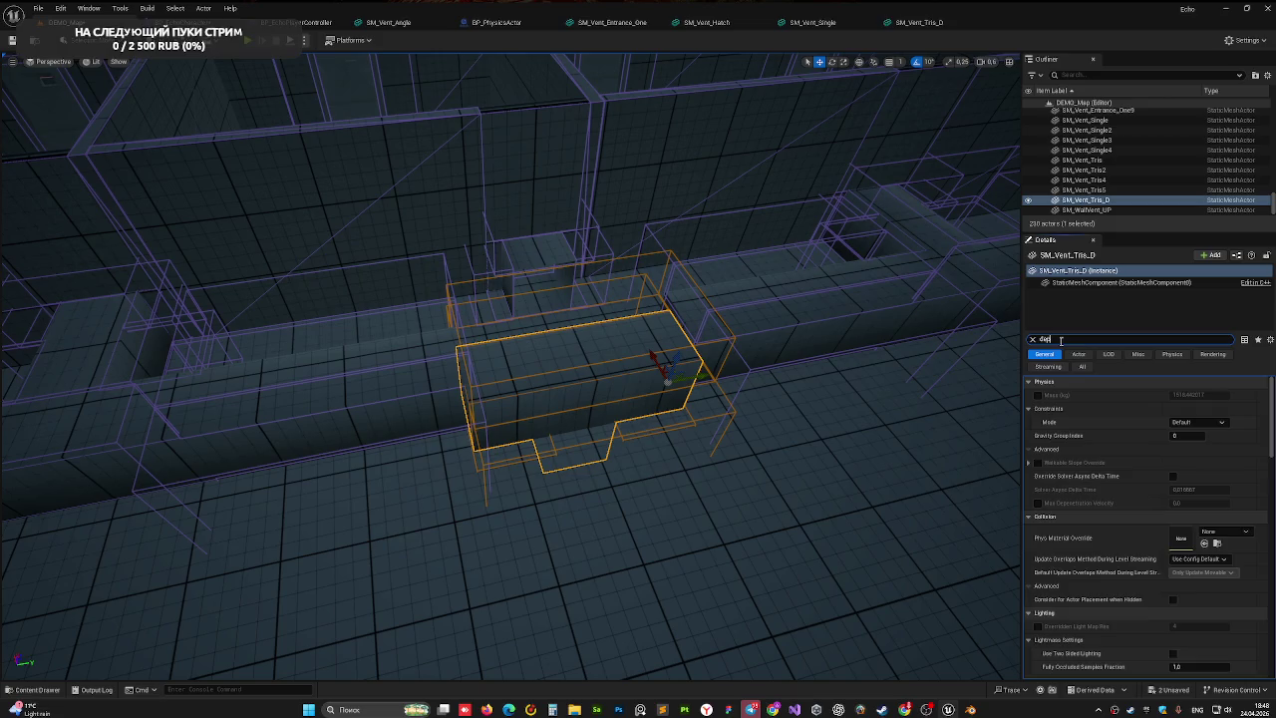
{"action": "type", "text": "dep"}
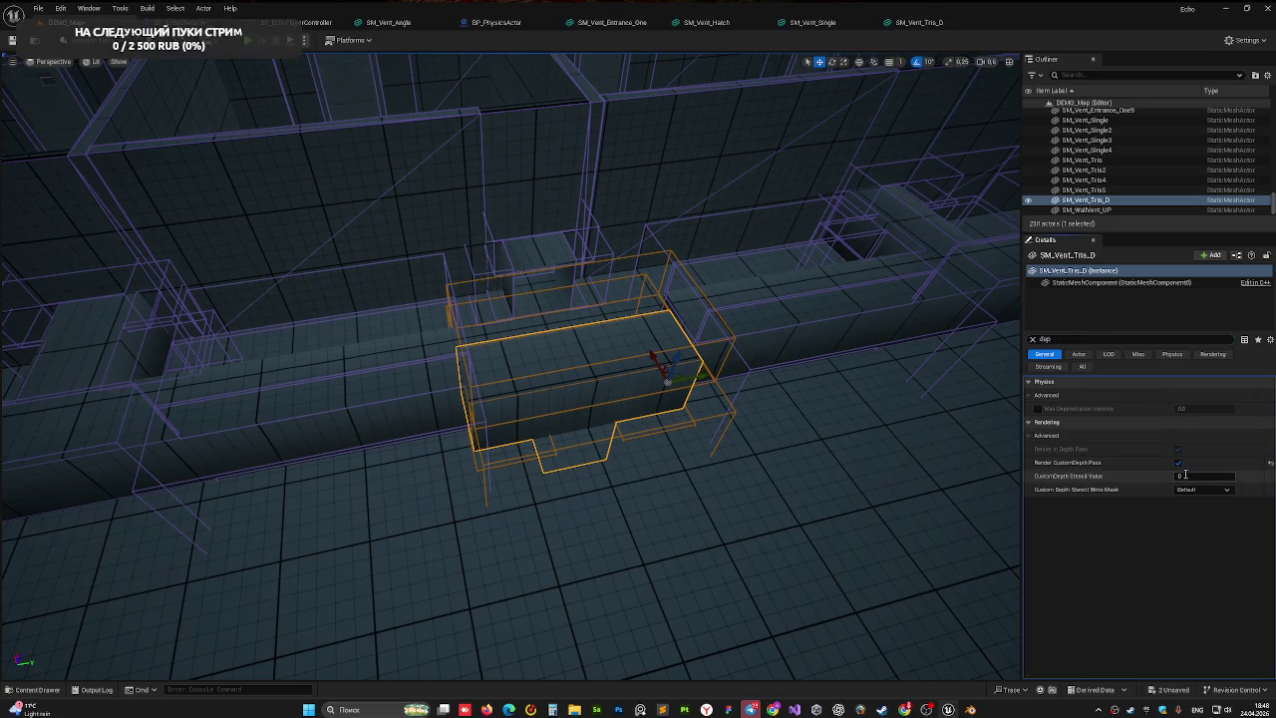
- Fly up to the placed T-junction vent and nudge it up to align with the adjoining wall
{"action": "left_click_drag", "start_coordinate": [698, 449], "coordinate": [787, 279]}
{"action": "mouse_move", "coordinate": [542, 404]}
{"action": "left_mouse_down"}
{"action": "mouse_move", "coordinate": [535, 373]}
{"action": "mouse_move", "coordinate": [489, 422]}
{"action": "mouse_move", "coordinate": [511, 352]}
{"action": "left_mouse_up"}
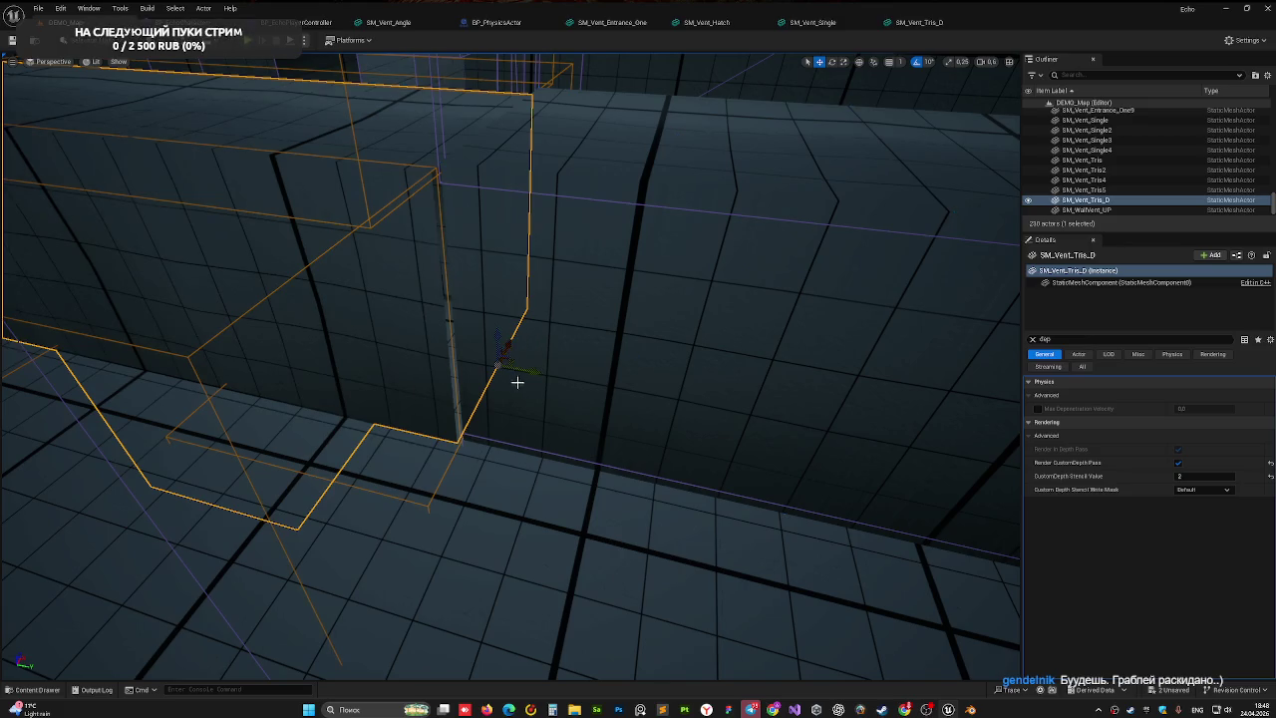
{"action": "mouse_move", "coordinate": [502, 337]}
{"action": "left_mouse_down"}
{"action": "mouse_move", "coordinate": [407, 448]}
{"action": "mouse_move", "coordinate": [470, 385]}
{"action": "mouse_move", "coordinate": [507, 448]}
{"action": "mouse_move", "coordinate": [505, 428]}
{"action": "mouse_move", "coordinate": [501, 469]}
{"action": "mouse_move", "coordinate": [542, 301]}
{"action": "left_mouse_up"}
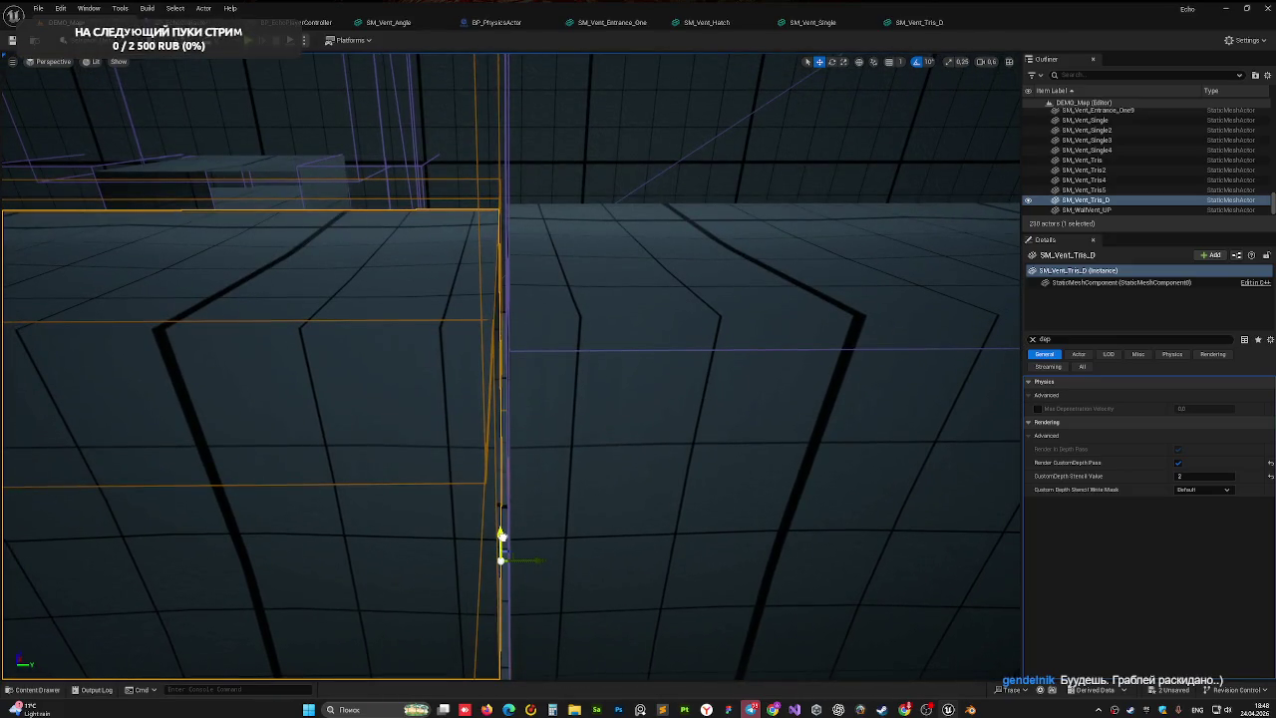
{"action": "left_click_drag", "start_coordinate": [501, 537], "coordinate": [500, 531]}
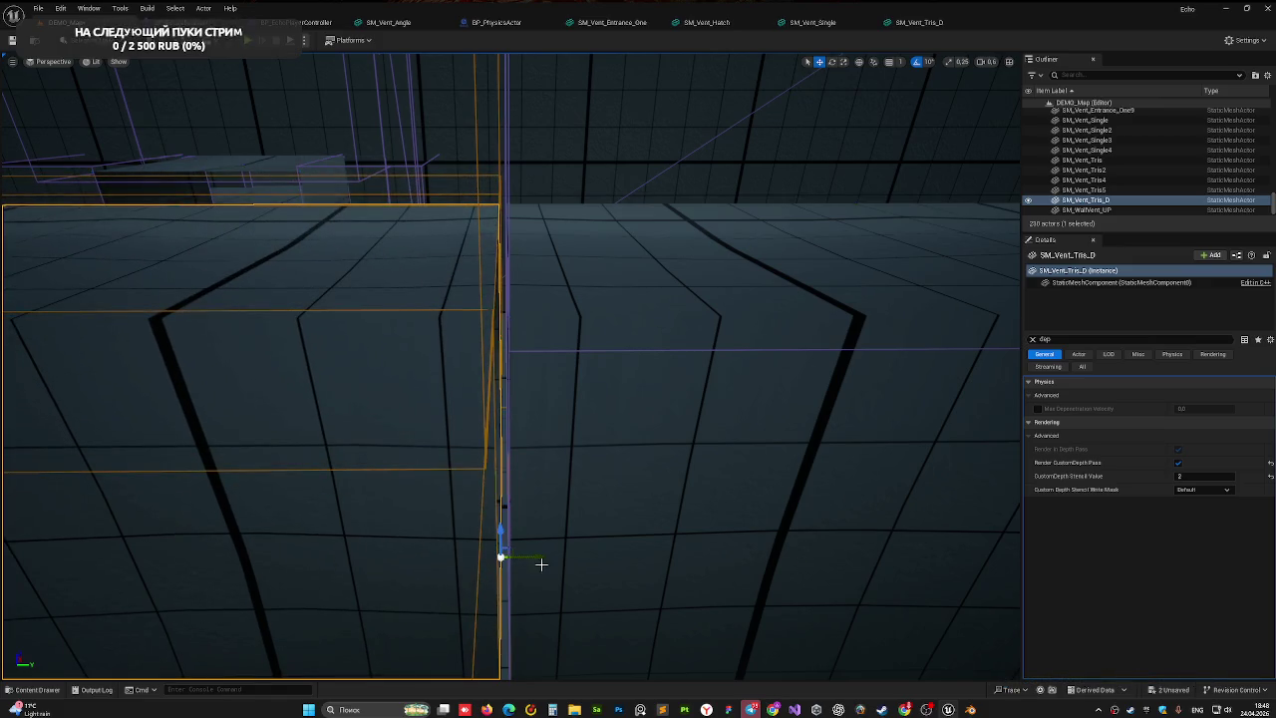
- Look down along the vent top and select the SM_Floor_15 floor piece
{"action": "left_click_drag", "start_coordinate": [555, 558], "coordinate": [597, 363]}
{"action": "left_click", "coordinate": [452, 308]}
{"action": "left_click_drag", "start_coordinate": [452, 308], "coordinate": [452, 257]}
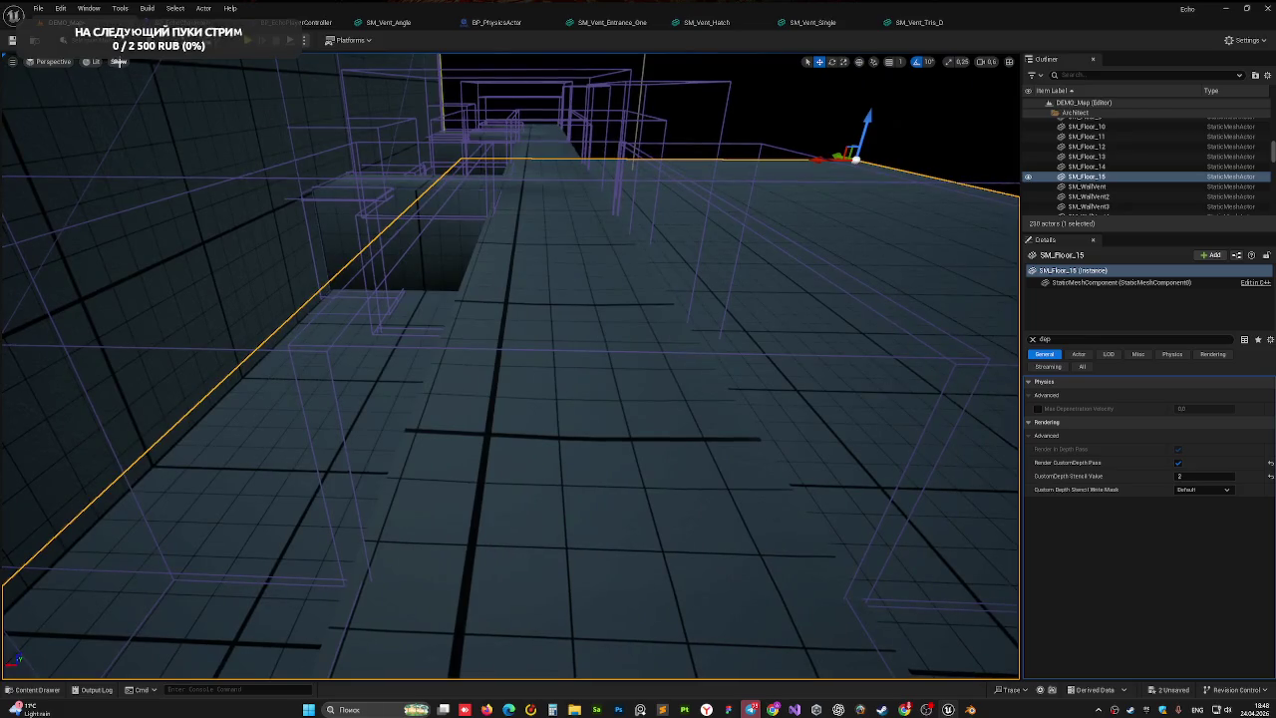
- Turn off Volumes in the viewport Show menu to hide the volume wireframes
{"action": "left_click", "coordinate": [119, 62]}
{"action": "left_click", "coordinate": [149, 171]}
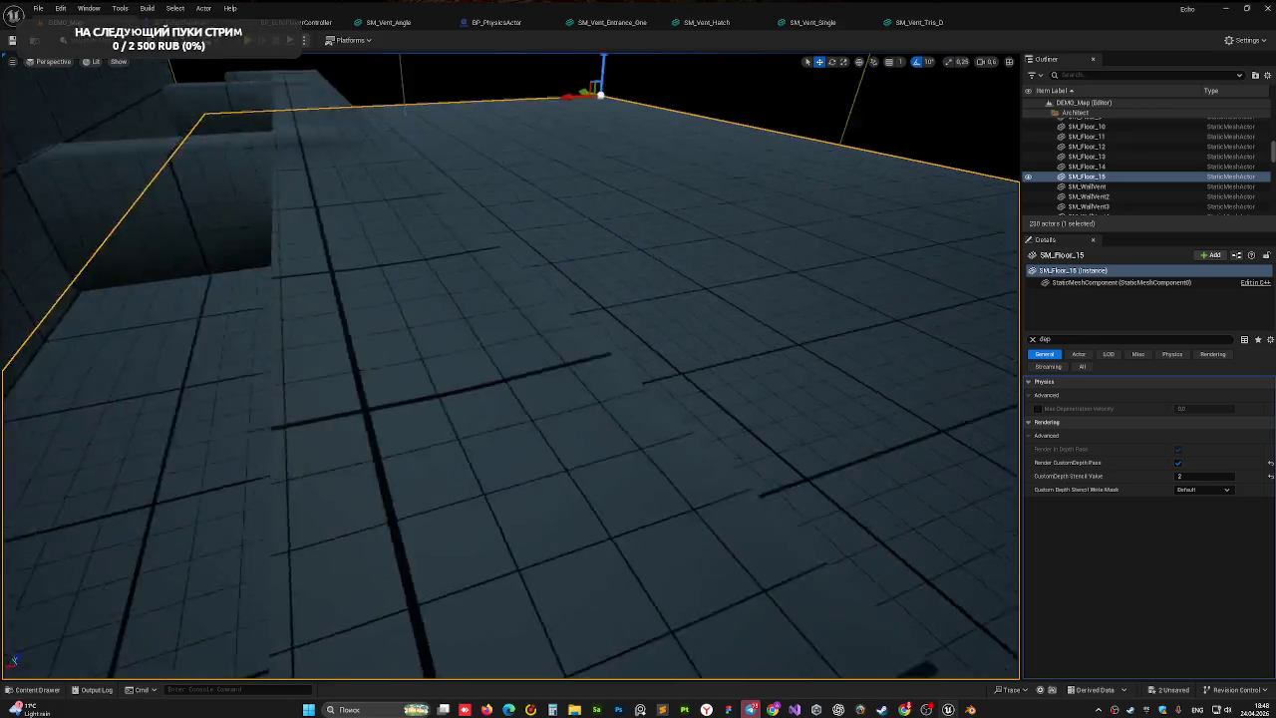
{"action": "left_click_drag", "start_coordinate": [362, 344], "coordinate": [362, 338]}
- Focus on SM_Vent_Single3, save all changes, and start Play In Editor with Alt+P
{"action": "left_click", "coordinate": [477, 418]}
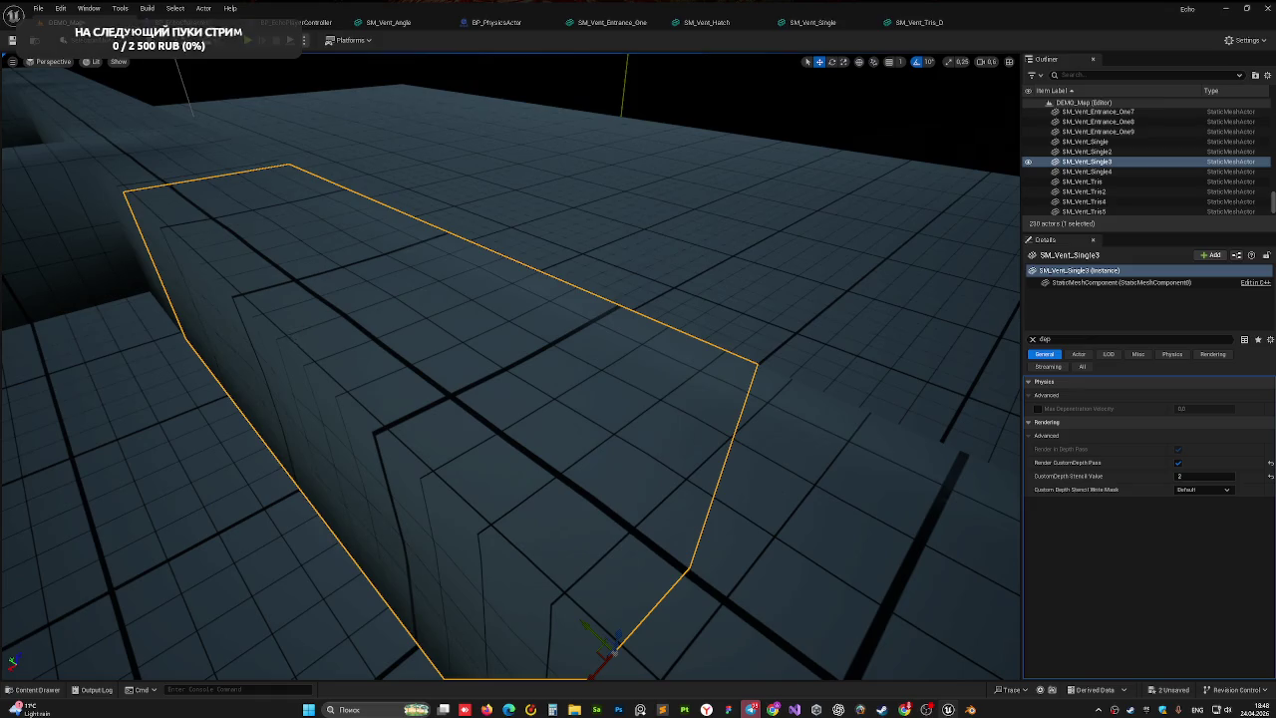
{"action": "key", "text": "f"}
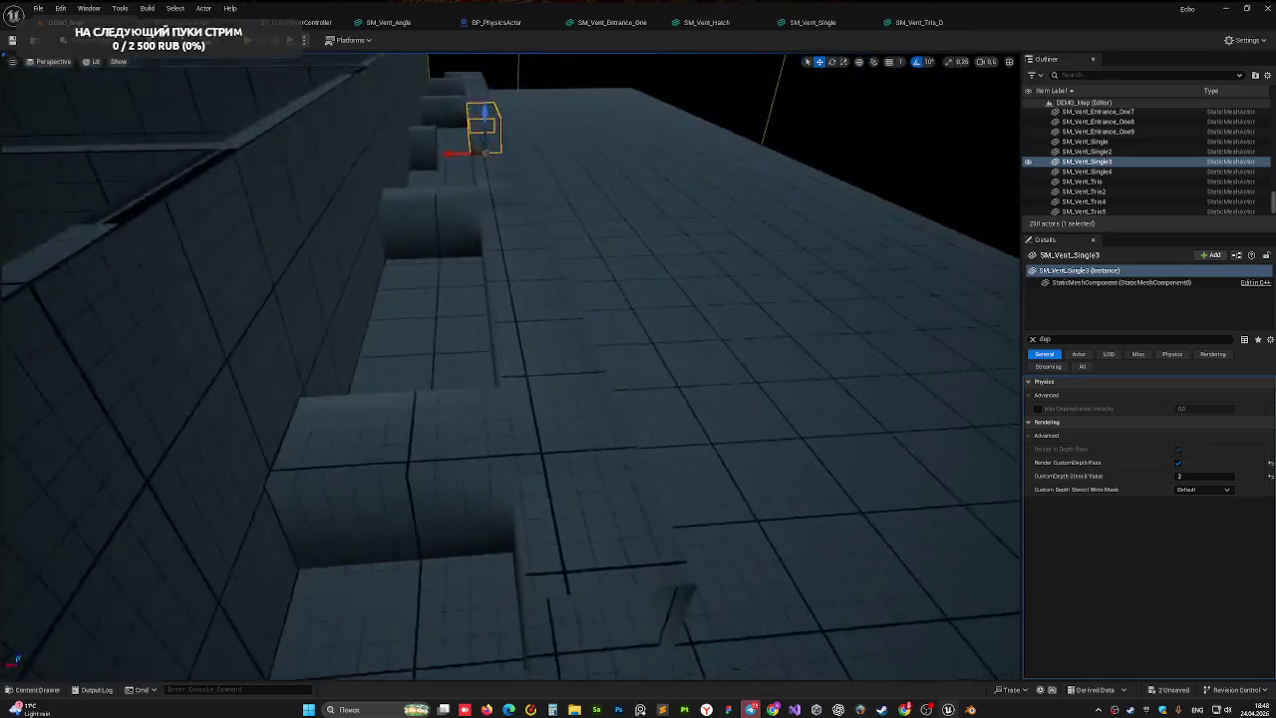
{"action": "key", "text": "ctrl+s"}
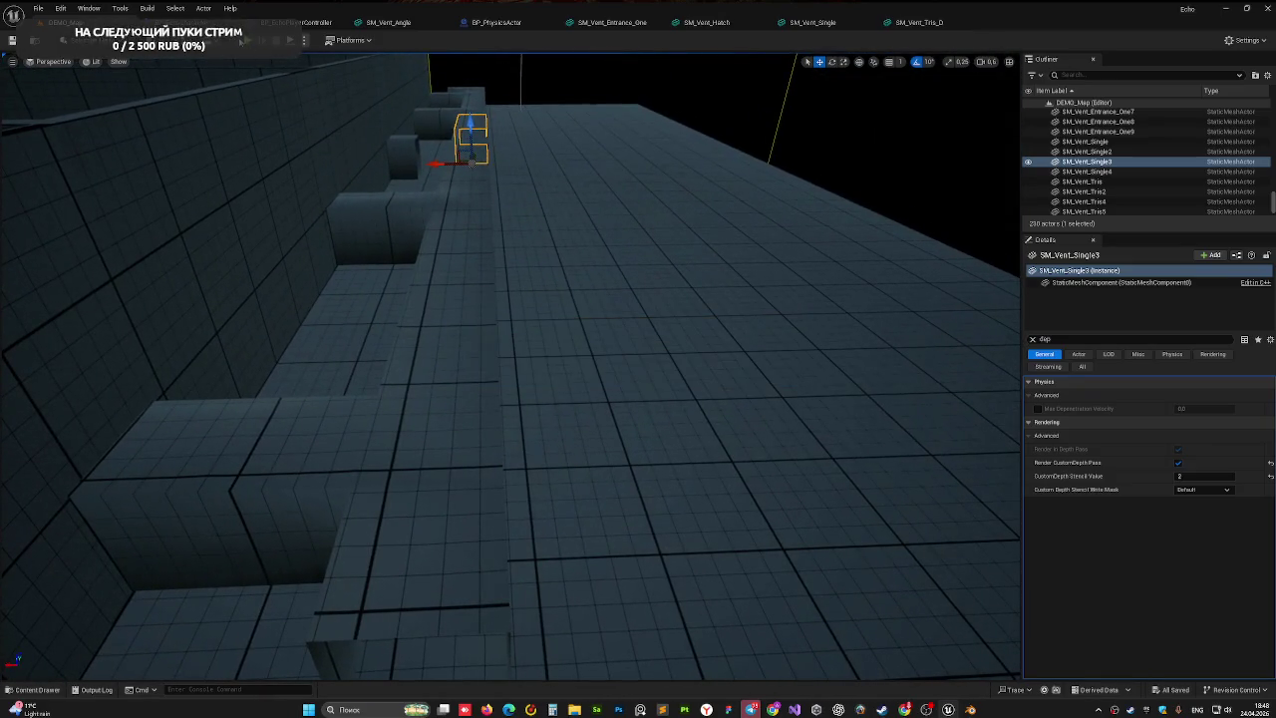
{"action": "key", "text": "alt+p"}
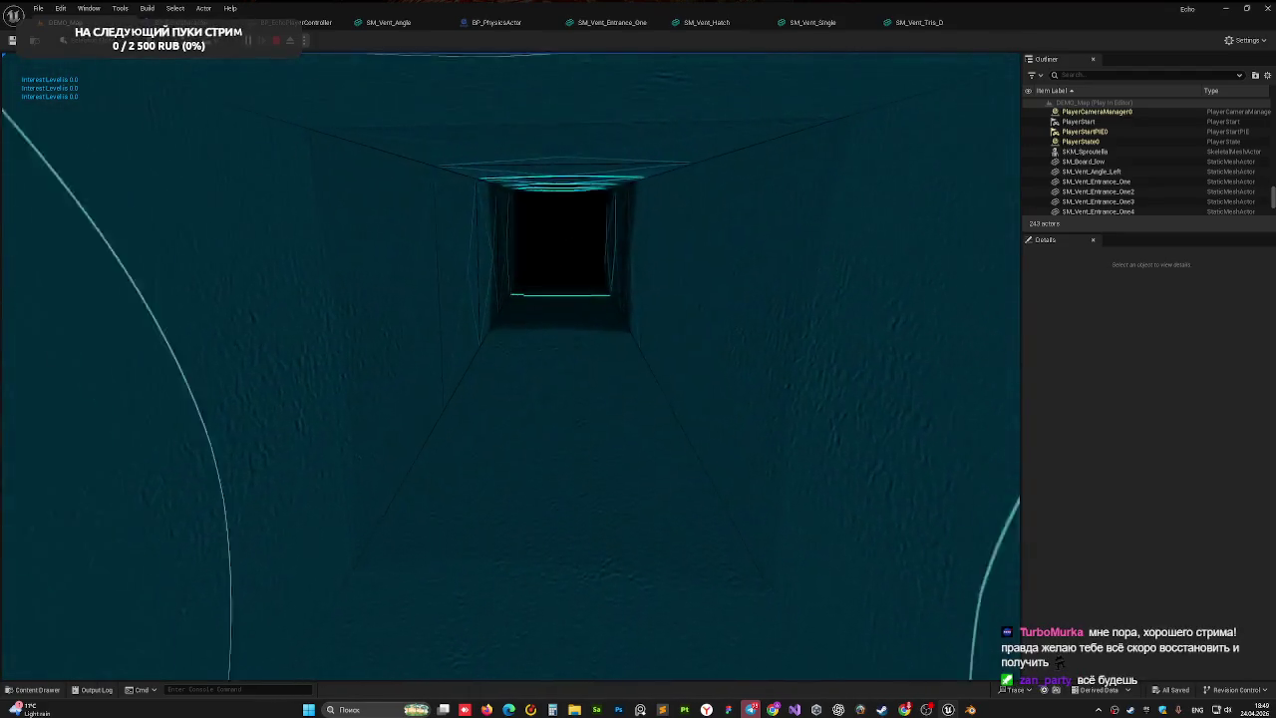
- Walk forward through the dark vent to the lit square opening, then stop playing with Esc
{"action": "key", "text": "w"}
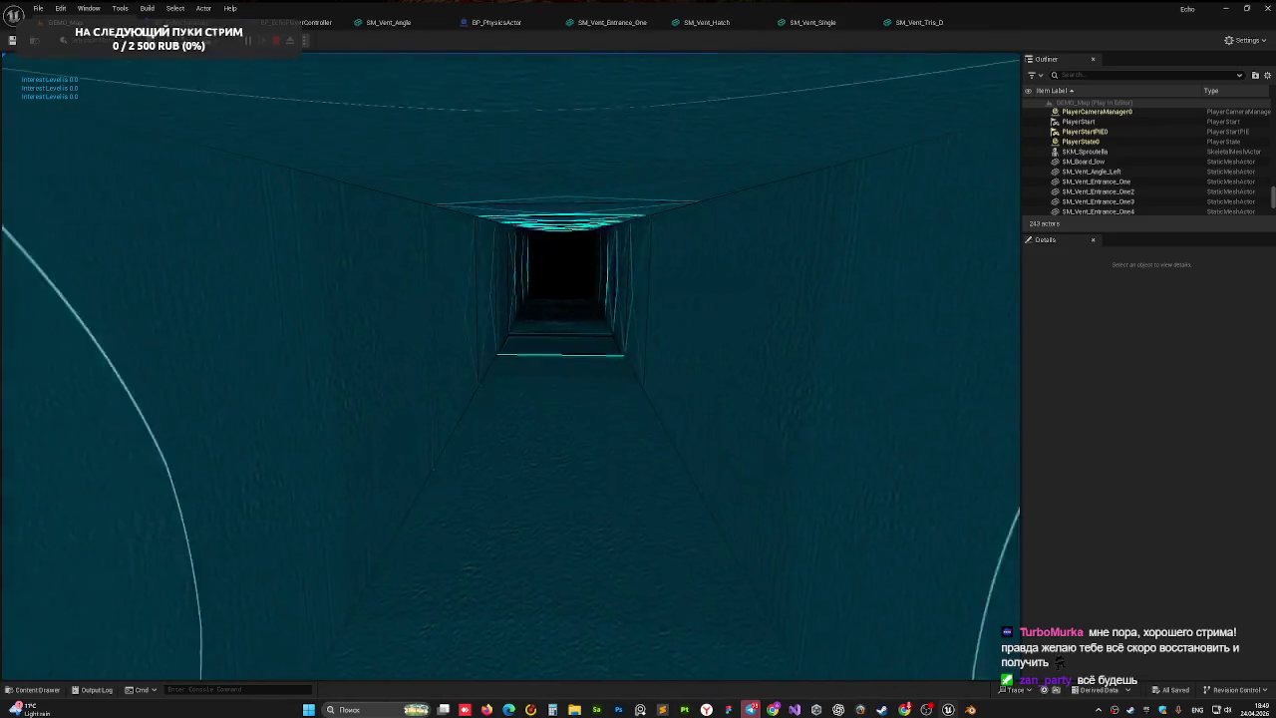
{"action": "key", "text": "w"}
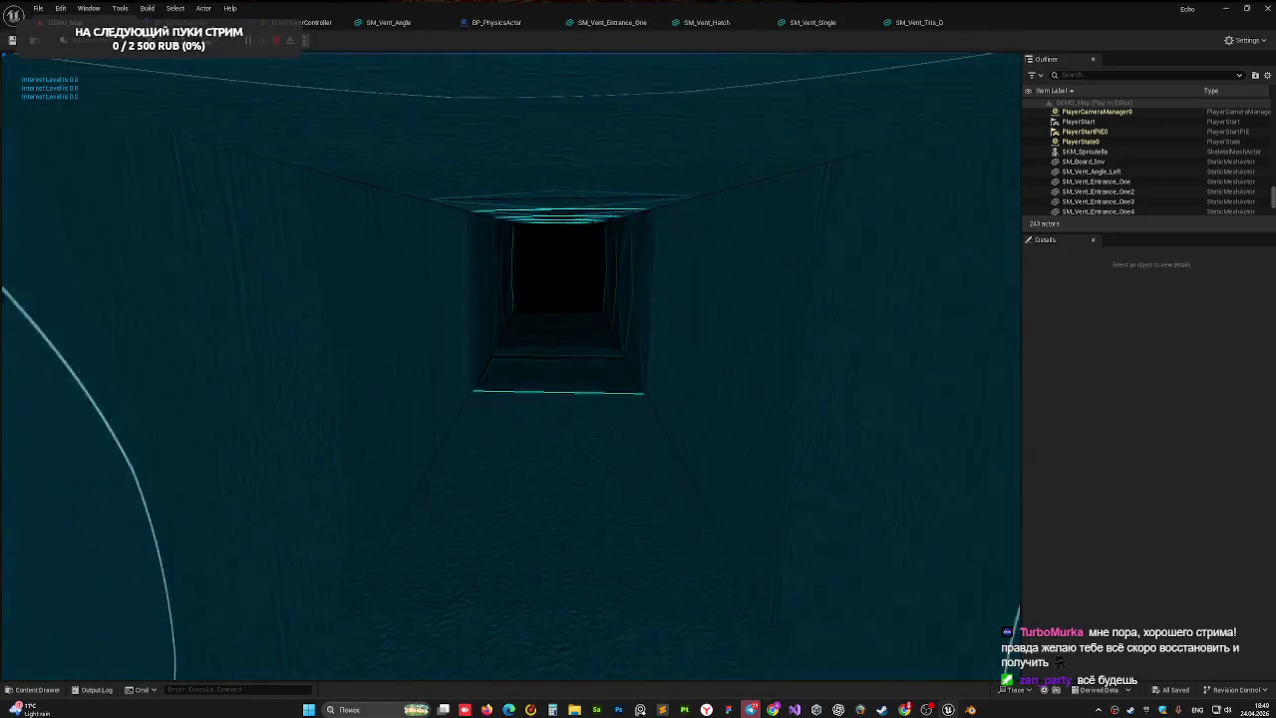
{"action": "key", "text": "w"}
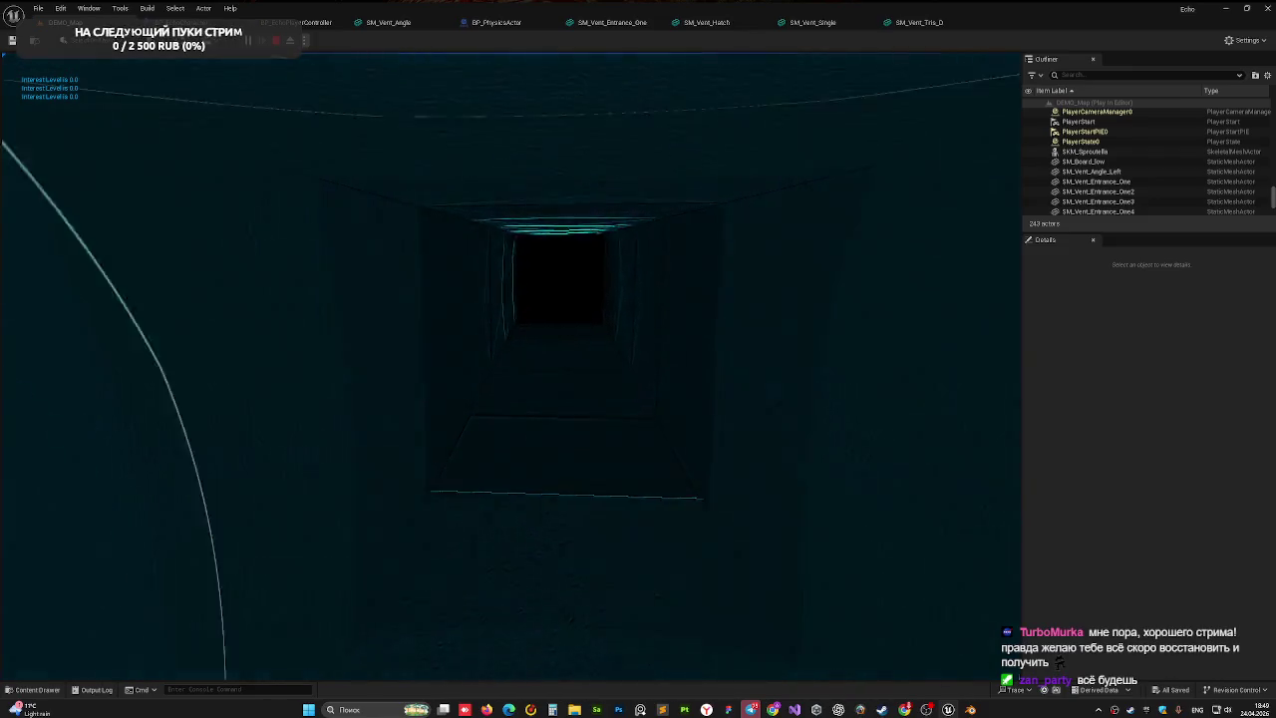
{"action": "key", "text": "w"}
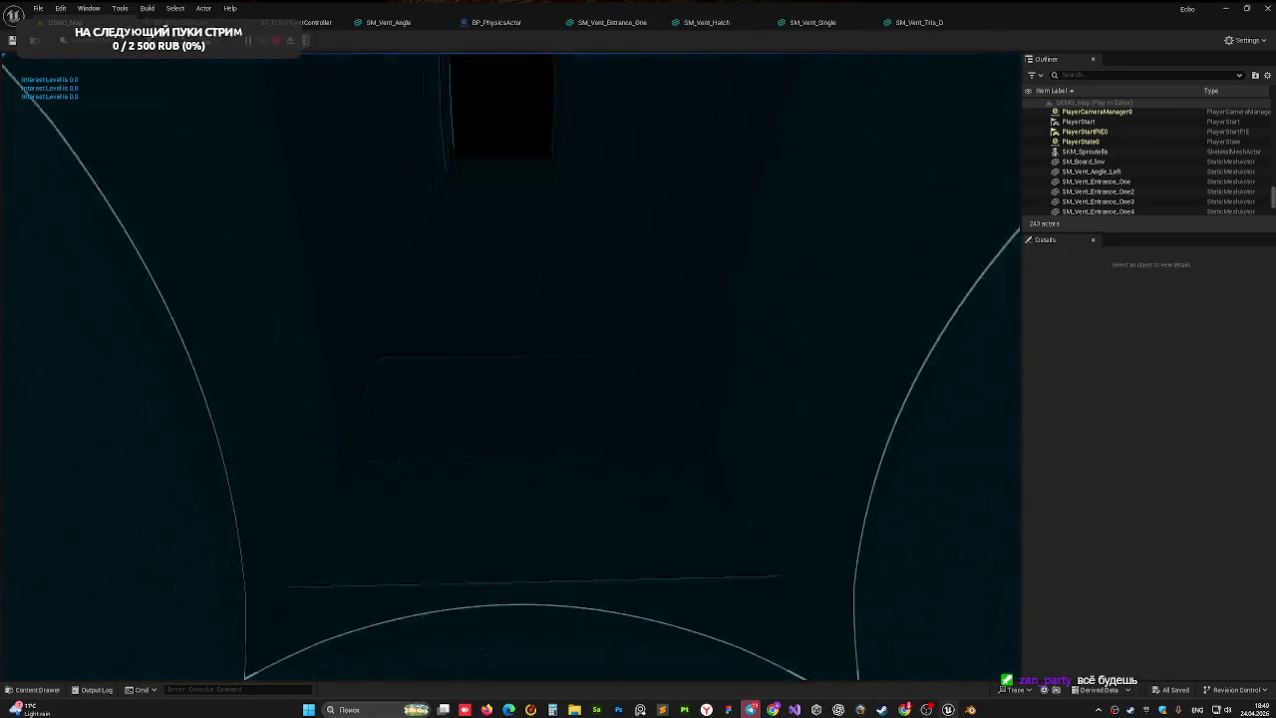
{"action": "key", "text": "w"}
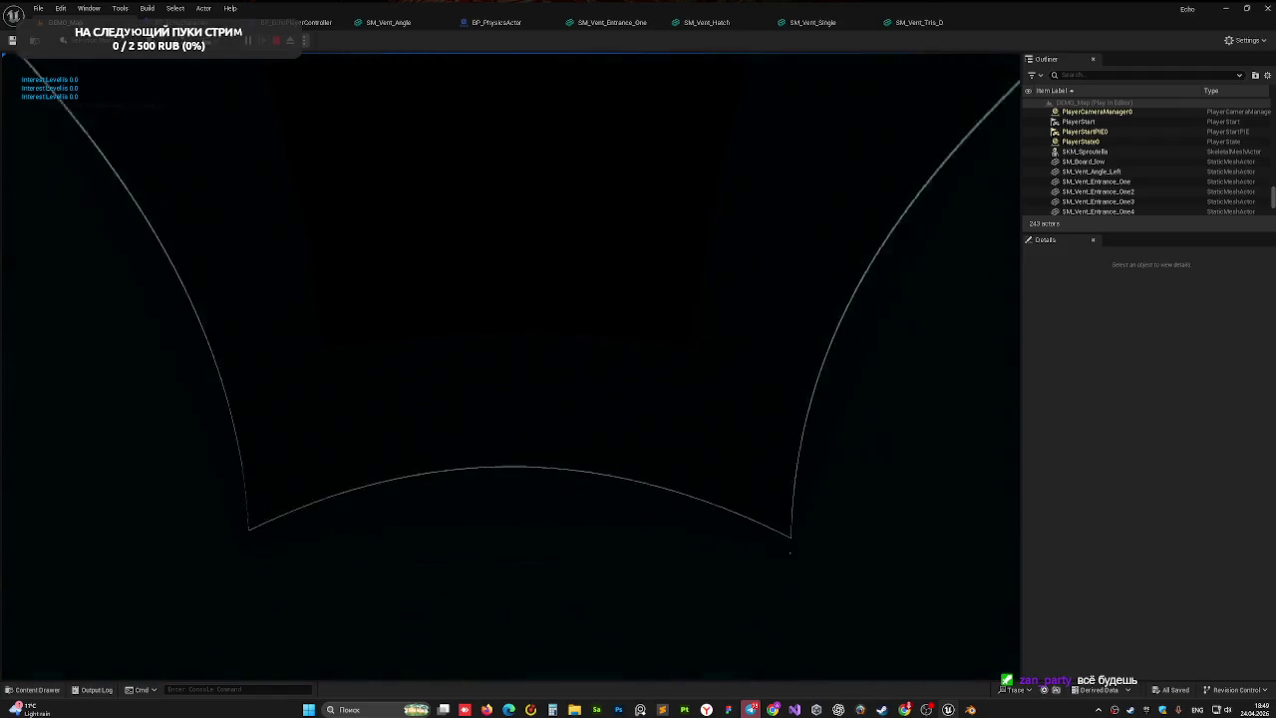
{"action": "key", "text": "w"}
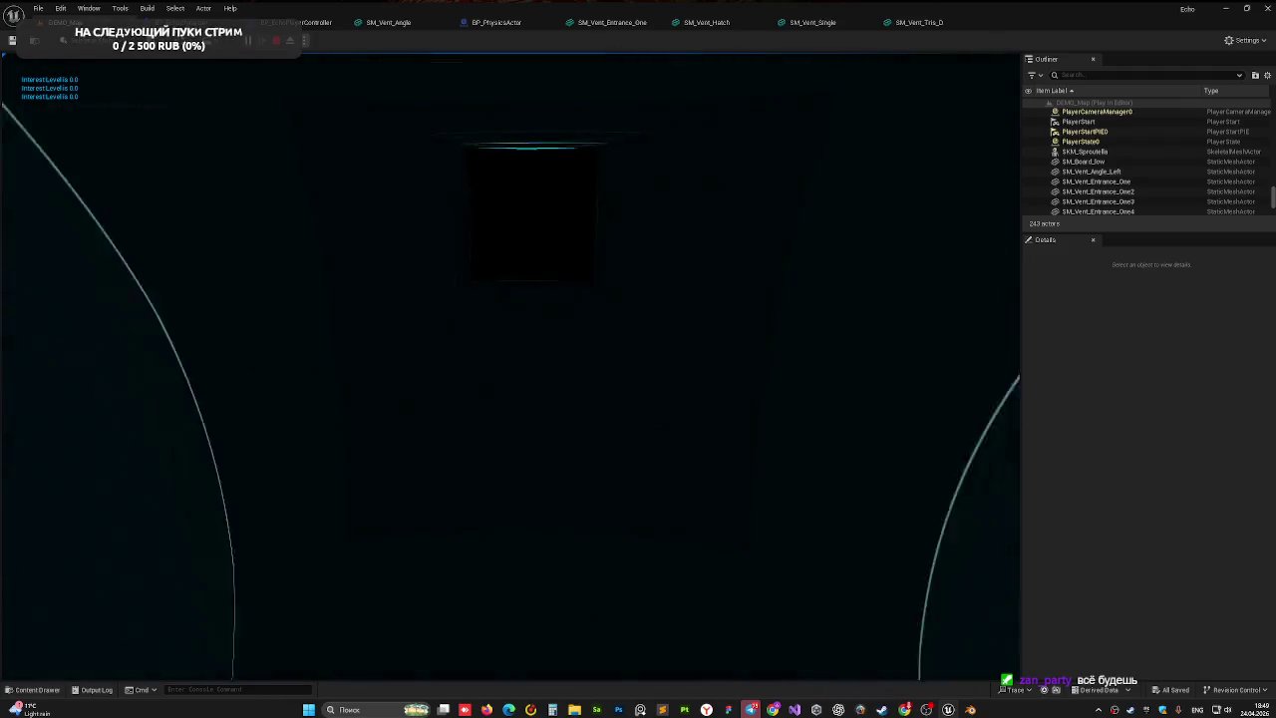
{"action": "key", "text": "w"}
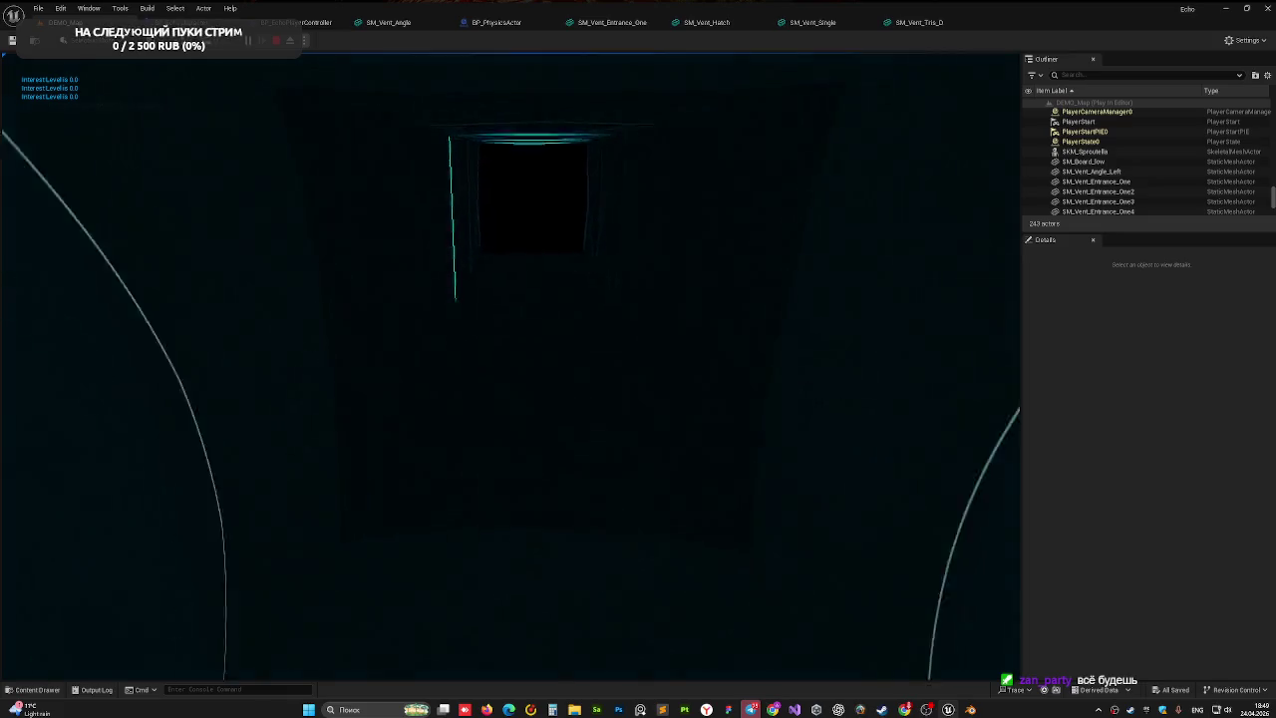
{"action": "key", "text": "w"}
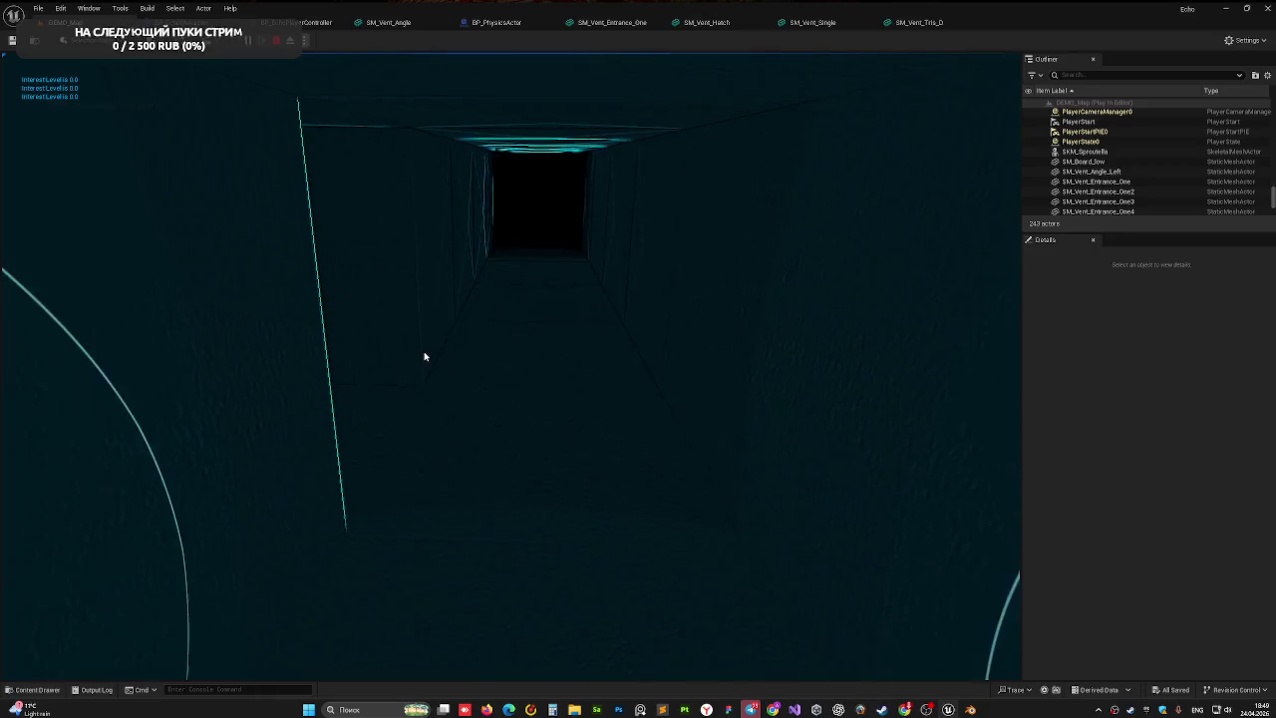
{"action": "key", "text": "Escape"}
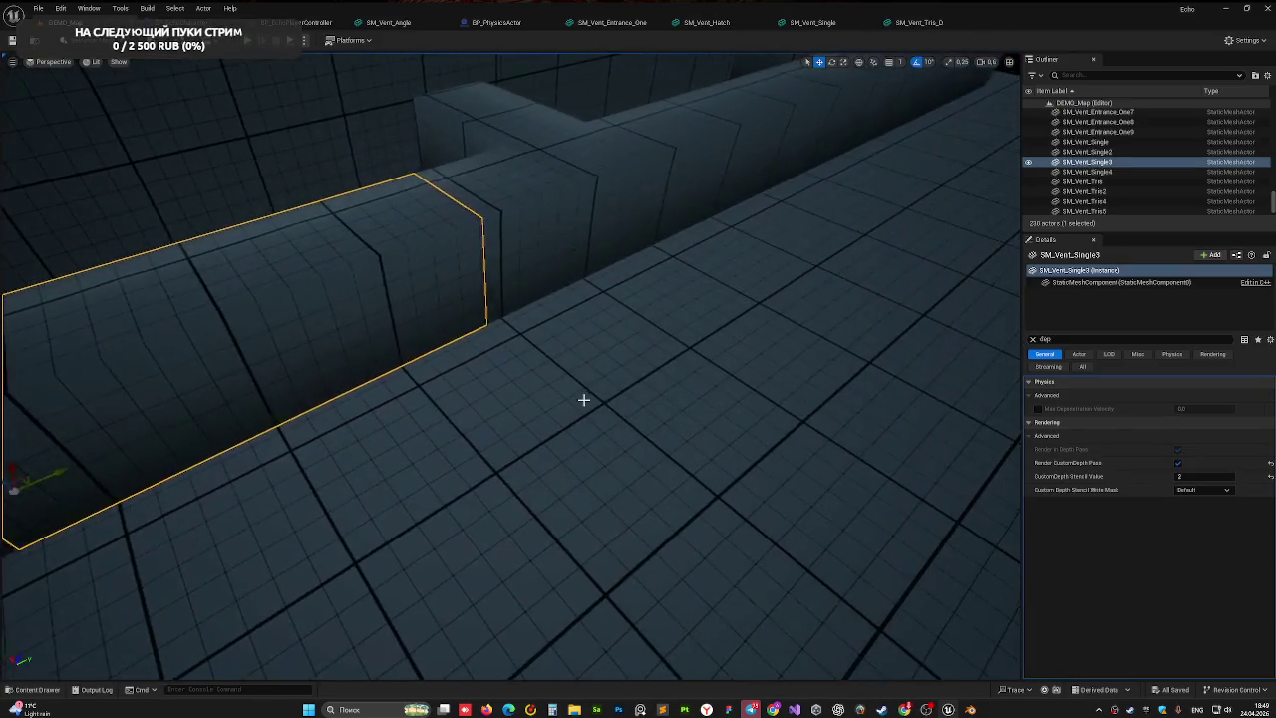
- Delete the SM_Floor_15 floor piece and move the camera into the room under the vent
{"action": "left_click", "coordinate": [583, 399]}
{"action": "key", "text": "Delete"}
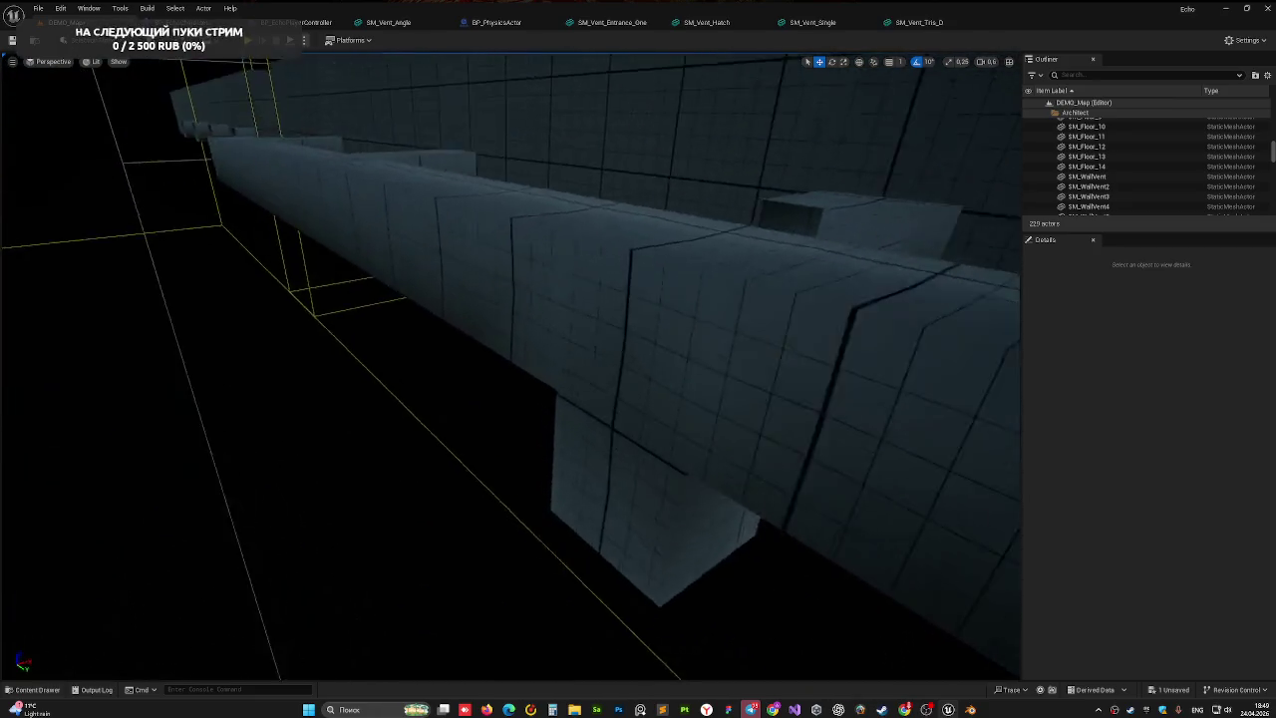
{"action": "mouse_move", "coordinate": [510, 367]}
{"action": "left_mouse_down"}
{"action": "mouse_move", "coordinate": [538, 359]}
{"action": "mouse_move", "coordinate": [558, 389]}
{"action": "mouse_move", "coordinate": [538, 338]}
{"action": "mouse_move", "coordinate": [508, 371]}
{"action": "left_mouse_up"}
- Play-test the level, stop, face the vent opening, and start Play In Editor again
{"action": "key", "text": "alt+p"}
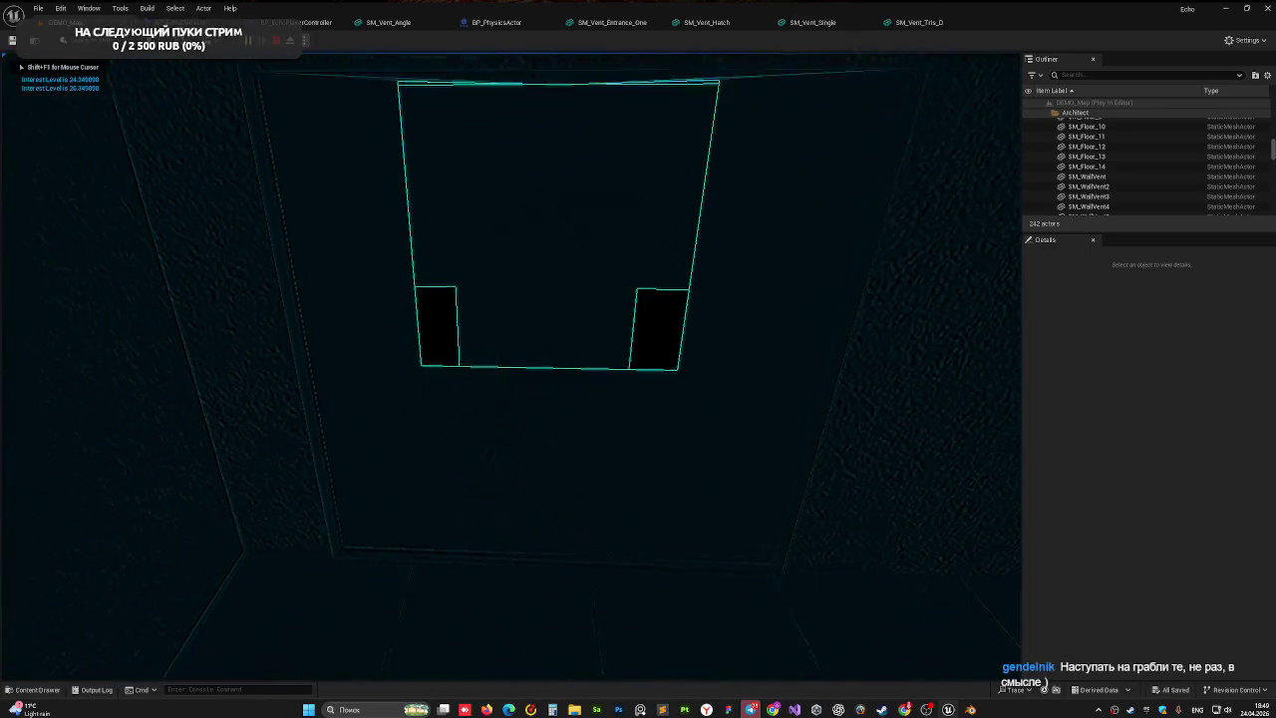
{"action": "key", "text": "Escape"}
{"action": "mouse_move", "coordinate": [322, 99]}
{"action": "left_mouse_down"}
{"action": "mouse_move", "coordinate": [280, 94]}
{"action": "mouse_move", "coordinate": [322, 100]}
{"action": "left_mouse_up"}
{"action": "key", "text": "alt+p"}
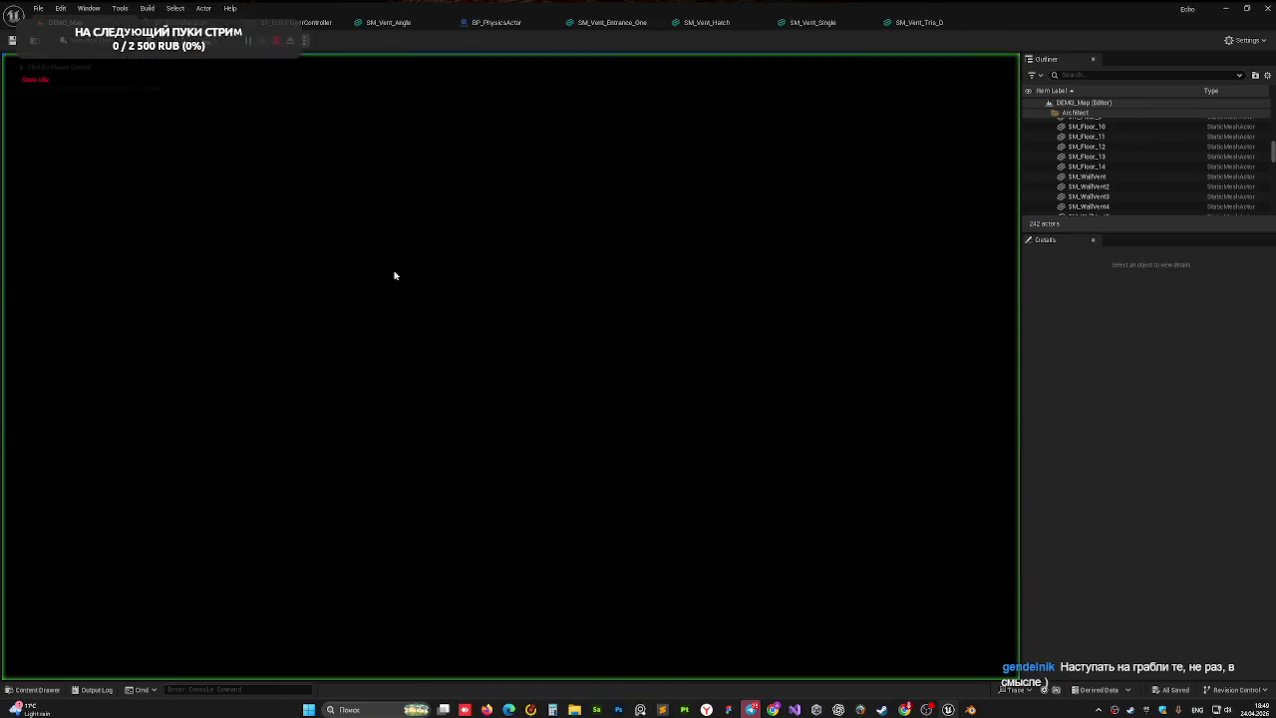
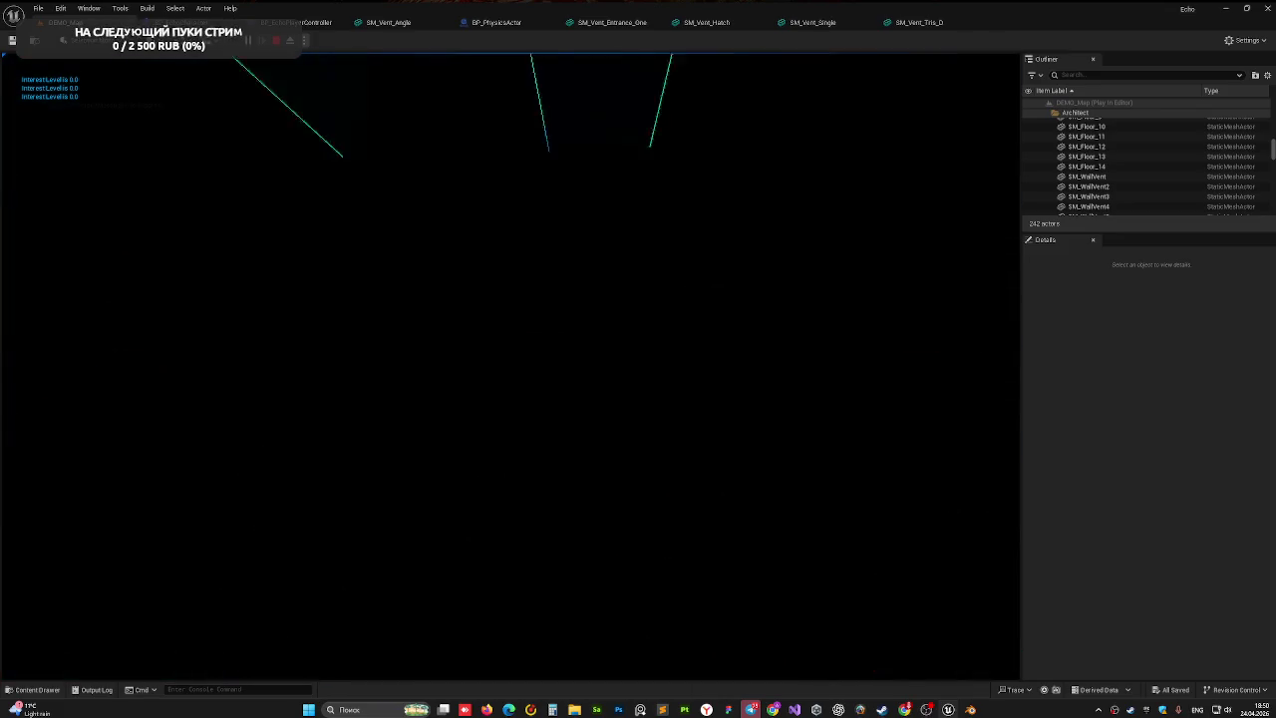
- End the playtest and return to editing DEMO_Map with the Content Drawer shown
{"action": "key", "text": "Escape"}
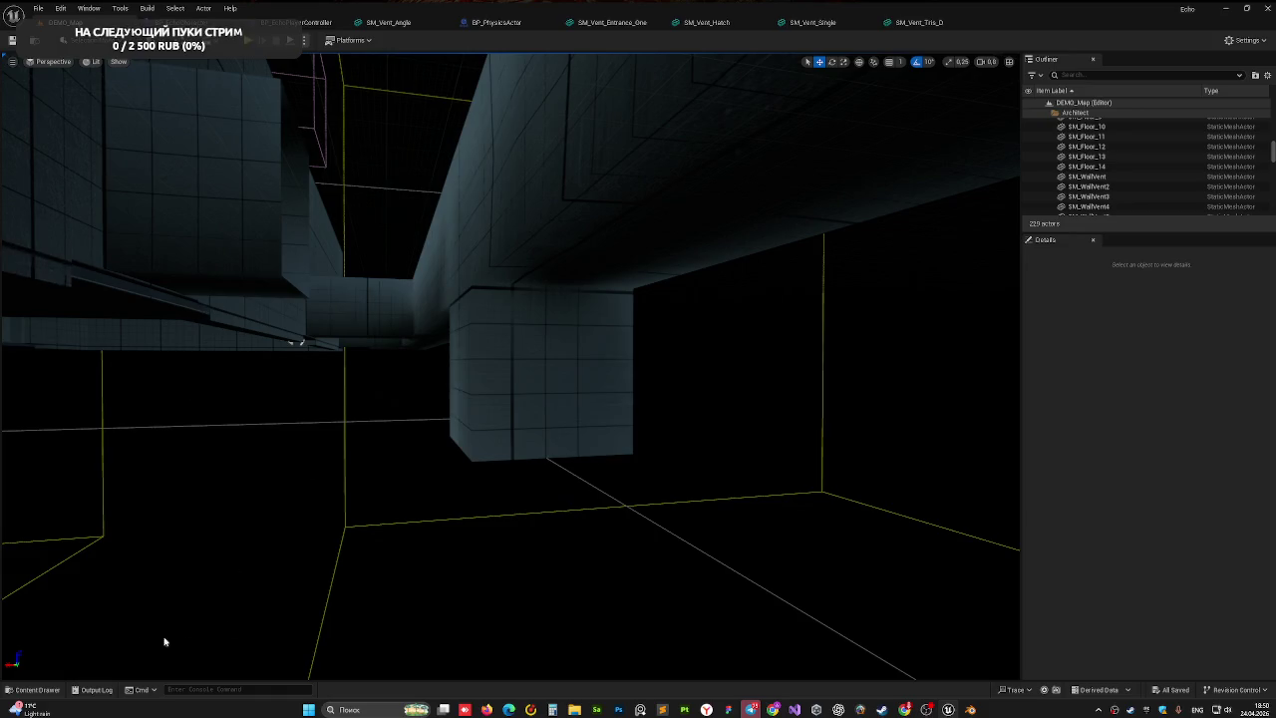
{"action": "left_click", "coordinate": [37, 690]}
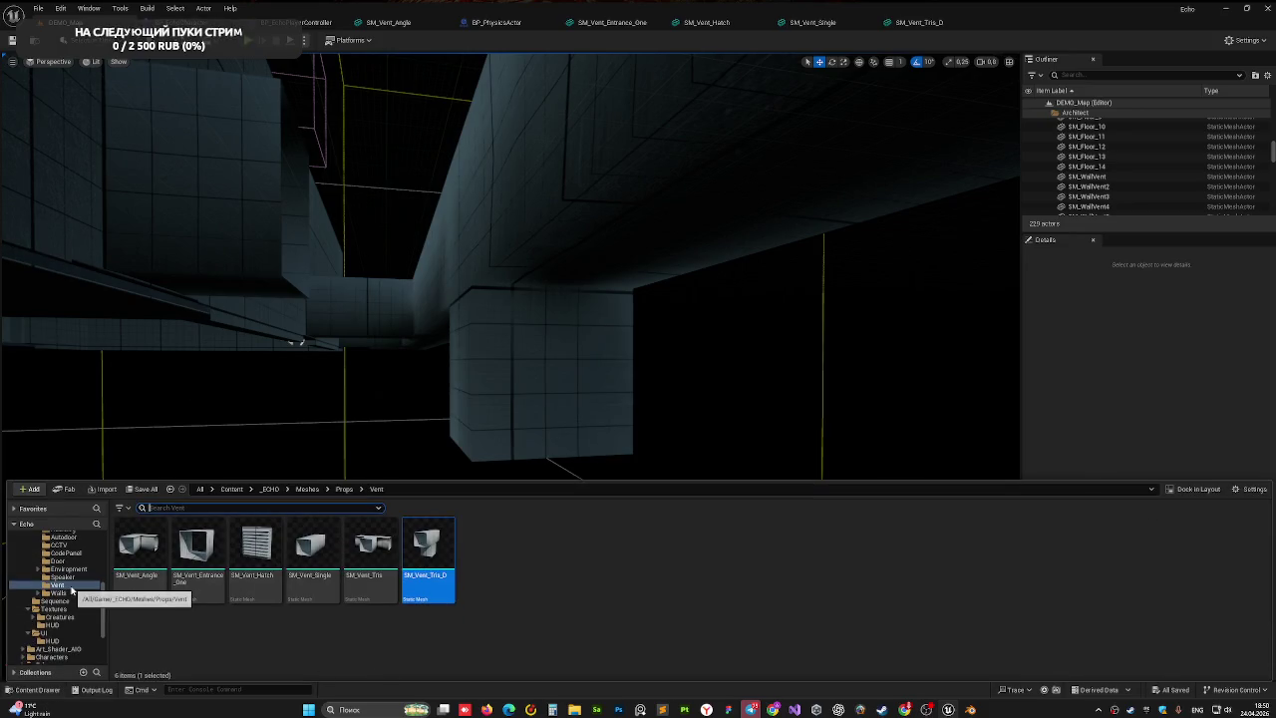
- Scroll the folder tree to Actors > Triggers and select the BP_DeadFlyTrigger blueprint
{"action": "scroll", "coordinate": [71, 601], "scroll_direction": "up", "scroll_amount": 2}
{"action": "scroll", "coordinate": [80, 574], "scroll_direction": "up", "scroll_amount": 2}
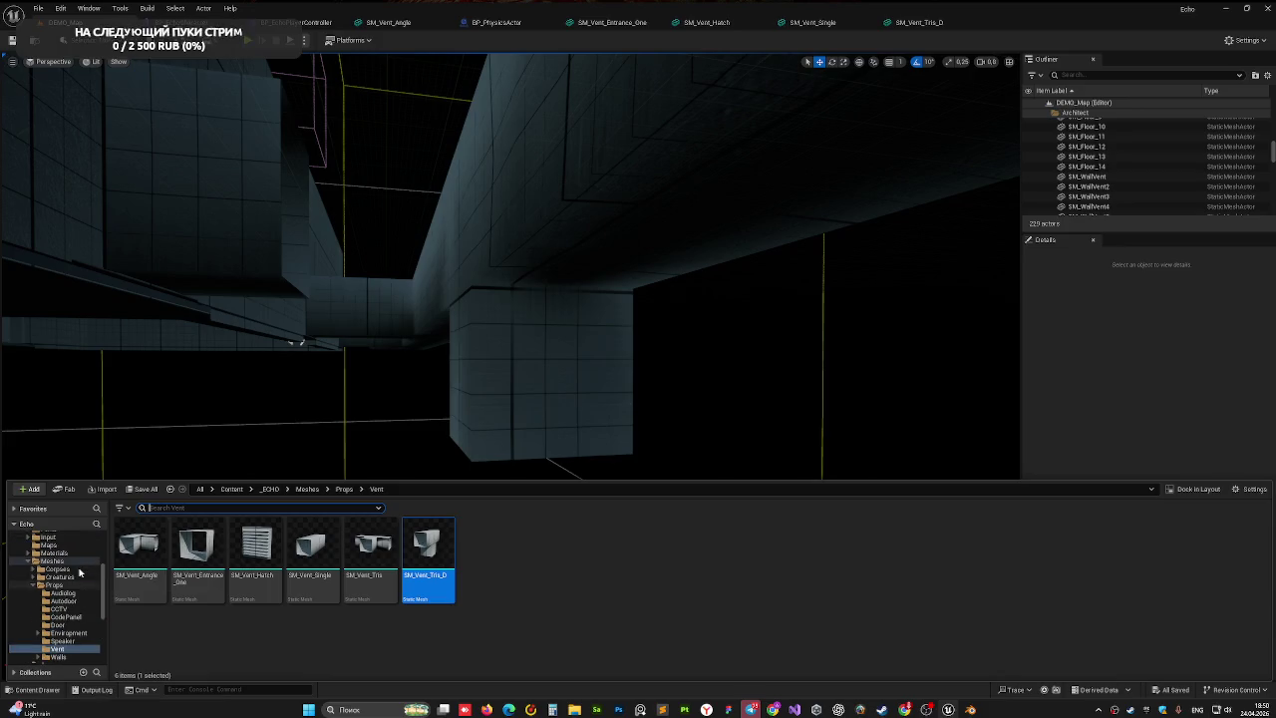
{"action": "scroll", "coordinate": [76, 570], "scroll_direction": "up", "scroll_amount": 3}
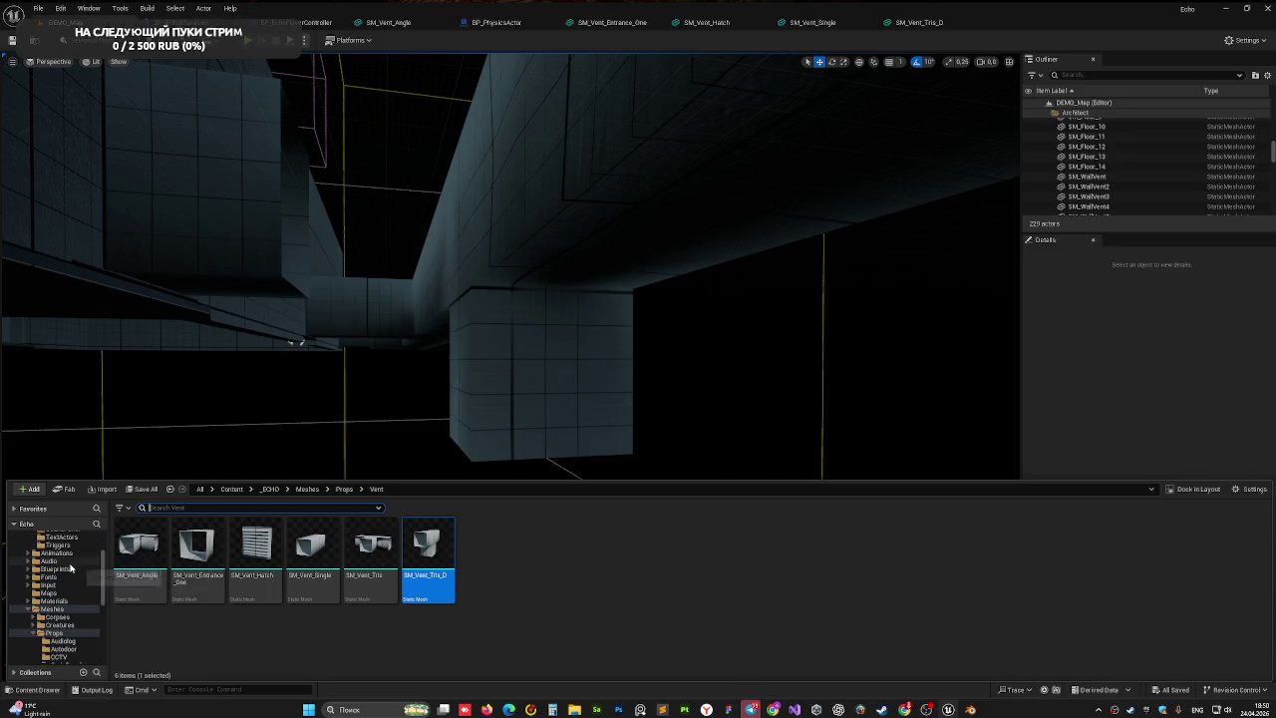
{"action": "scroll", "coordinate": [68, 570], "scroll_direction": "up", "scroll_amount": 1}
{"action": "left_click", "coordinate": [60, 560]}
{"action": "left_click", "coordinate": [140, 563]}
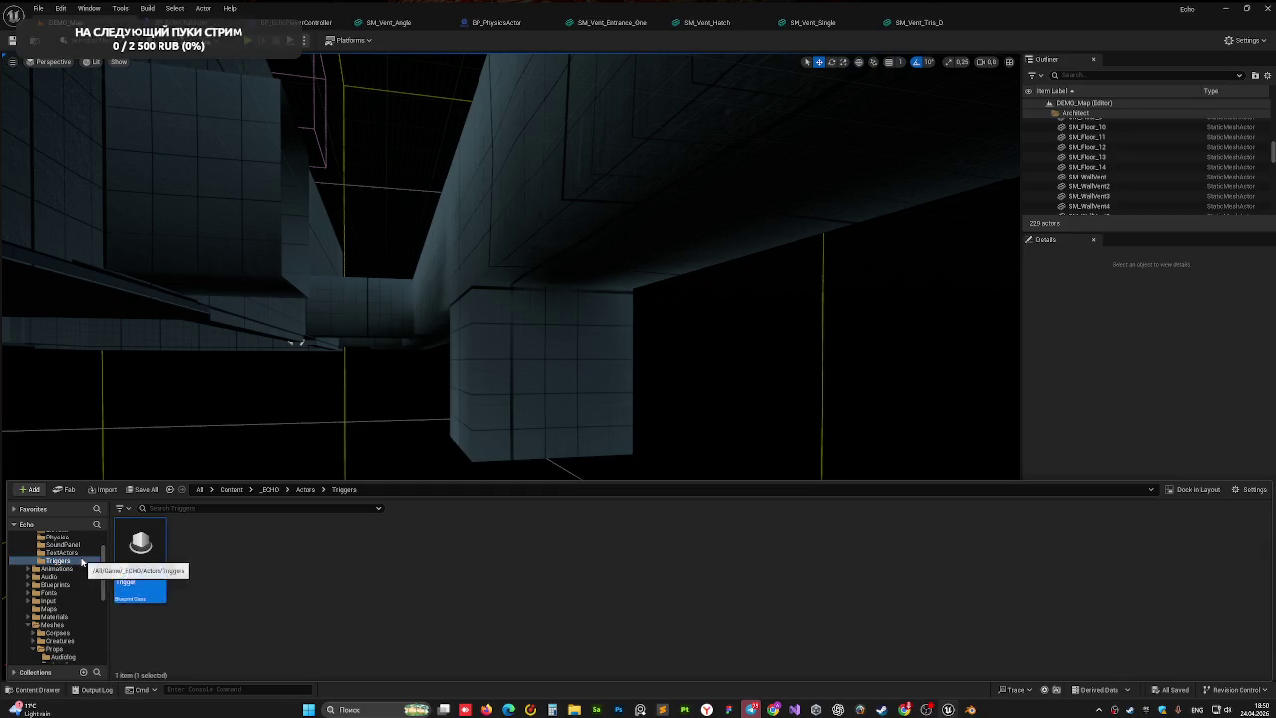
{"action": "scroll", "coordinate": [82, 560], "scroll_direction": "up", "scroll_amount": 1}
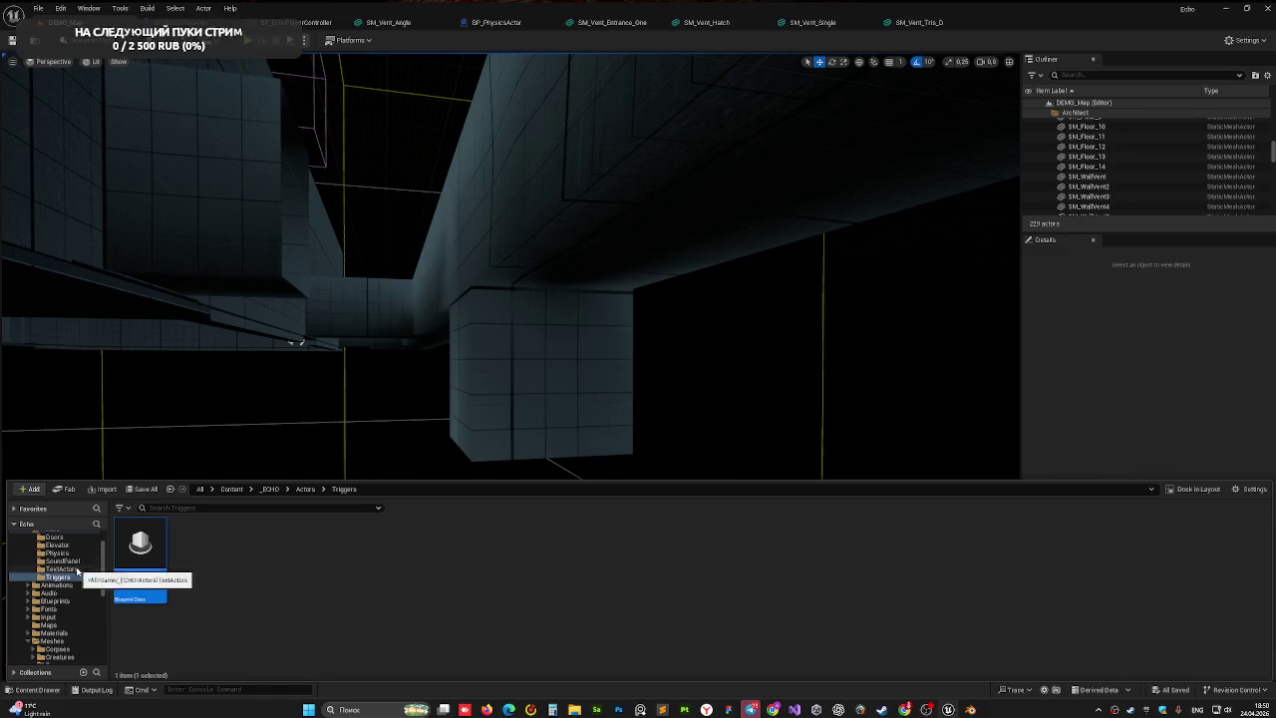
{"action": "scroll", "coordinate": [77, 571], "scroll_direction": "up", "scroll_amount": 1}
- Drop a BP_DeadFlyTrigger into the level and slide it along Y behind the wall to the vent opening
{"action": "mouse_move", "coordinate": [142, 568]}
{"action": "left_mouse_down"}
{"action": "mouse_move", "coordinate": [379, 333]}
{"action": "mouse_move", "coordinate": [370, 355]}
{"action": "left_mouse_up"}
{"action": "mouse_move", "coordinate": [511, 359]}
{"action": "left_mouse_down"}
{"action": "mouse_move", "coordinate": [558, 364]}
{"action": "mouse_move", "coordinate": [518, 369]}
{"action": "left_mouse_up"}
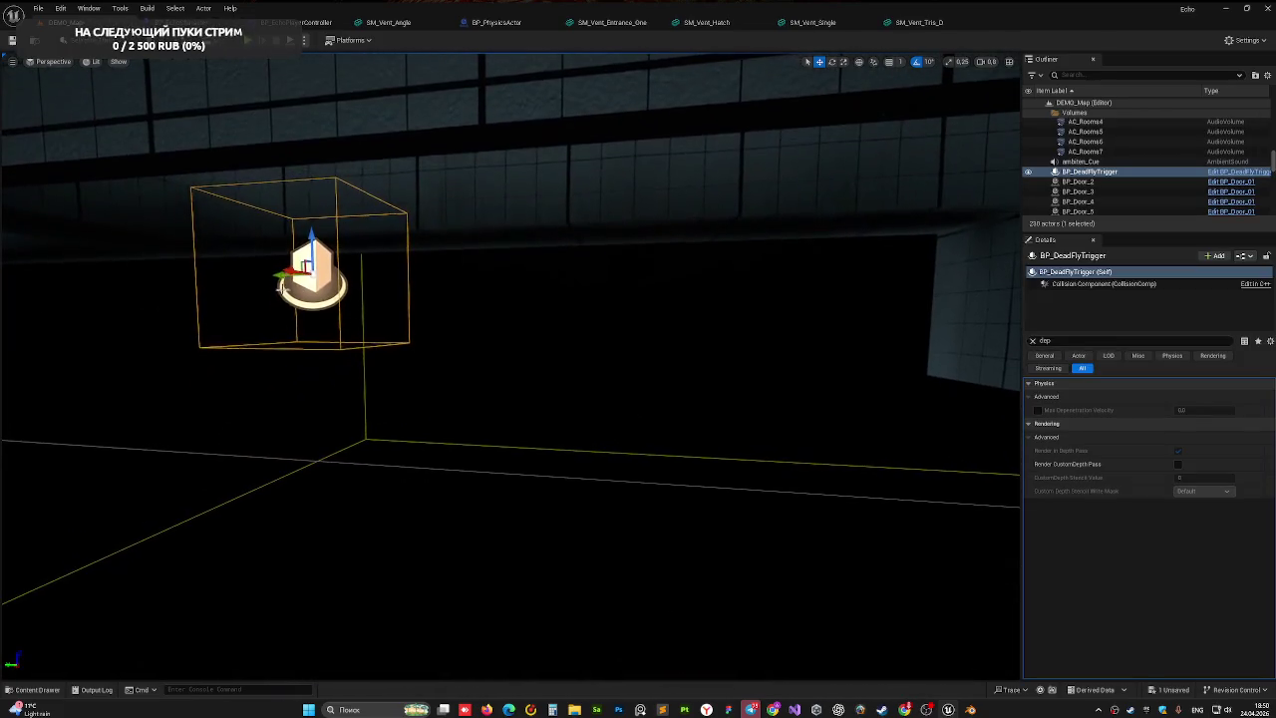
{"action": "mouse_move", "coordinate": [280, 276]}
{"action": "left_mouse_down"}
{"action": "mouse_move", "coordinate": [848, 305]}
{"action": "mouse_move", "coordinate": [619, 311]}
{"action": "left_mouse_up"}
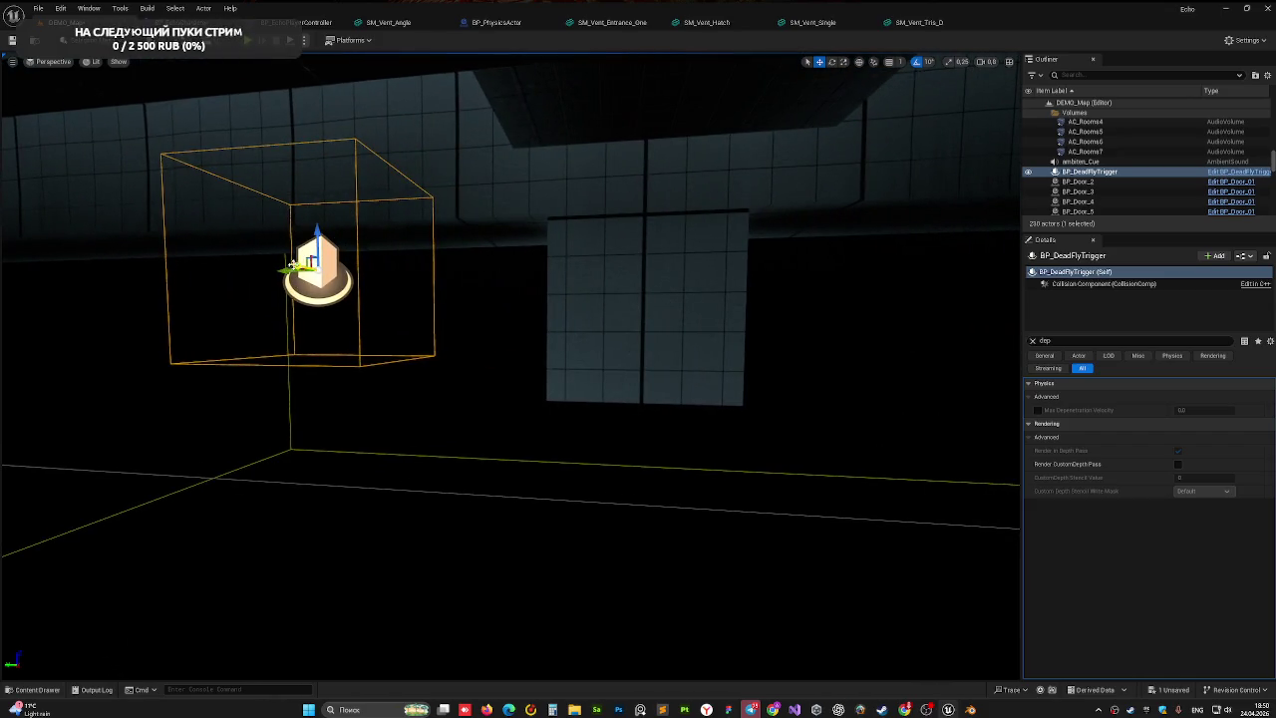
{"action": "mouse_move", "coordinate": [292, 264]}
{"action": "left_mouse_down"}
{"action": "mouse_move", "coordinate": [351, 265]}
{"action": "mouse_move", "coordinate": [332, 279]}
{"action": "mouse_move", "coordinate": [409, 252]}
{"action": "mouse_move", "coordinate": [458, 292]}
{"action": "left_mouse_up"}
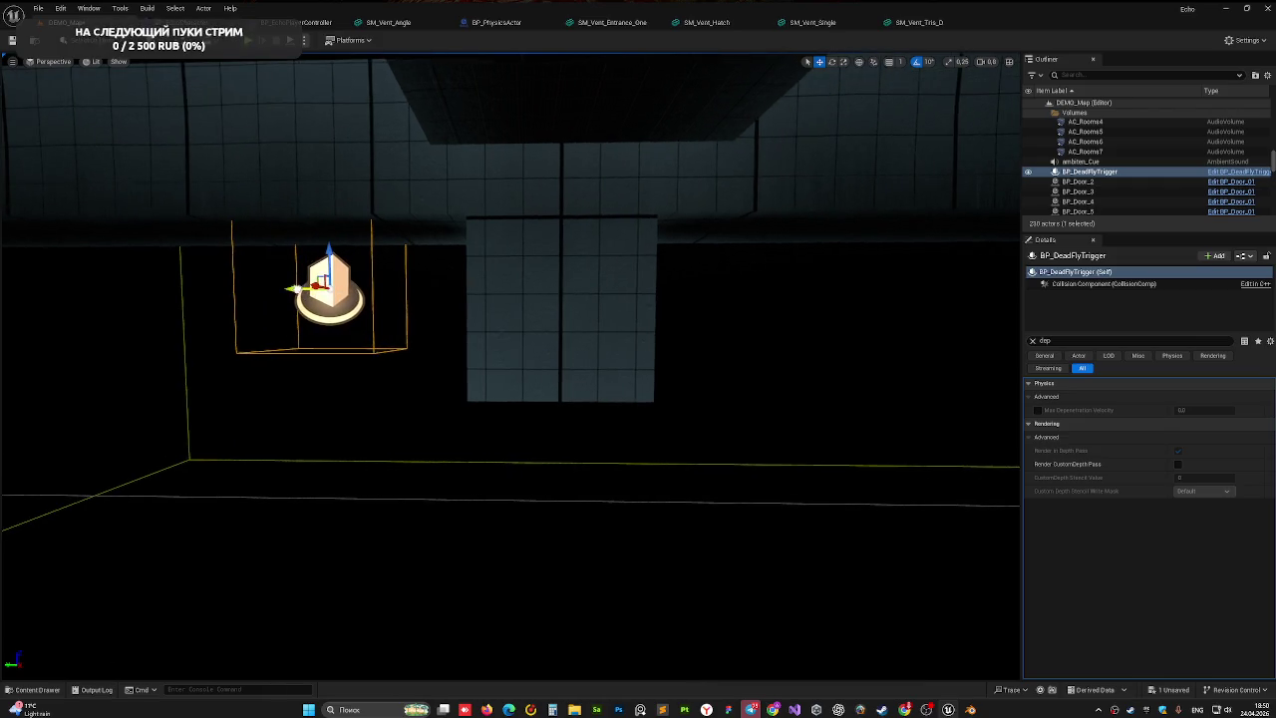
{"action": "left_click_drag", "start_coordinate": [293, 289], "coordinate": [462, 289]}
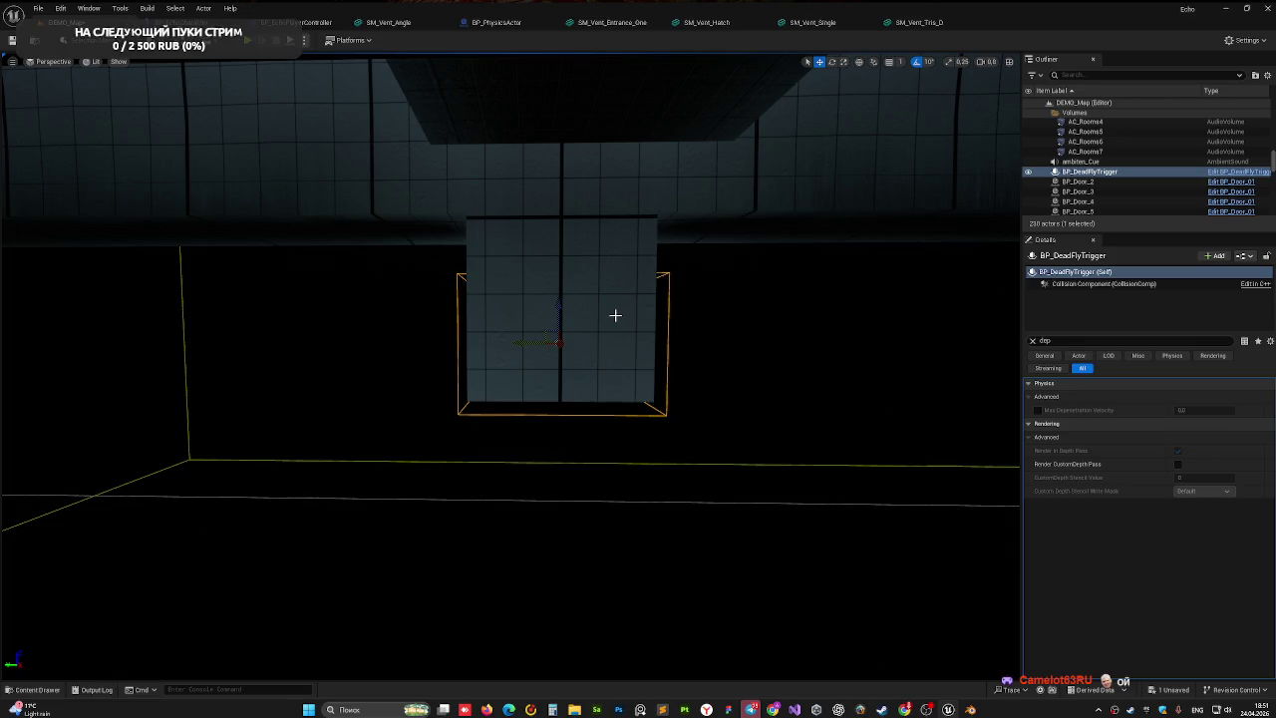
{"action": "left_click_drag", "start_coordinate": [789, 364], "coordinate": [786, 362]}
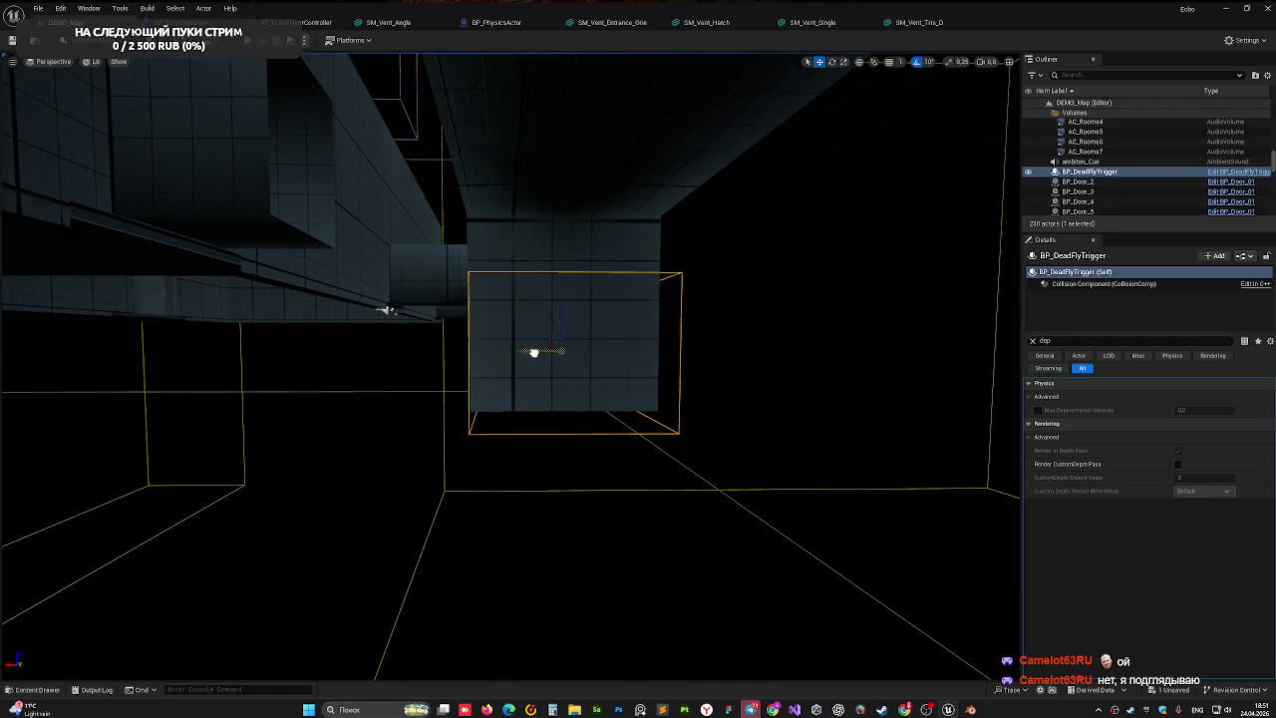
- Orbit around the trigger box to confirm it encloses the duct beneath the main vent
{"action": "left_click_drag", "start_coordinate": [526, 353], "coordinate": [528, 354]}
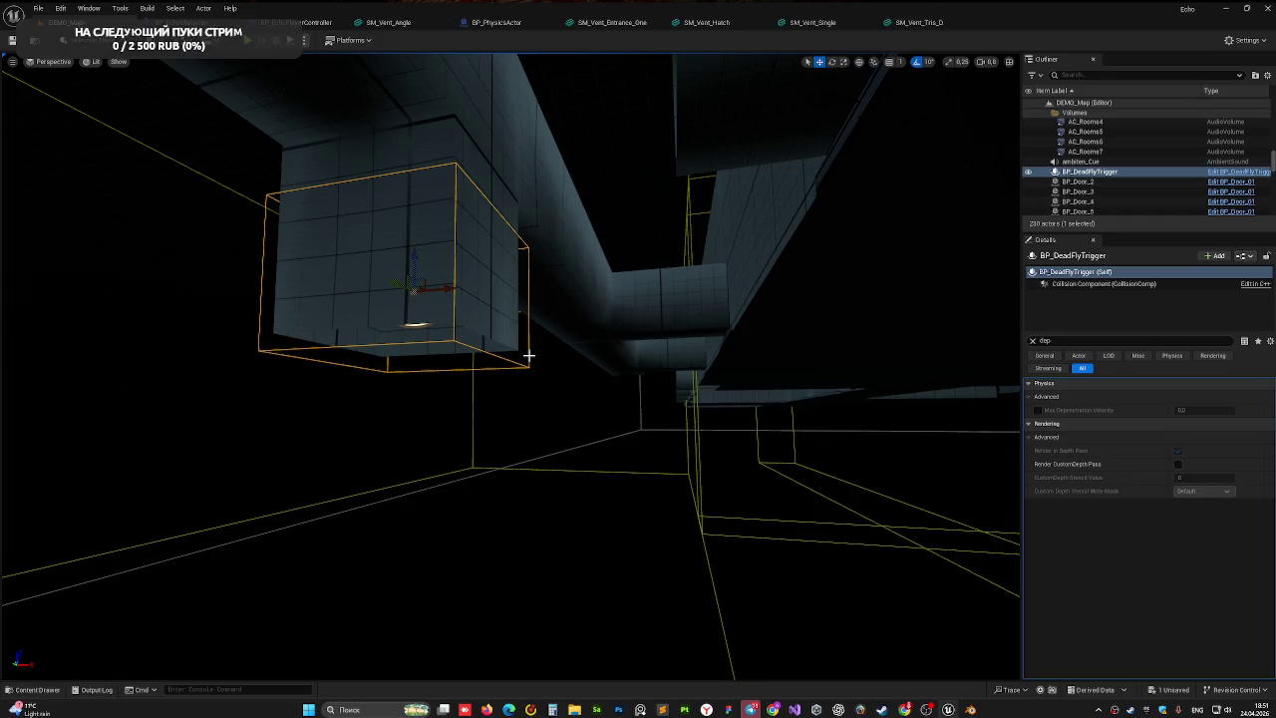
{"action": "mouse_move", "coordinate": [691, 293]}
{"action": "left_mouse_down"}
{"action": "mouse_move", "coordinate": [702, 334]}
{"action": "mouse_move", "coordinate": [720, 317]}
{"action": "left_mouse_up"}
{"action": "left_click_drag", "start_coordinate": [504, 333], "coordinate": [533, 254]}
{"action": "mouse_move", "coordinate": [605, 404]}
{"action": "left_mouse_down"}
{"action": "mouse_move", "coordinate": [601, 391]}
{"action": "mouse_move", "coordinate": [592, 420]}
{"action": "left_mouse_up"}
{"action": "mouse_move", "coordinate": [508, 400]}
{"action": "left_mouse_down"}
{"action": "mouse_move", "coordinate": [530, 389]}
{"action": "mouse_move", "coordinate": [602, 401]}
{"action": "left_mouse_up"}
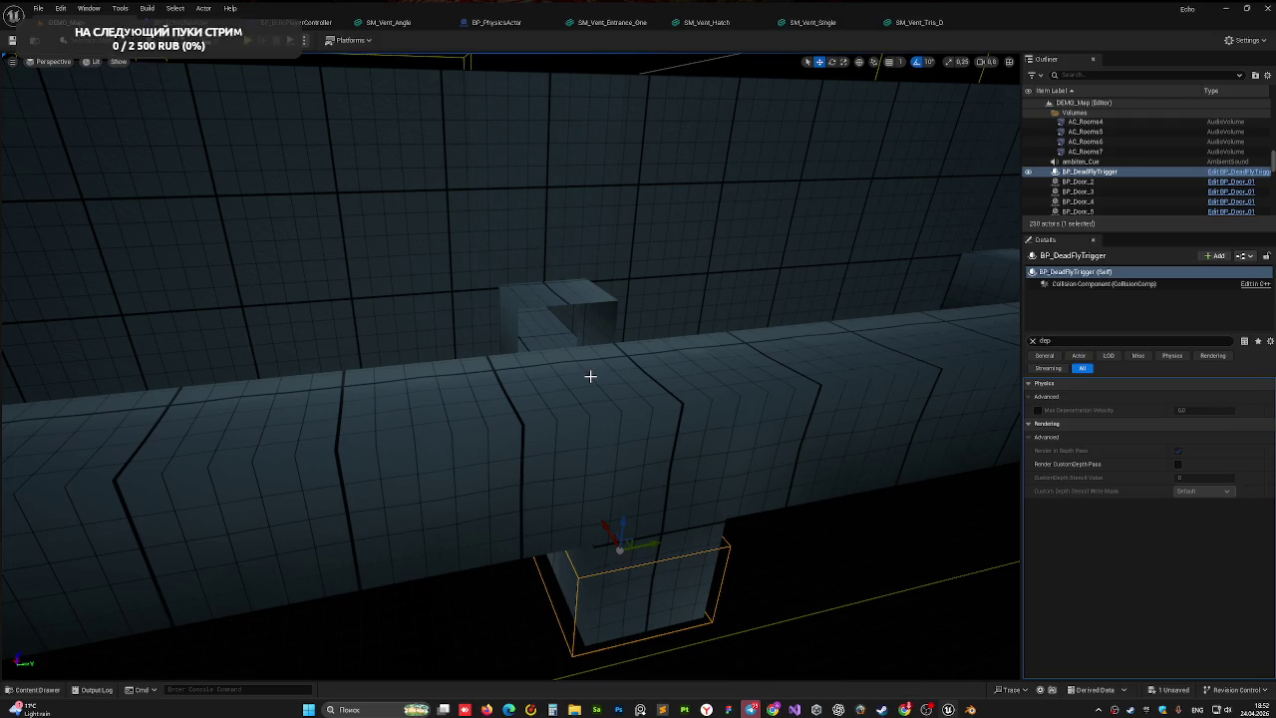
{"action": "left_click_drag", "start_coordinate": [511, 441], "coordinate": [511, 441]}
{"action": "left_click_drag", "start_coordinate": [634, 538], "coordinate": [634, 537]}
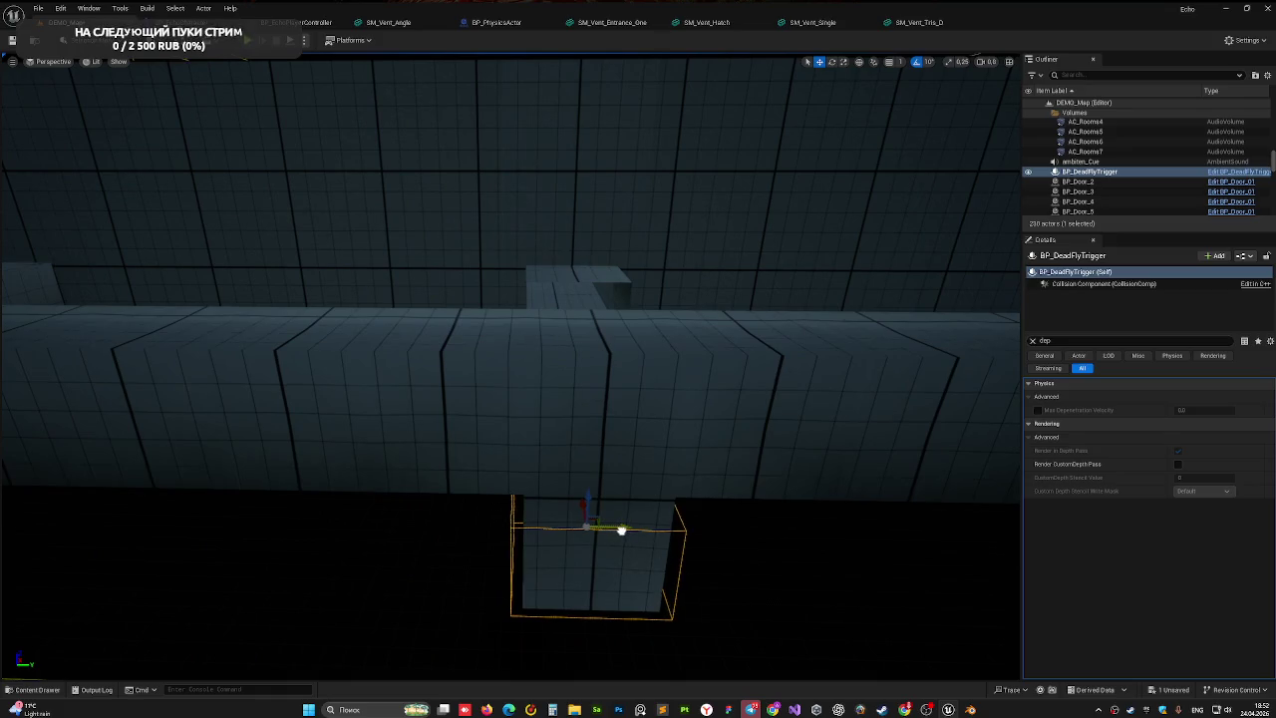
{"action": "mouse_move", "coordinate": [530, 558]}
{"action": "left_mouse_down"}
{"action": "mouse_move", "coordinate": [344, 433]}
{"action": "mouse_move", "coordinate": [505, 560]}
{"action": "left_mouse_up"}
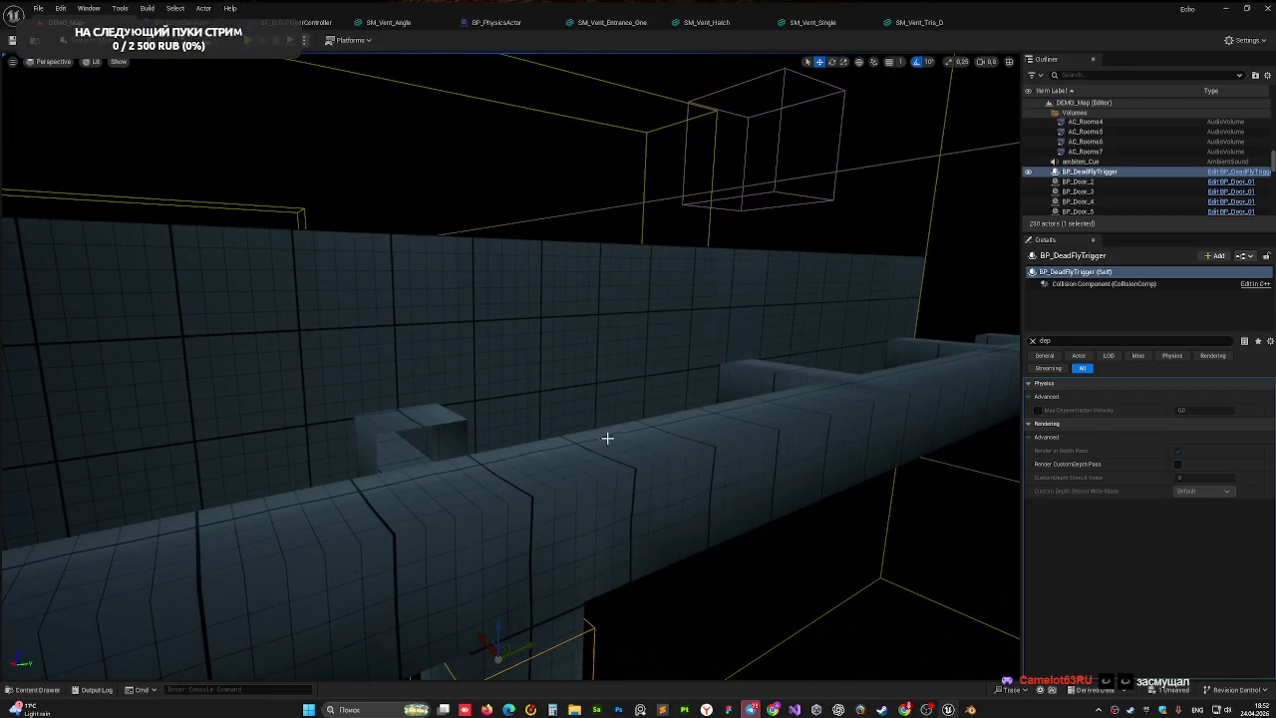
- Fly through the corridor wall into the tiled room and start a Play In Editor session
{"action": "key", "text": "w"}
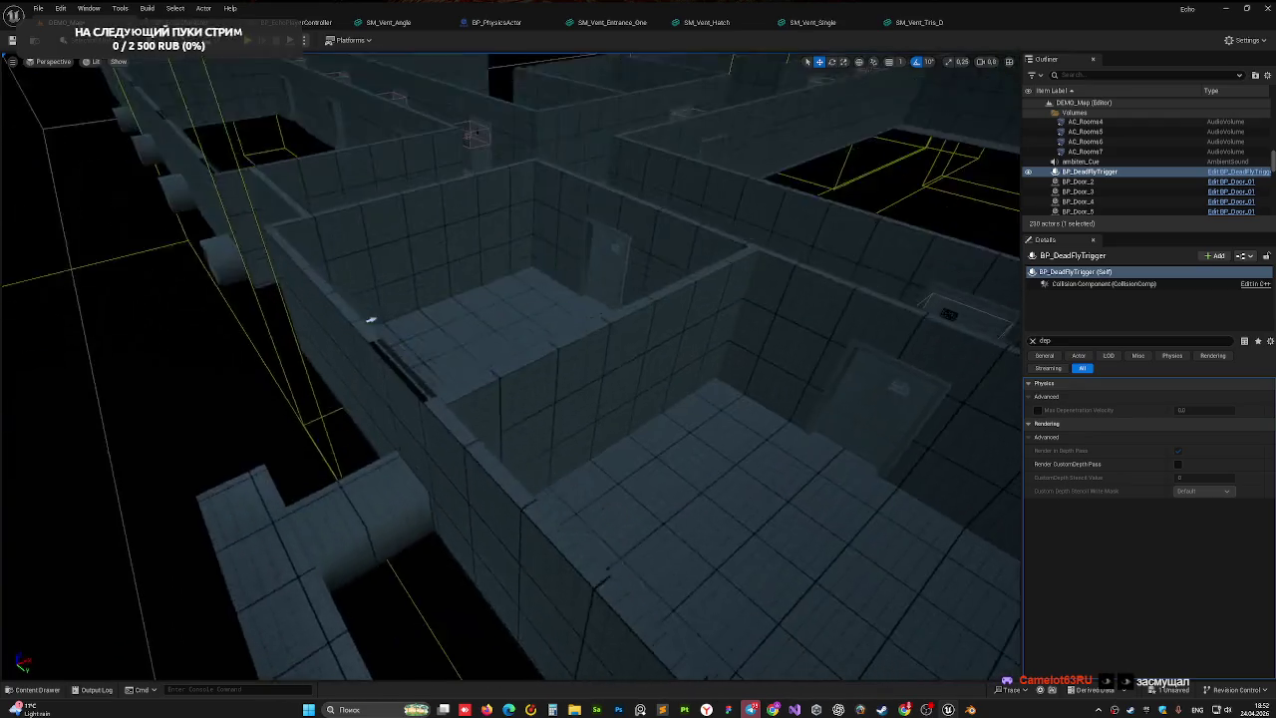
{"action": "key", "text": "s"}
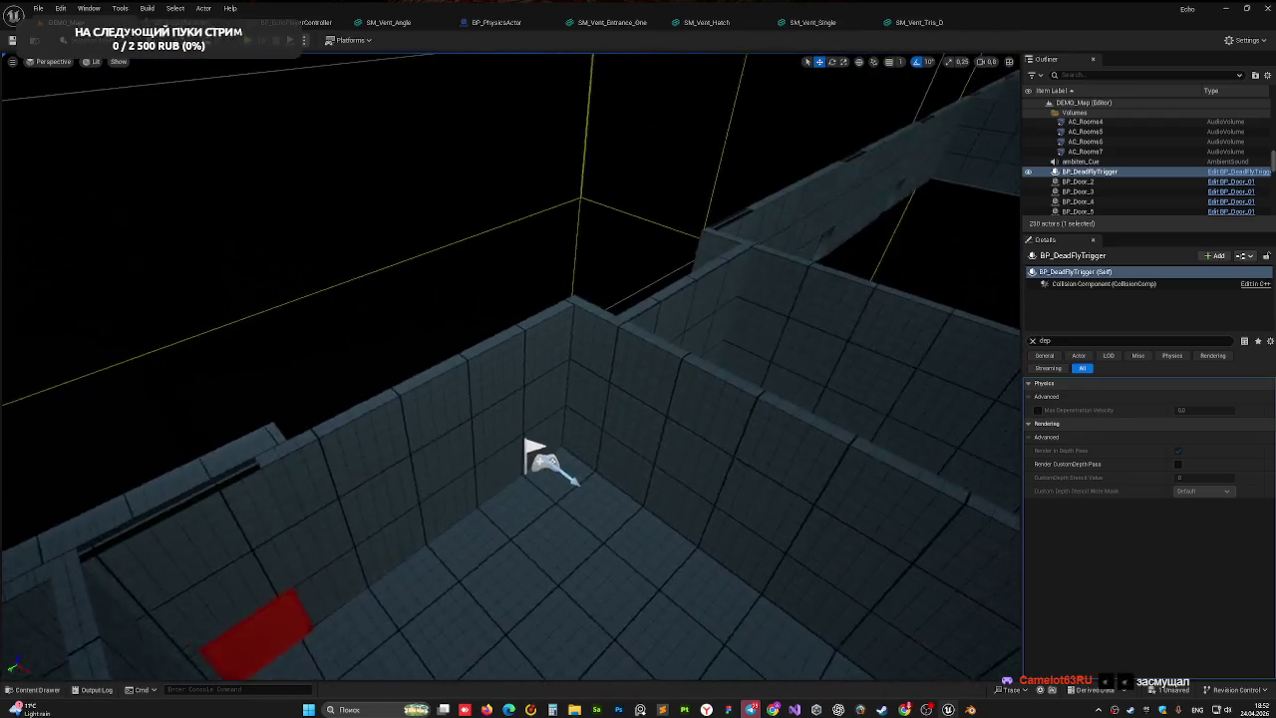
{"action": "key", "text": "w"}
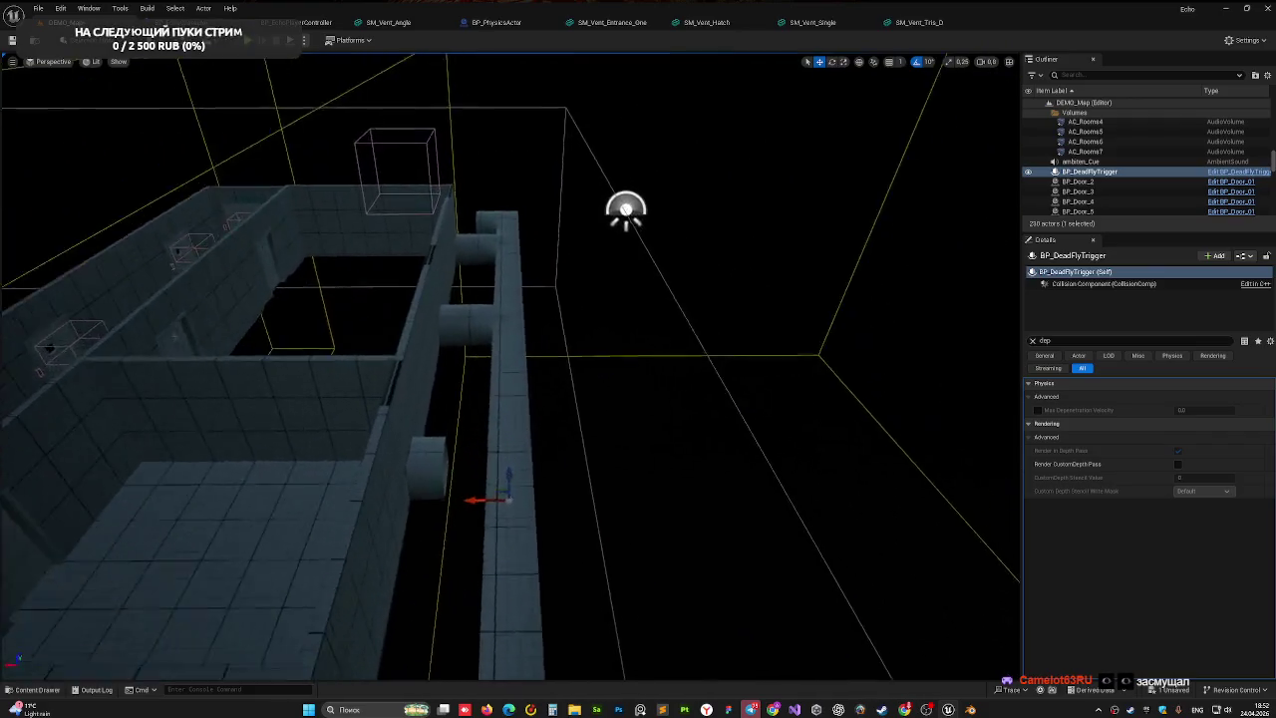
{"action": "key", "text": "w"}
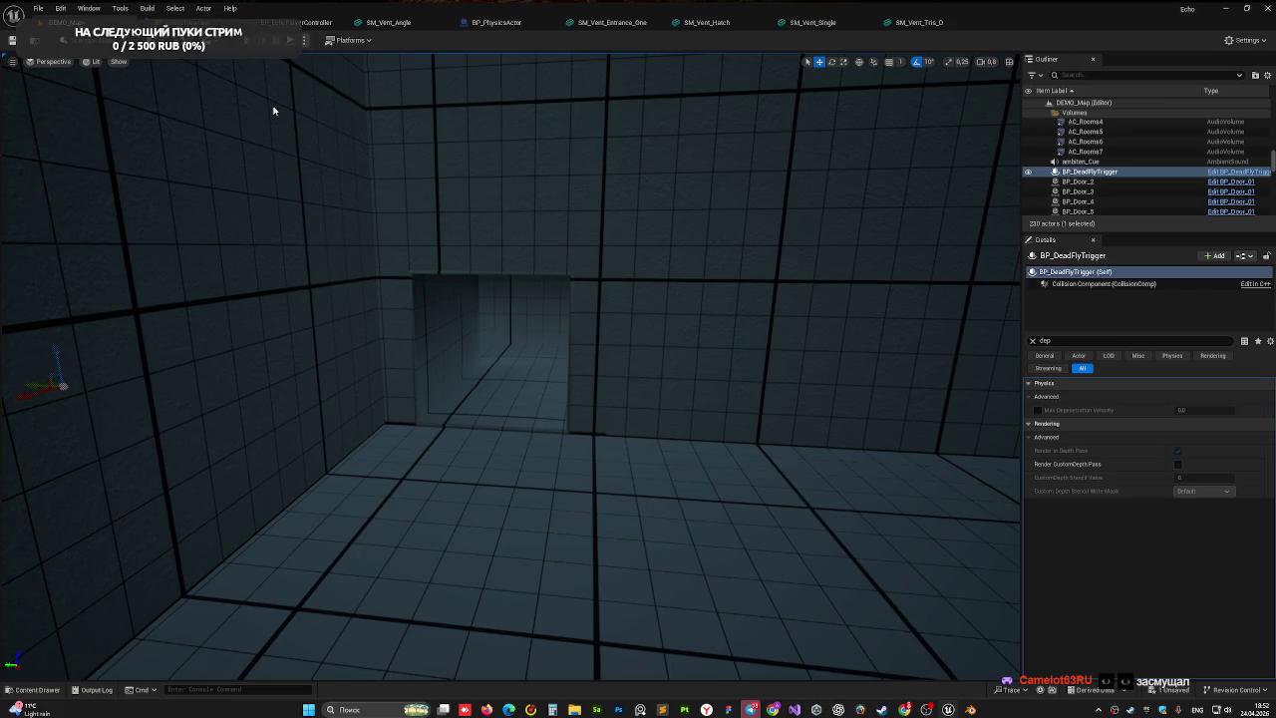
{"action": "left_click", "coordinate": [251, 40]}
- Crawl the player through the vent toward the lit opening of the longer duct
{"action": "key", "text": "w"}
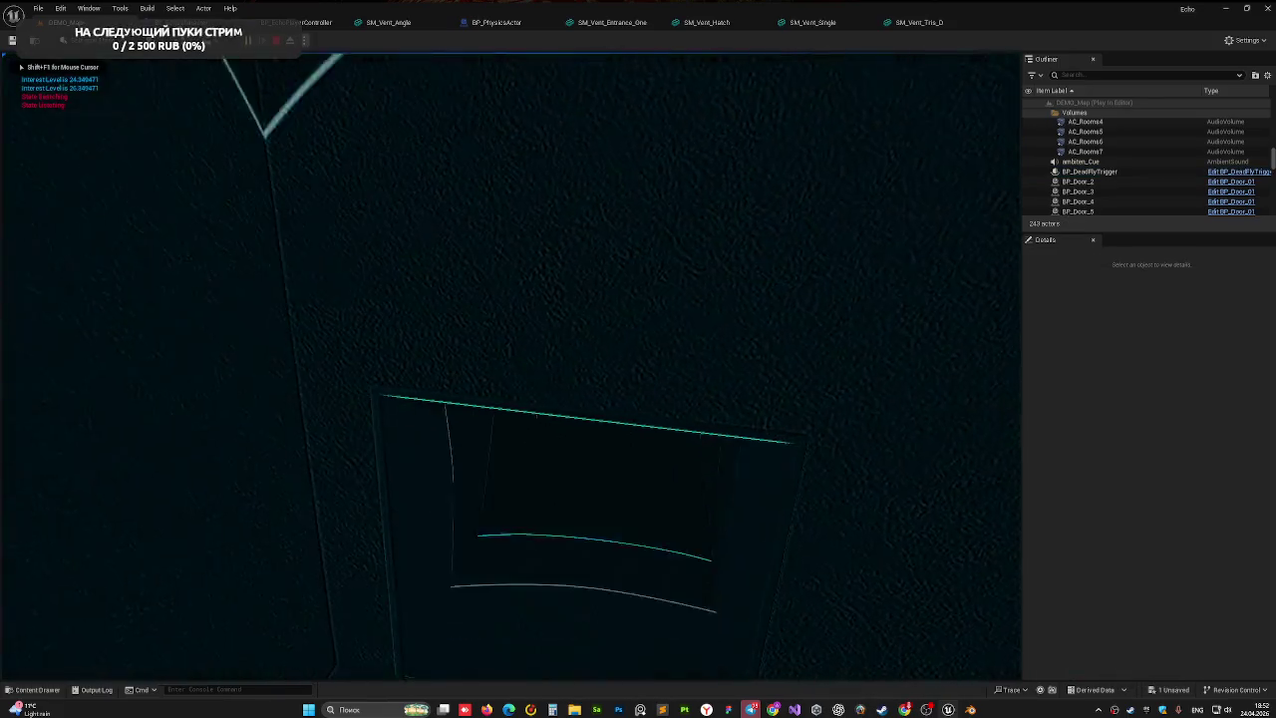
{"action": "key", "text": "w"}
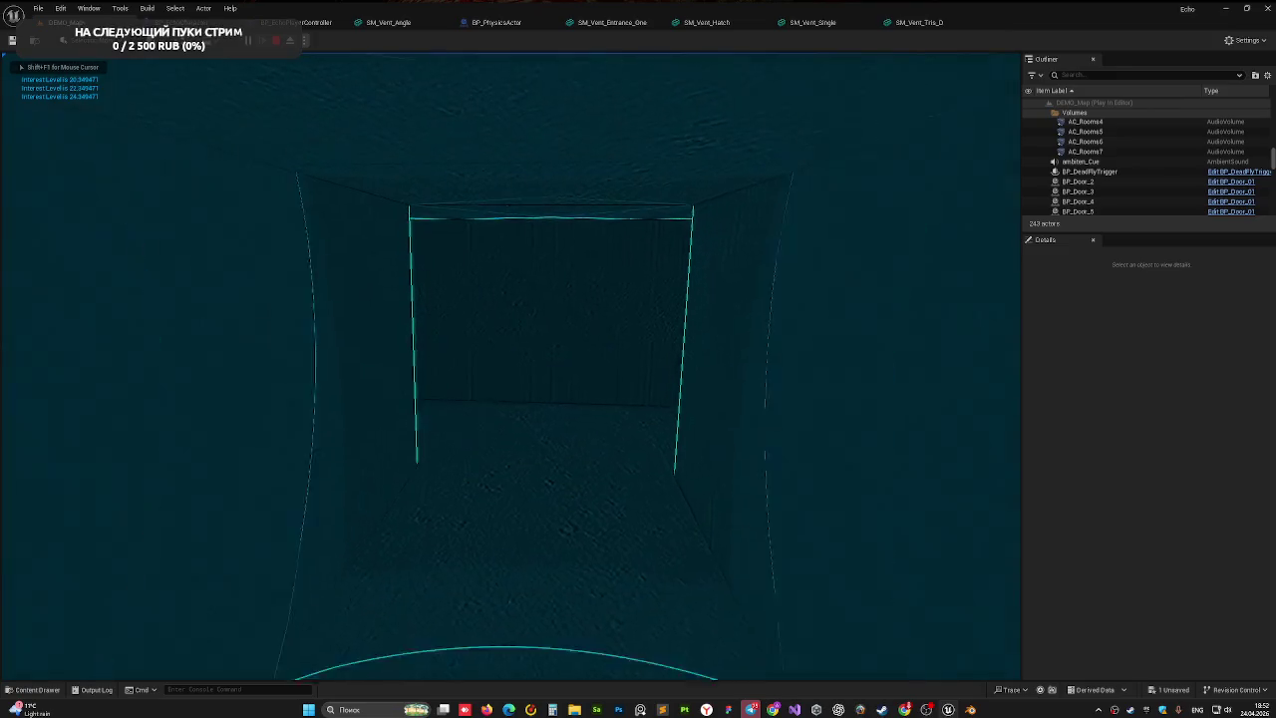
{"action": "key", "text": "w"}
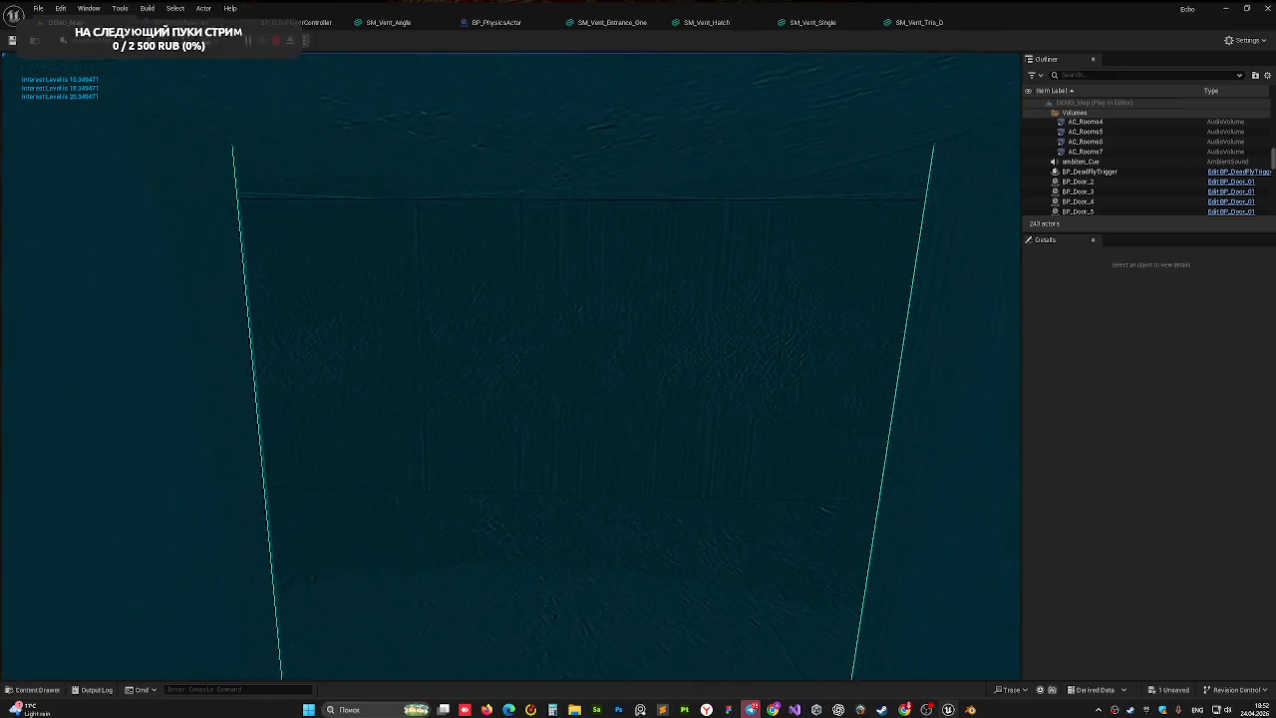
{"action": "key", "text": "w"}
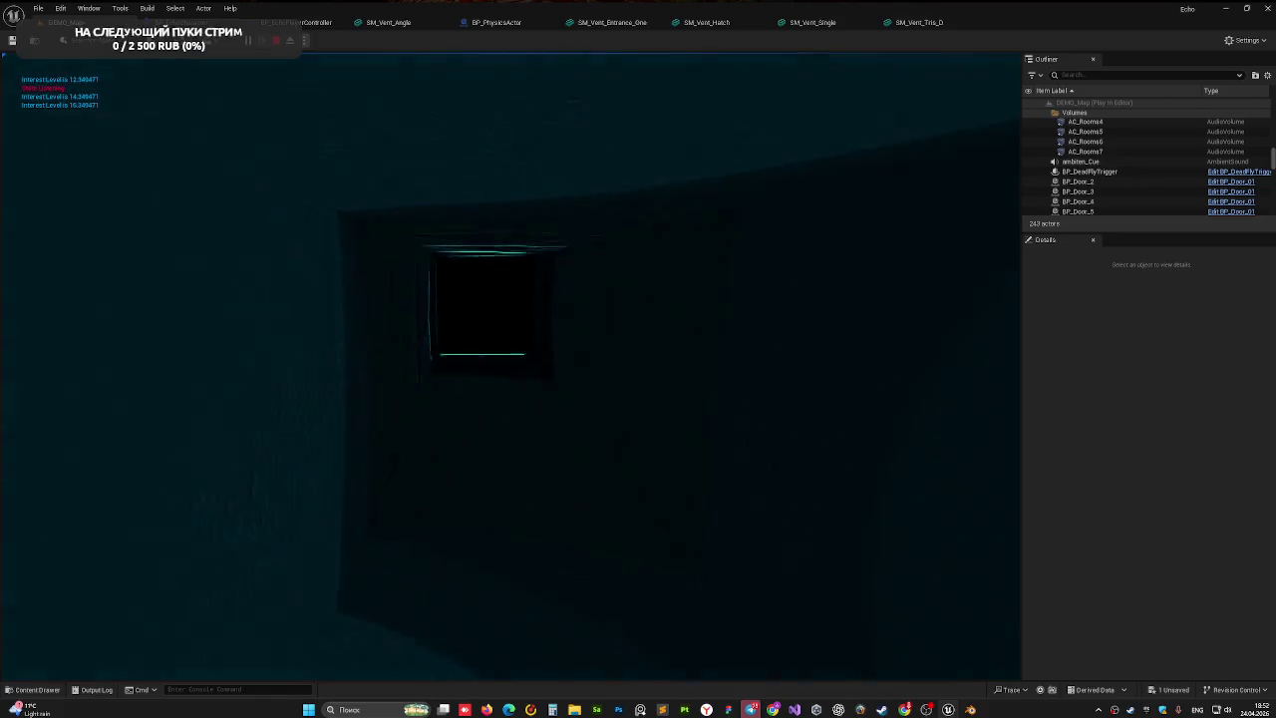
{"action": "key", "text": "w"}
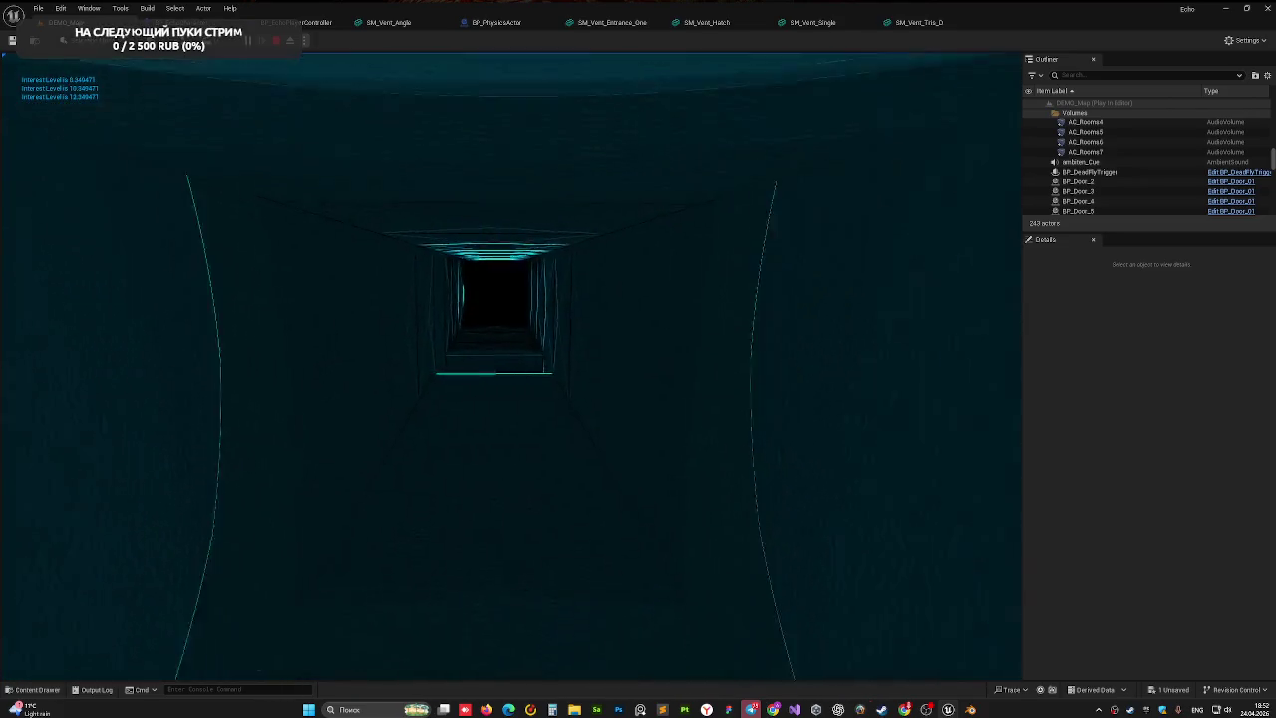
{"action": "key", "text": "w"}
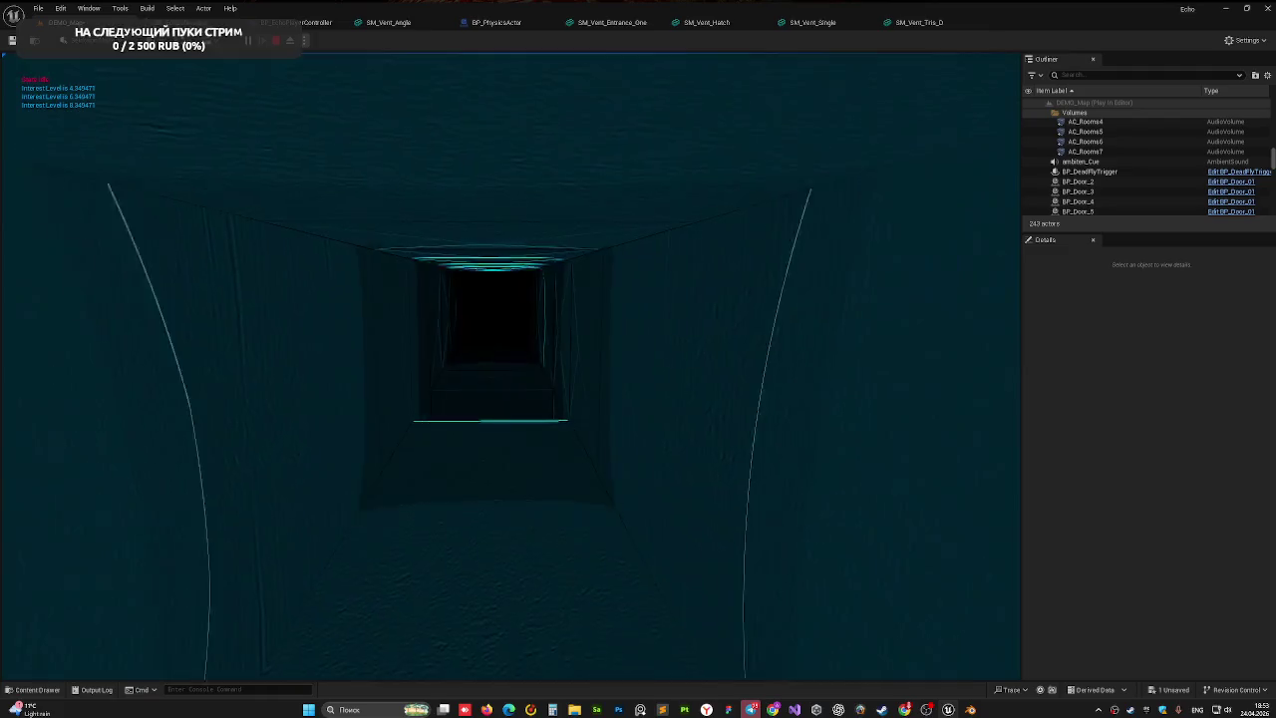
{"action": "key", "text": "w"}
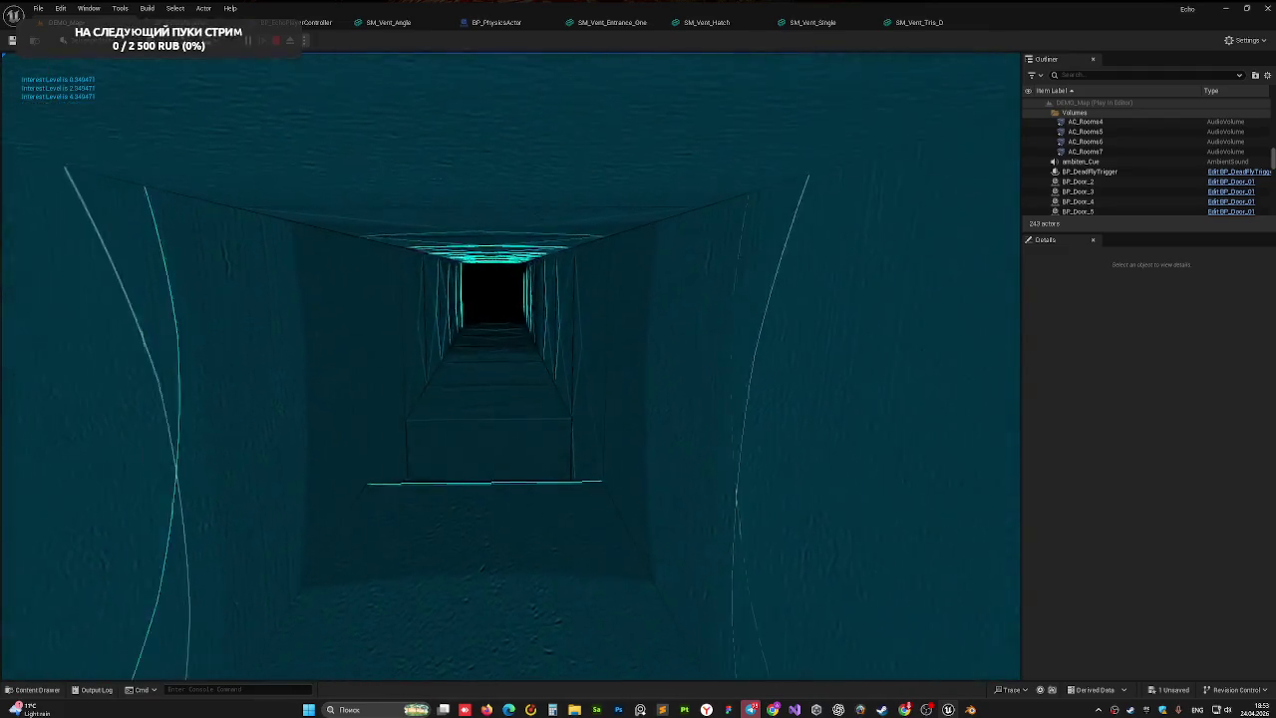
- Crawl down the duct into the trigger, reach the death screen, and stop the playtest
{"action": "key", "text": "w"}
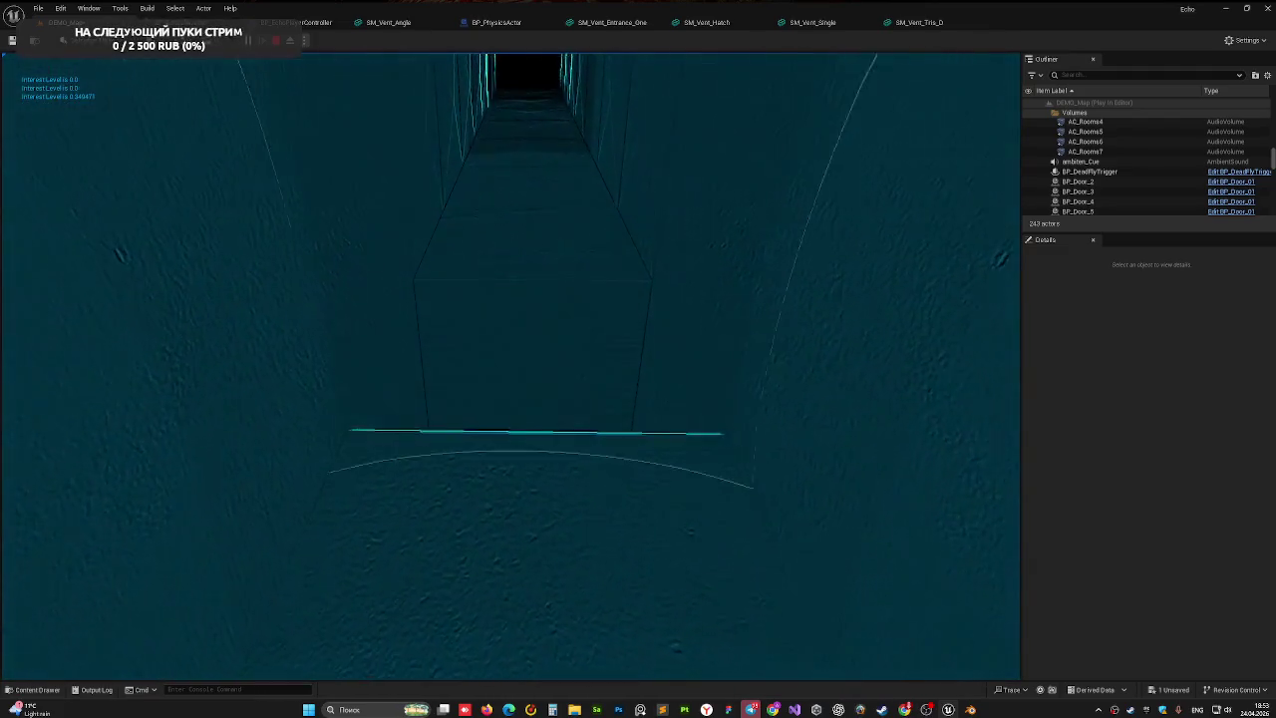
{"action": "key", "text": "w"}
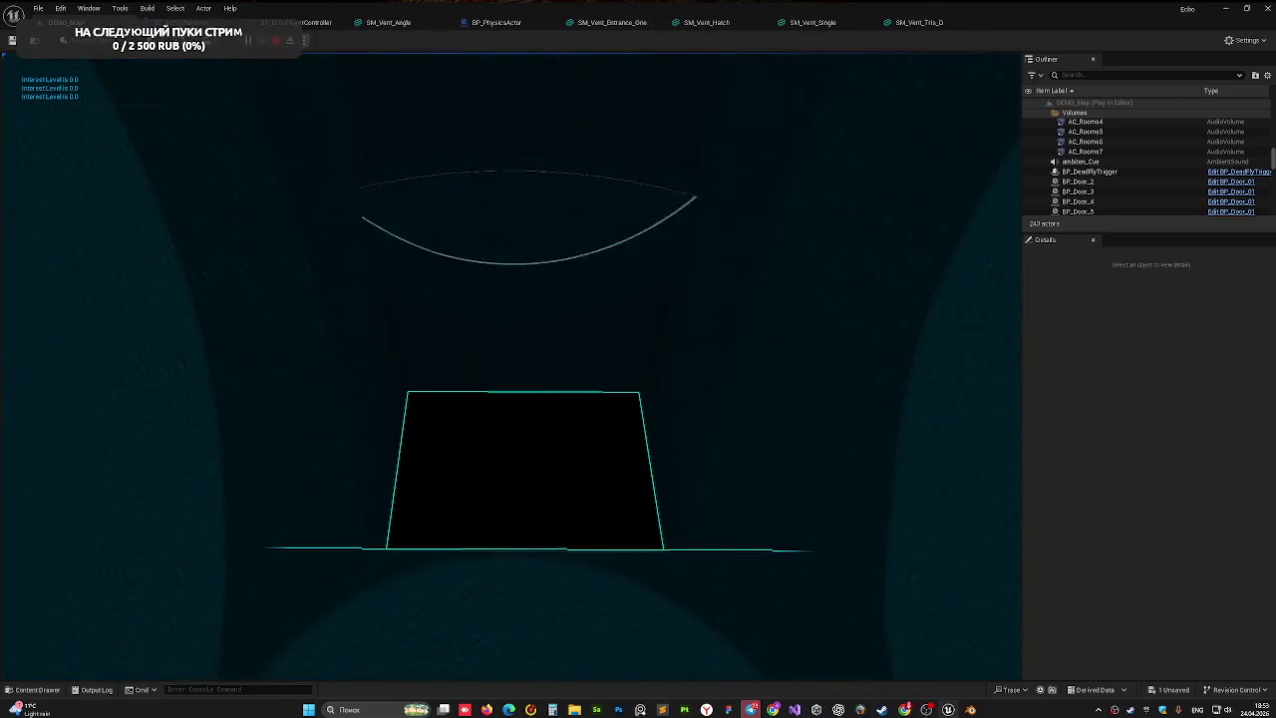
{"action": "key", "text": "w"}
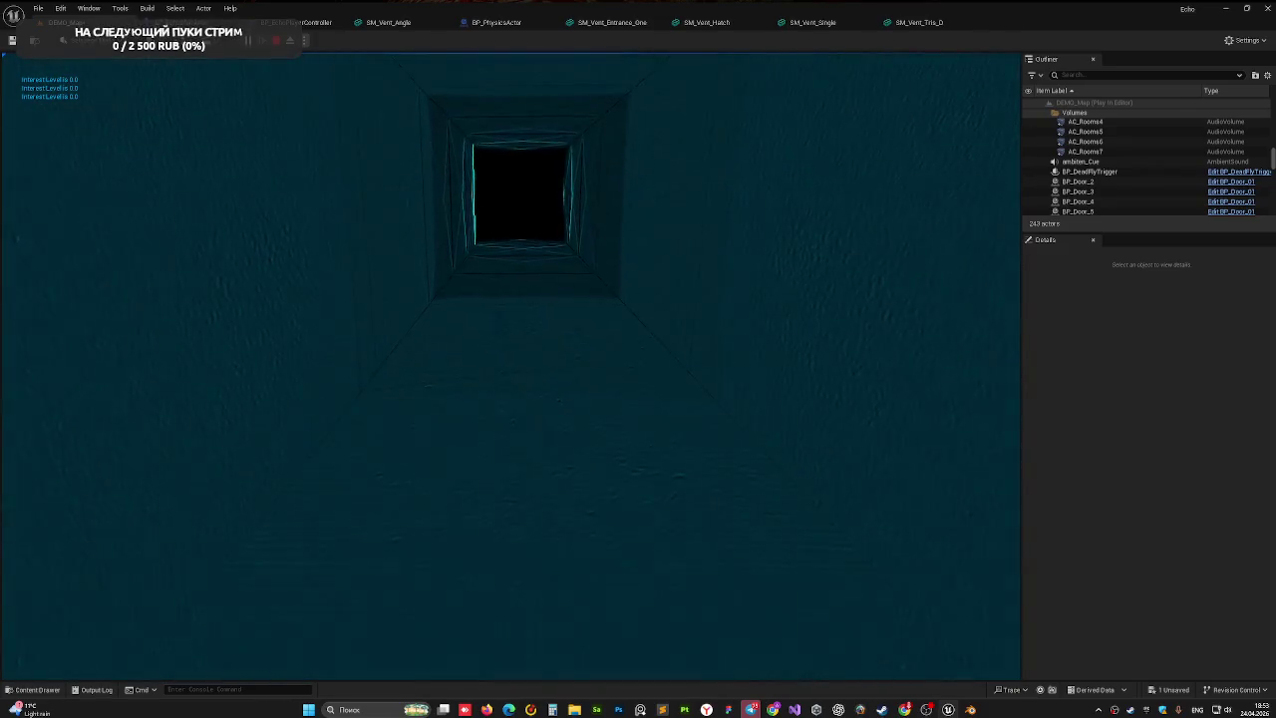
{"action": "key", "text": "w"}
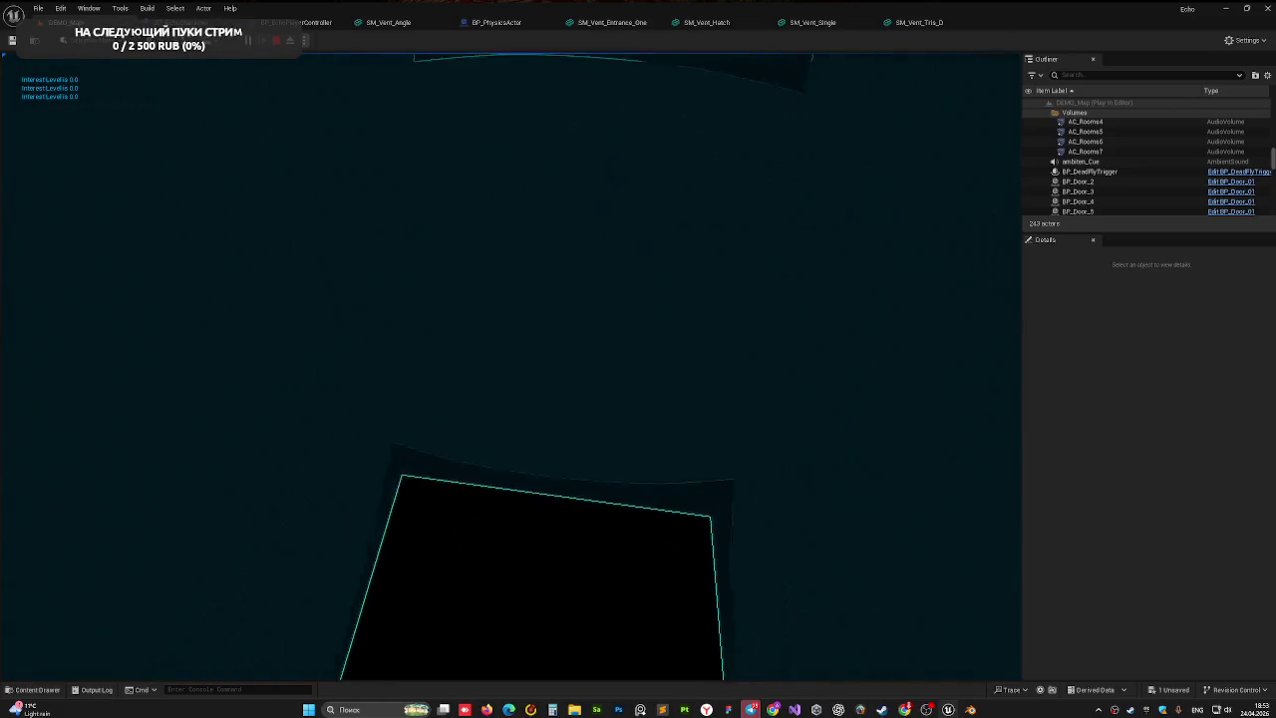
{"action": "mouse_move", "coordinate": [638, 359]}
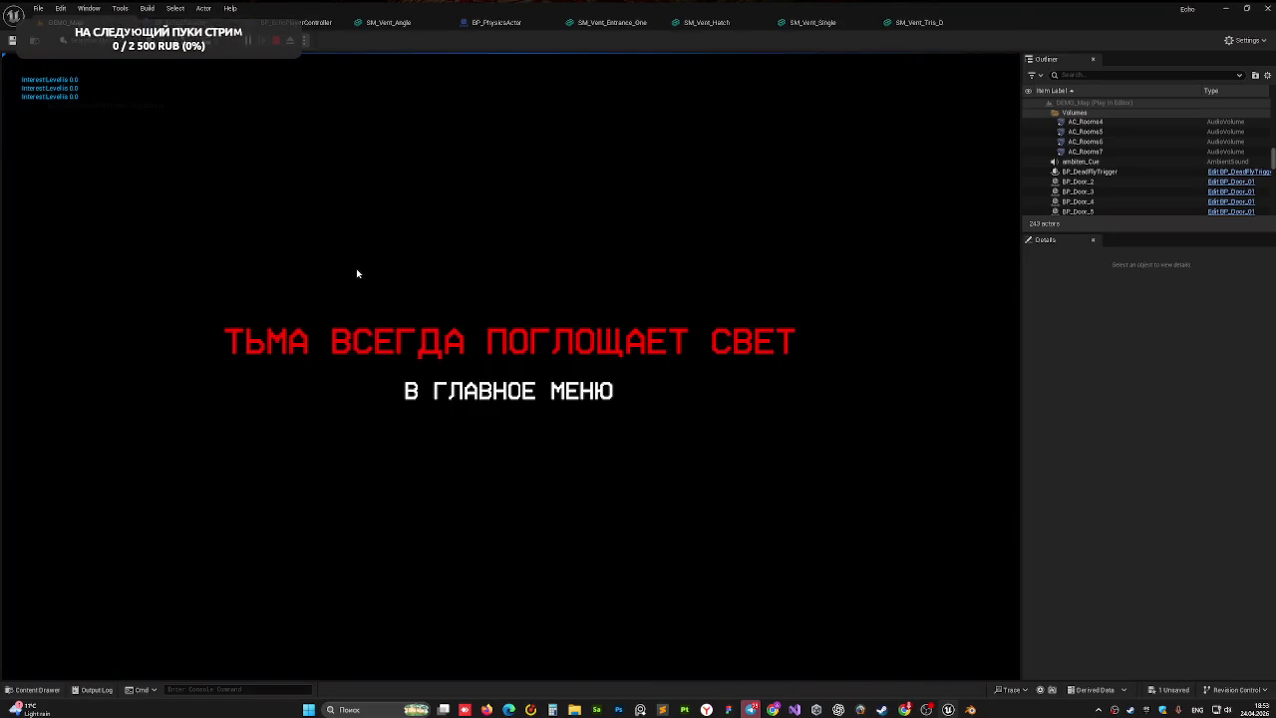
{"action": "key", "text": "Escape"}
{"action": "key", "text": "f"}
{"action": "left_click_drag", "start_coordinate": [538, 299], "coordinate": [550, 397]}
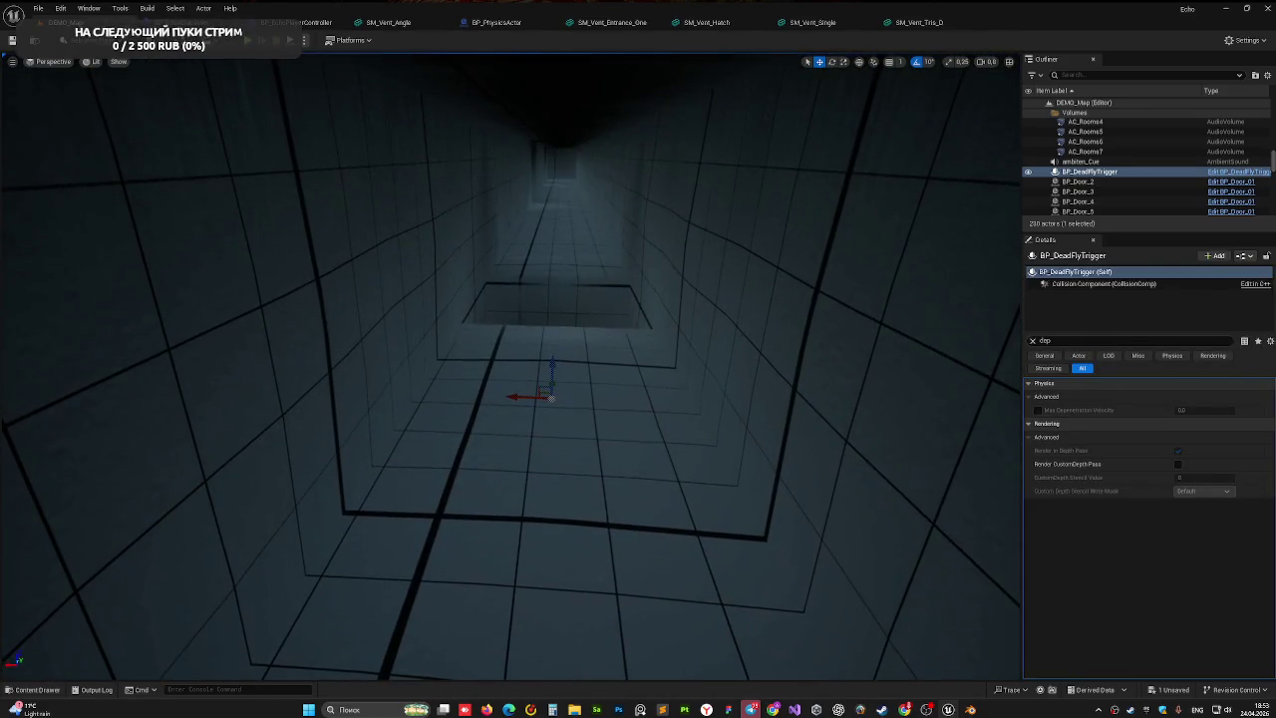
{"action": "mouse_move", "coordinate": [448, 366]}
{"action": "left_mouse_down"}
{"action": "mouse_move", "coordinate": [419, 348]}
{"action": "mouse_move", "coordinate": [438, 364]}
{"action": "left_mouse_up"}
{"action": "left_click_drag", "start_coordinate": [110, 648], "coordinate": [117, 635]}
{"action": "left_click", "coordinate": [40, 691]}
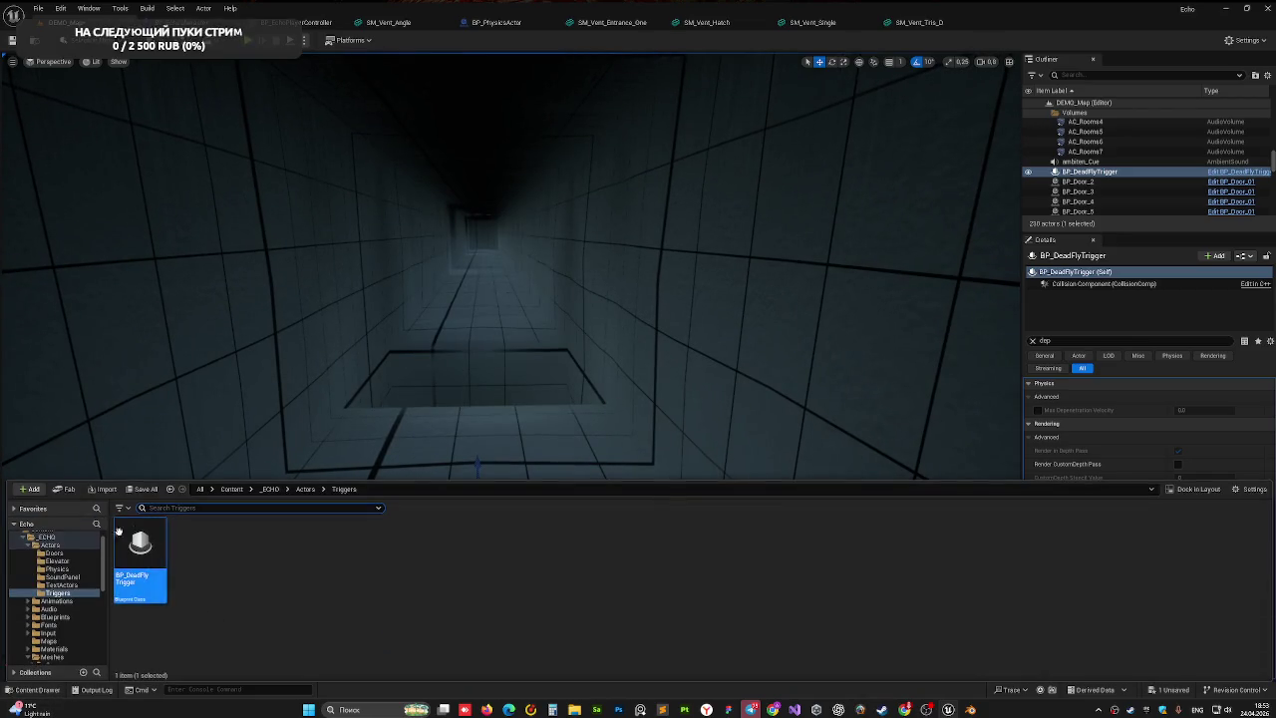
{"action": "left_click", "coordinate": [58, 569]}
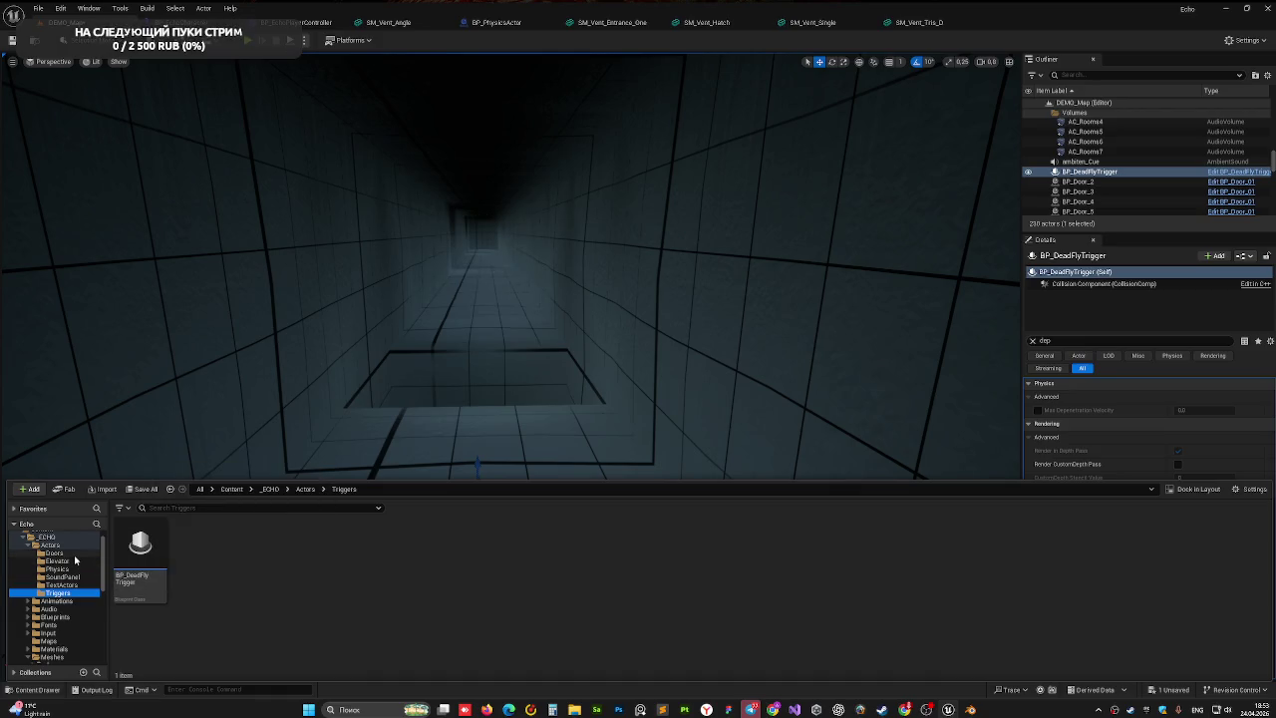
{"action": "left_click", "coordinate": [75, 560]}
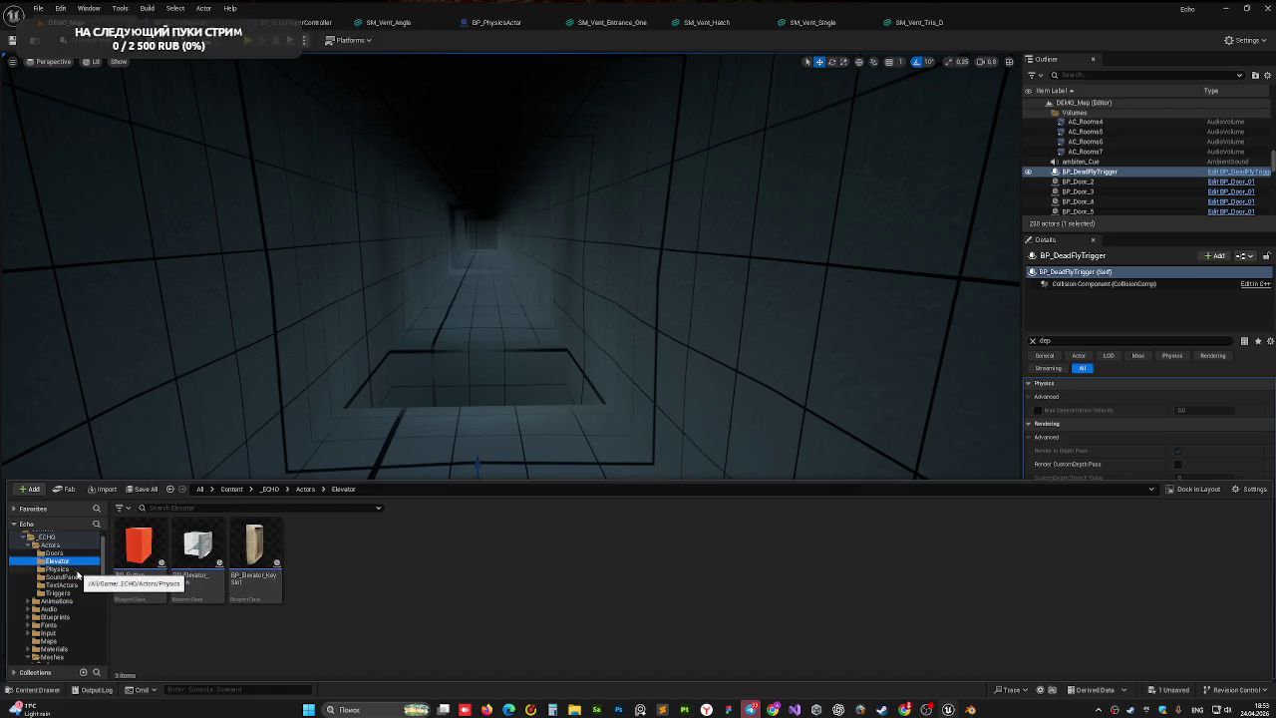
{"action": "left_click", "coordinate": [62, 577]}
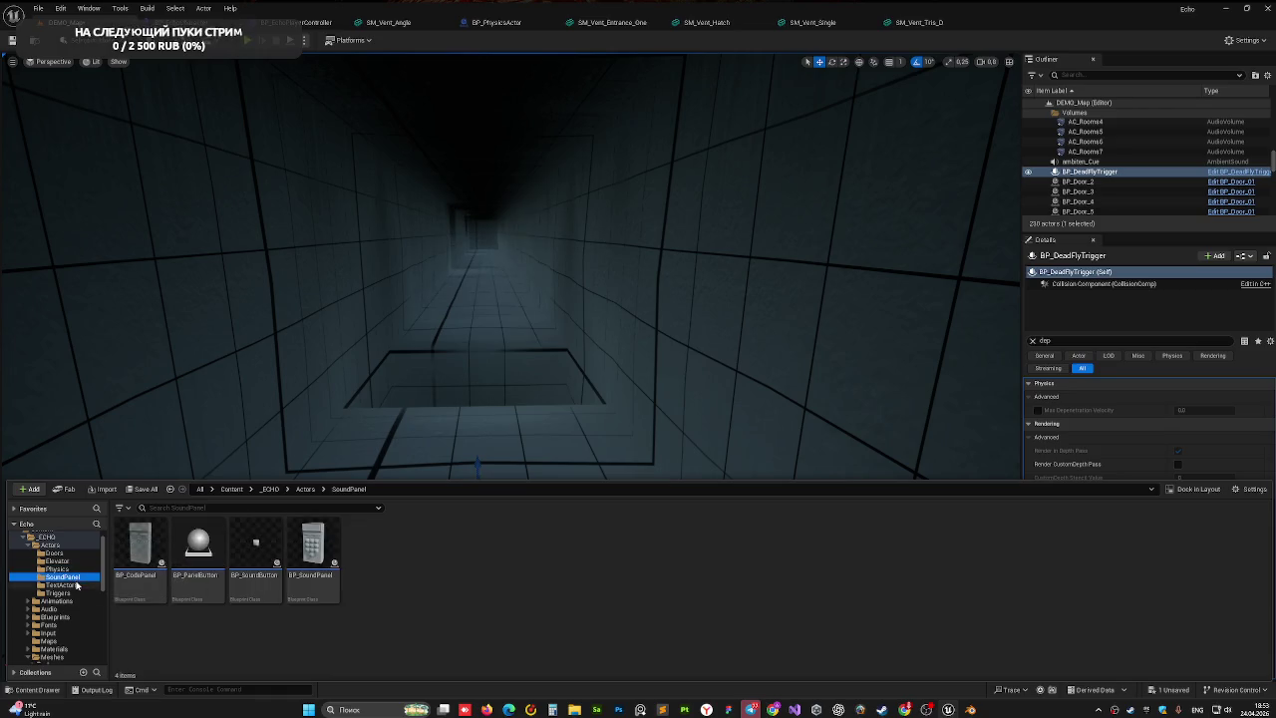
{"action": "left_click", "coordinate": [62, 585]}
{"action": "right_click", "coordinate": [473, 368]}
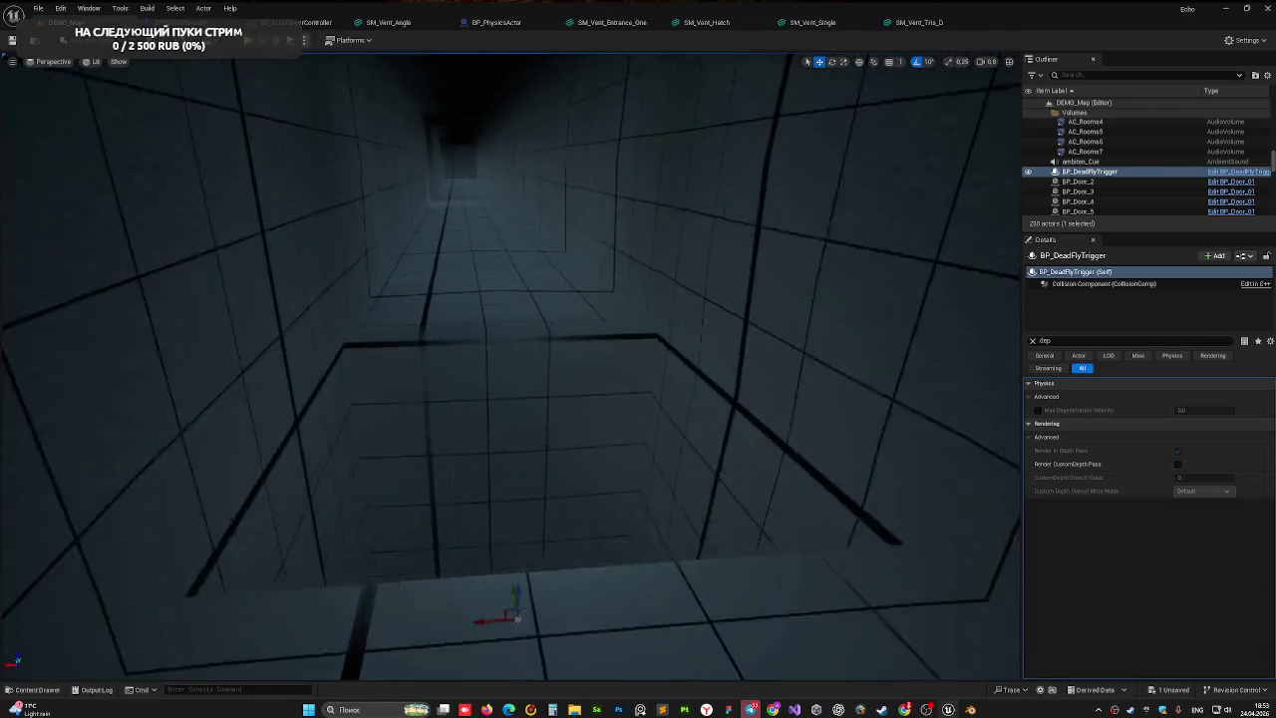
{"action": "mouse_move", "coordinate": [472, 368]}
{"action": "left_mouse_down"}
{"action": "mouse_move", "coordinate": [478, 398]}
{"action": "mouse_move", "coordinate": [468, 378]}
{"action": "mouse_move", "coordinate": [498, 359]}
{"action": "mouse_move", "coordinate": [508, 368]}
{"action": "mouse_move", "coordinate": [475, 368]}
{"action": "left_mouse_up"}
{"action": "left_click_drag", "start_coordinate": [449, 430], "coordinate": [469, 439]}
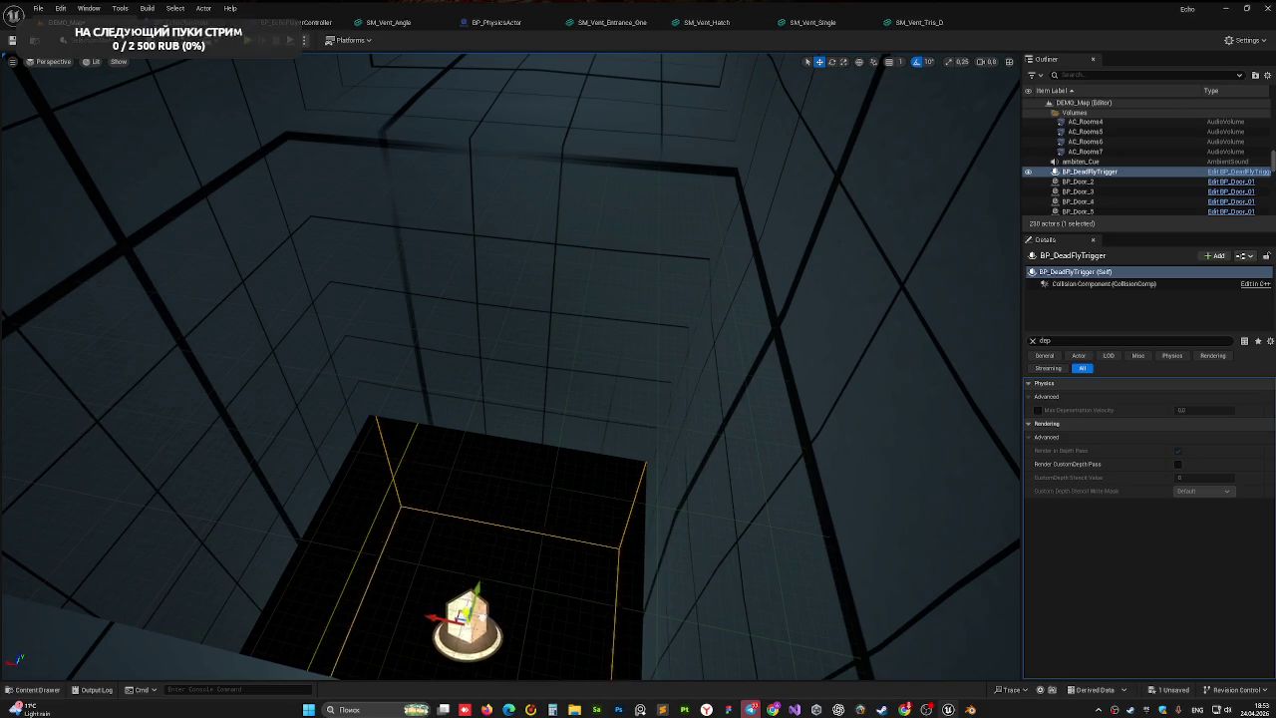
{"action": "mouse_move", "coordinate": [451, 478]}
{"action": "left_mouse_down"}
{"action": "mouse_move", "coordinate": [492, 452]}
{"action": "mouse_move", "coordinate": [40, 84]}
{"action": "mouse_move", "coordinate": [415, 469]}
{"action": "left_mouse_up"}
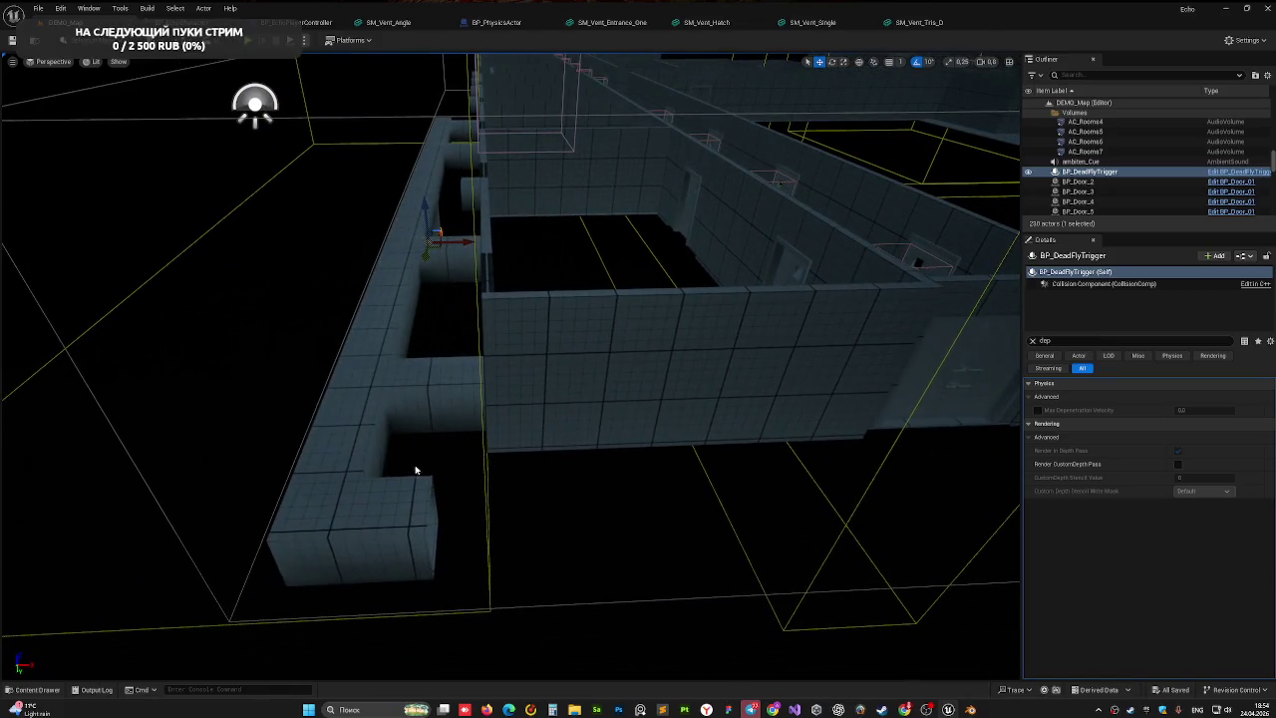
- Alt-drag a copy of straight pipe SM_Vent_Single4, rotate it -90°, and push it against the wall
{"action": "left_click", "coordinate": [348, 445]}
{"action": "mouse_move", "coordinate": [545, 445]}
{"action": "left_mouse_down"}
{"action": "mouse_move", "coordinate": [562, 436]}
{"action": "mouse_move", "coordinate": [548, 442]}
{"action": "left_mouse_up"}
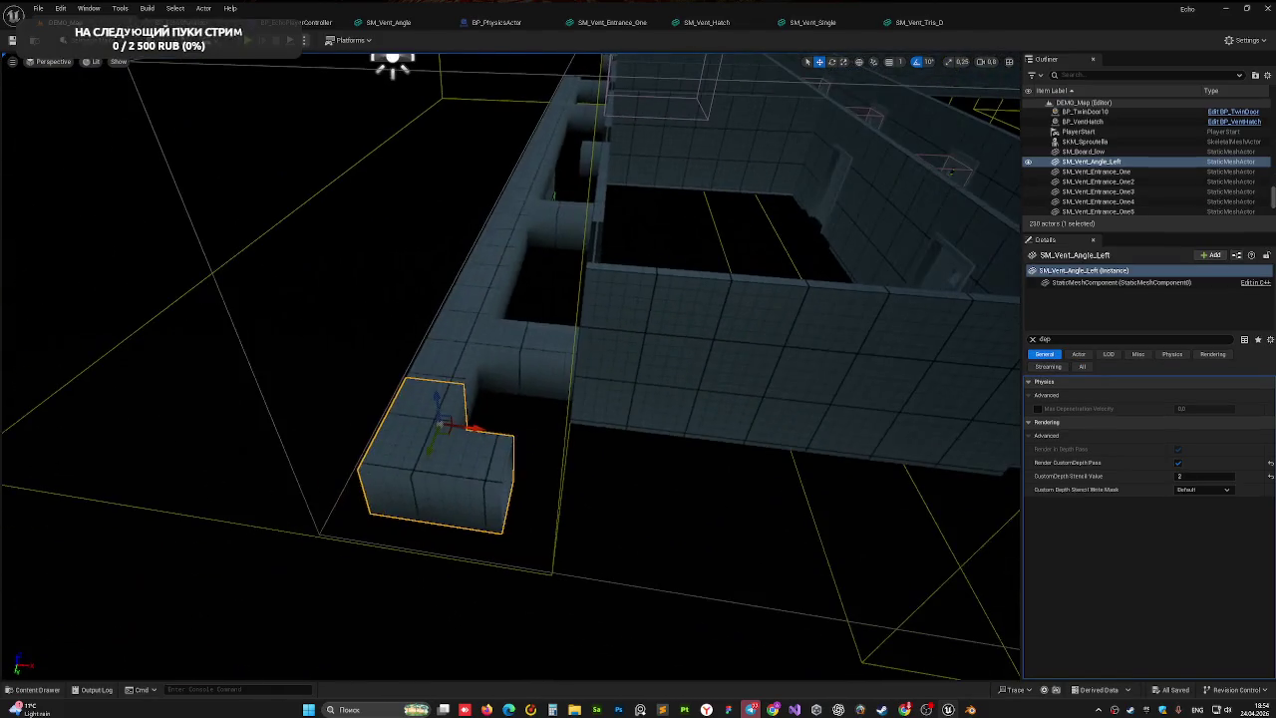
{"action": "left_click", "coordinate": [485, 281]}
{"action": "mouse_move", "coordinate": [502, 277]}
{"action": "left_mouse_down", "text": "alt"}
{"action": "mouse_move", "coordinate": [390, 498]}
{"action": "mouse_move", "coordinate": [433, 512]}
{"action": "mouse_move", "coordinate": [477, 446]}
{"action": "left_mouse_up", "text": "alt"}
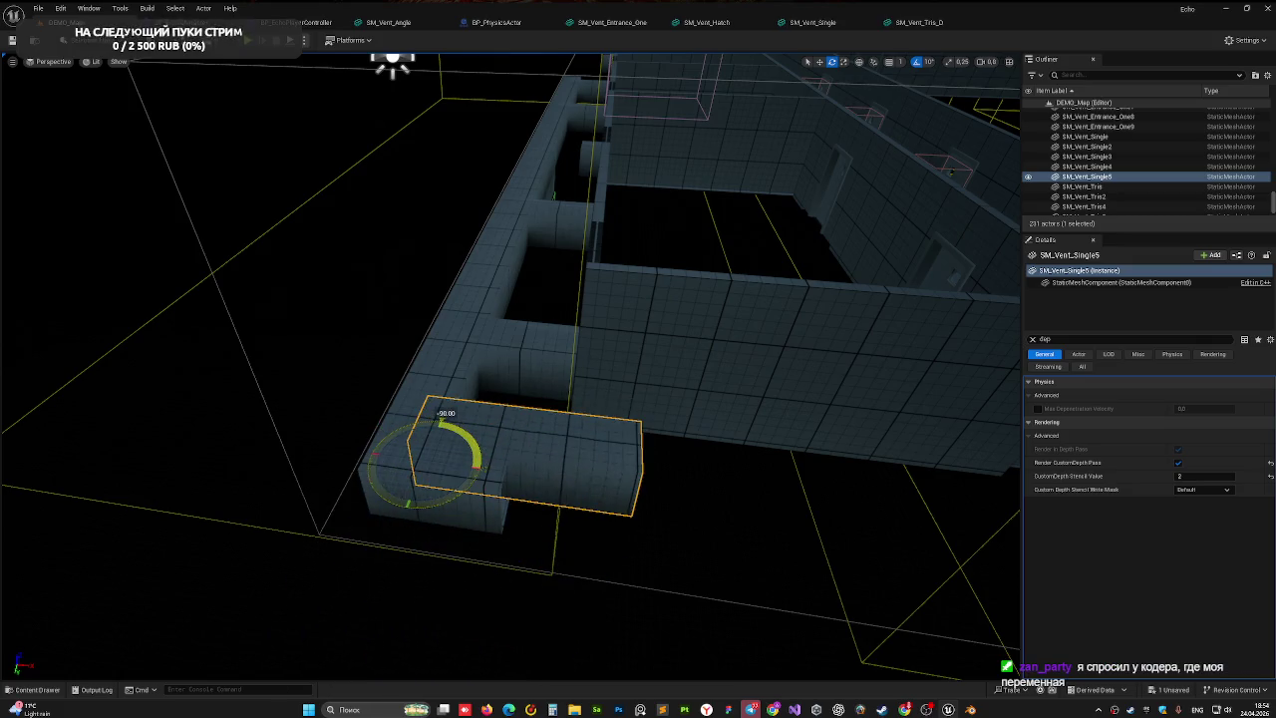
{"action": "key", "text": "f"}
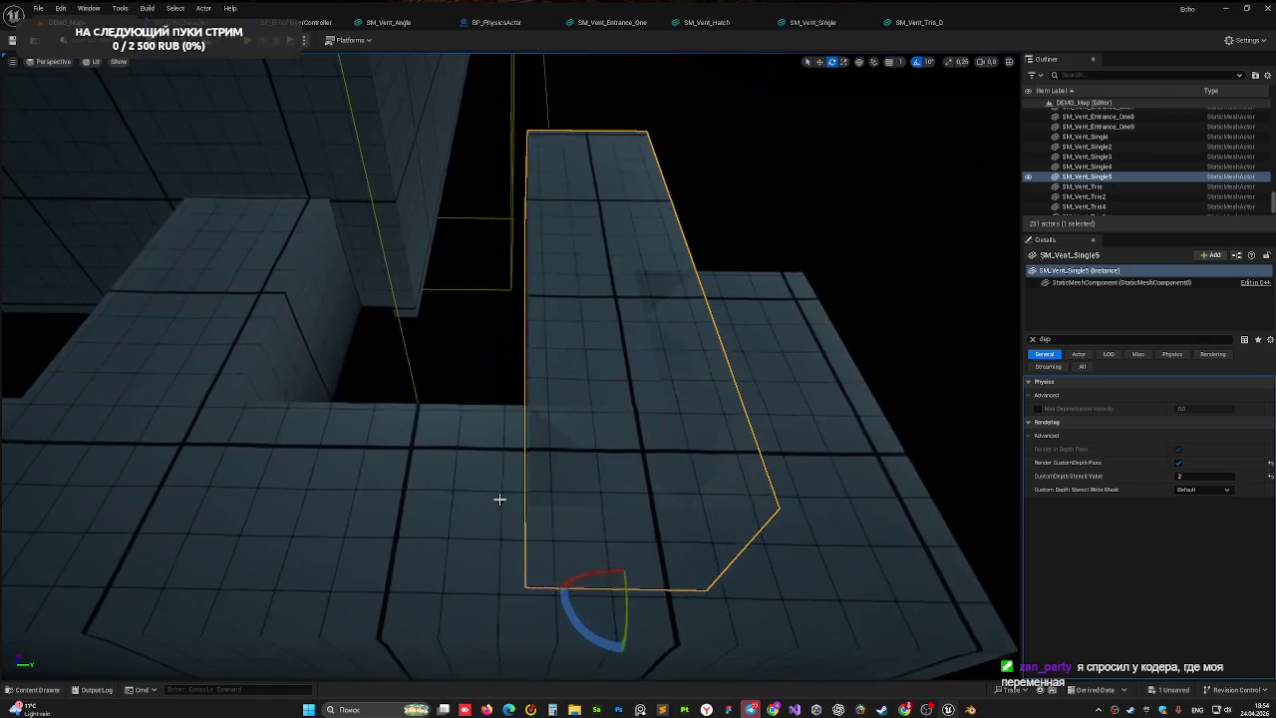
{"action": "key", "text": "w"}
{"action": "mouse_move", "coordinate": [613, 559]}
{"action": "left_mouse_down", "text": "shift"}
{"action": "mouse_move", "coordinate": [595, 305]}
{"action": "mouse_move", "coordinate": [644, 250]}
{"action": "mouse_move", "coordinate": [339, 202]}
{"action": "mouse_move", "coordinate": [697, 370]}
{"action": "mouse_move", "coordinate": [648, 455]}
{"action": "mouse_move", "coordinate": [747, 422]}
{"action": "mouse_move", "coordinate": [607, 489]}
{"action": "mouse_move", "coordinate": [569, 547]}
{"action": "mouse_move", "coordinate": [601, 532]}
{"action": "mouse_move", "coordinate": [529, 514]}
{"action": "mouse_move", "coordinate": [500, 475]}
{"action": "mouse_move", "coordinate": [535, 442]}
{"action": "mouse_move", "coordinate": [525, 430]}
{"action": "mouse_move", "coordinate": [493, 442]}
{"action": "mouse_move", "coordinate": [498, 479]}
{"action": "mouse_move", "coordinate": [507, 350]}
{"action": "mouse_move", "coordinate": [493, 477]}
{"action": "left_mouse_up", "text": "shift"}
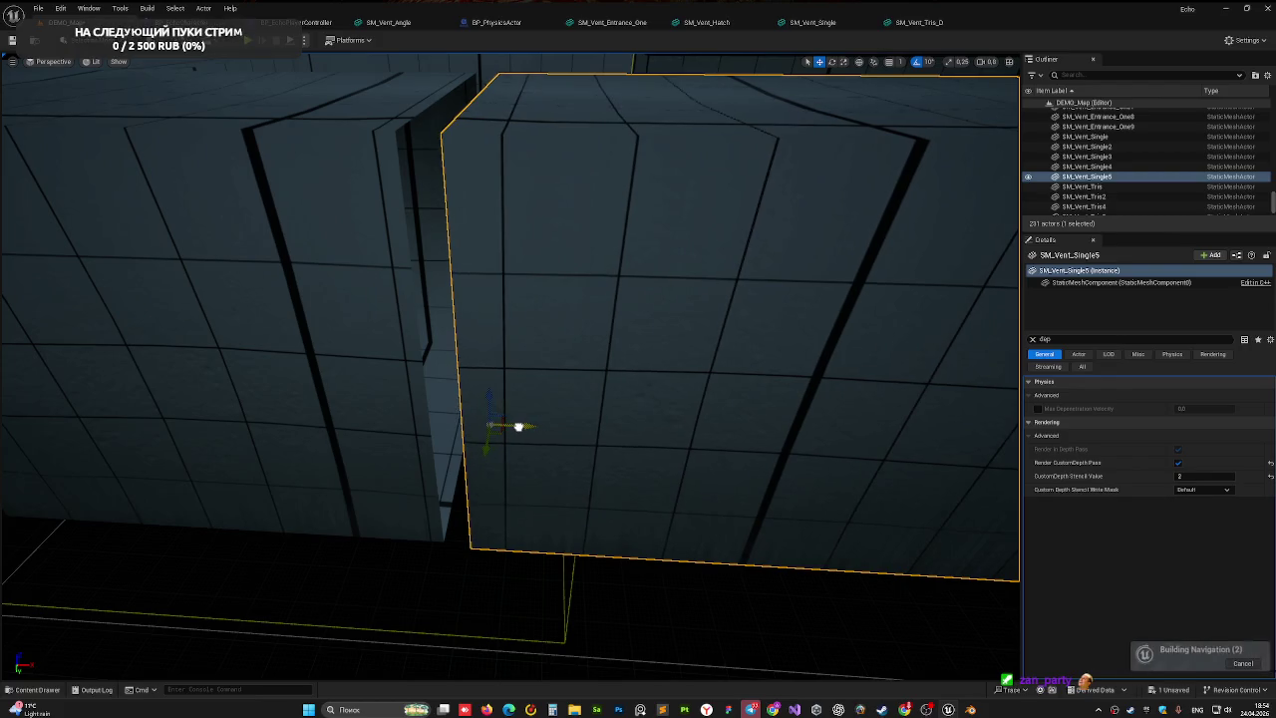
{"action": "mouse_move", "coordinate": [412, 460]}
{"action": "left_mouse_down"}
{"action": "mouse_move", "coordinate": [435, 379]}
{"action": "mouse_move", "coordinate": [499, 453]}
{"action": "mouse_move", "coordinate": [530, 442]}
{"action": "left_mouse_up"}
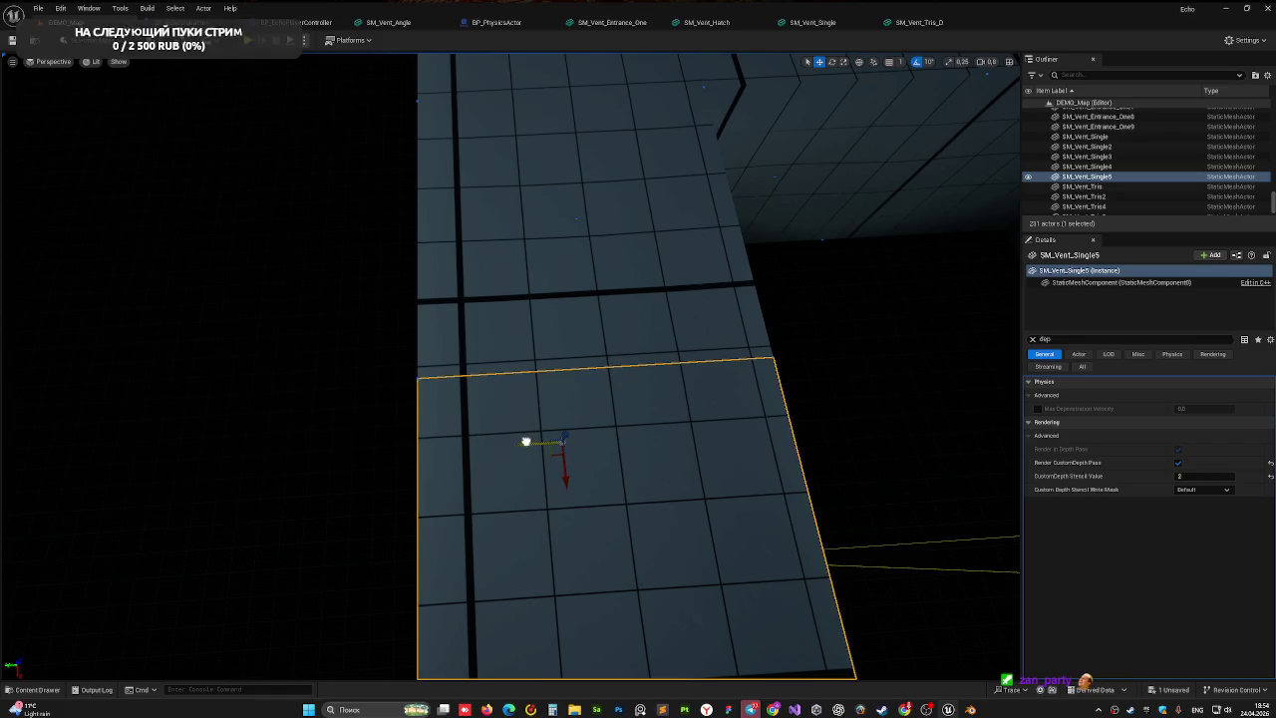
{"action": "left_click_drag", "start_coordinate": [386, 398], "coordinate": [262, 65]}
{"action": "left_click_drag", "start_coordinate": [249, 225], "coordinate": [250, 226]}
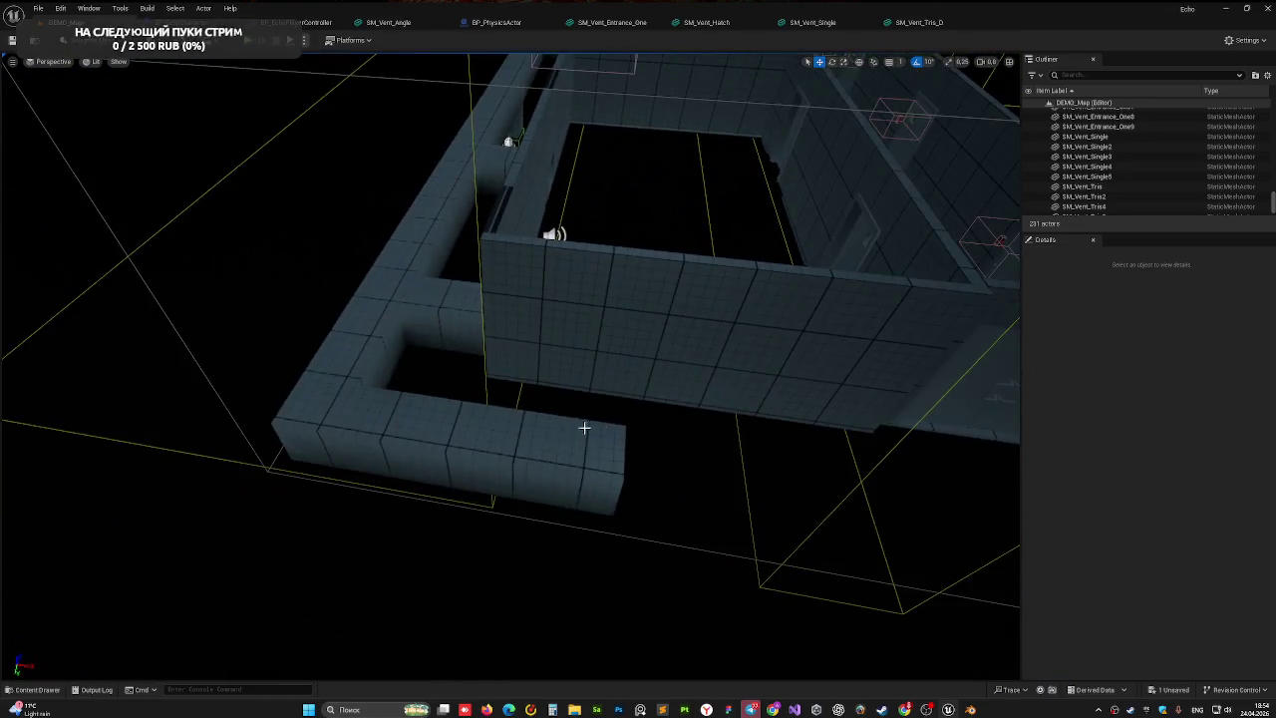
- Alt-drag copies along X to add SM_Vent_Single6, 7 and 8 end to end along the wall
{"action": "left_click", "coordinate": [558, 488]}
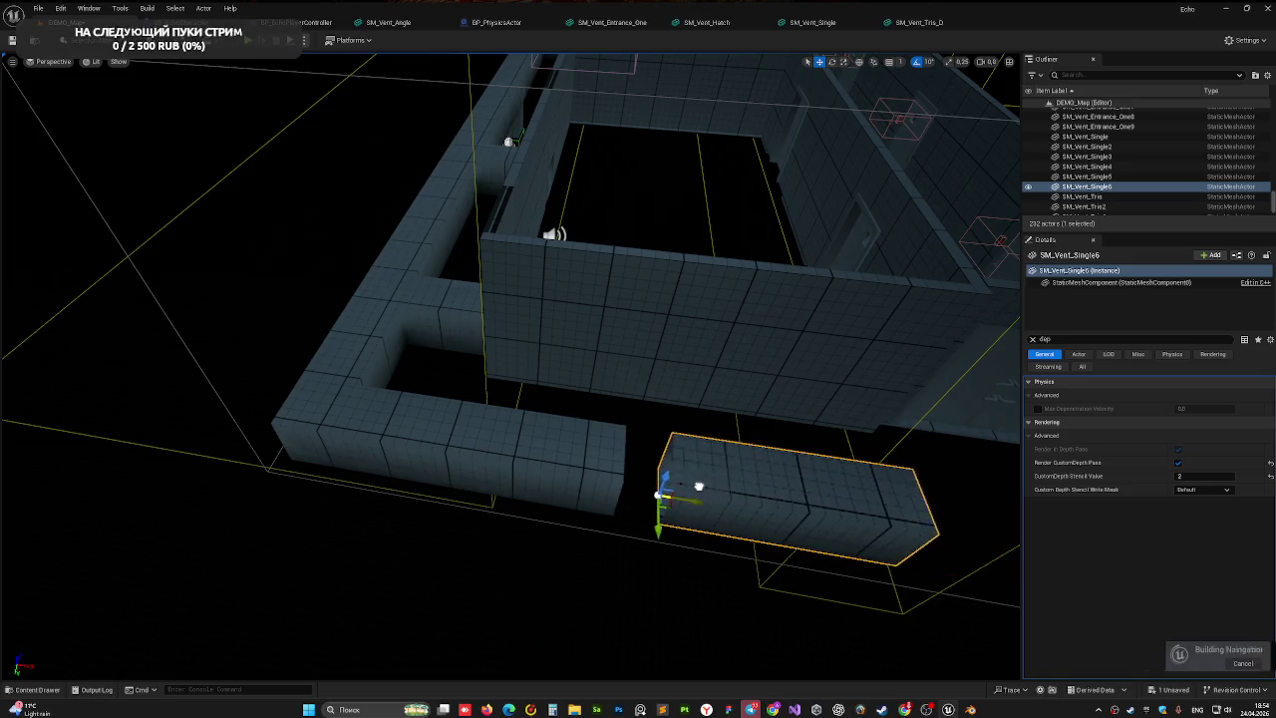
{"action": "key", "text": "f"}
{"action": "mouse_move", "coordinate": [619, 502]}
{"action": "left_mouse_down"}
{"action": "mouse_move", "coordinate": [526, 479]}
{"action": "mouse_move", "coordinate": [589, 465]}
{"action": "left_mouse_up"}
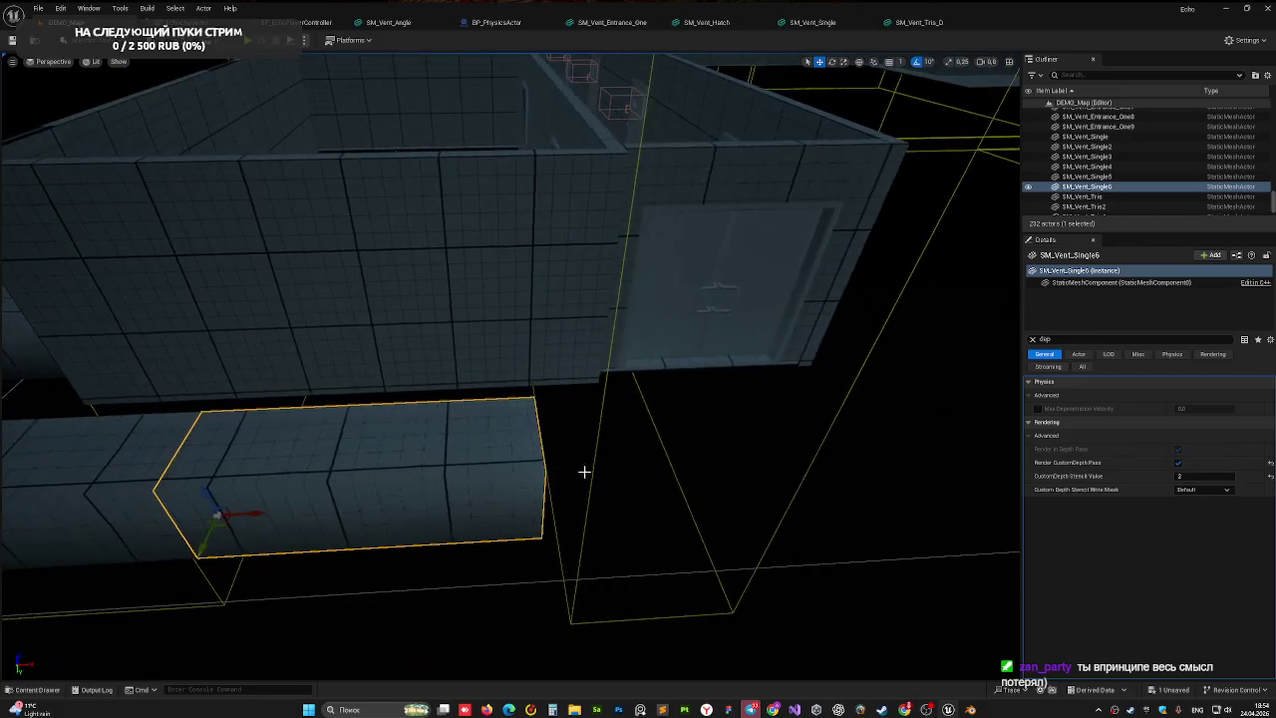
{"action": "mouse_move", "coordinate": [254, 515]}
{"action": "left_mouse_down"}
{"action": "mouse_move", "coordinate": [646, 516]}
{"action": "mouse_move", "coordinate": [489, 134]}
{"action": "mouse_move", "coordinate": [555, 293]}
{"action": "mouse_move", "coordinate": [91, 177]}
{"action": "mouse_move", "coordinate": [218, 279]}
{"action": "left_mouse_up"}
{"action": "mouse_move", "coordinate": [481, 547]}
{"action": "left_mouse_down"}
{"action": "mouse_move", "coordinate": [427, 584]}
{"action": "mouse_move", "coordinate": [386, 586]}
{"action": "left_mouse_up"}
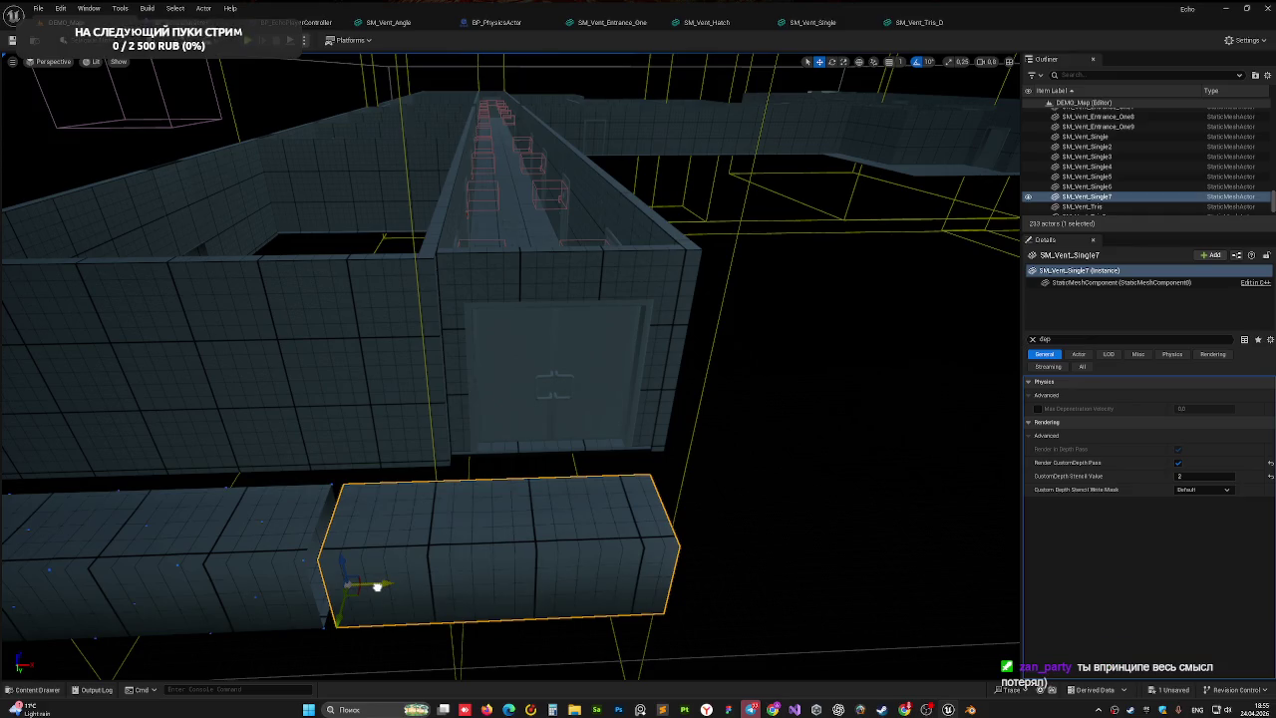
{"action": "left_click_drag", "start_coordinate": [418, 494], "coordinate": [417, 495]}
{"action": "mouse_move", "coordinate": [298, 521]}
{"action": "left_mouse_down", "text": "alt"}
{"action": "mouse_move", "coordinate": [285, 518]}
{"action": "mouse_move", "coordinate": [521, 515]}
{"action": "mouse_move", "coordinate": [507, 501]}
{"action": "left_mouse_up", "text": "alt"}
{"action": "mouse_move", "coordinate": [612, 504]}
{"action": "left_mouse_down"}
{"action": "mouse_move", "coordinate": [639, 504]}
{"action": "mouse_move", "coordinate": [551, 459]}
{"action": "left_mouse_up"}
{"action": "left_click_drag", "start_coordinate": [634, 453], "coordinate": [634, 453]}
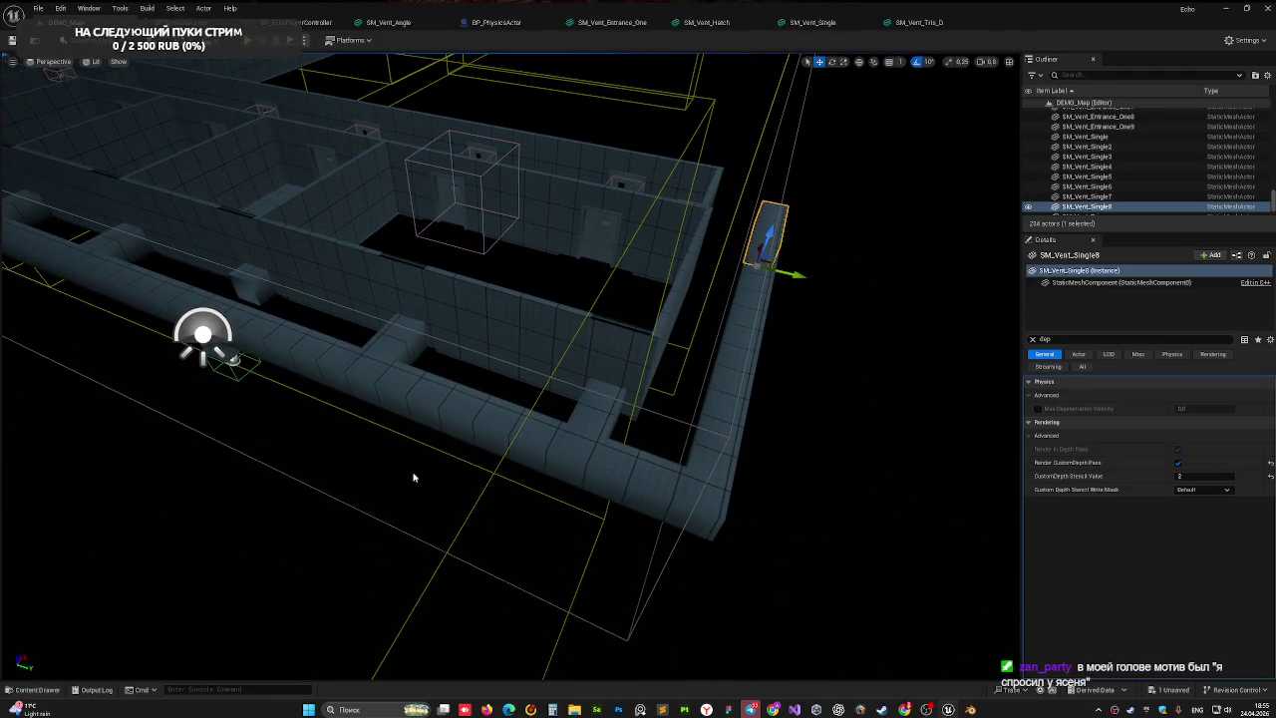
{"action": "left_click_drag", "start_coordinate": [426, 479], "coordinate": [425, 479]}
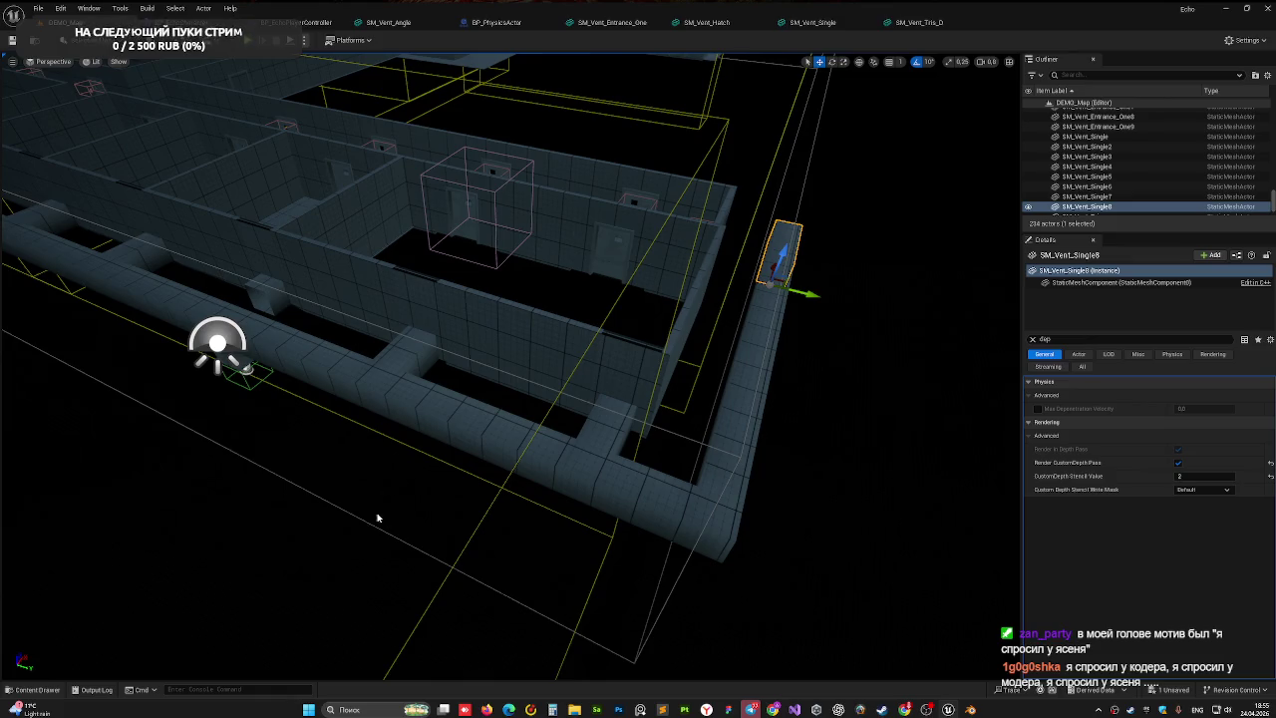
{"action": "left_click_drag", "start_coordinate": [275, 527], "coordinate": [212, 534]}
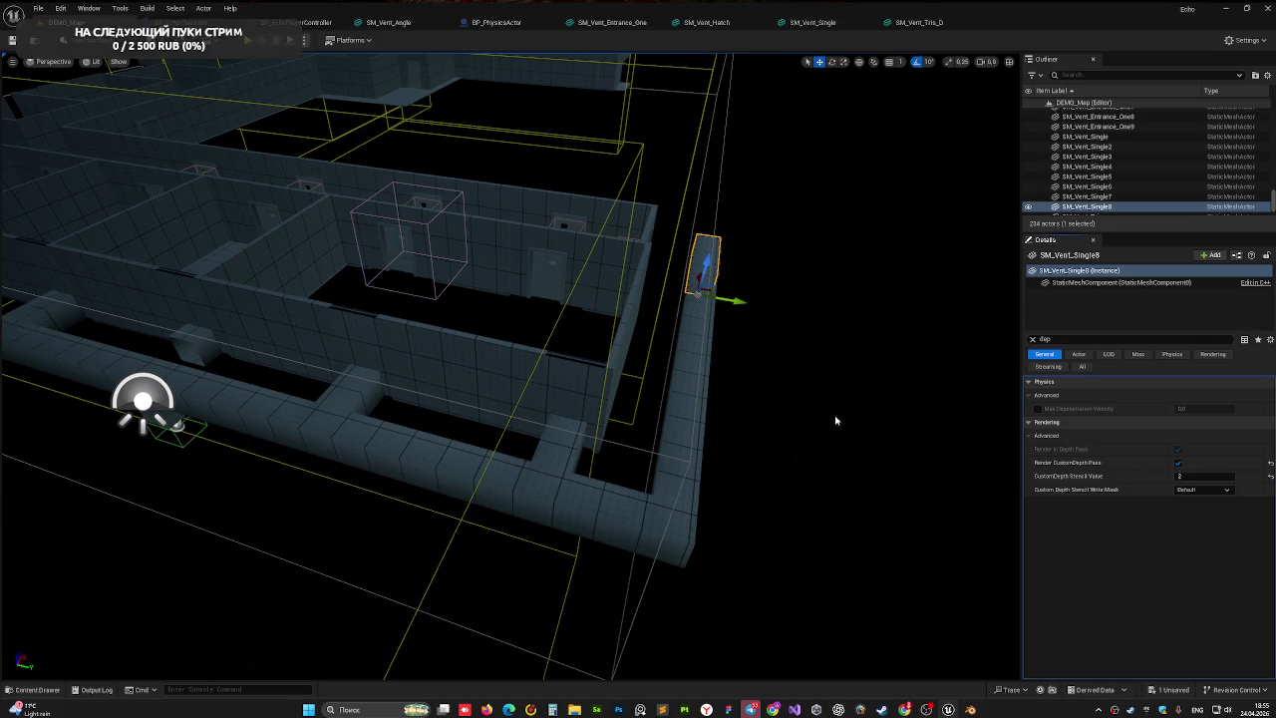
- Clear the Details search filter and frame the vent run from above
{"action": "left_click", "coordinate": [1032, 339]}
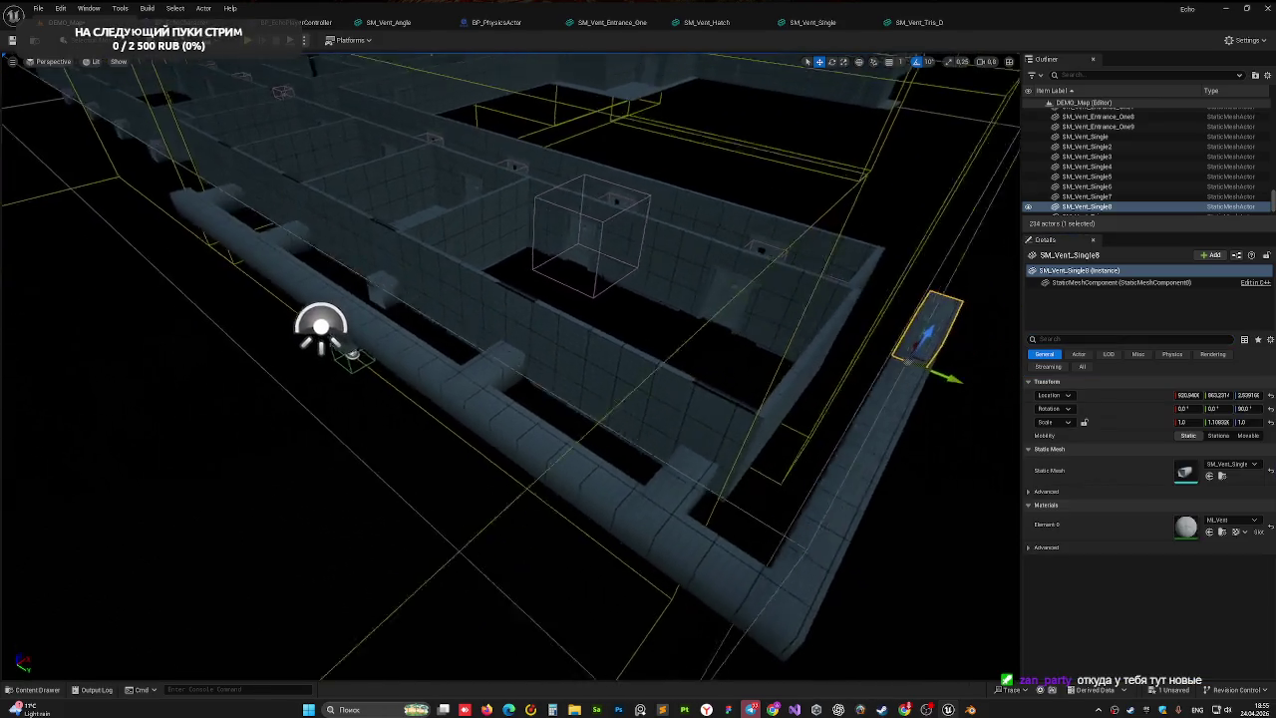
{"action": "mouse_move", "coordinate": [667, 235]}
{"action": "left_mouse_down"}
{"action": "mouse_move", "coordinate": [648, 280]}
{"action": "mouse_move", "coordinate": [667, 235]}
{"action": "left_mouse_up"}
{"action": "key", "text": "f"}
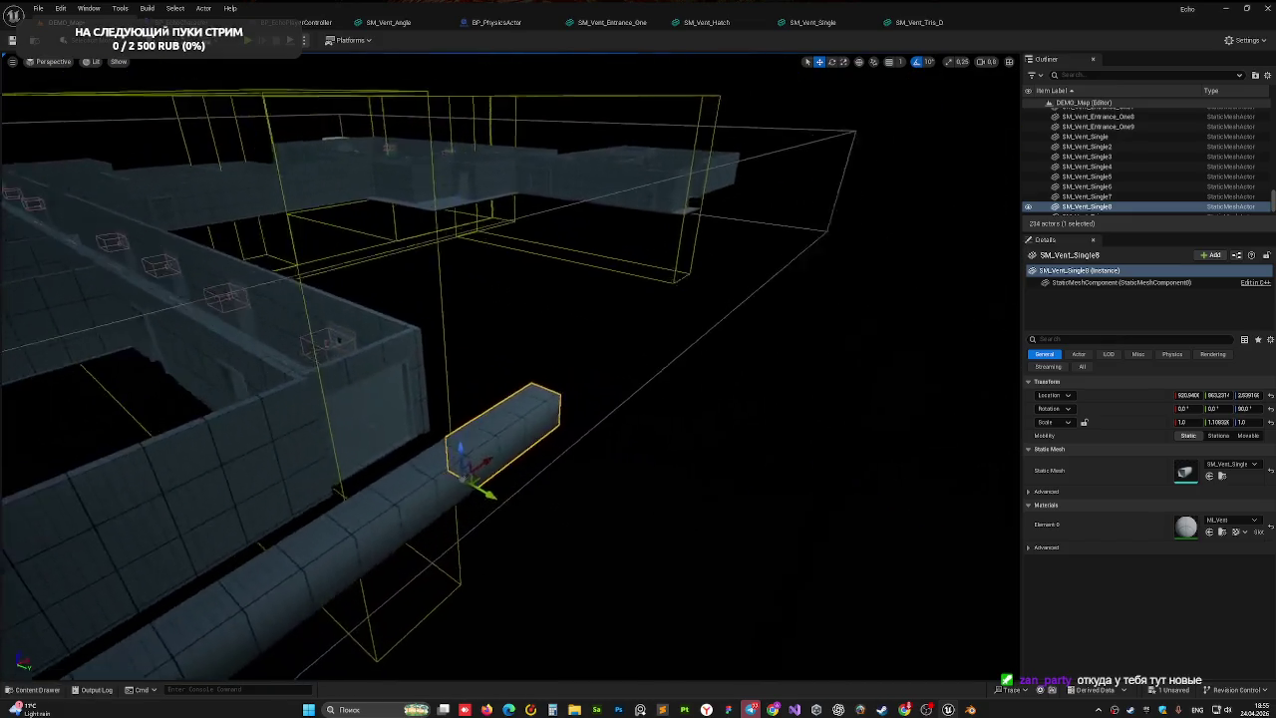
{"action": "mouse_move", "coordinate": [637, 439]}
{"action": "left_mouse_down"}
{"action": "mouse_move", "coordinate": [608, 478]}
{"action": "mouse_move", "coordinate": [638, 440]}
{"action": "left_mouse_up"}
- Duplicate the T-junction SM_Vent_Tris5, rotate the copy -90°, and carry it to the pipe's end
{"action": "left_click", "coordinate": [465, 339]}
{"action": "left_click_drag", "start_coordinate": [520, 388], "coordinate": [516, 549]}
{"action": "left_click_drag", "start_coordinate": [581, 498], "coordinate": [523, 448]}
{"action": "mouse_move", "coordinate": [558, 499]}
{"action": "left_mouse_down"}
{"action": "mouse_move", "coordinate": [503, 522]}
{"action": "mouse_move", "coordinate": [383, 453]}
{"action": "left_mouse_up"}
{"action": "mouse_move", "coordinate": [504, 392]}
{"action": "left_mouse_down"}
{"action": "mouse_move", "coordinate": [644, 423]}
{"action": "mouse_move", "coordinate": [661, 283]}
{"action": "mouse_move", "coordinate": [644, 304]}
{"action": "mouse_move", "coordinate": [780, 271]}
{"action": "mouse_move", "coordinate": [757, 272]}
{"action": "left_mouse_up"}
{"action": "left_click_drag", "start_coordinate": [799, 312], "coordinate": [800, 312]}
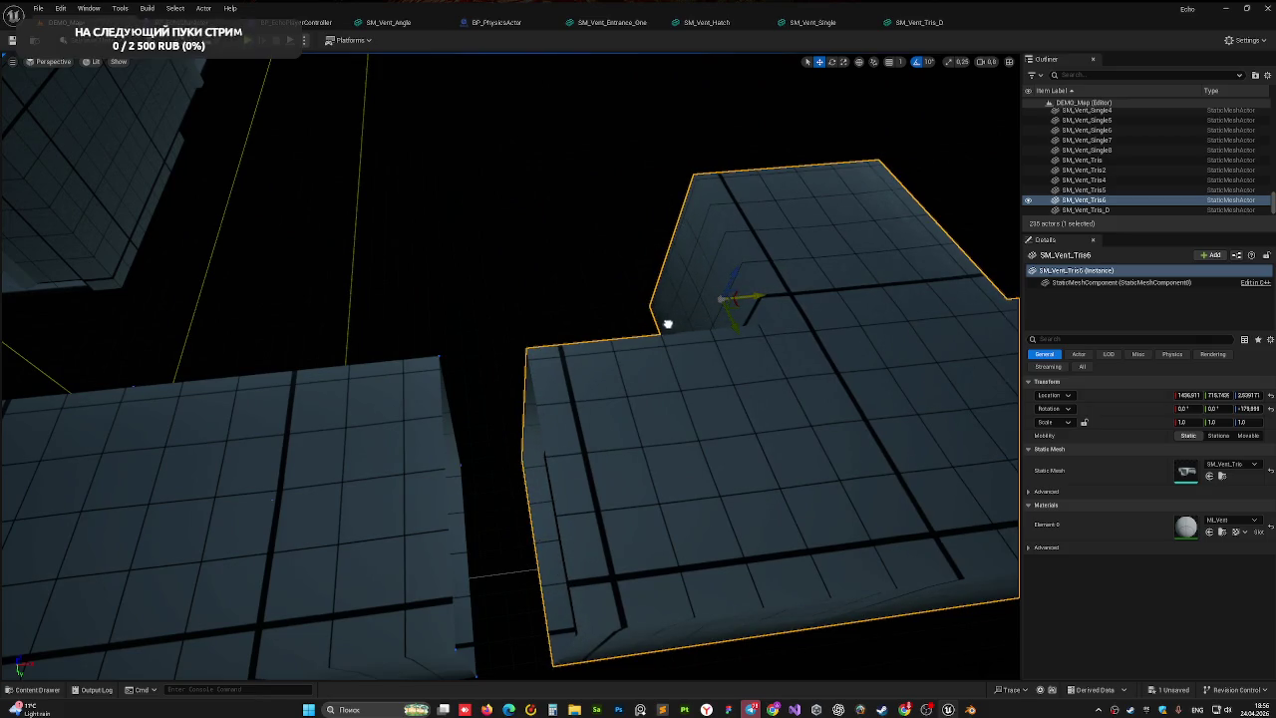
- Slide SM_Vent_Tris6 along X flush against SM_Vent_Single8 and orbit to check the joint
{"action": "left_click_drag", "start_coordinate": [738, 302], "coordinate": [716, 306]}
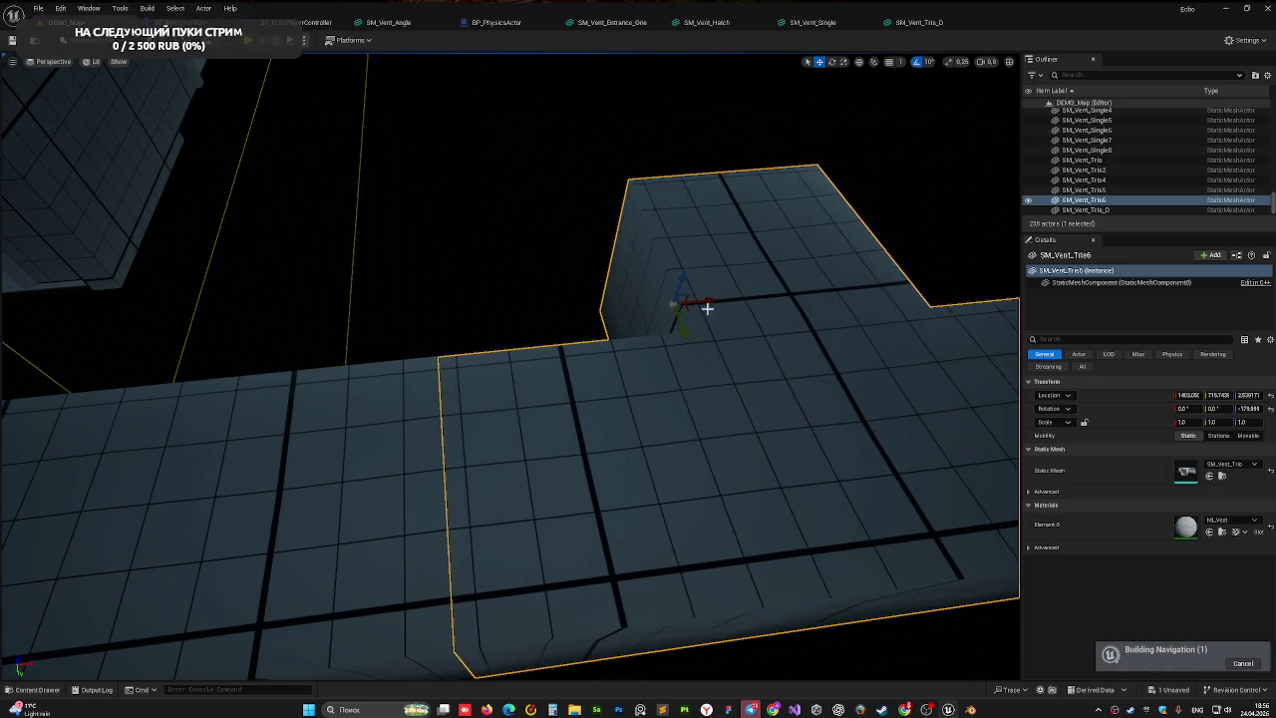
{"action": "left_click", "coordinate": [422, 304]}
{"action": "left_click_drag", "start_coordinate": [422, 305], "coordinate": [422, 305]}
{"action": "left_click", "coordinate": [396, 433]}
{"action": "left_click", "coordinate": [293, 365]}
{"action": "left_click_drag", "start_coordinate": [293, 365], "coordinate": [305, 368]}
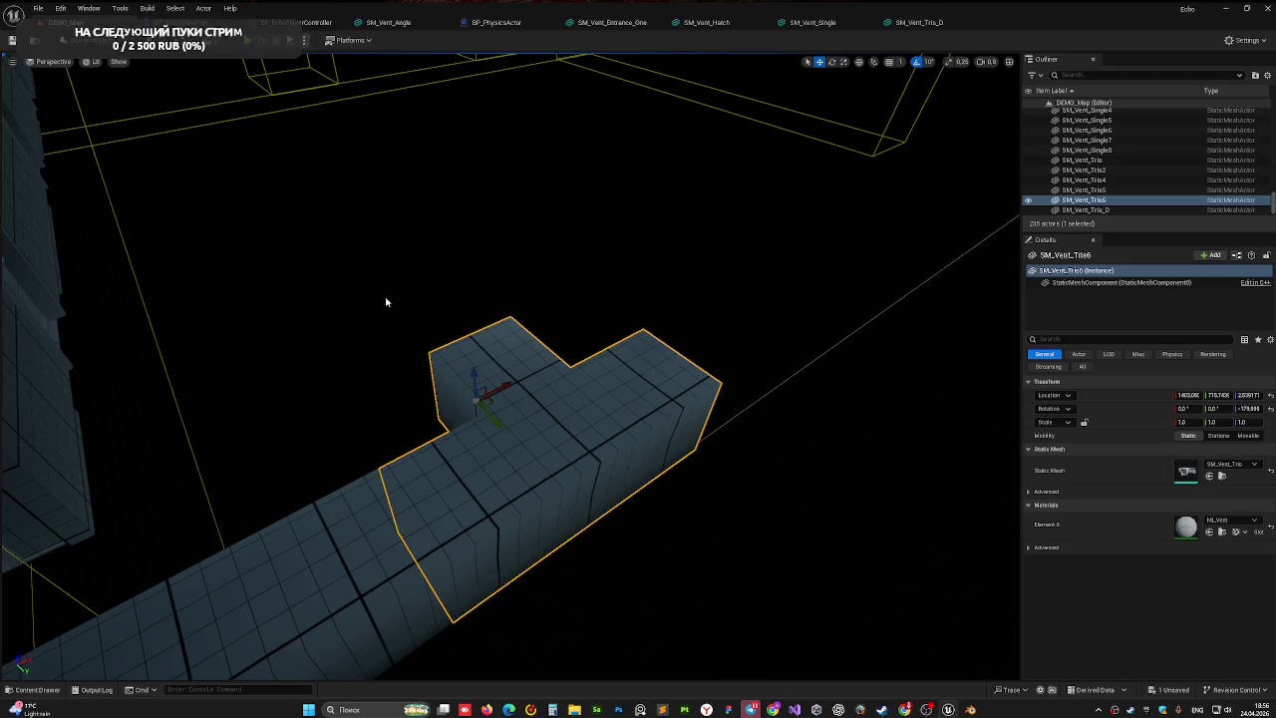
{"action": "left_click", "coordinate": [375, 300]}
{"action": "left_click_drag", "start_coordinate": [372, 339], "coordinate": [373, 259]}
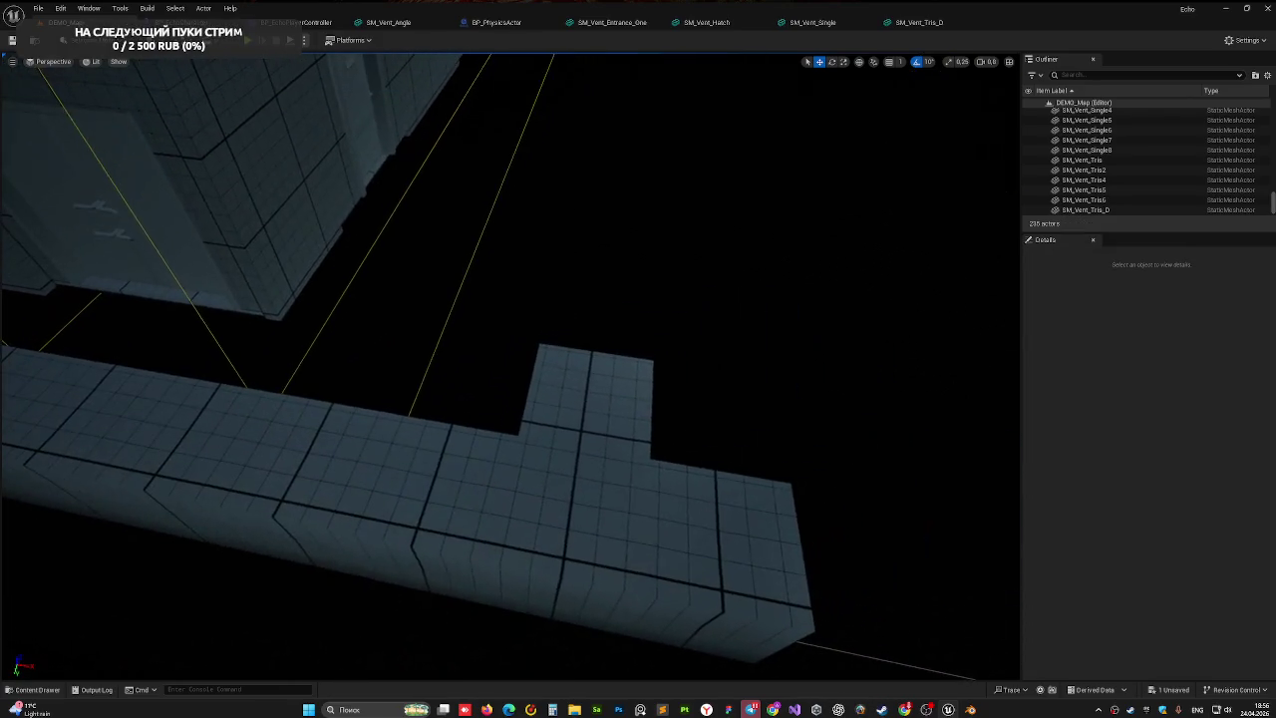
{"action": "mouse_move", "coordinate": [479, 346]}
{"action": "left_mouse_down"}
{"action": "mouse_move", "coordinate": [479, 294]}
{"action": "mouse_move", "coordinate": [479, 354]}
{"action": "mouse_move", "coordinate": [468, 341]}
{"action": "left_mouse_up"}
{"action": "left_click", "coordinate": [397, 449]}
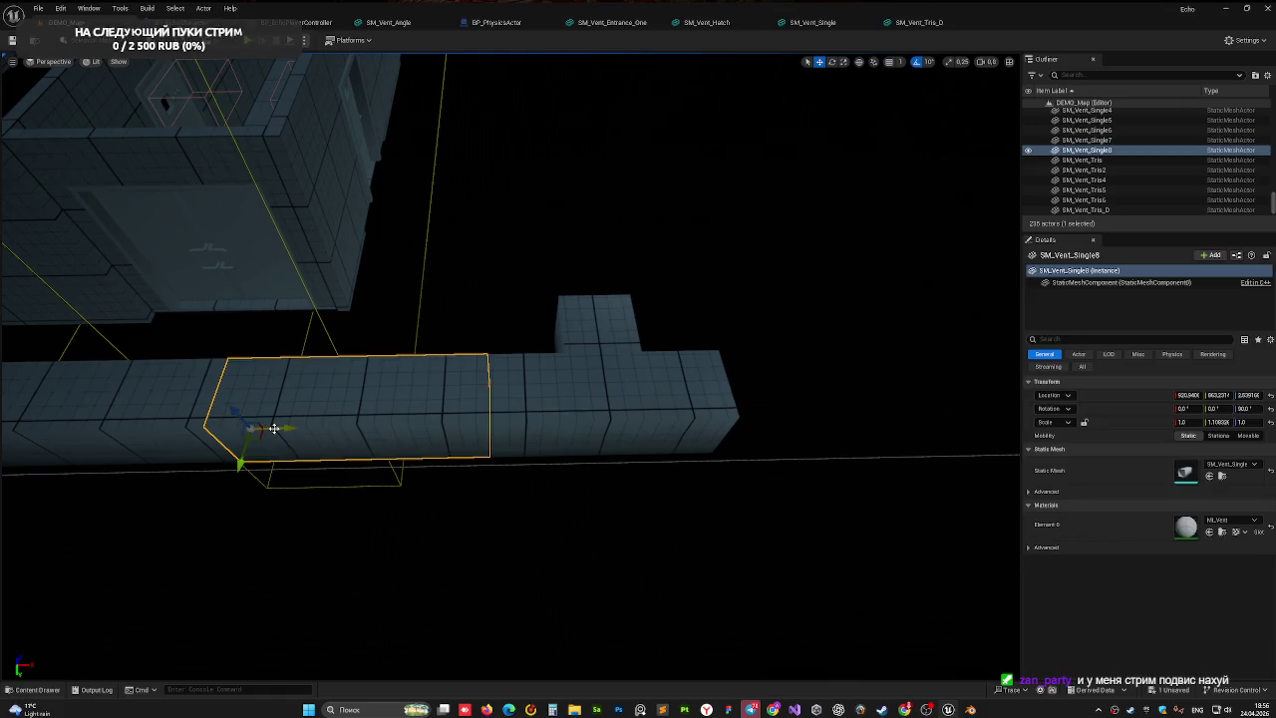
{"action": "left_click", "coordinate": [553, 412], "text": "ctrl"}
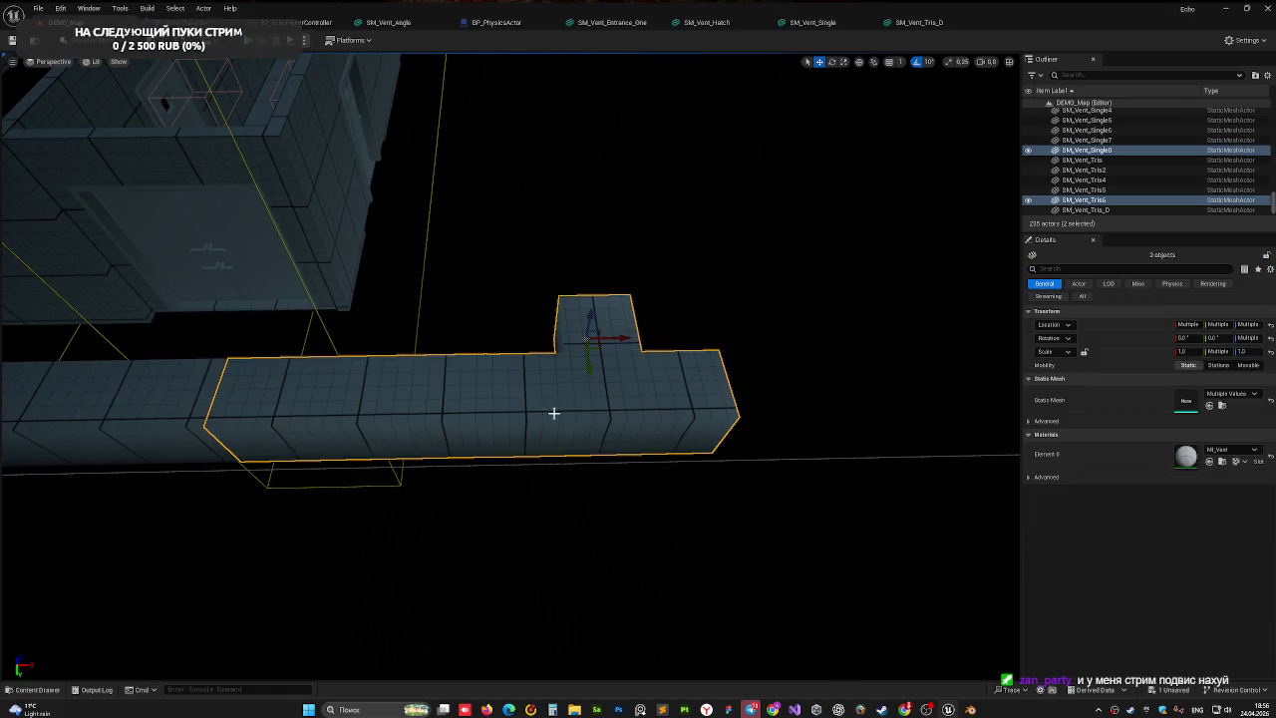
{"action": "left_click", "coordinate": [622, 341]}
{"action": "left_click", "coordinate": [379, 425], "text": "ctrl"}
{"action": "mouse_move", "coordinate": [280, 428]}
{"action": "left_mouse_down"}
{"action": "mouse_move", "coordinate": [940, 429]}
{"action": "mouse_move", "coordinate": [957, 416]}
{"action": "left_mouse_up"}
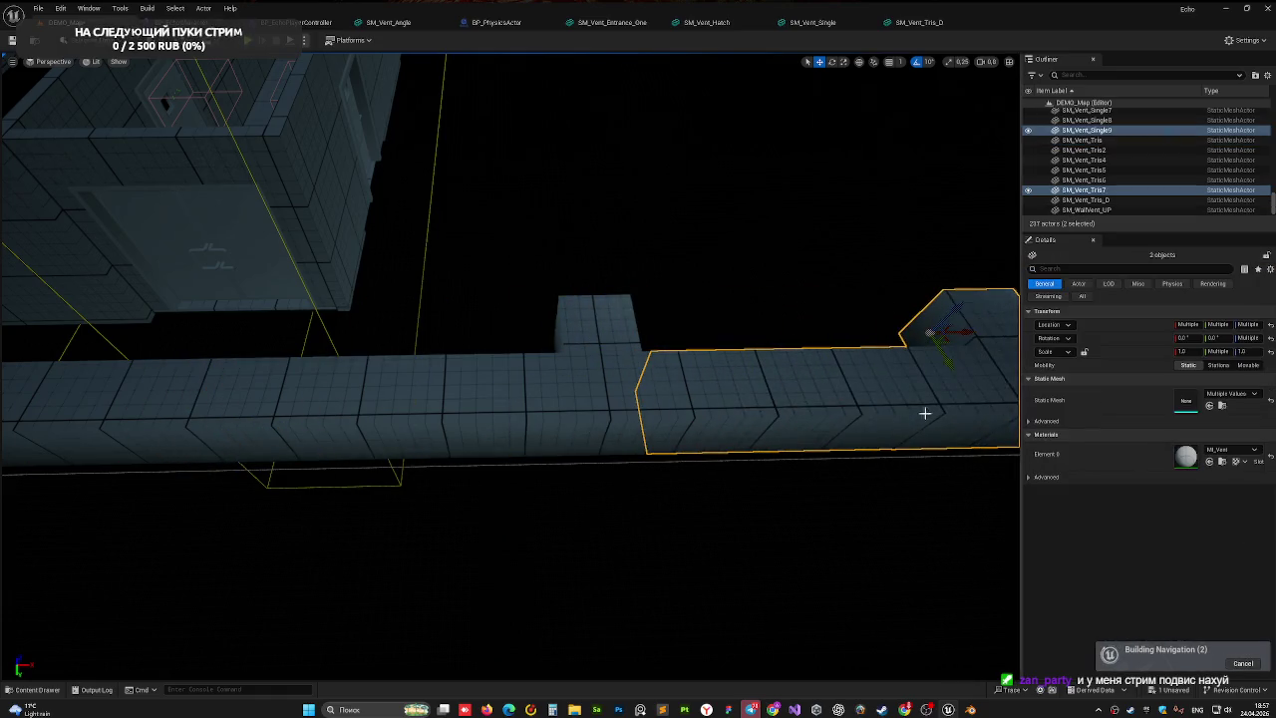
{"action": "mouse_move", "coordinate": [720, 248]}
{"action": "left_mouse_down"}
{"action": "mouse_move", "coordinate": [744, 405]}
{"action": "mouse_move", "coordinate": [798, 279]}
{"action": "mouse_move", "coordinate": [900, 277]}
{"action": "left_mouse_up"}
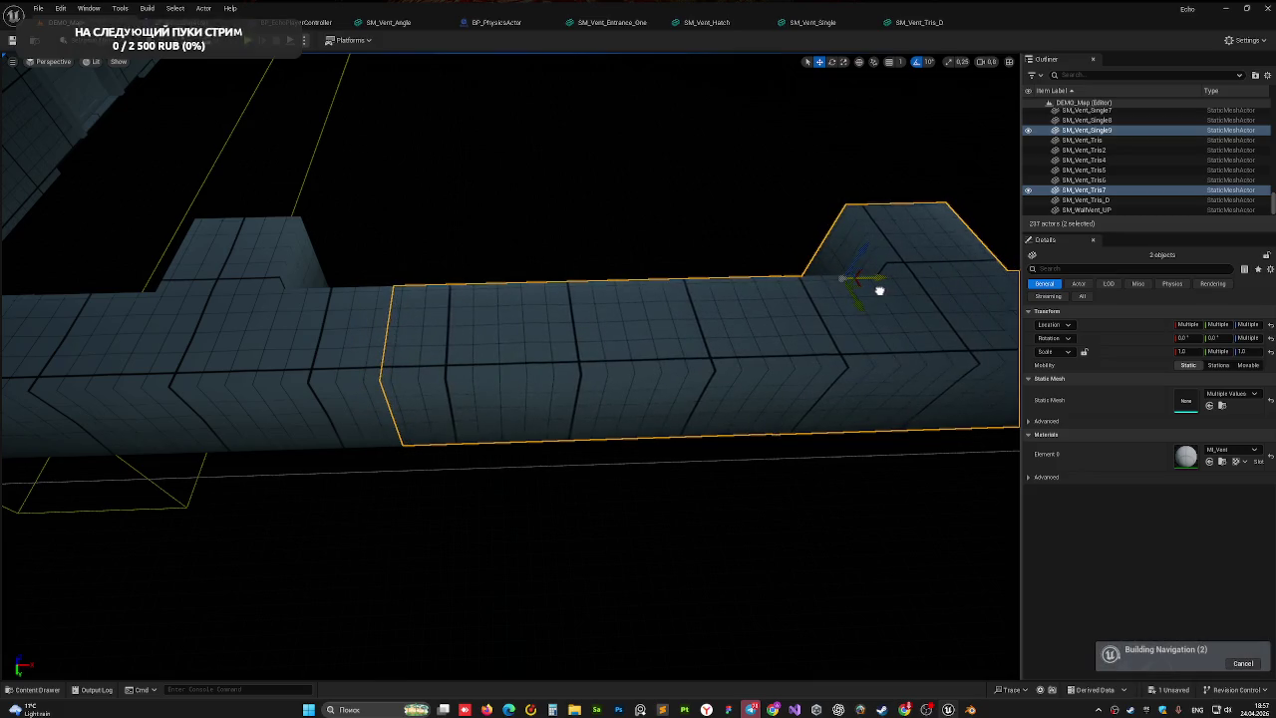
{"action": "key", "text": "Escape"}
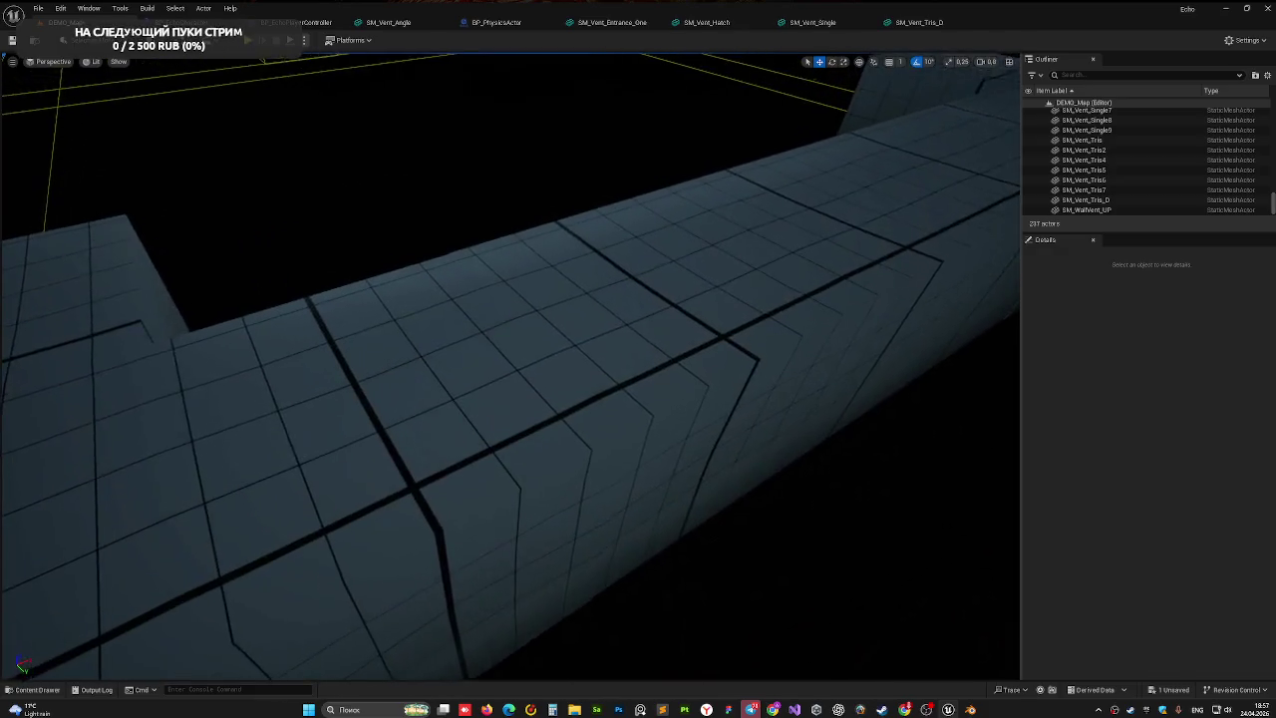
{"action": "mouse_move", "coordinate": [510, 366]}
{"action": "left_mouse_down"}
{"action": "mouse_move", "coordinate": [453, 407]}
{"action": "mouse_move", "coordinate": [423, 388]}
{"action": "left_mouse_up"}
{"action": "left_click", "coordinate": [453, 406]}
{"action": "mouse_move", "coordinate": [441, 176]}
{"action": "left_mouse_down"}
{"action": "mouse_move", "coordinate": [468, 199]}
{"action": "mouse_move", "coordinate": [464, 159]}
{"action": "mouse_move", "coordinate": [424, 189]}
{"action": "mouse_move", "coordinate": [508, 272]}
{"action": "left_mouse_up"}
{"action": "left_click", "coordinate": [473, 179], "text": "ctrl"}
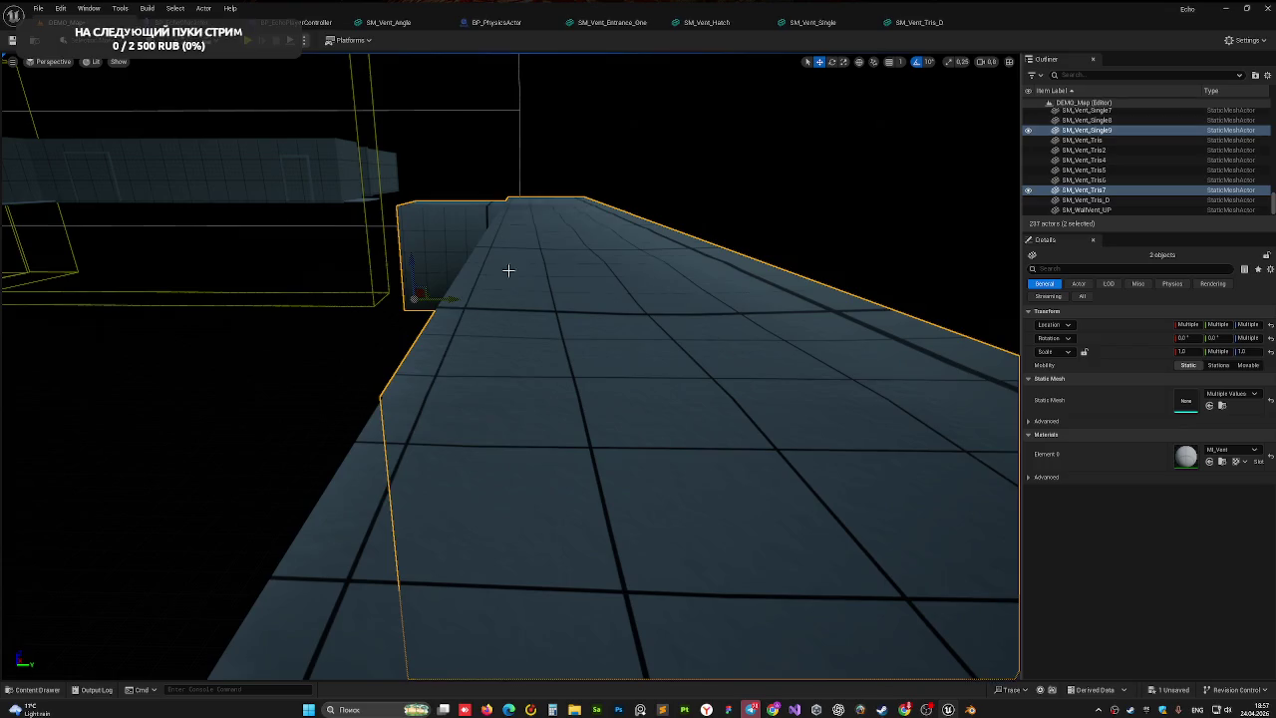
{"action": "left_click_drag", "start_coordinate": [452, 302], "coordinate": [361, 350]}
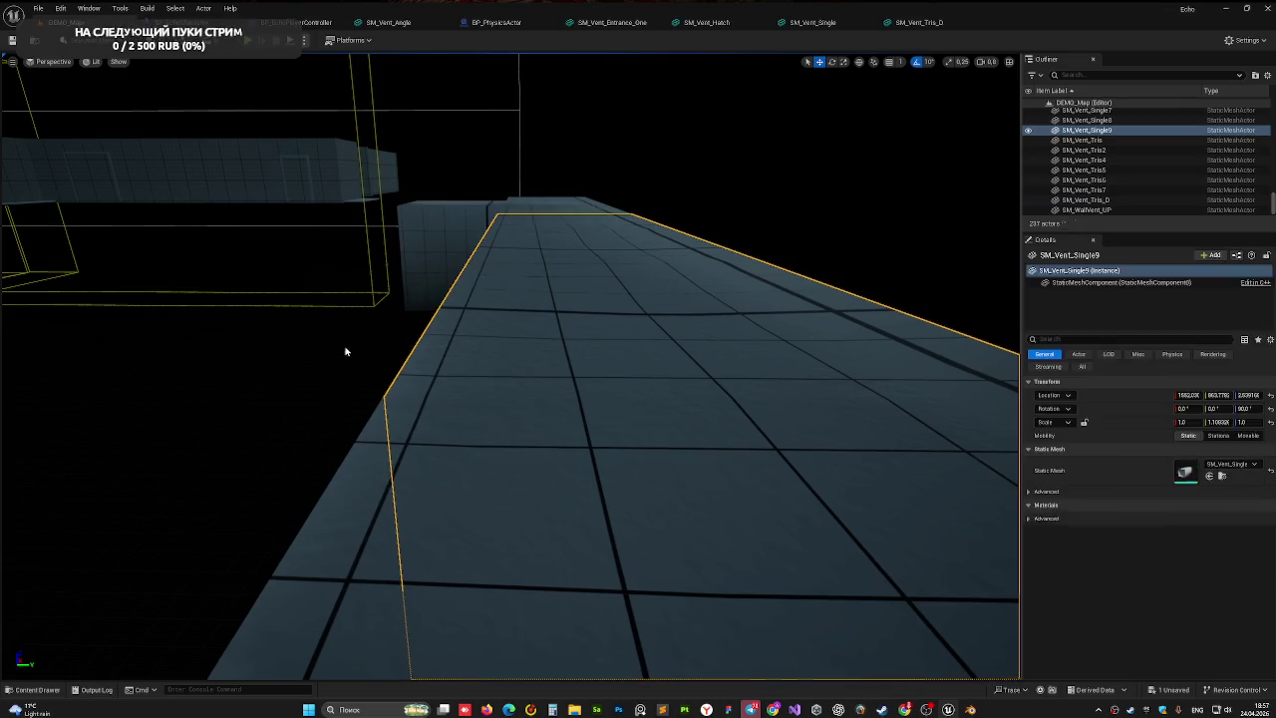
- Inspect the duct pieces around SM_Vent_Single9 from close-up views
{"action": "left_click", "coordinate": [362, 350]}
{"action": "left_click_drag", "start_coordinate": [345, 418], "coordinate": [393, 339]}
{"action": "left_click", "coordinate": [365, 373]}
{"action": "left_click_drag", "start_coordinate": [638, 399], "coordinate": [638, 346]}
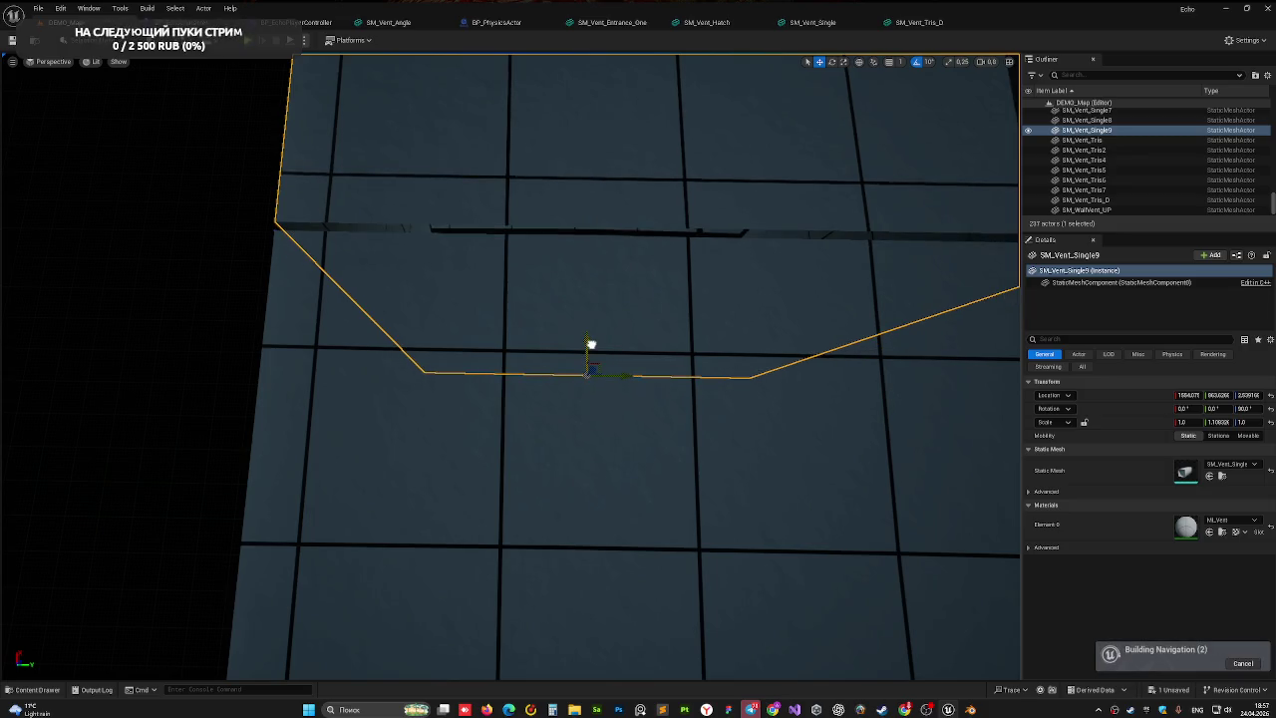
{"action": "left_click", "coordinate": [235, 251]}
{"action": "left_click_drag", "start_coordinate": [236, 250], "coordinate": [219, 248]}
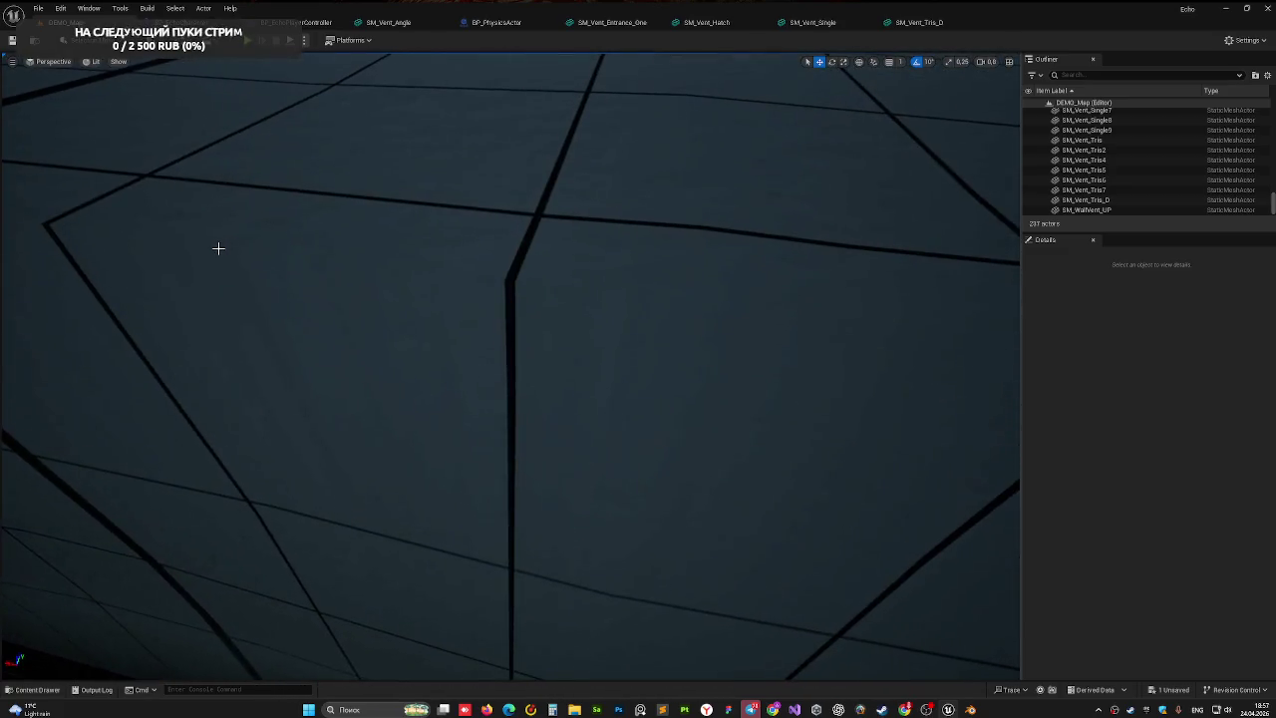
{"action": "left_click", "coordinate": [299, 319]}
{"action": "left_click_drag", "start_coordinate": [299, 319], "coordinate": [316, 308]}
{"action": "left_click_drag", "start_coordinate": [467, 150], "coordinate": [467, 149]}
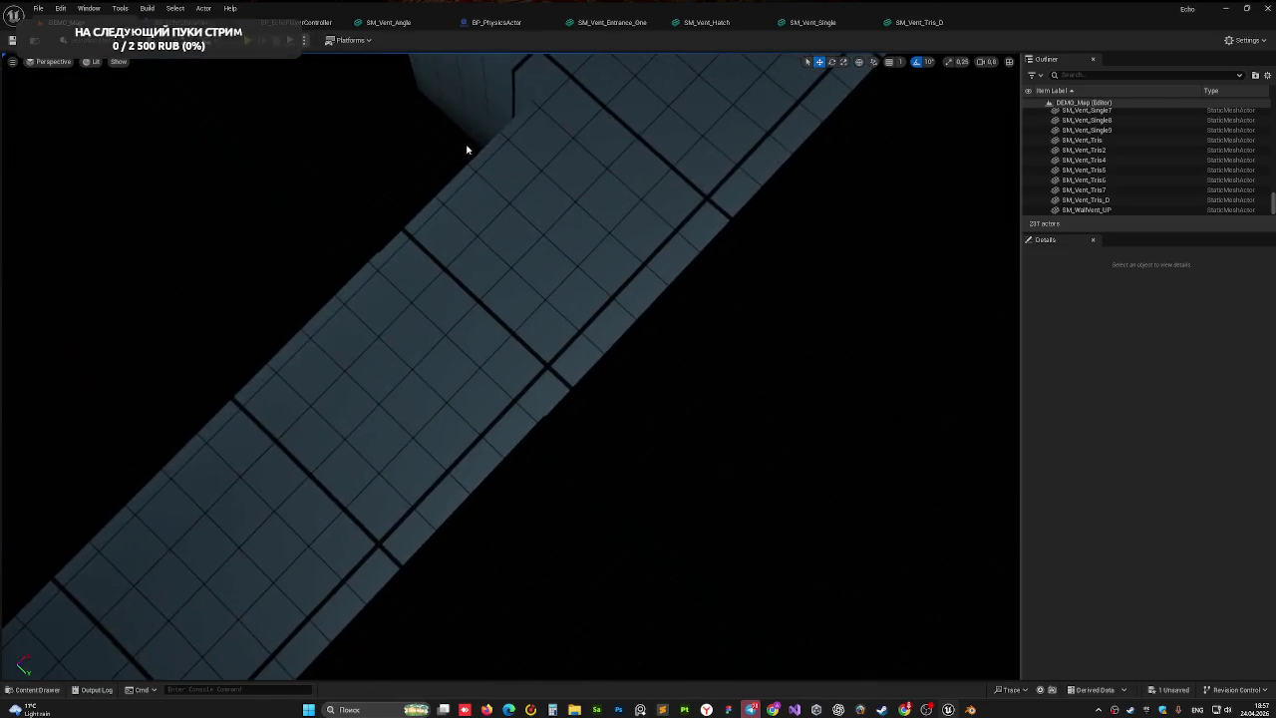
- Nudge SM_Vent_Tris7 along X to close the gap with its neighbour, then save with Ctrl+S
{"action": "left_click", "coordinate": [504, 215]}
{"action": "left_click_drag", "start_coordinate": [522, 302], "coordinate": [521, 302]}
{"action": "left_click_drag", "start_coordinate": [381, 134], "coordinate": [381, 134]}
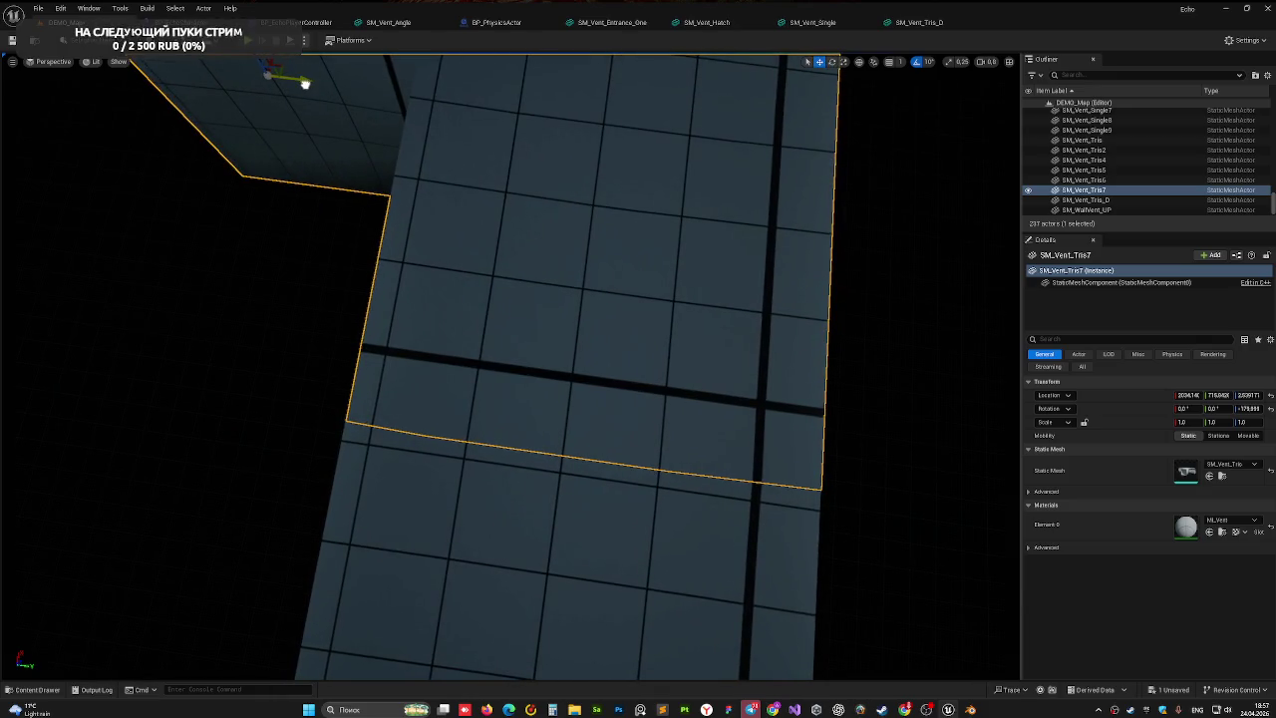
{"action": "left_click_drag", "start_coordinate": [315, 126], "coordinate": [316, 126]}
{"action": "left_click_drag", "start_coordinate": [652, 317], "coordinate": [655, 317]}
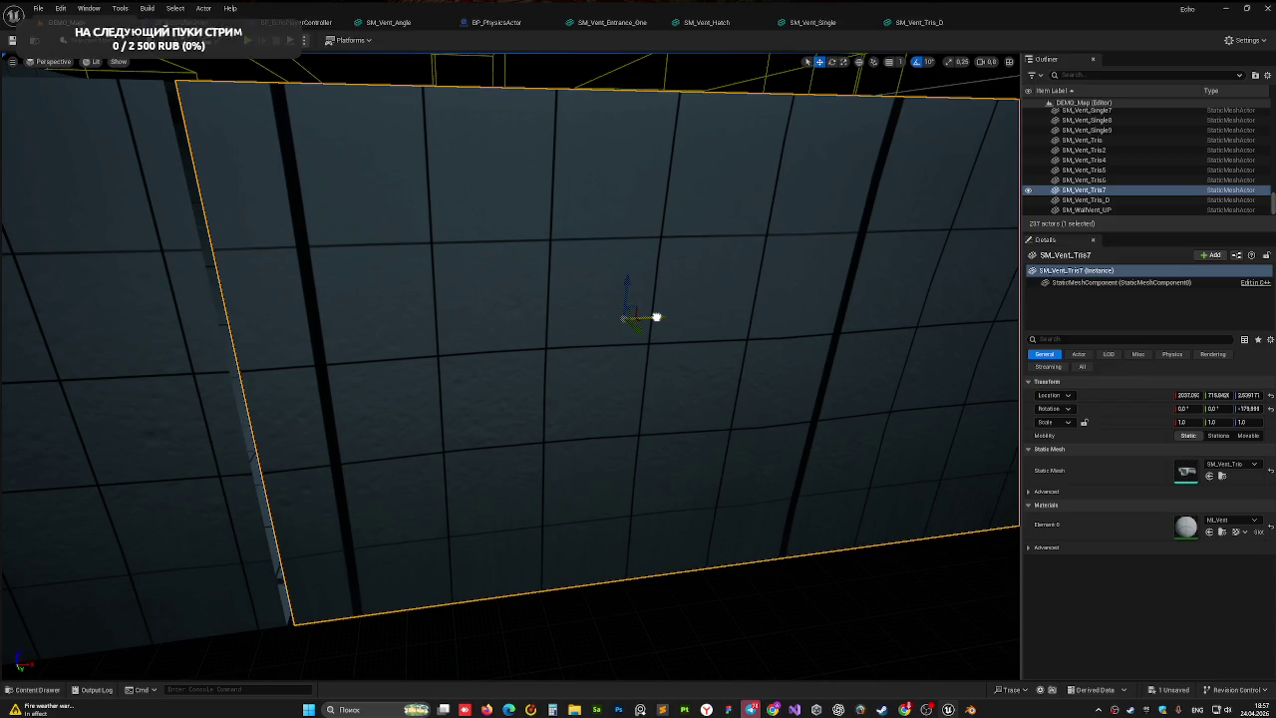
{"action": "left_click_drag", "start_coordinate": [650, 317], "coordinate": [655, 317]}
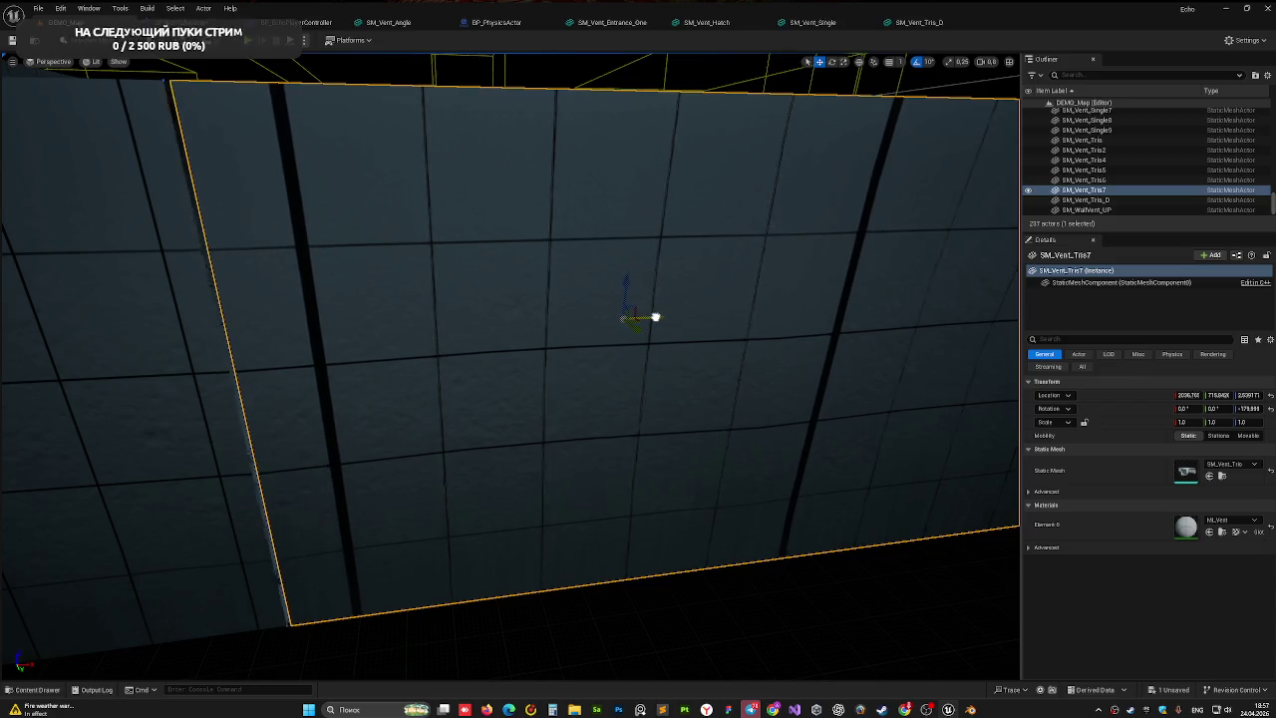
{"action": "left_click", "coordinate": [691, 580]}
{"action": "left_click_drag", "start_coordinate": [692, 581], "coordinate": [691, 582]}
{"action": "left_click_drag", "start_coordinate": [429, 386], "coordinate": [415, 124]}
{"action": "key", "text": "ctrl+s"}
{"action": "key", "text": "alt+p"}
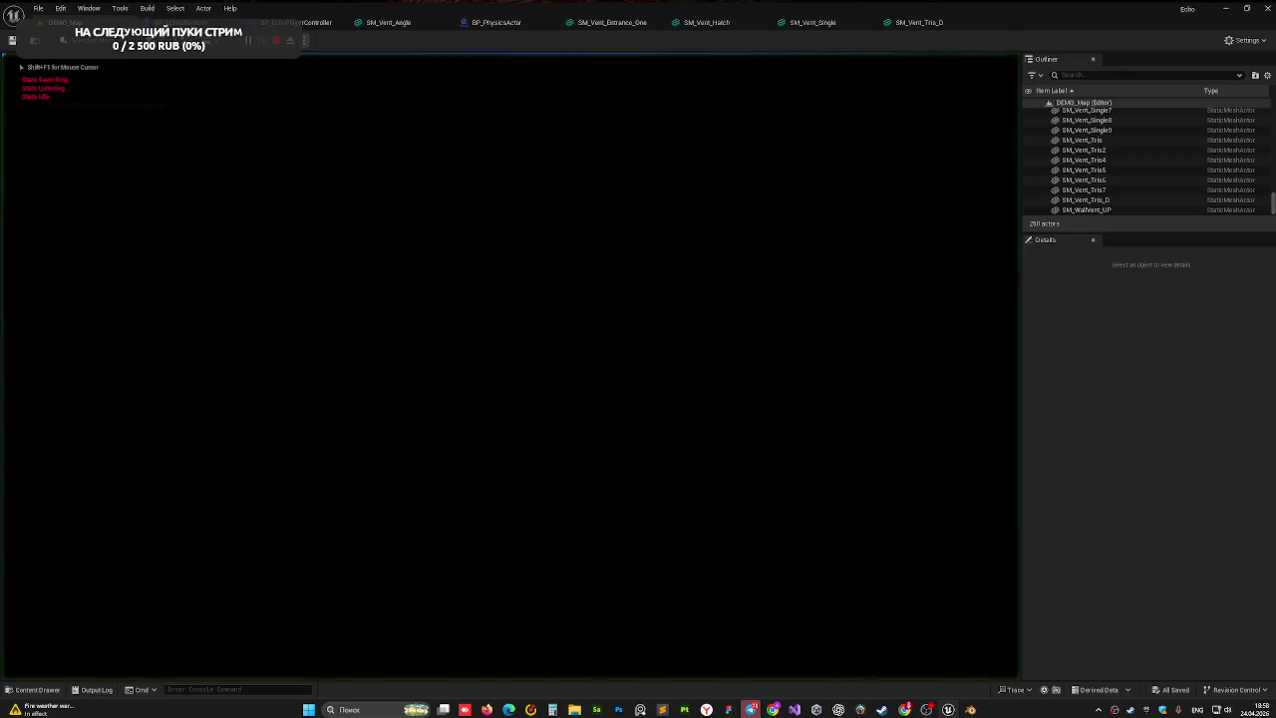
{"action": "left_click", "coordinate": [510, 369]}
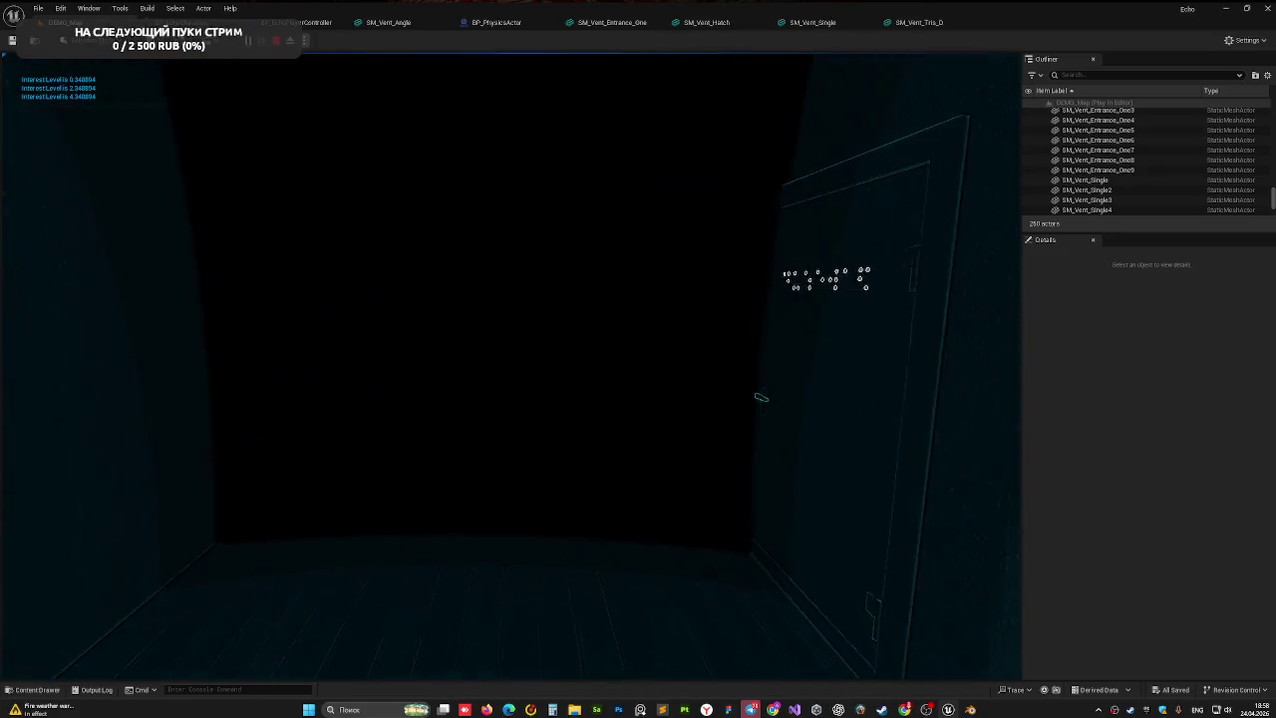
{"action": "key", "text": "Escape"}
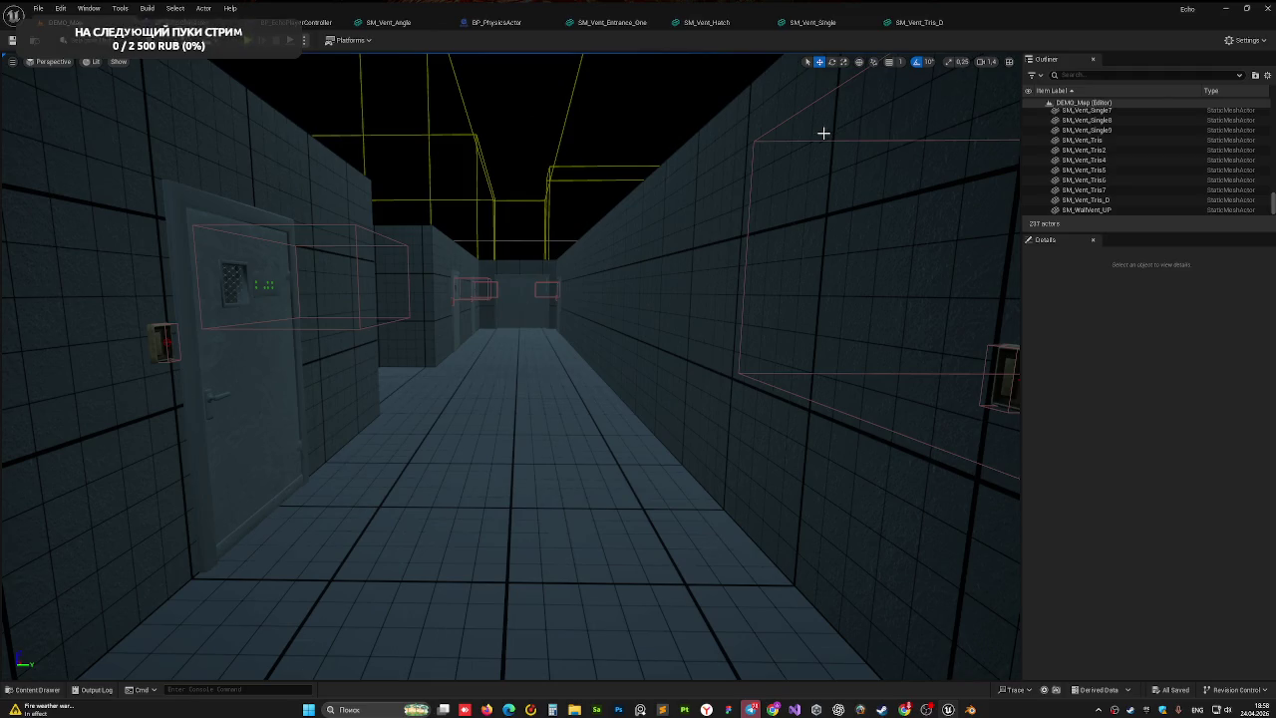
{"action": "mouse_move", "coordinate": [460, 321]}
{"action": "left_mouse_down"}
{"action": "mouse_move", "coordinate": [459, 448]}
{"action": "mouse_move", "coordinate": [289, 458]}
{"action": "mouse_move", "coordinate": [509, 321]}
{"action": "left_mouse_up"}
- Duplicate straight vent segment SM_Vent_Single9 and slide the copy flush against the duct end
{"action": "left_click", "coordinate": [418, 440]}
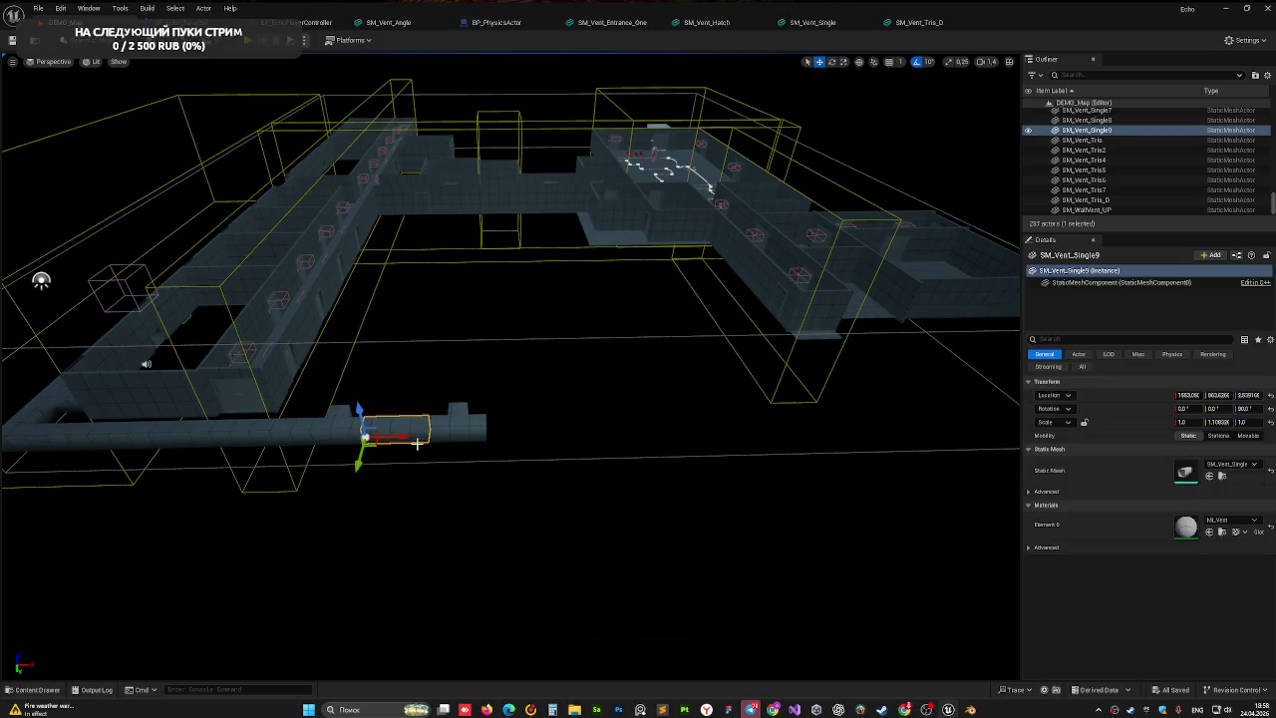
{"action": "scroll", "coordinate": [536, 481], "scroll_direction": "up", "scroll_amount": 10}
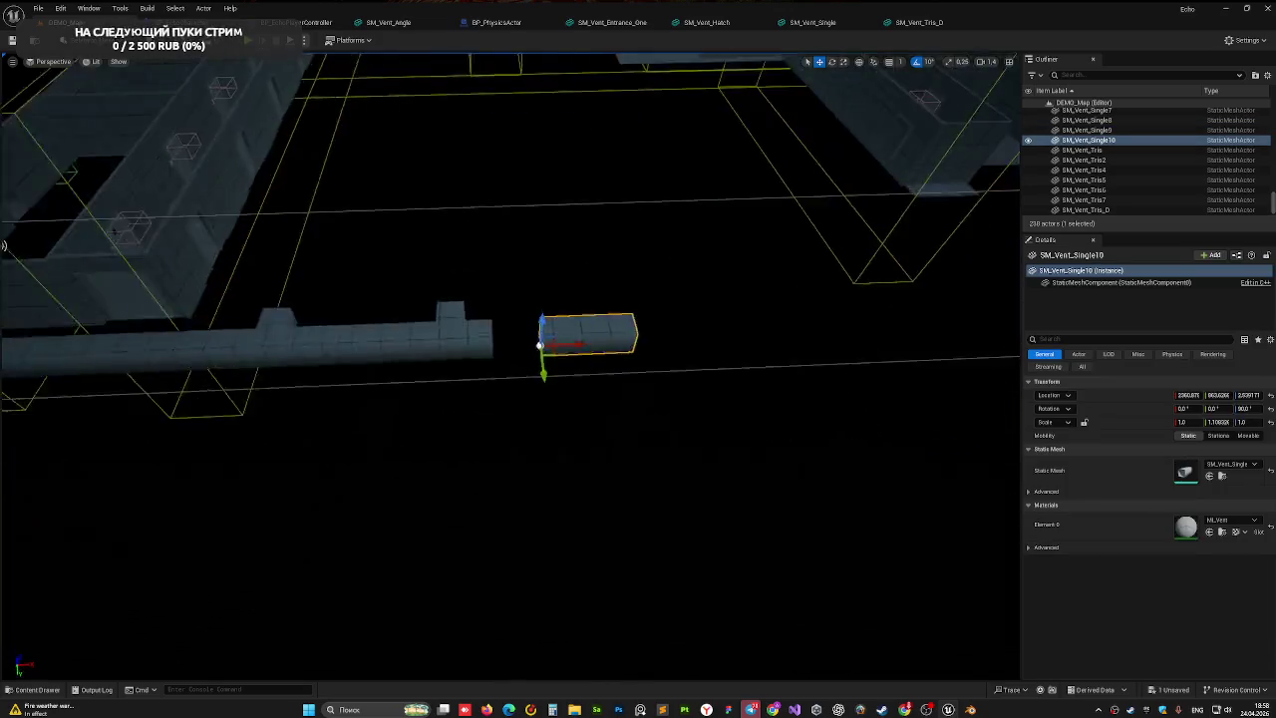
{"action": "scroll", "coordinate": [630, 463], "scroll_direction": "up", "scroll_amount": 1}
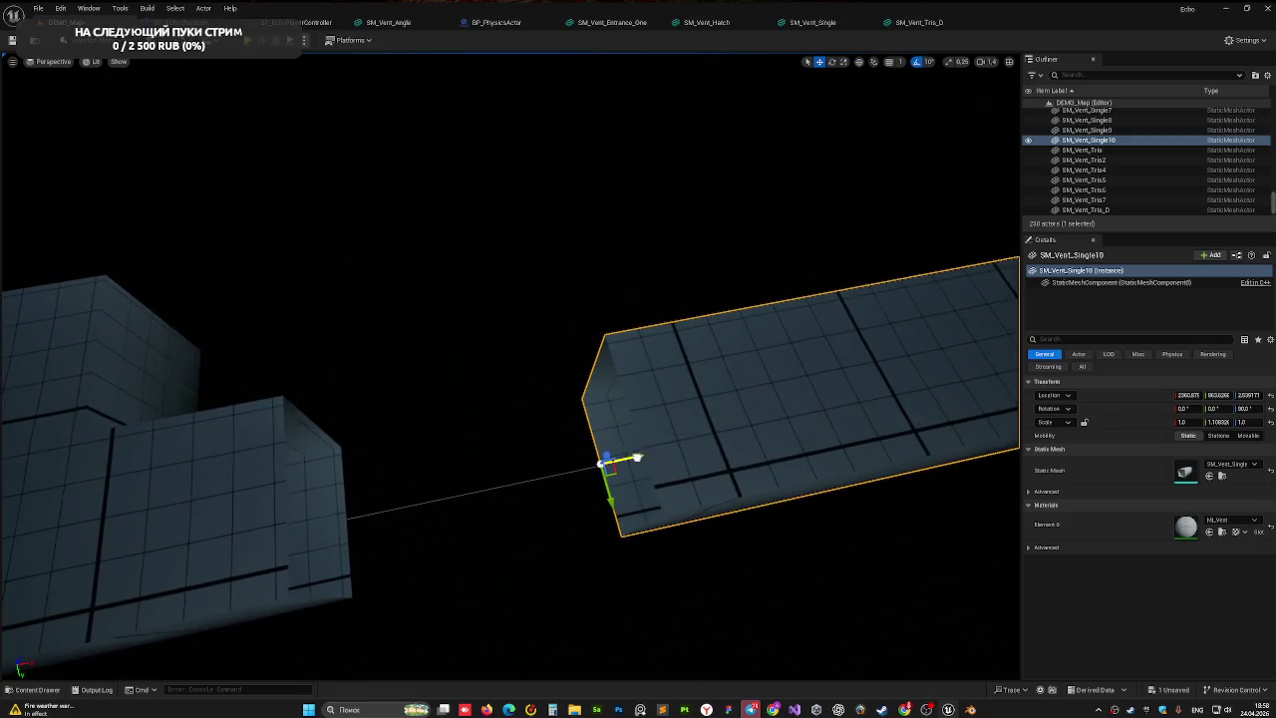
{"action": "mouse_move", "coordinate": [501, 475]}
{"action": "left_mouse_down"}
{"action": "mouse_move", "coordinate": [648, 388]}
{"action": "mouse_move", "coordinate": [673, 414]}
{"action": "left_mouse_up"}
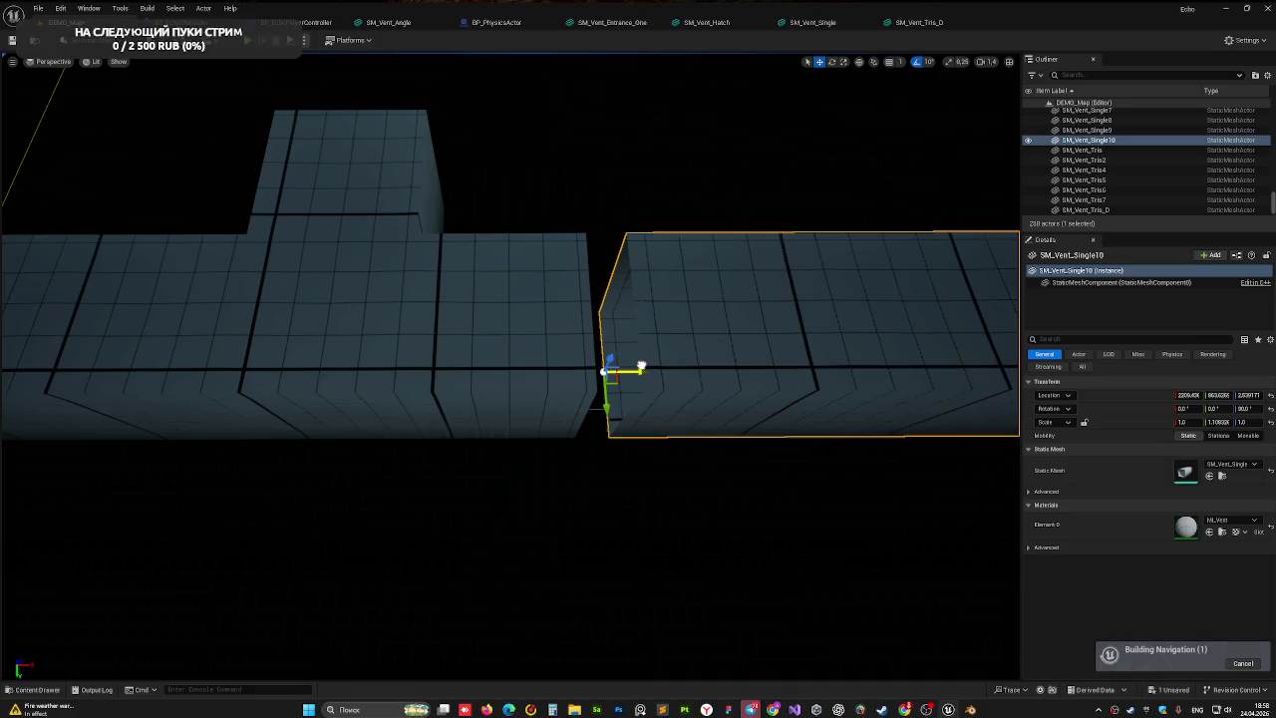
{"action": "left_click", "coordinate": [601, 204]}
{"action": "left_click_drag", "start_coordinate": [601, 204], "coordinate": [538, 279]}
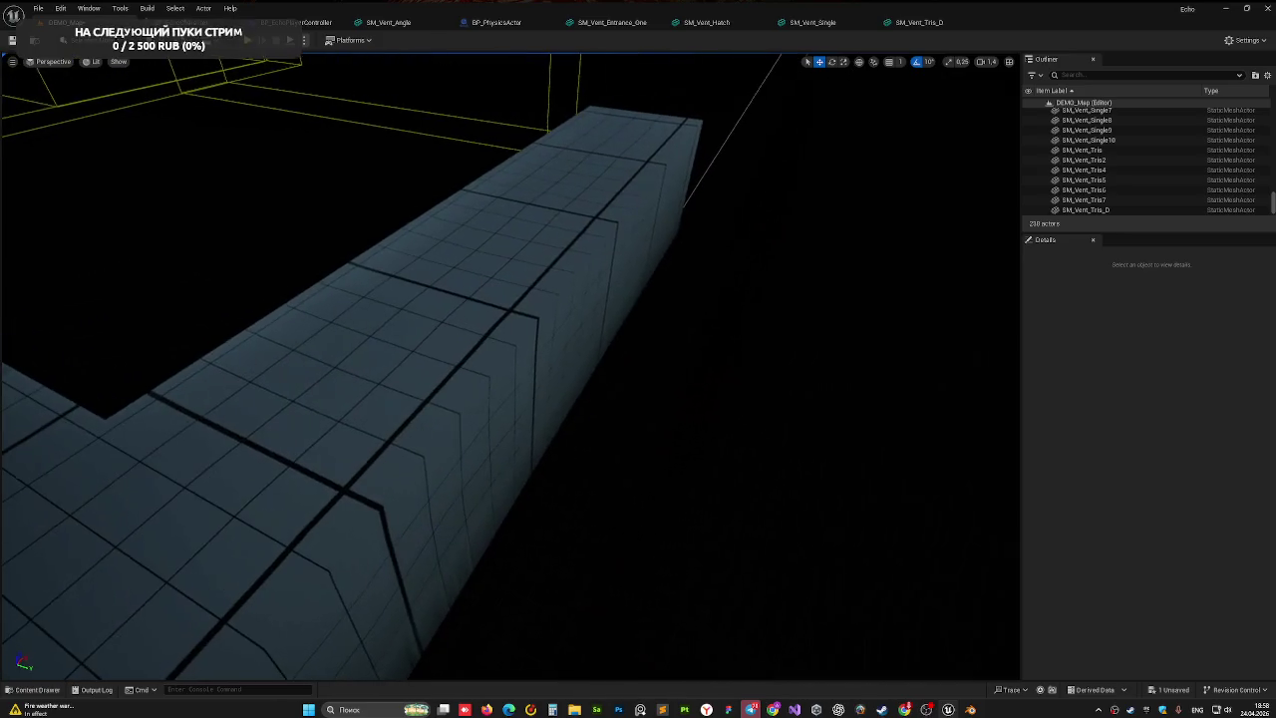
{"action": "left_click", "coordinate": [499, 419]}
{"action": "key", "text": "f"}
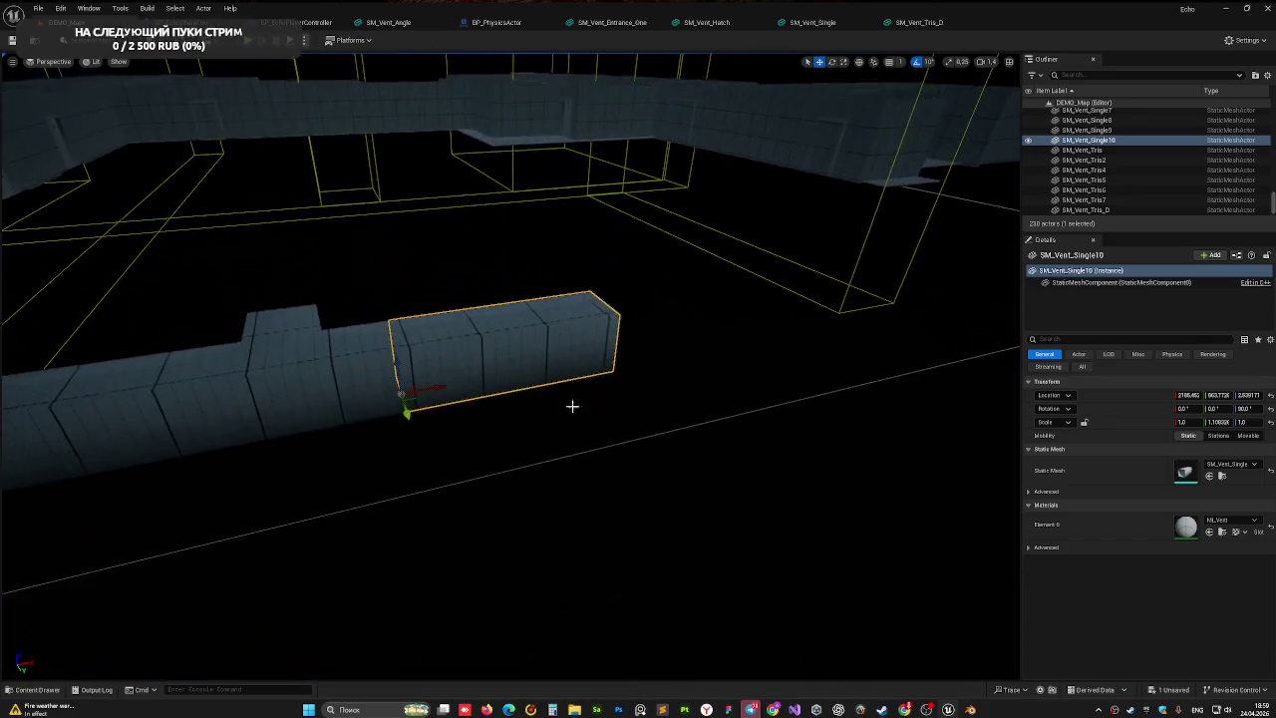
- Inspect the extended vent run from several angles to check the fit
{"action": "left_click", "coordinate": [641, 469]}
{"action": "scroll", "coordinate": [737, 456], "scroll_direction": "up", "scroll_amount": 5}
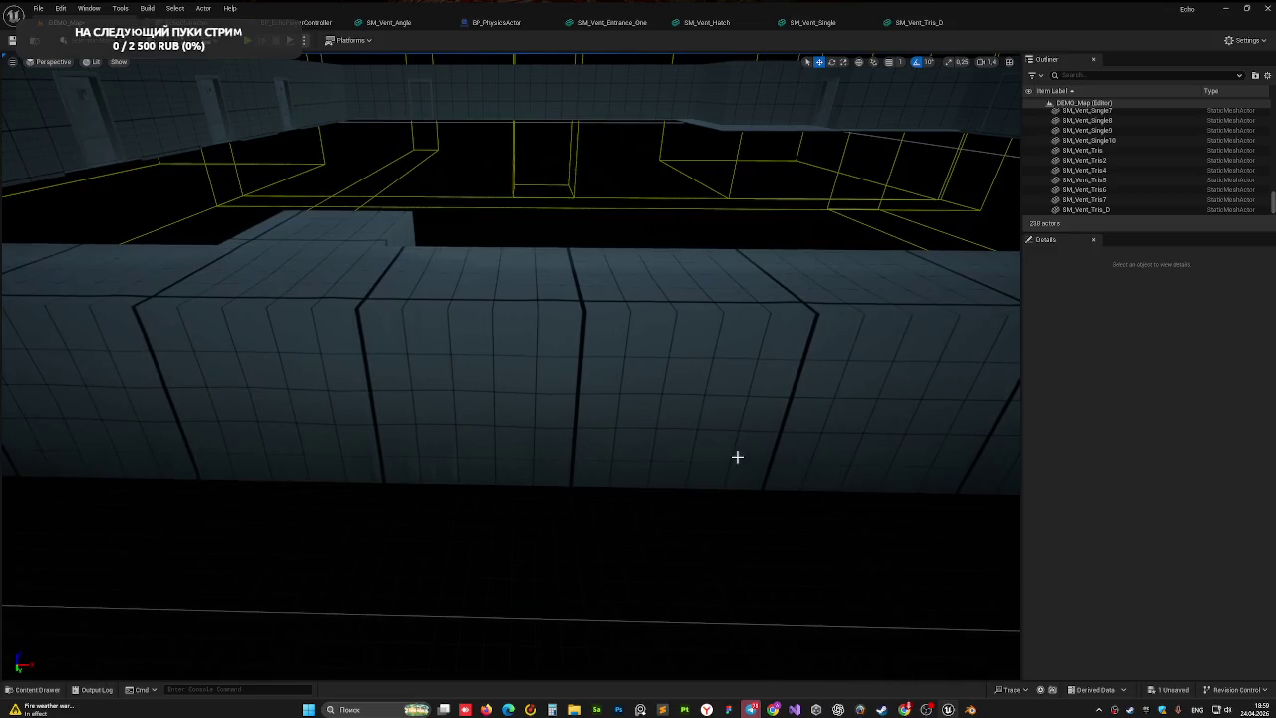
{"action": "scroll", "coordinate": [664, 421], "scroll_direction": "down", "scroll_amount": 5}
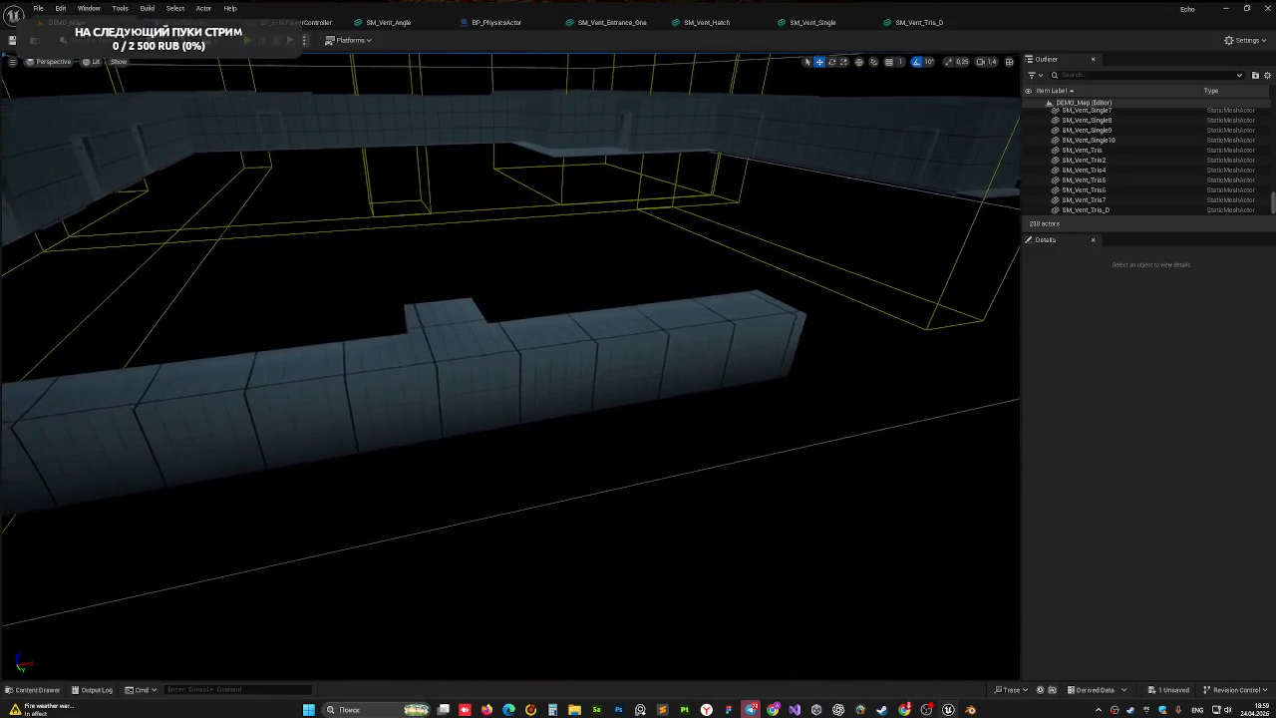
{"action": "left_click", "coordinate": [668, 493]}
{"action": "left_click", "coordinate": [647, 501]}
{"action": "scroll", "coordinate": [510, 378], "scroll_direction": "up", "scroll_amount": 5}
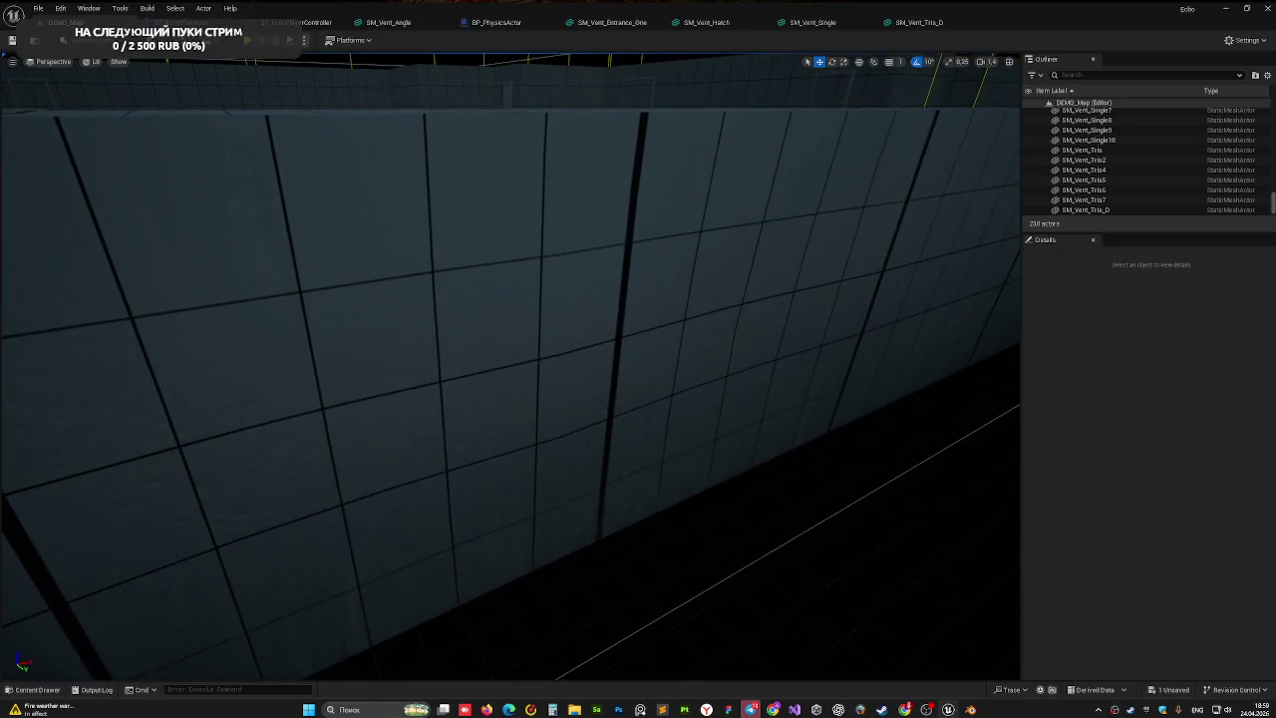
{"action": "scroll", "coordinate": [717, 485], "scroll_direction": "down", "scroll_amount": 5}
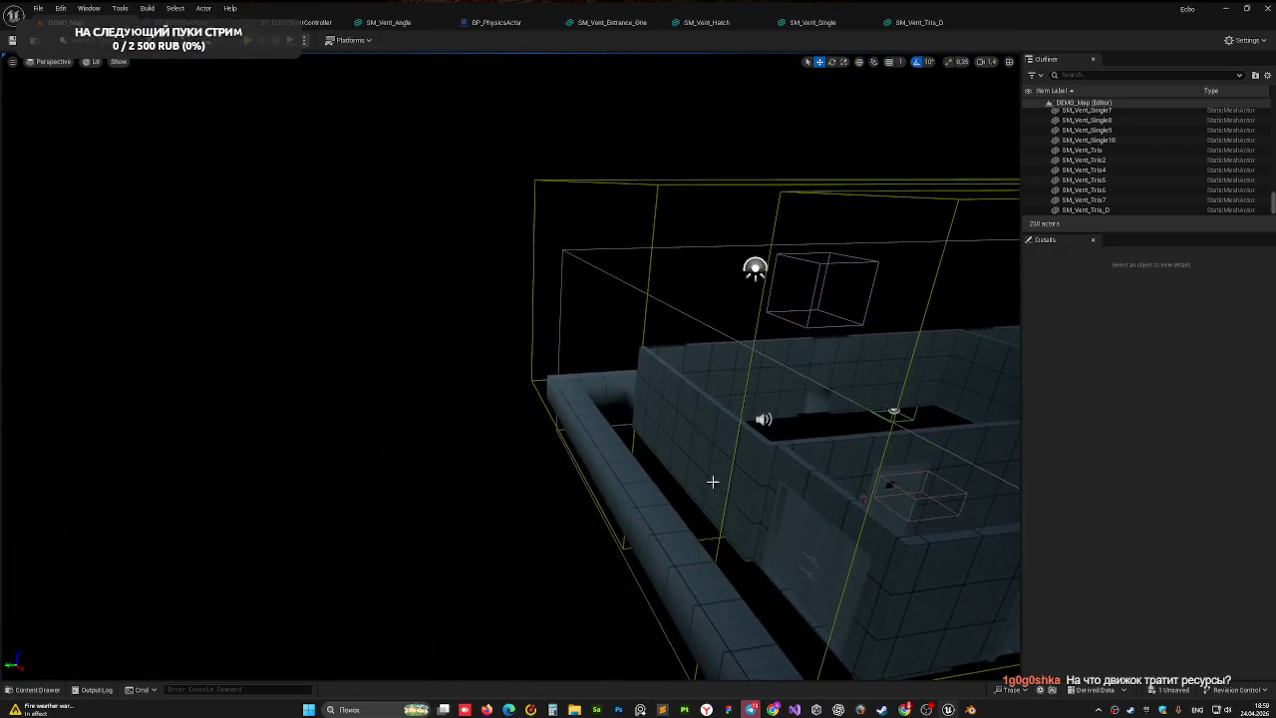
{"action": "left_click_drag", "start_coordinate": [300, 482], "coordinate": [468, 454]}
{"action": "left_click_drag", "start_coordinate": [922, 598], "coordinate": [922, 568]}
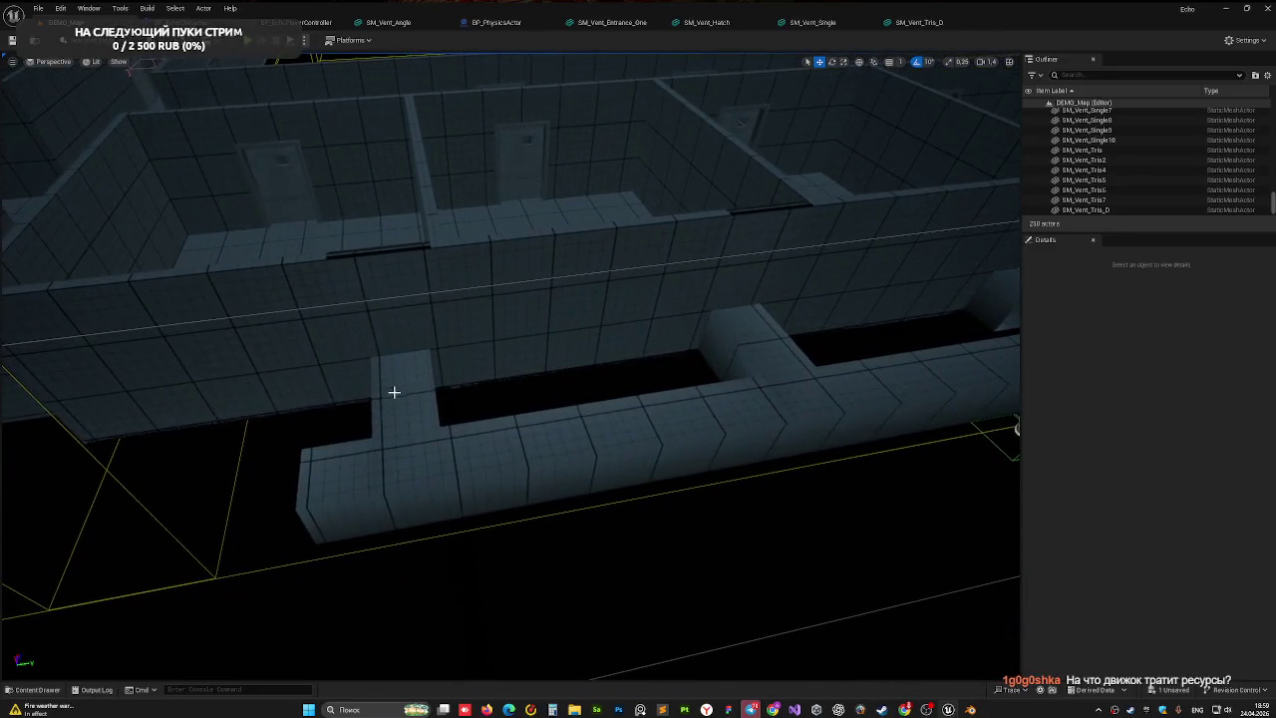
- Duplicate the three-piece T-shaped vent junction and move the copy further left along the wall
{"action": "left_click", "coordinate": [415, 479]}
{"action": "left_click", "coordinate": [399, 380], "text": "ctrl"}
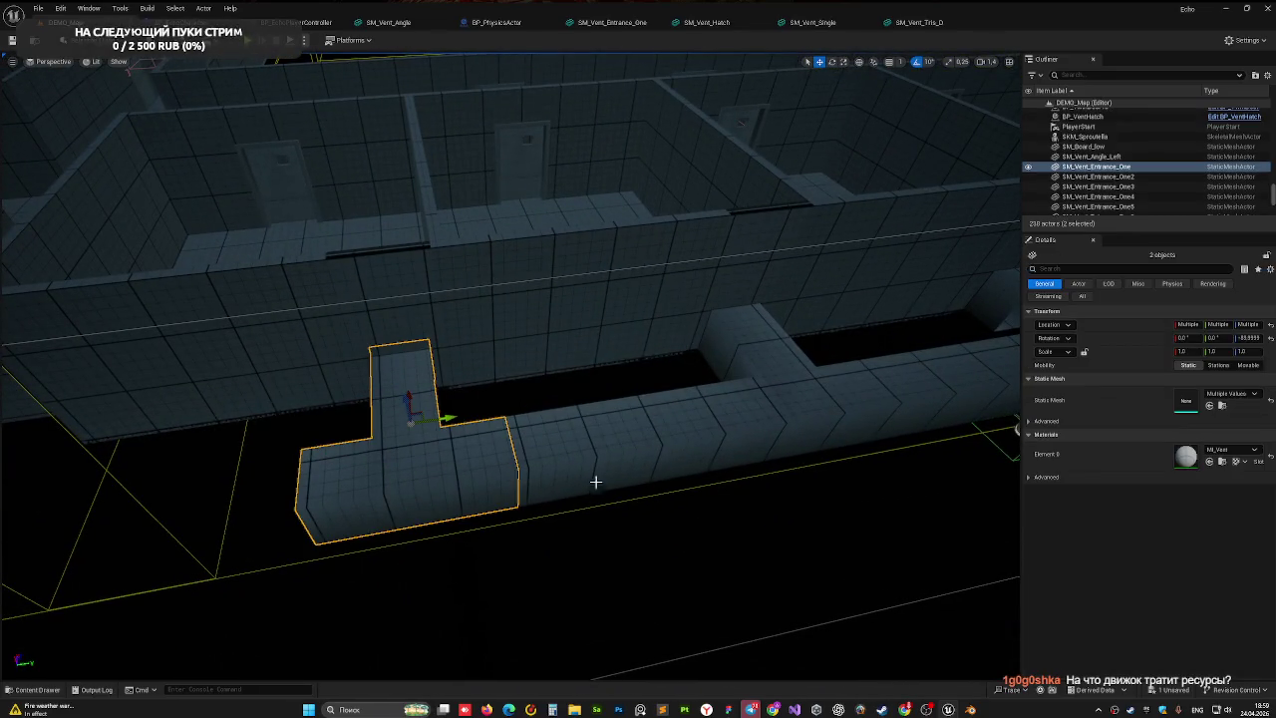
{"action": "left_click", "coordinate": [592, 460], "text": "ctrl"}
{"action": "mouse_move", "coordinate": [541, 477]}
{"action": "left_mouse_down"}
{"action": "mouse_move", "coordinate": [90, 512]}
{"action": "mouse_move", "coordinate": [351, 513]}
{"action": "left_mouse_up"}
{"action": "mouse_move", "coordinate": [473, 495]}
{"action": "left_mouse_down"}
{"action": "mouse_move", "coordinate": [365, 503]}
{"action": "mouse_move", "coordinate": [380, 509]}
{"action": "left_mouse_up"}
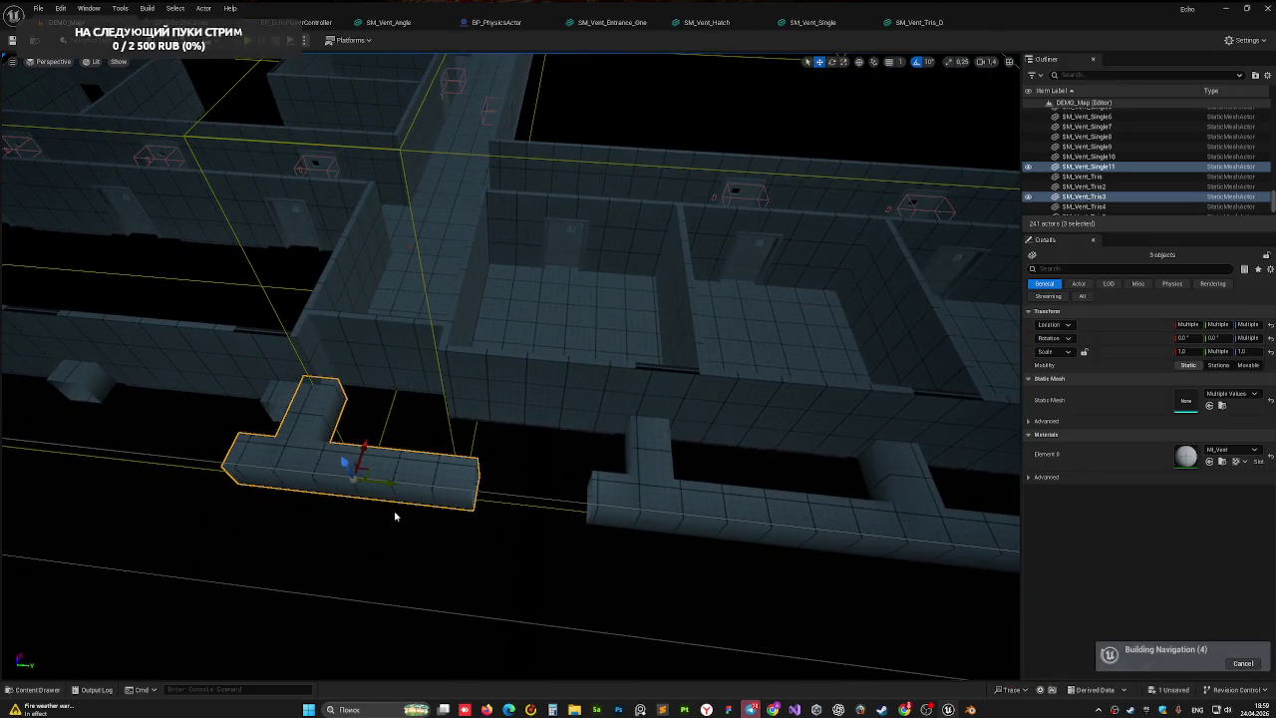
- Delete three vertical vent entrance pieces
{"action": "left_click", "coordinate": [286, 401]}
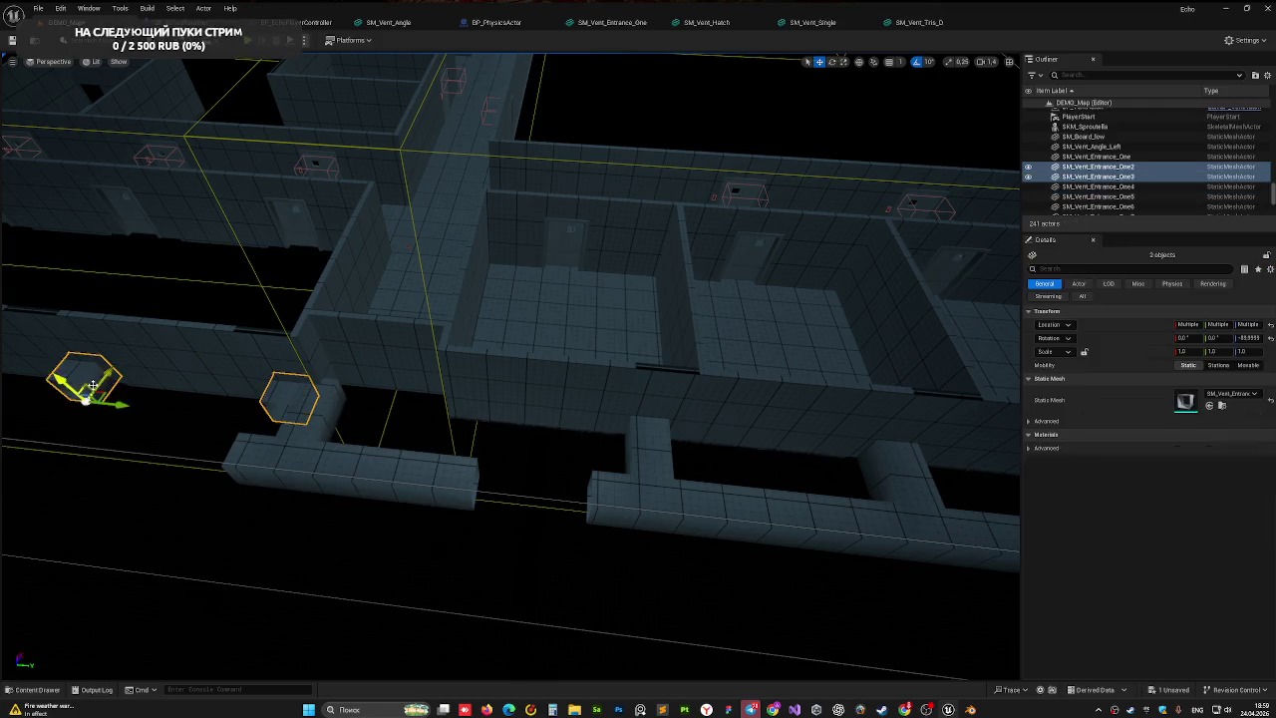
{"action": "left_click", "coordinate": [90, 384], "text": "ctrl"}
{"action": "left_click", "coordinate": [177, 257], "text": "ctrl"}
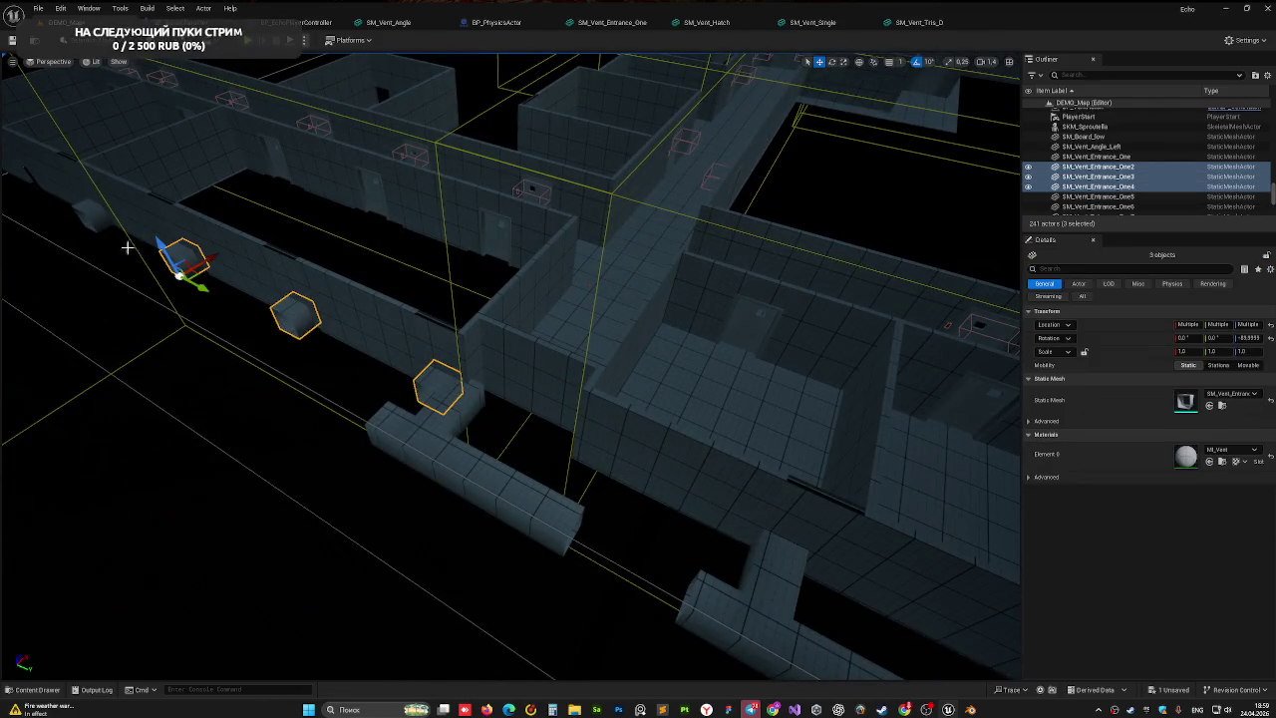
{"action": "key", "text": "Delete"}
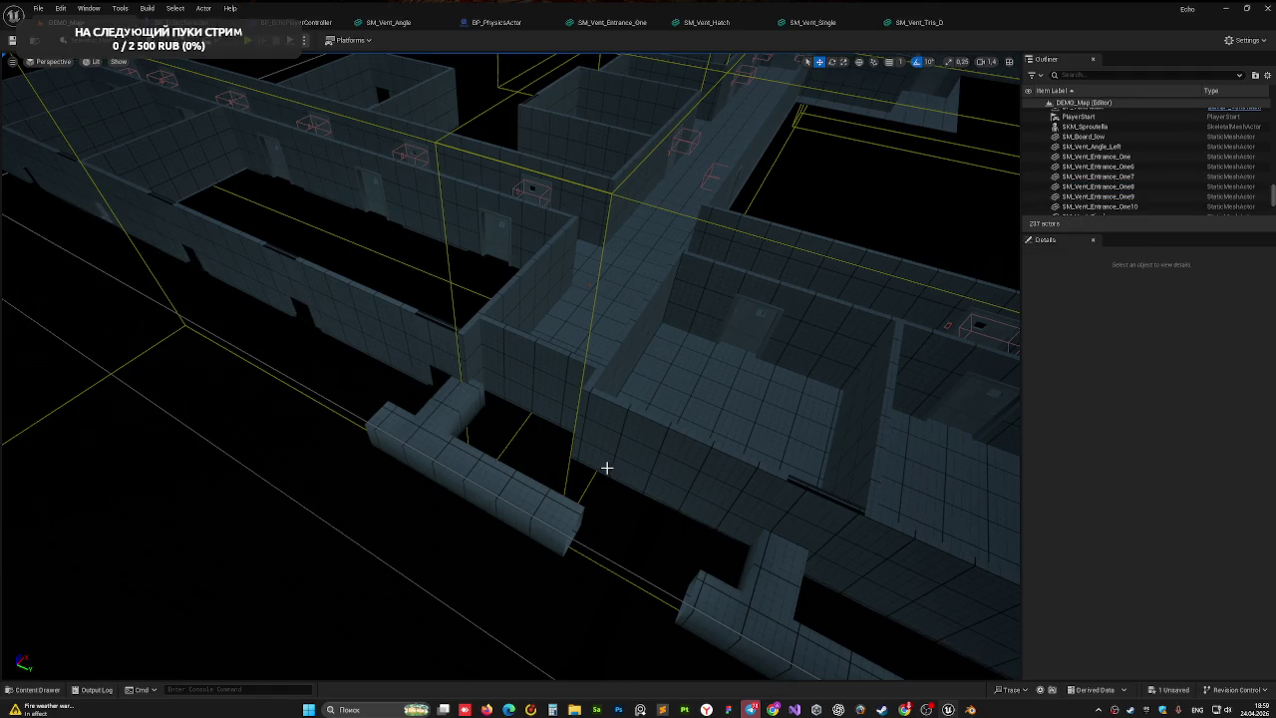
- Select the three pieces of the copied junction
{"action": "left_click", "coordinate": [459, 393]}
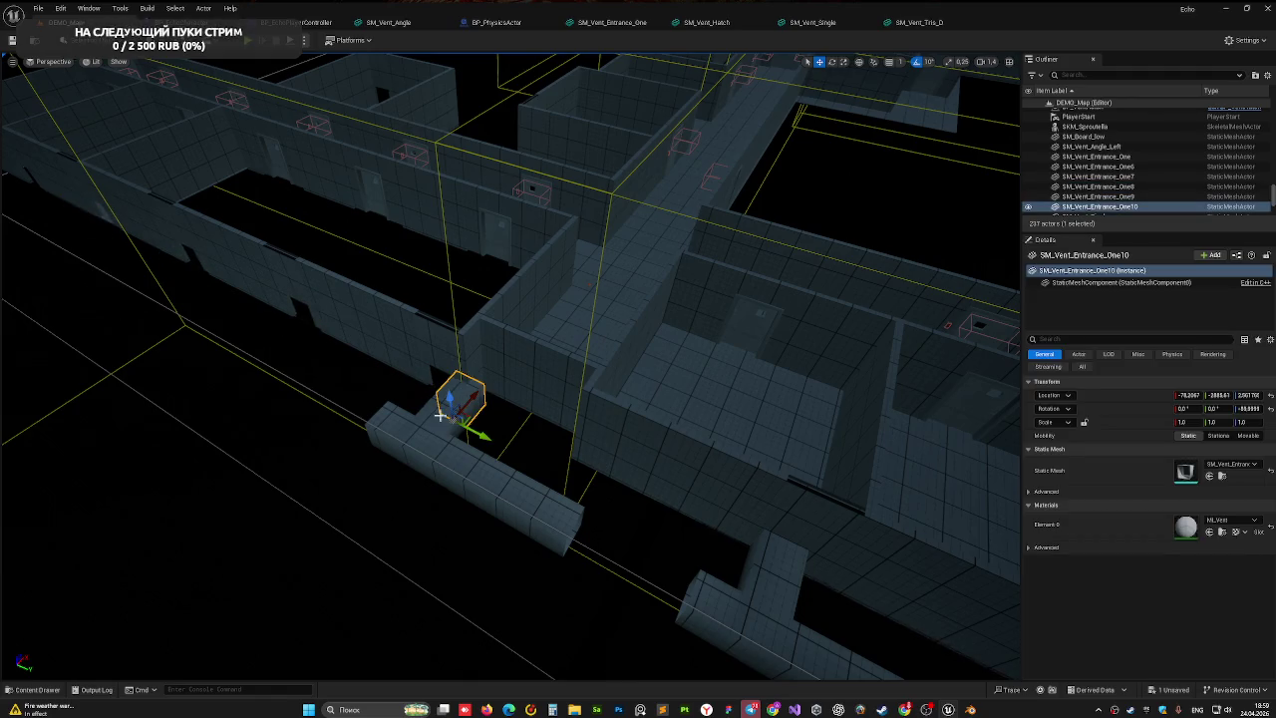
{"action": "left_click", "coordinate": [468, 438], "text": "ctrl"}
{"action": "left_click", "coordinate": [549, 509], "text": "ctrl"}
- Slide the selected T-shaped vent assembly sideways along Y
{"action": "key", "text": "f"}
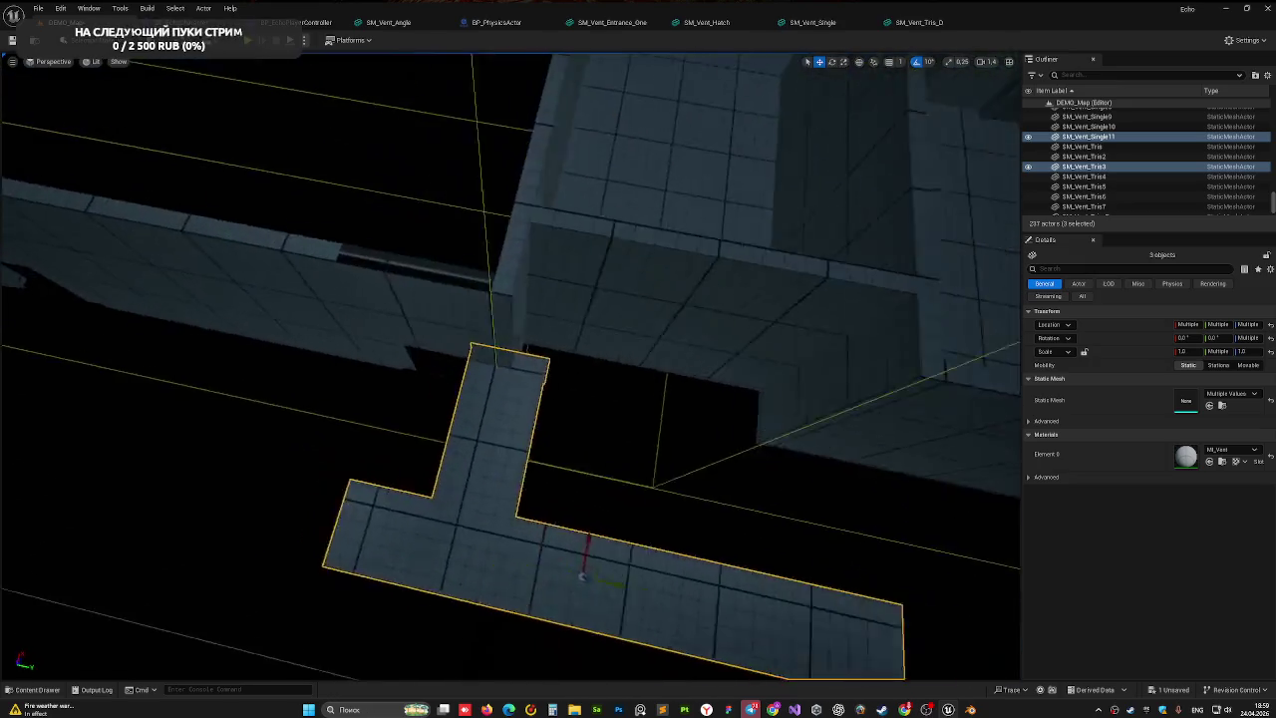
{"action": "scroll", "coordinate": [510, 367], "scroll_direction": "up", "scroll_amount": 6}
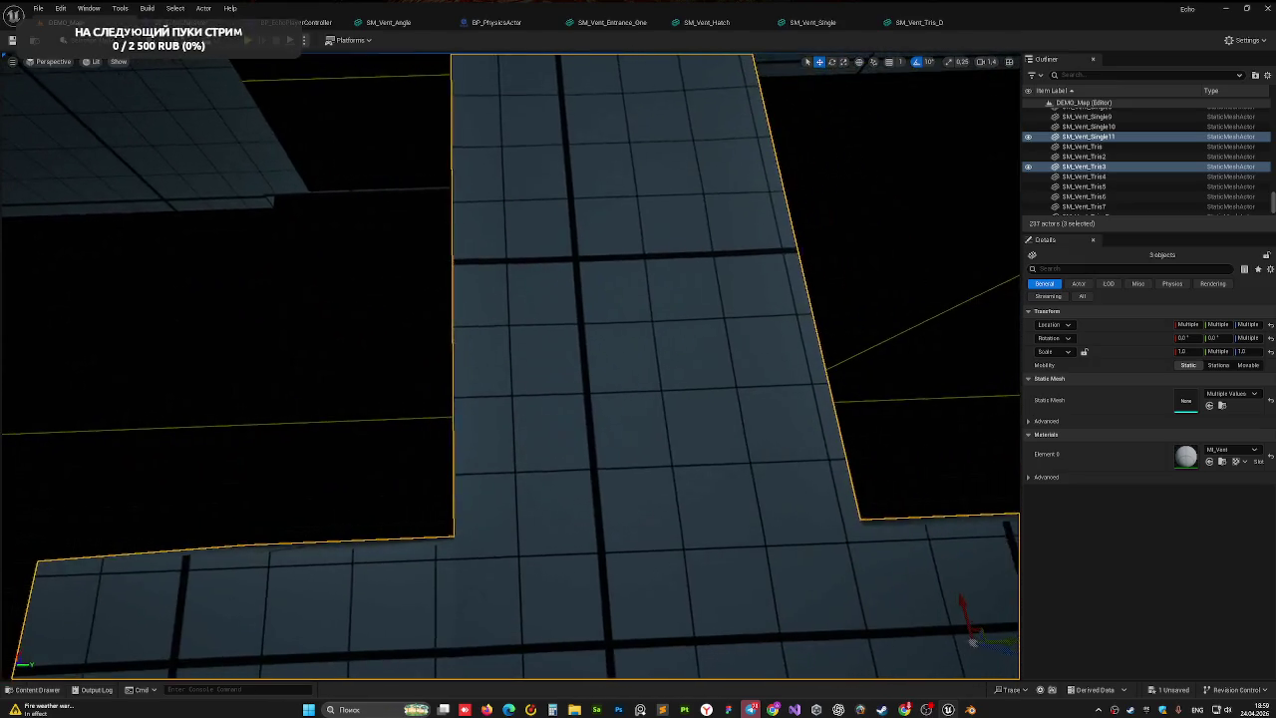
{"action": "scroll", "coordinate": [779, 513], "scroll_direction": "down", "scroll_amount": 5}
{"action": "left_click_drag", "start_coordinate": [770, 501], "coordinate": [669, 512]}
{"action": "mouse_move", "coordinate": [518, 405]}
{"action": "left_mouse_down"}
{"action": "mouse_move", "coordinate": [389, 319]}
{"action": "mouse_move", "coordinate": [357, 204]}
{"action": "left_mouse_up"}
{"action": "mouse_move", "coordinate": [432, 290]}
{"action": "left_mouse_down"}
{"action": "mouse_move", "coordinate": [394, 321]}
{"action": "mouse_move", "coordinate": [419, 299]}
{"action": "mouse_move", "coordinate": [399, 284]}
{"action": "left_mouse_up"}
{"action": "left_click_drag", "start_coordinate": [384, 209], "coordinate": [288, 155]}
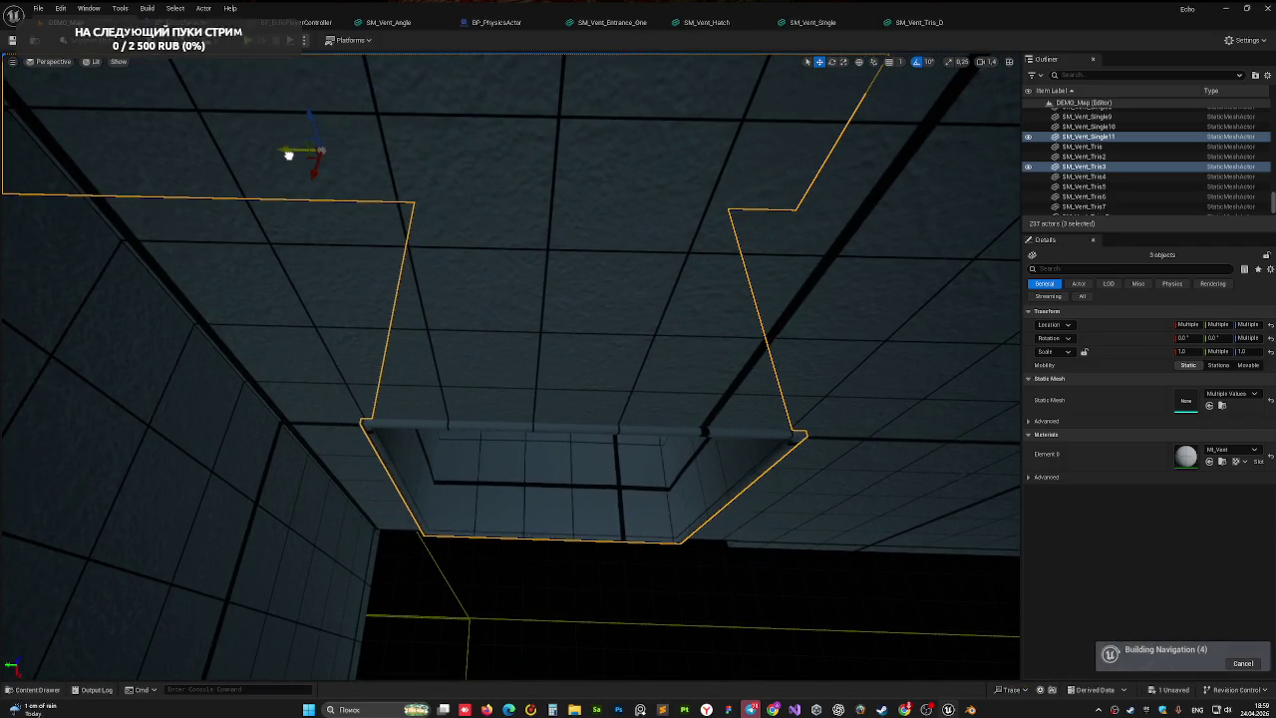
{"action": "mouse_move", "coordinate": [501, 308]}
{"action": "left_mouse_down"}
{"action": "mouse_move", "coordinate": [449, 284]}
{"action": "mouse_move", "coordinate": [443, 393]}
{"action": "left_mouse_up"}
- Duplicate straight section SM_Vent_Single11 into the duct gap, giving SM_Vent_Single12 at about 1.21 Y scale
{"action": "left_click", "coordinate": [443, 393]}
{"action": "key", "text": "f"}
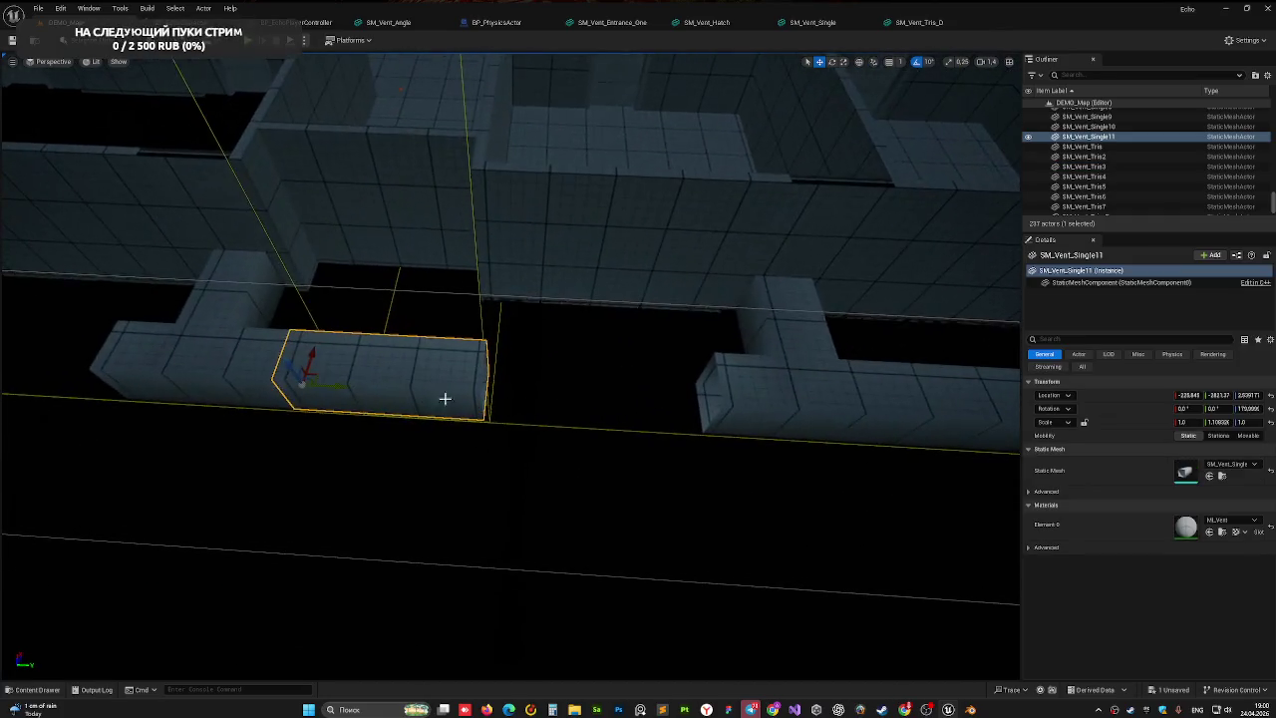
{"action": "left_click_drag", "start_coordinate": [336, 389], "coordinate": [536, 390]}
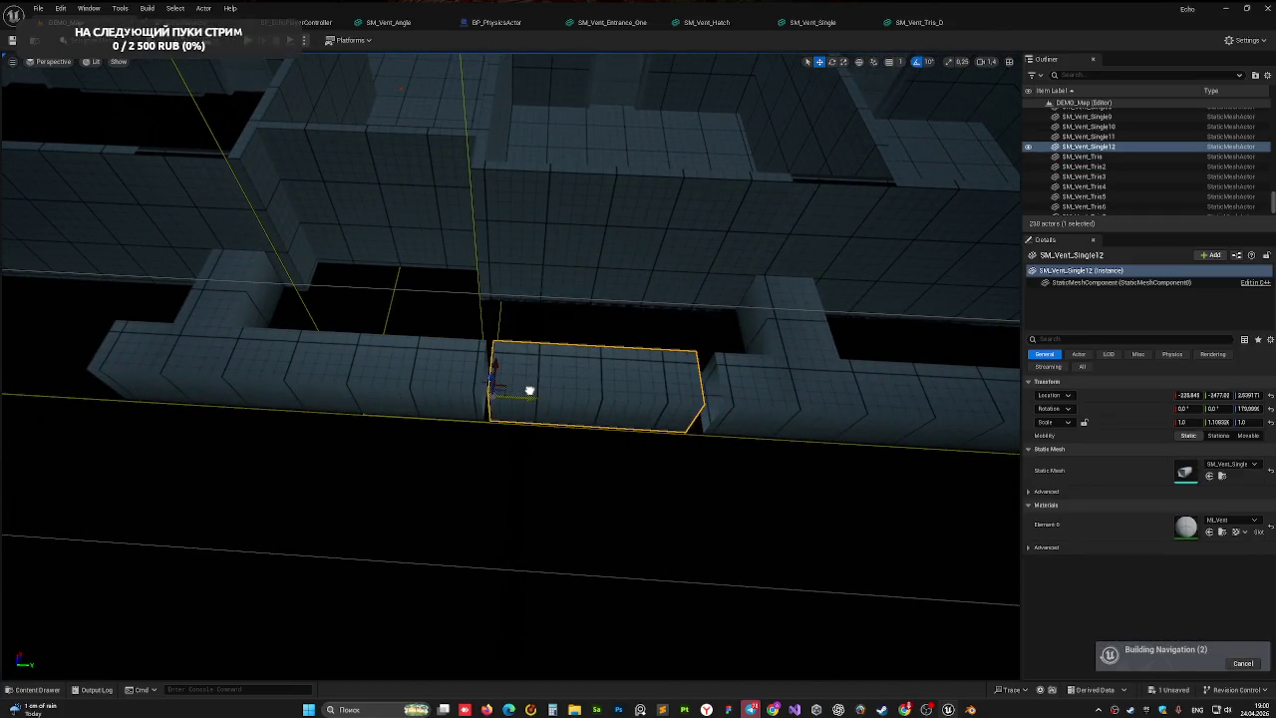
{"action": "mouse_move", "coordinate": [532, 396]}
{"action": "left_mouse_down"}
{"action": "mouse_move", "coordinate": [521, 351]}
{"action": "mouse_move", "coordinate": [555, 393]}
{"action": "mouse_move", "coordinate": [507, 389]}
{"action": "mouse_move", "coordinate": [575, 419]}
{"action": "mouse_move", "coordinate": [544, 422]}
{"action": "left_mouse_up"}
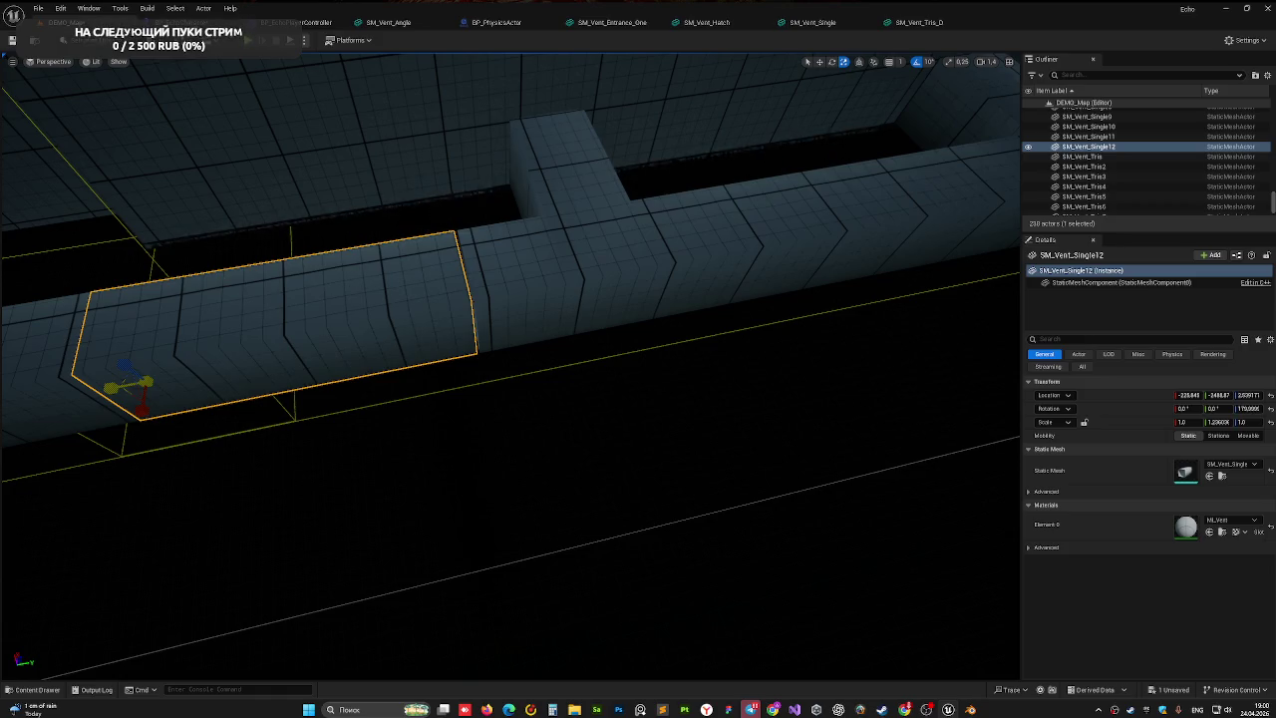
{"action": "left_click", "coordinate": [507, 456]}
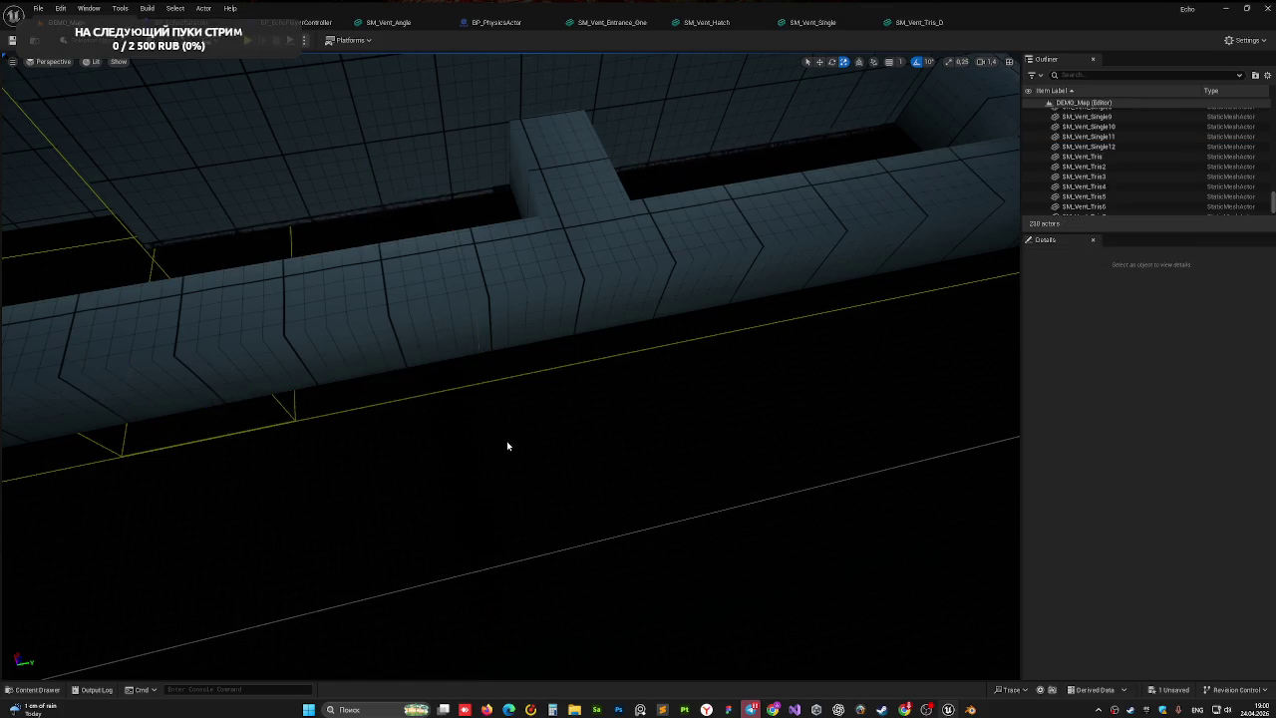
{"action": "left_click", "coordinate": [151, 408]}
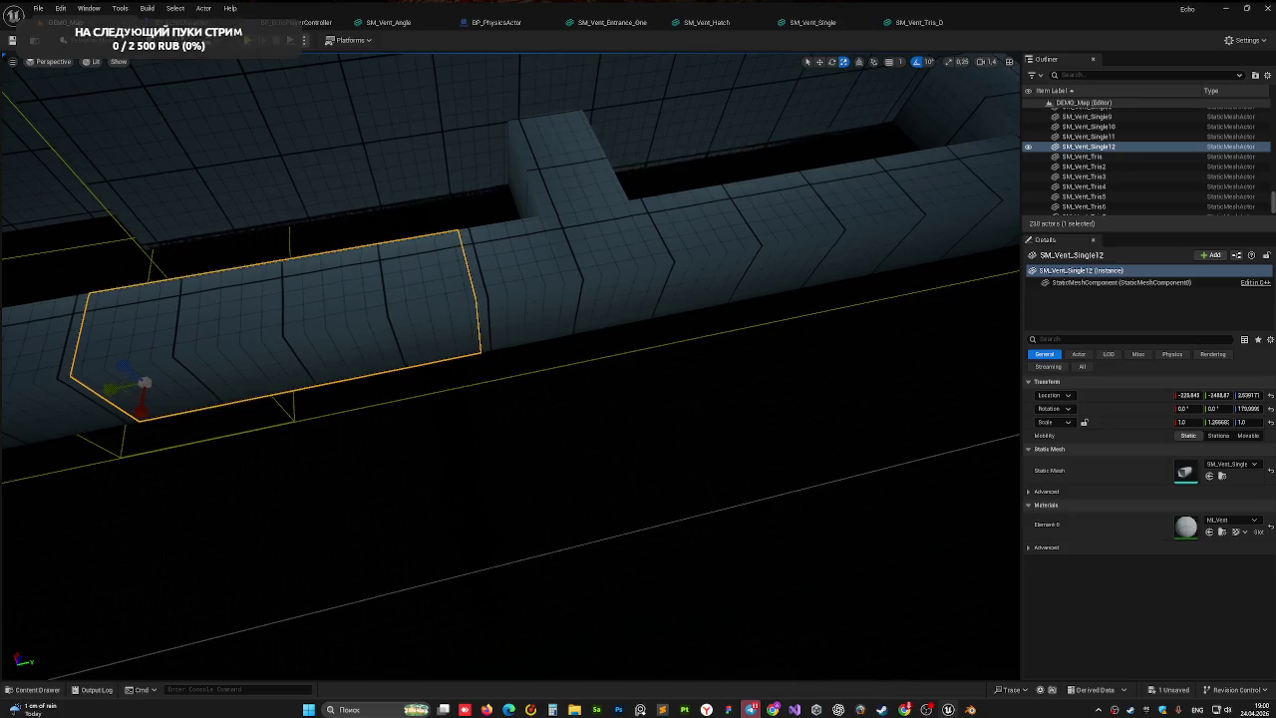
- Save the level and pull the view back over the whole vent run
{"action": "key", "text": "Escape"}
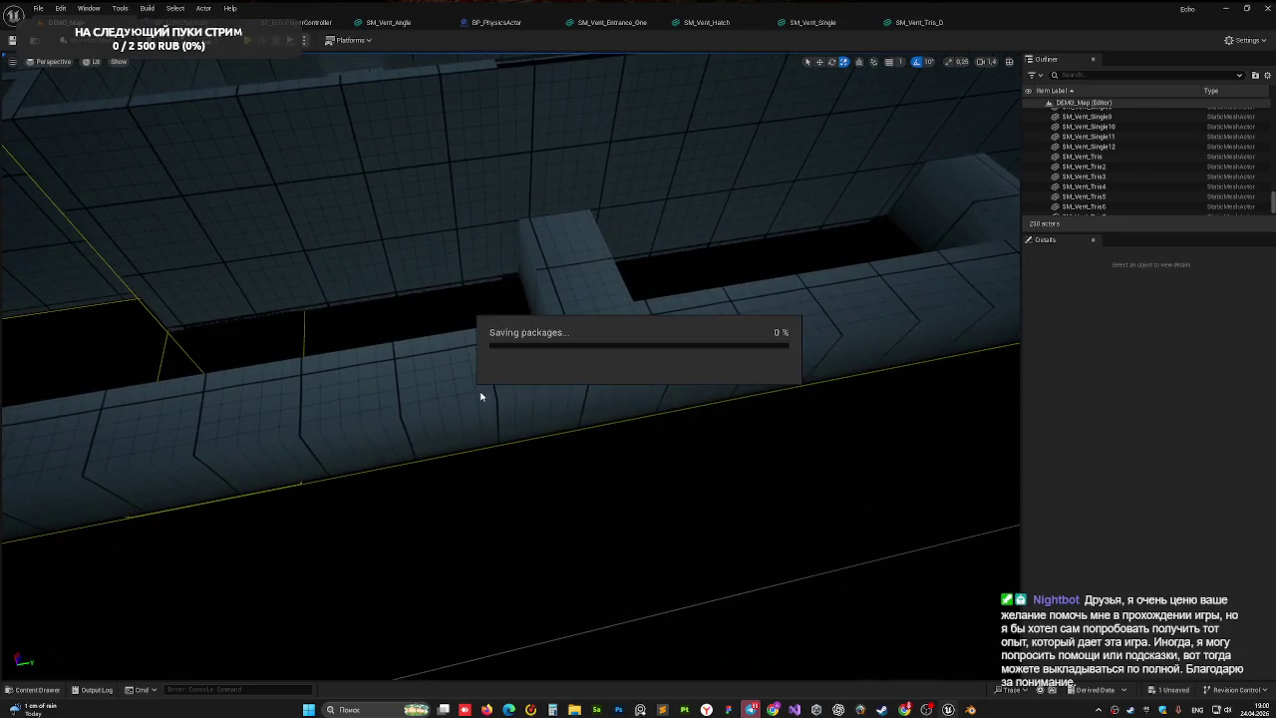
{"action": "left_click_drag", "start_coordinate": [524, 462], "coordinate": [519, 462]}
{"action": "key", "text": "s"}
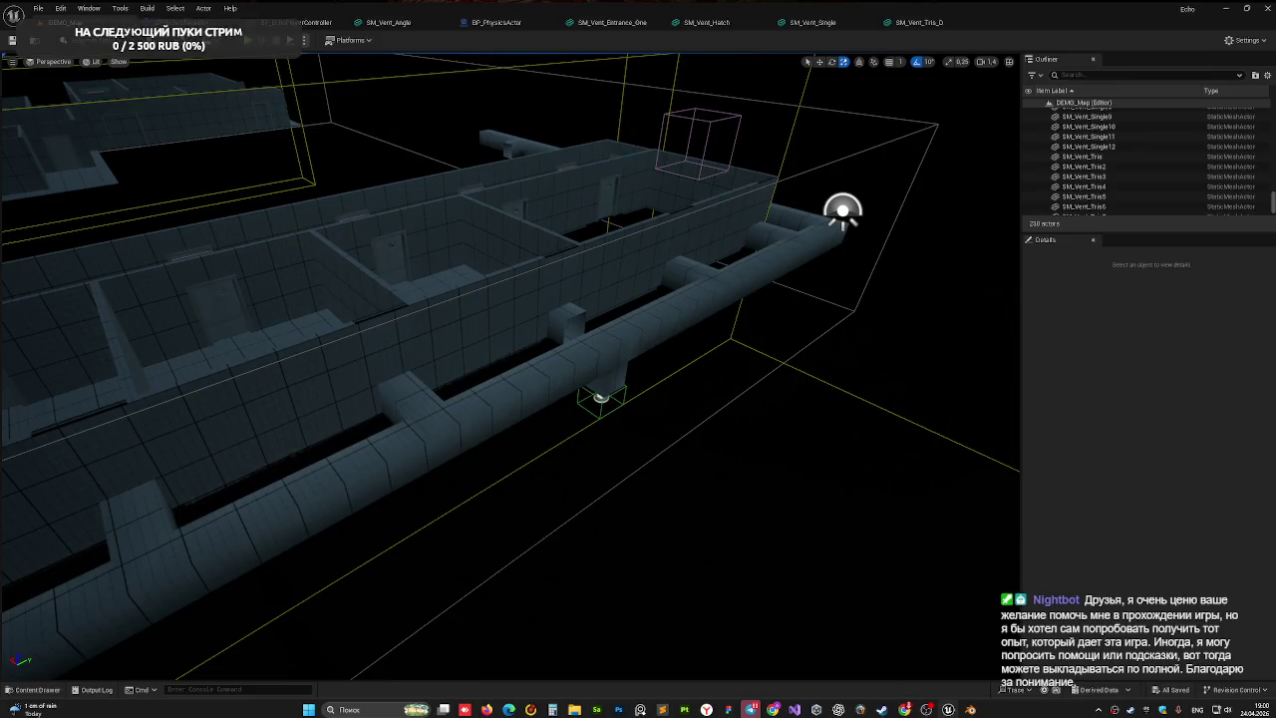
- Duplicate the SM_Vent_Tris_D T-junction vent and slide the copy to the left
{"action": "left_click", "coordinate": [622, 359]}
{"action": "scroll", "coordinate": [688, 384], "scroll_direction": "up", "scroll_amount": 3}
{"action": "mouse_move", "coordinate": [773, 358]}
{"action": "left_mouse_down"}
{"action": "mouse_move", "coordinate": [322, 490]}
{"action": "mouse_move", "coordinate": [342, 518]}
{"action": "left_mouse_up"}
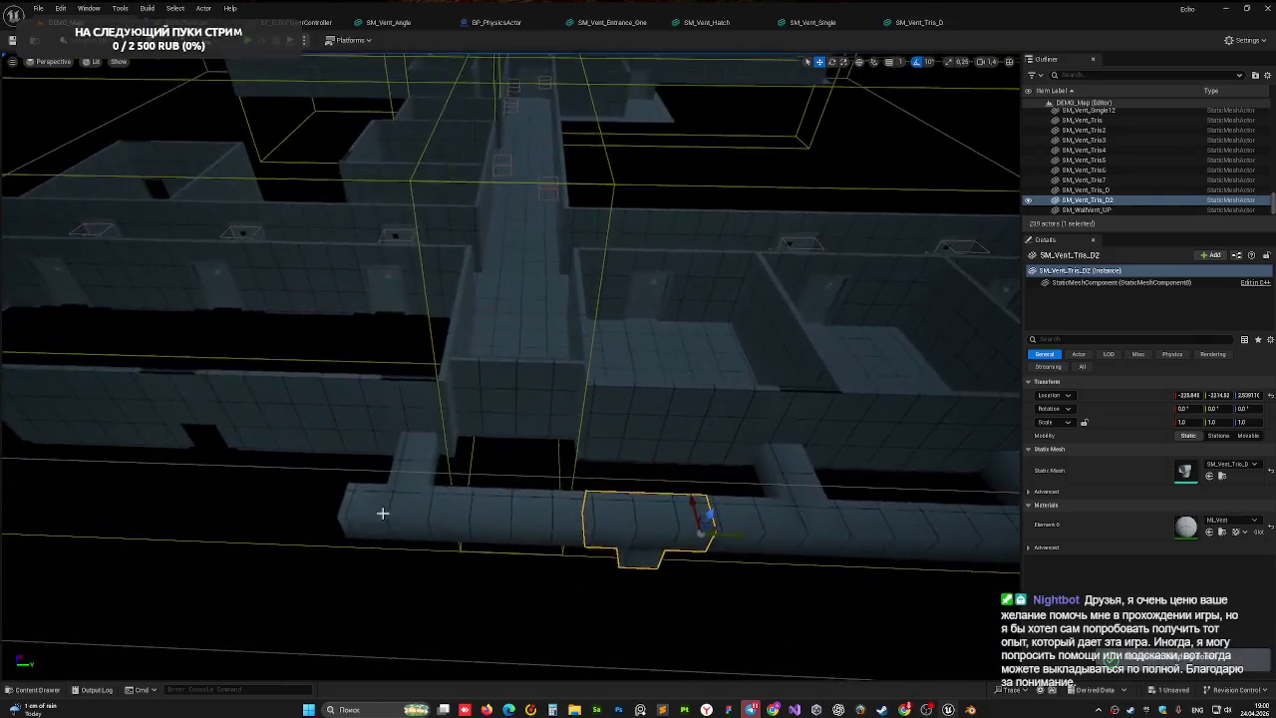
{"action": "left_click_drag", "start_coordinate": [734, 545], "coordinate": [356, 555]}
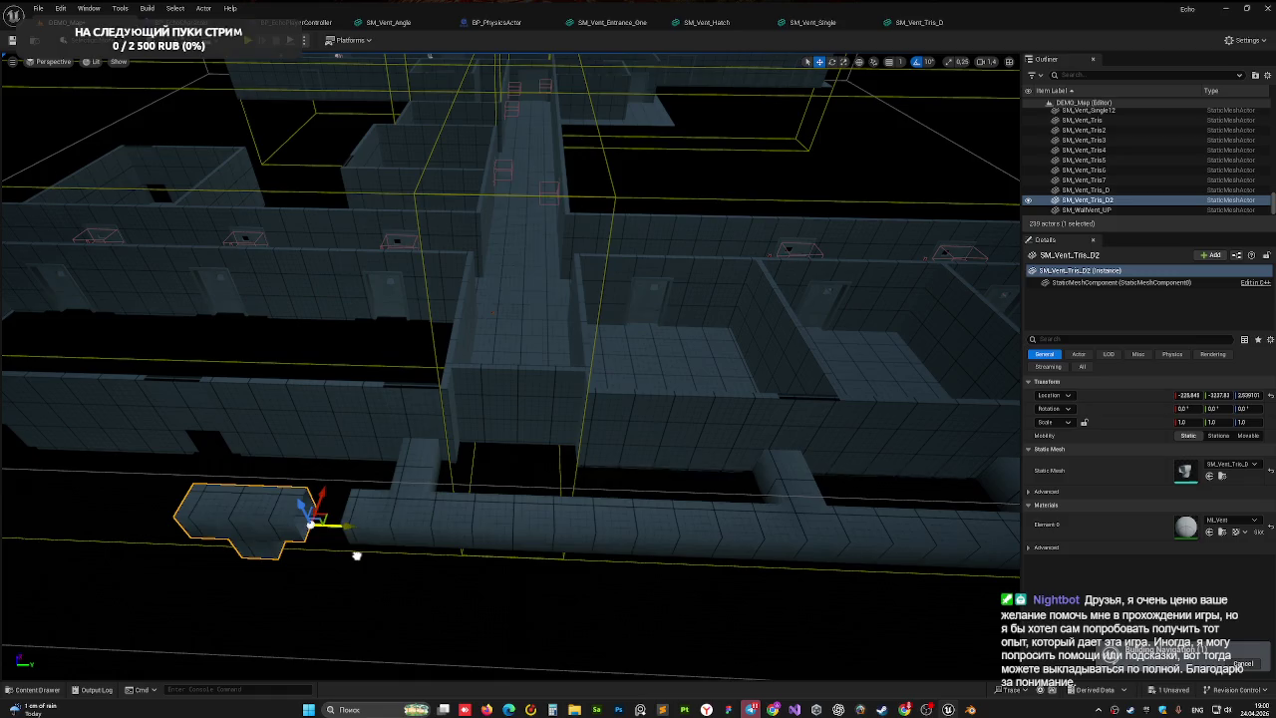
{"action": "scroll", "coordinate": [357, 555], "scroll_direction": "up", "scroll_amount": 5}
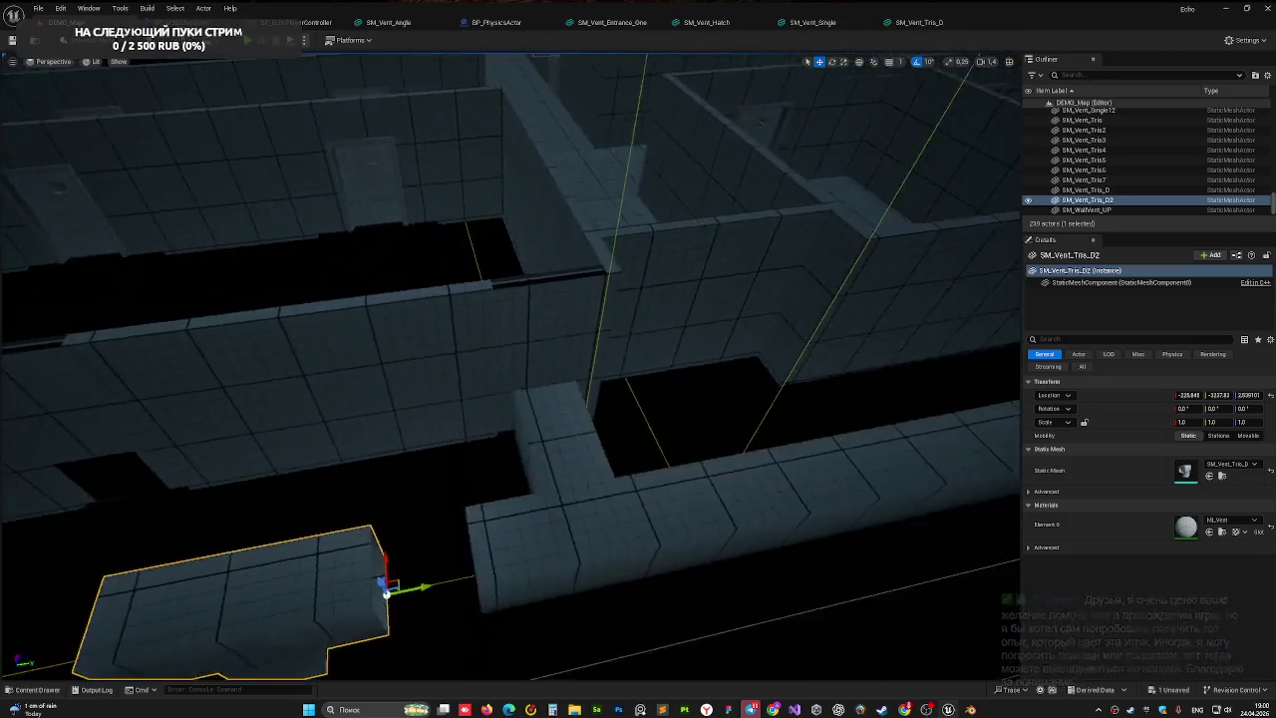
{"action": "scroll", "coordinate": [379, 595], "scroll_direction": "down", "scroll_amount": 8}
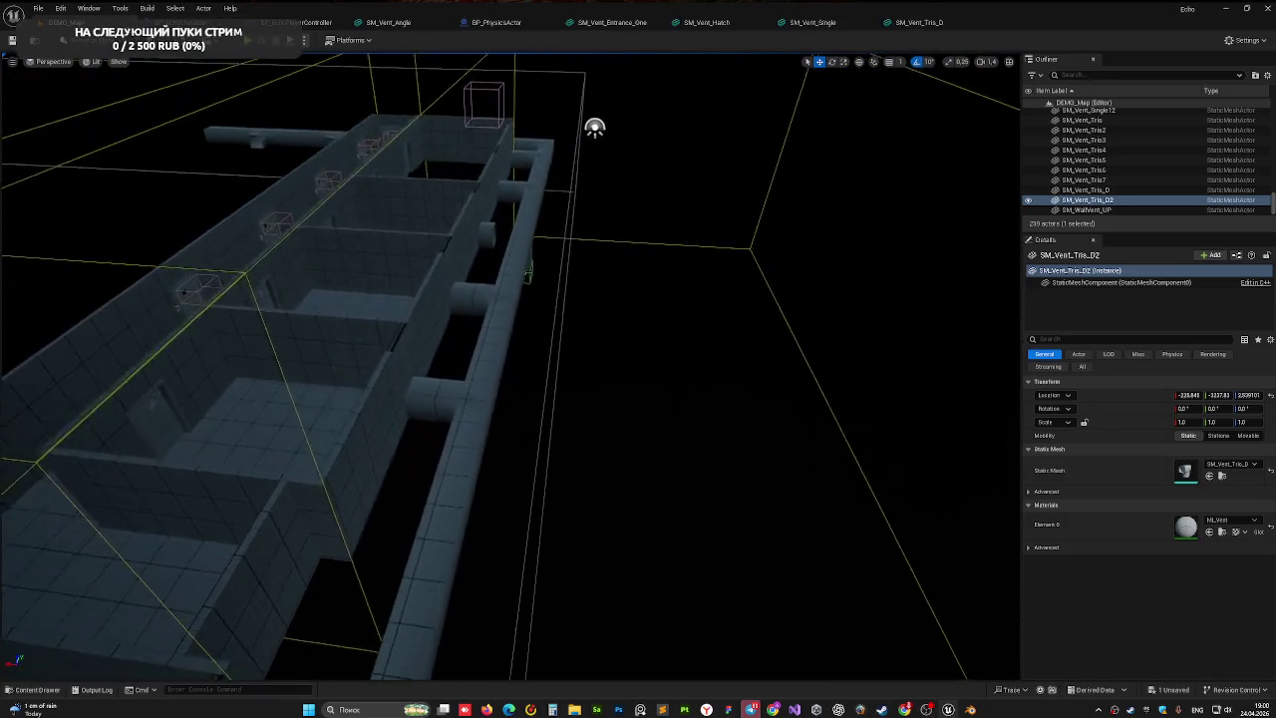
{"action": "key", "text": "f"}
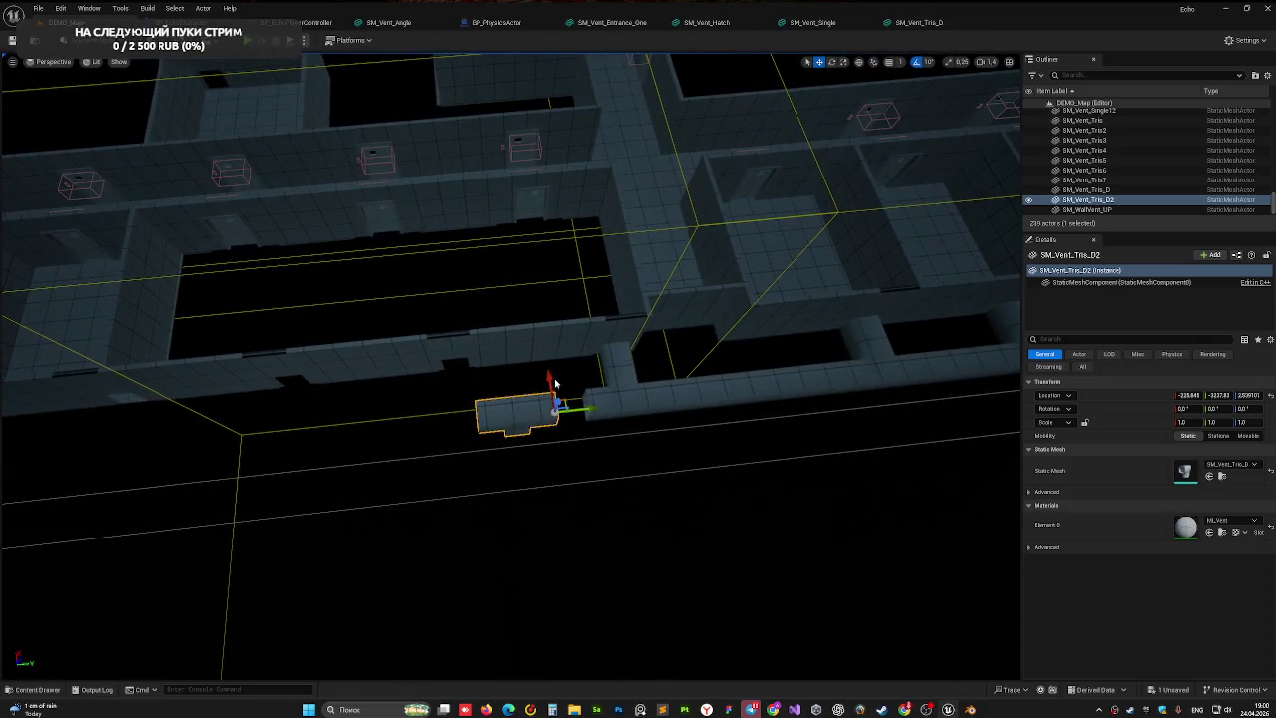
{"action": "left_click_drag", "start_coordinate": [555, 379], "coordinate": [566, 523]}
- Duplicate three vent pieces from the run further left along Y
{"action": "left_click", "coordinate": [629, 410]}
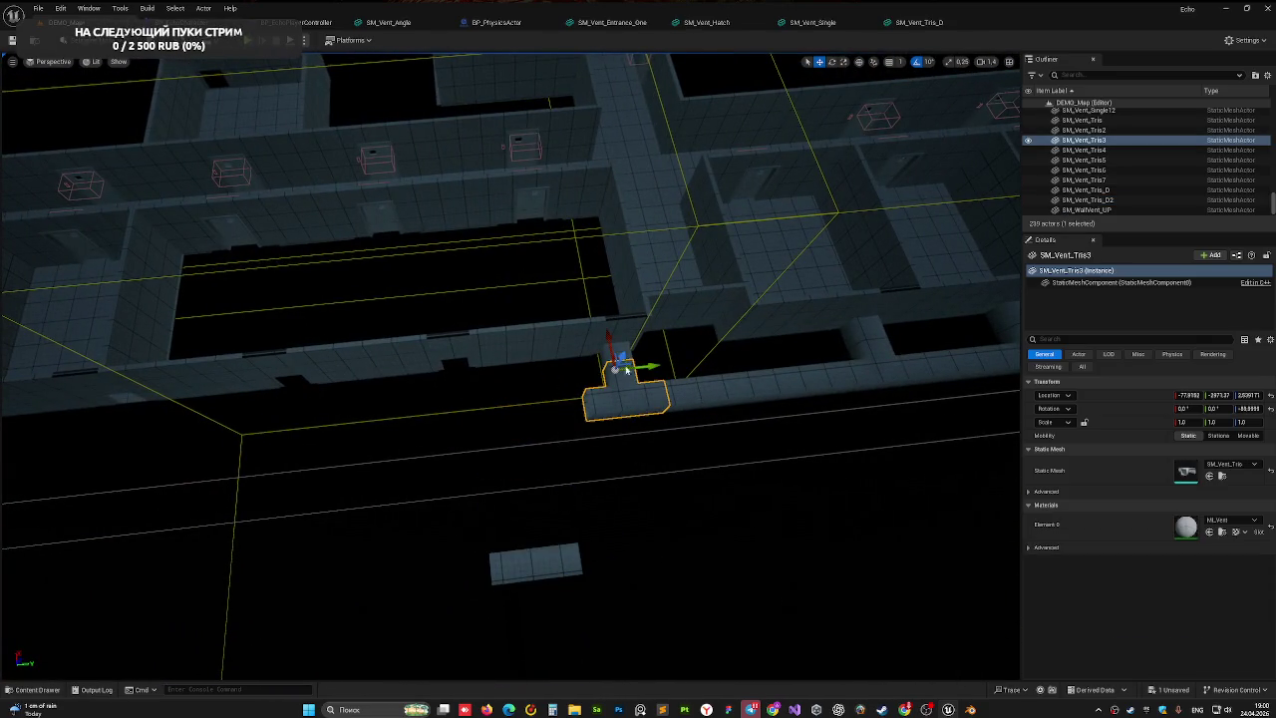
{"action": "left_click", "coordinate": [713, 394], "text": "ctrl"}
{"action": "left_click_drag", "start_coordinate": [696, 401], "coordinate": [516, 410]}
{"action": "key", "text": "f"}
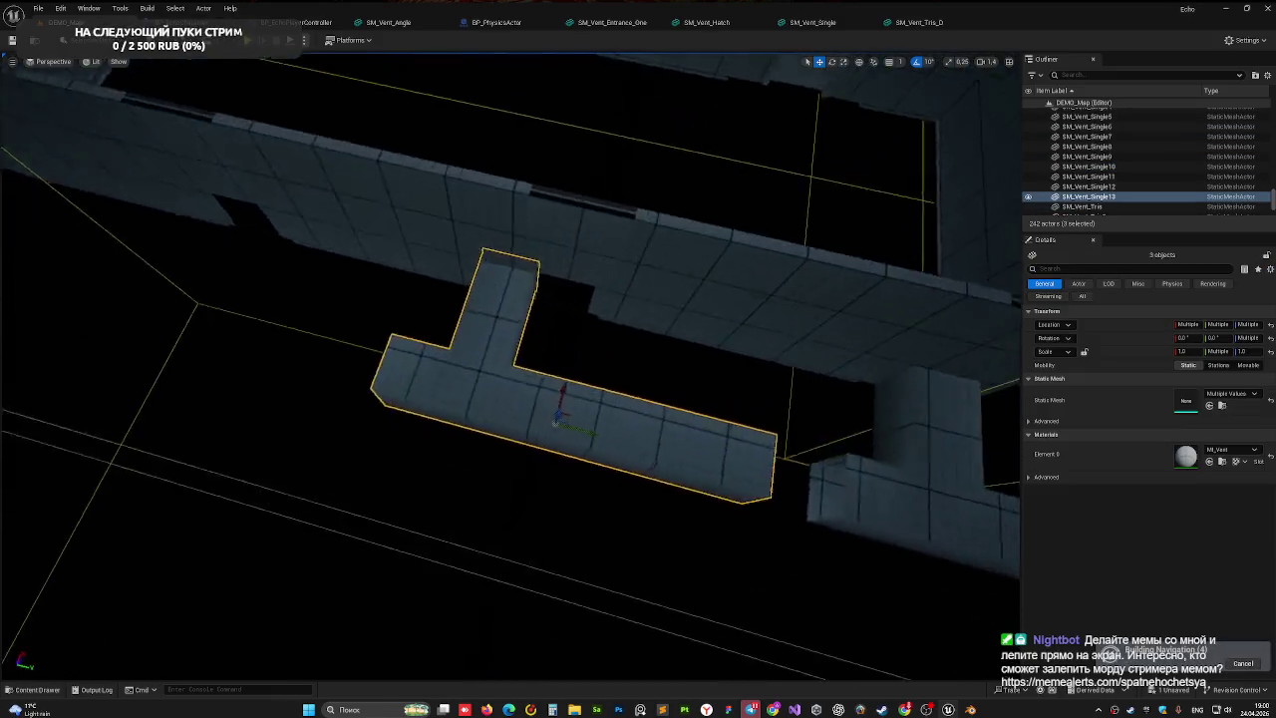
{"action": "mouse_move", "coordinate": [379, 511]}
{"action": "left_mouse_down"}
{"action": "mouse_move", "coordinate": [359, 504]}
{"action": "mouse_move", "coordinate": [427, 521]}
{"action": "mouse_move", "coordinate": [555, 461]}
{"action": "mouse_move", "coordinate": [676, 293]}
{"action": "mouse_move", "coordinate": [668, 255]}
{"action": "left_mouse_up"}
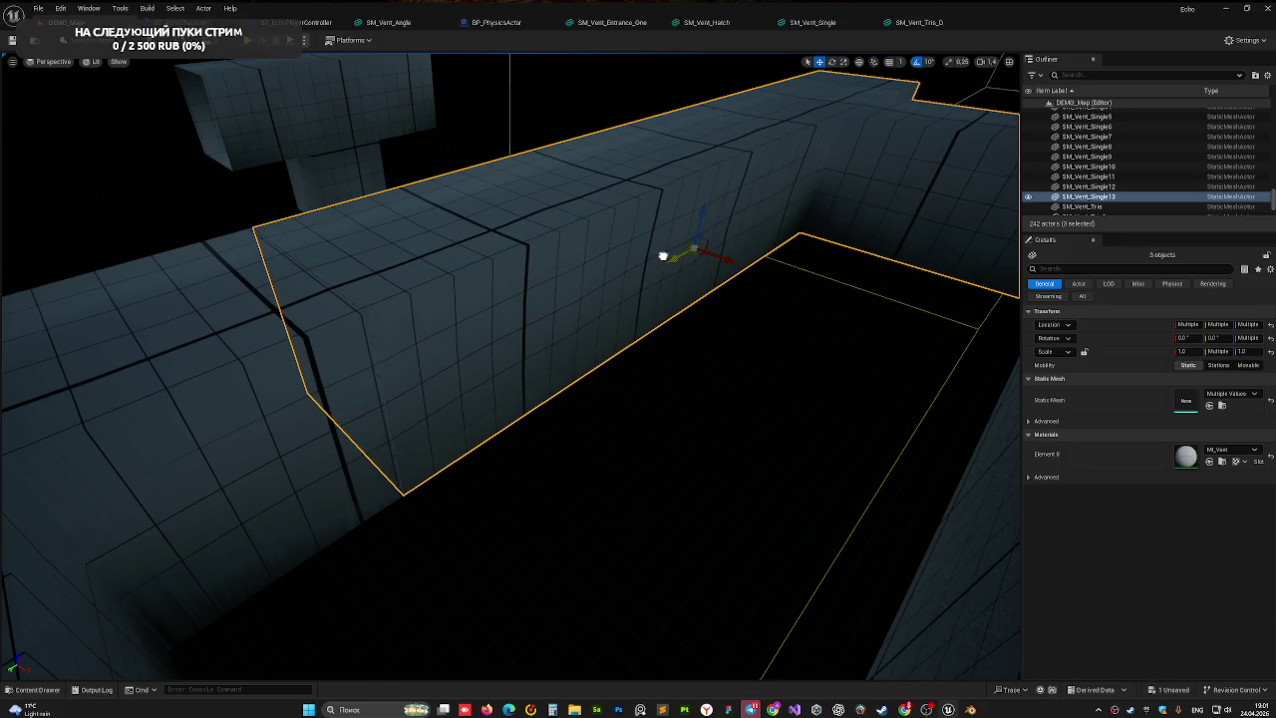
{"action": "left_click", "coordinate": [657, 386]}
{"action": "left_click_drag", "start_coordinate": [658, 386], "coordinate": [698, 393]}
- Slide the stray copied T-junction vent left along the duct into line
{"action": "left_click", "coordinate": [503, 283]}
{"action": "left_click_drag", "start_coordinate": [503, 283], "coordinate": [503, 283]}
{"action": "mouse_move", "coordinate": [539, 511]}
{"action": "left_mouse_down"}
{"action": "mouse_move", "coordinate": [257, 494]}
{"action": "mouse_move", "coordinate": [308, 270]}
{"action": "left_mouse_up"}
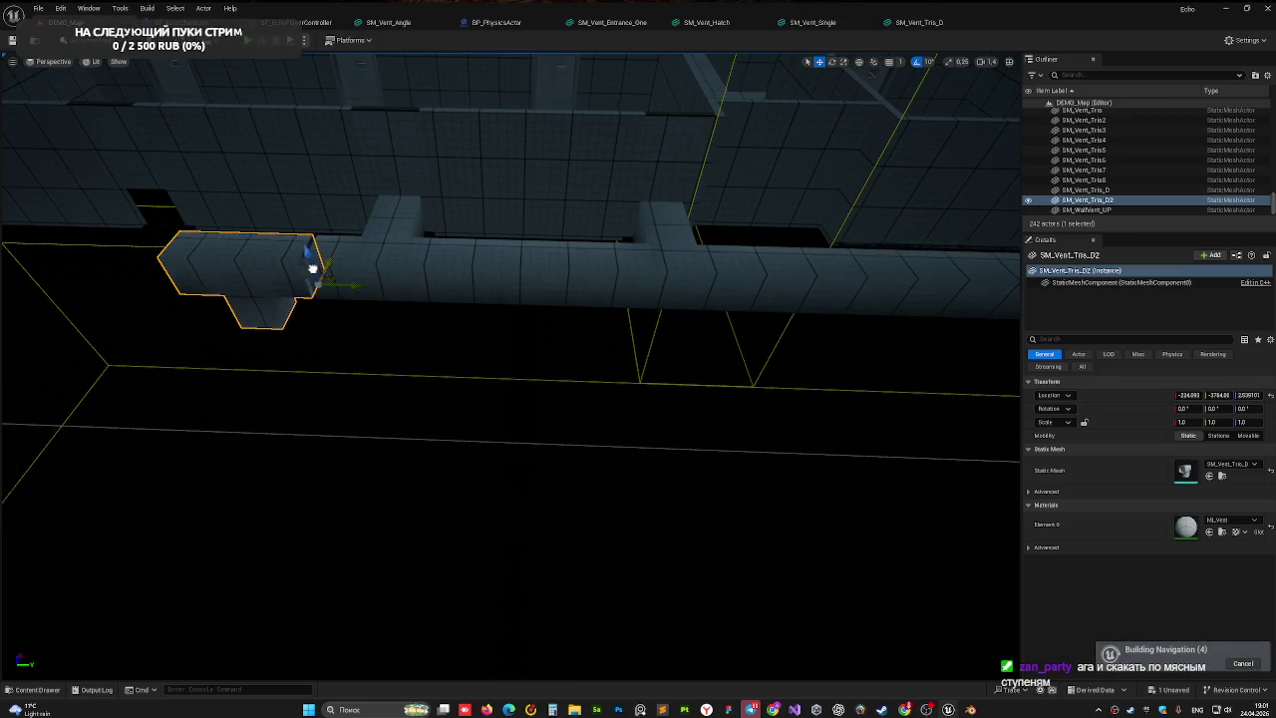
{"action": "scroll", "coordinate": [511, 365], "scroll_direction": "up", "scroll_amount": 3}
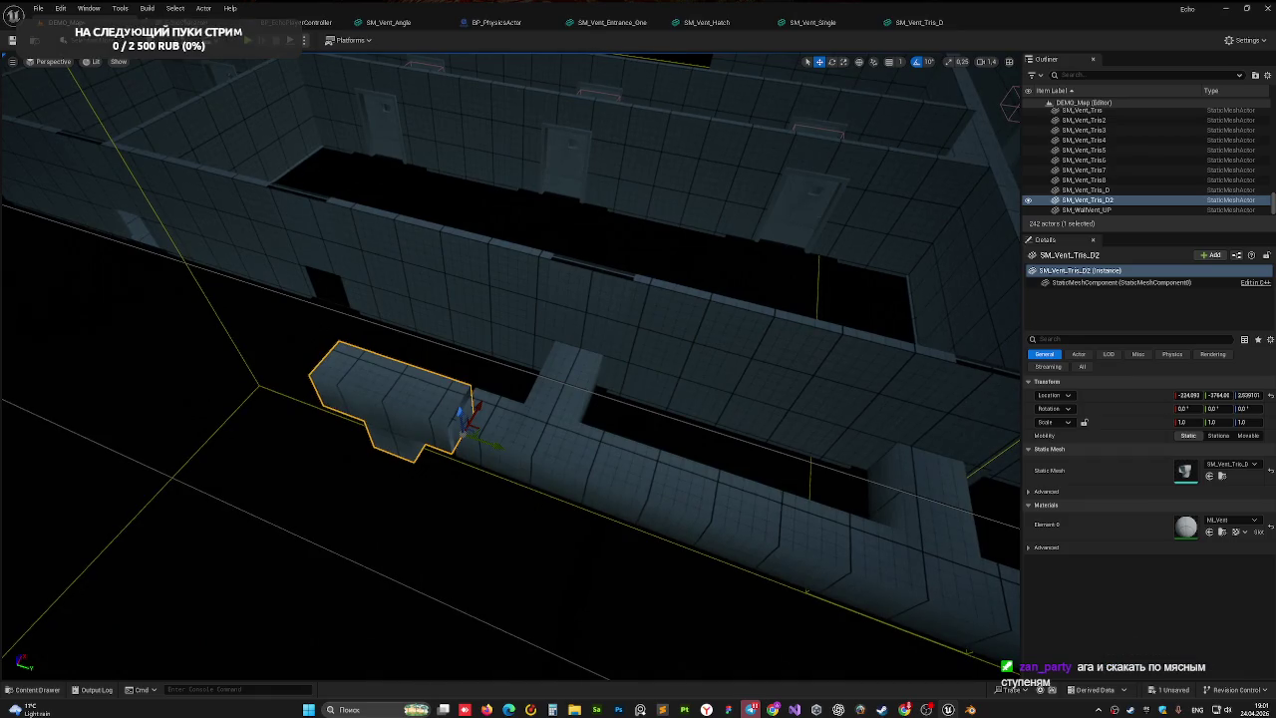
{"action": "mouse_move", "coordinate": [511, 364]}
{"action": "left_mouse_down"}
{"action": "mouse_move", "coordinate": [468, 389]}
{"action": "mouse_move", "coordinate": [438, 348]}
{"action": "left_mouse_up"}
{"action": "mouse_move", "coordinate": [346, 346]}
{"action": "left_mouse_down"}
{"action": "mouse_move", "coordinate": [333, 344]}
{"action": "mouse_move", "coordinate": [346, 345]}
{"action": "left_mouse_up"}
{"action": "scroll", "coordinate": [454, 364], "scroll_direction": "down", "scroll_amount": 5}
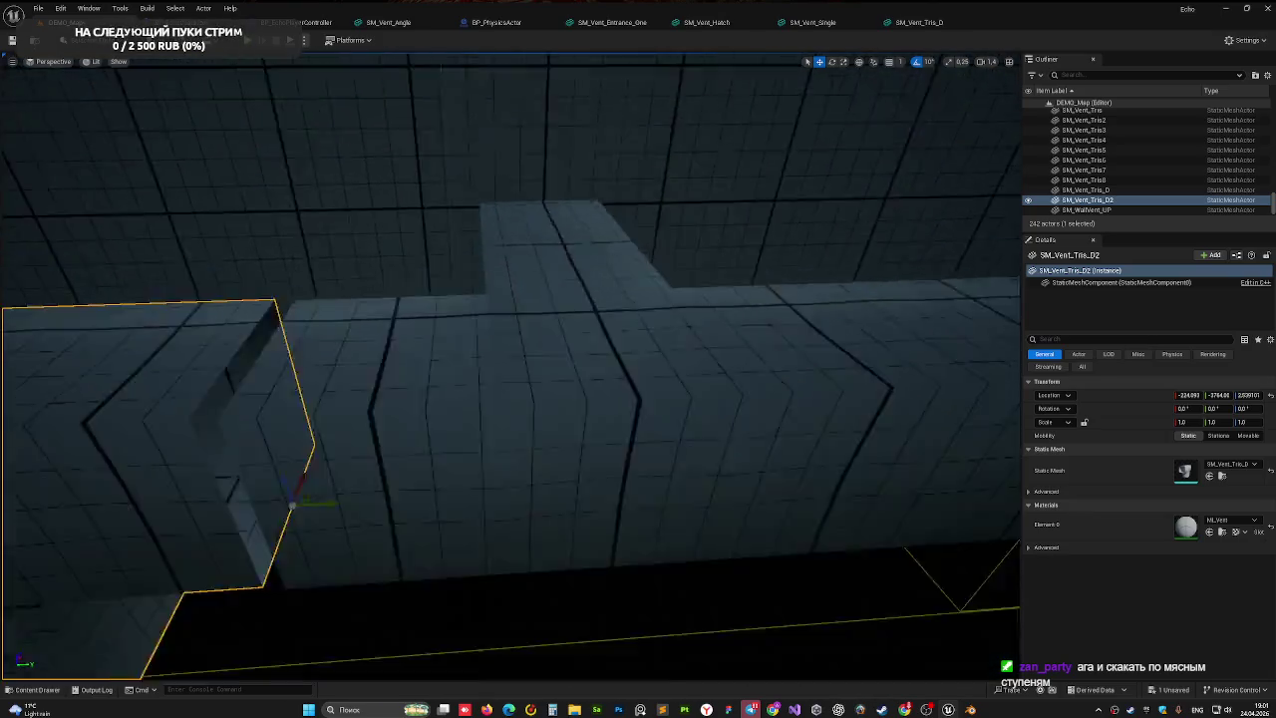
{"action": "left_click_drag", "start_coordinate": [457, 416], "coordinate": [159, 426]}
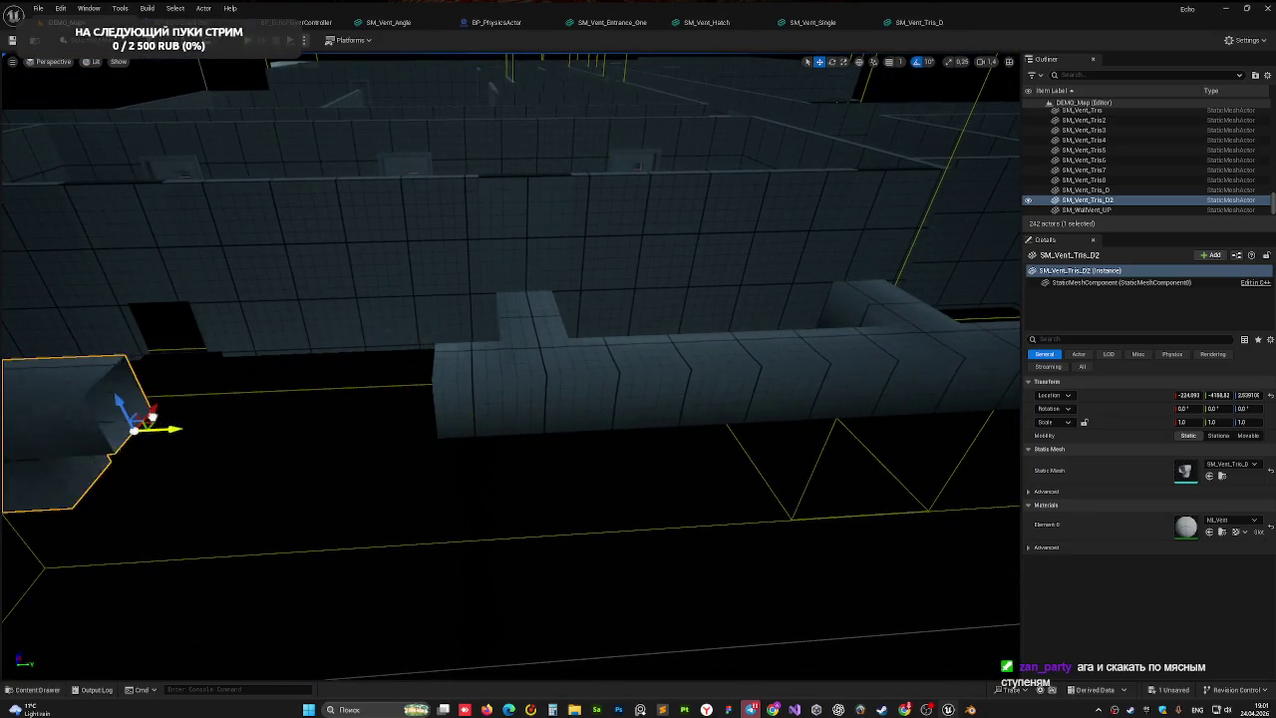
- Copy a straight section to close the gap, creating SM_Vent_Single14 at about 1.17 Y scale
{"action": "left_click", "coordinate": [688, 399]}
{"action": "left_click_drag", "start_coordinate": [668, 407], "coordinate": [208, 434]}
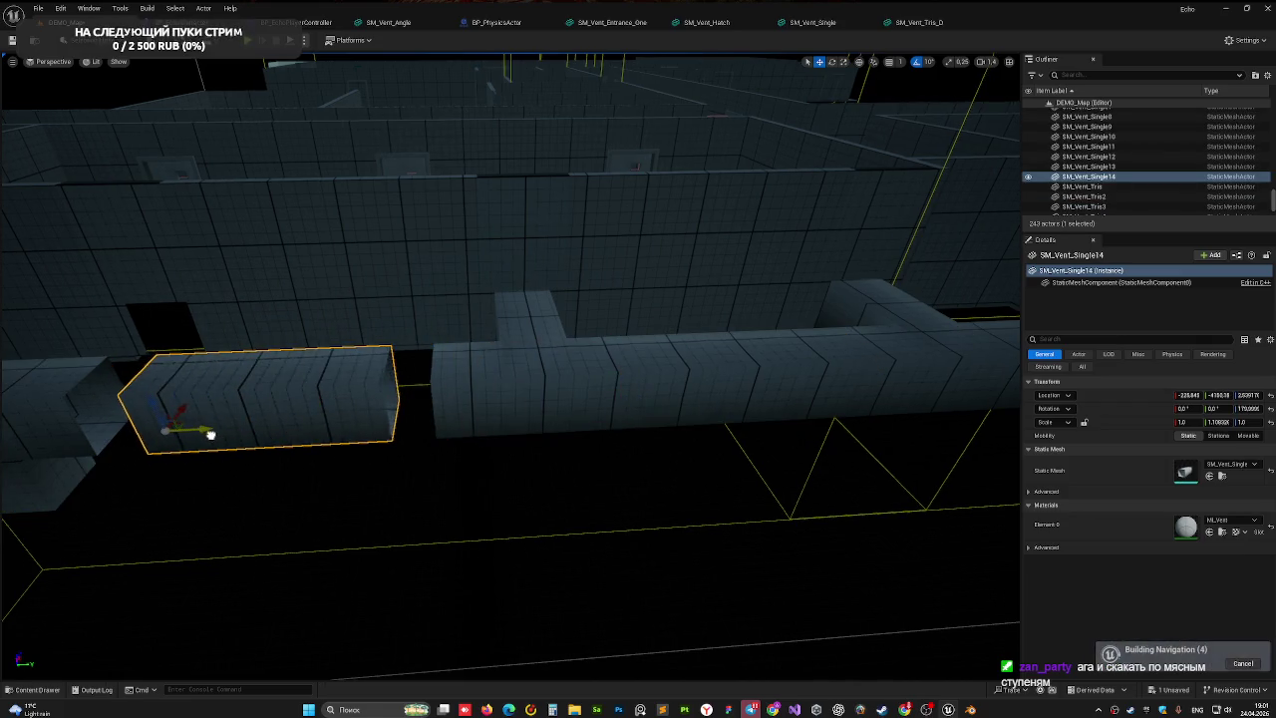
{"action": "scroll", "coordinate": [277, 446], "scroll_direction": "up", "scroll_amount": 5}
{"action": "mouse_move", "coordinate": [86, 356]}
{"action": "left_mouse_down"}
{"action": "mouse_move", "coordinate": [145, 378]}
{"action": "mouse_move", "coordinate": [259, 338]}
{"action": "mouse_move", "coordinate": [319, 289]}
{"action": "left_mouse_up"}
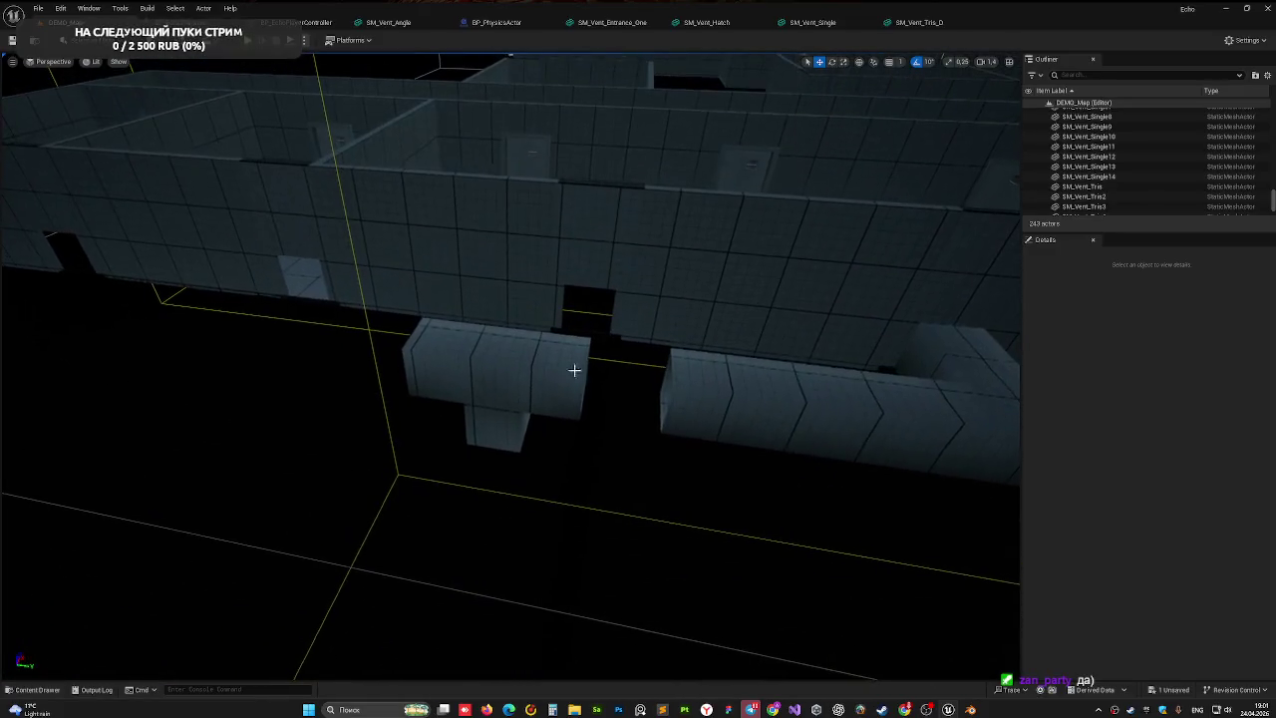
- Butt SM_Vent_Tris_D2 against the next duct section along Y, then save with Ctrl+S
{"action": "left_click", "coordinate": [576, 435]}
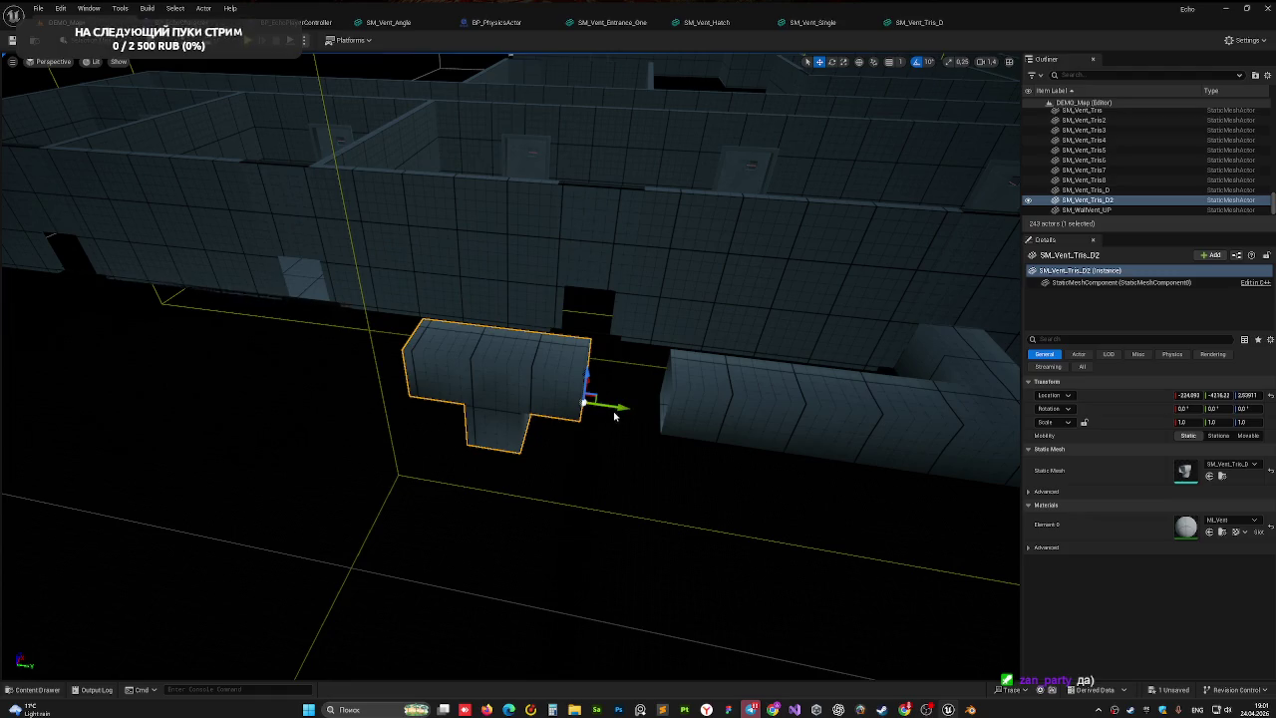
{"action": "left_click_drag", "start_coordinate": [618, 407], "coordinate": [688, 418]}
{"action": "key", "text": "f"}
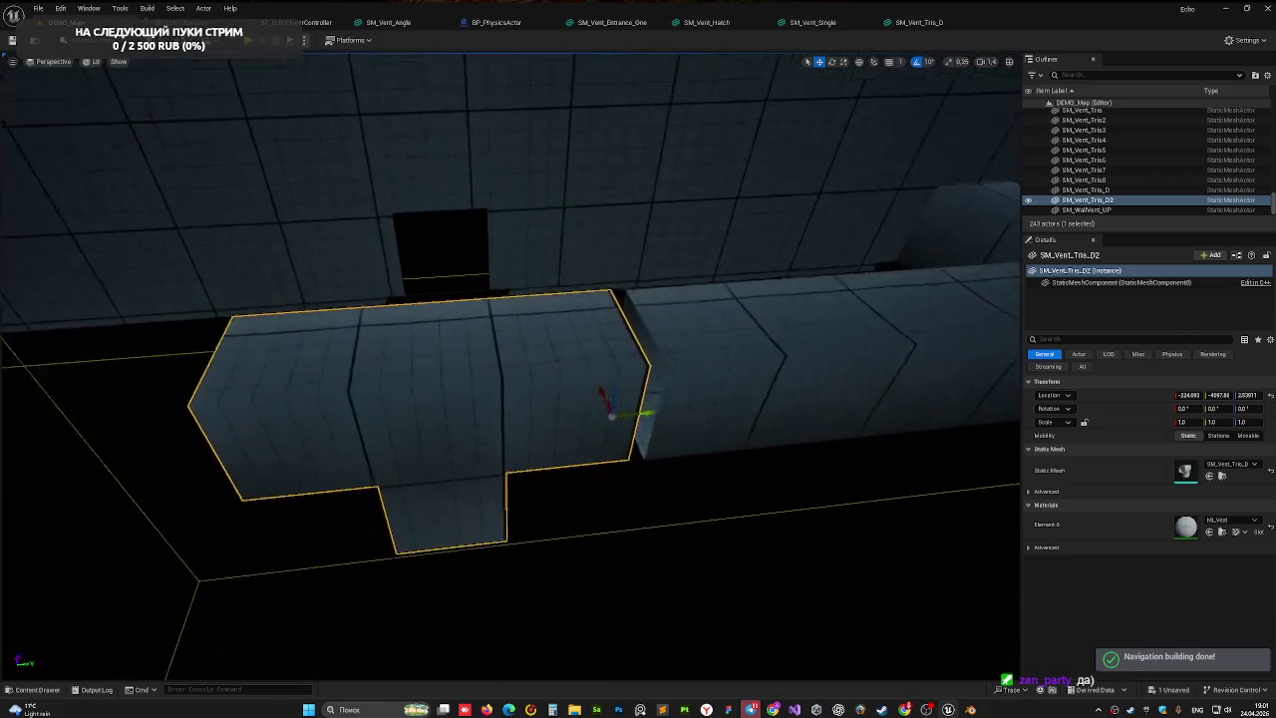
{"action": "left_click_drag", "start_coordinate": [610, 406], "coordinate": [697, 383], "text": "alt"}
{"action": "mouse_move", "coordinate": [586, 446]}
{"action": "left_mouse_down", "text": "alt"}
{"action": "mouse_move", "coordinate": [598, 433]}
{"action": "mouse_move", "coordinate": [586, 446]}
{"action": "mouse_move", "coordinate": [561, 433]}
{"action": "mouse_move", "coordinate": [592, 433]}
{"action": "mouse_move", "coordinate": [608, 399]}
{"action": "mouse_move", "coordinate": [628, 394]}
{"action": "mouse_move", "coordinate": [593, 413]}
{"action": "mouse_move", "coordinate": [610, 392]}
{"action": "left_mouse_up", "text": "alt"}
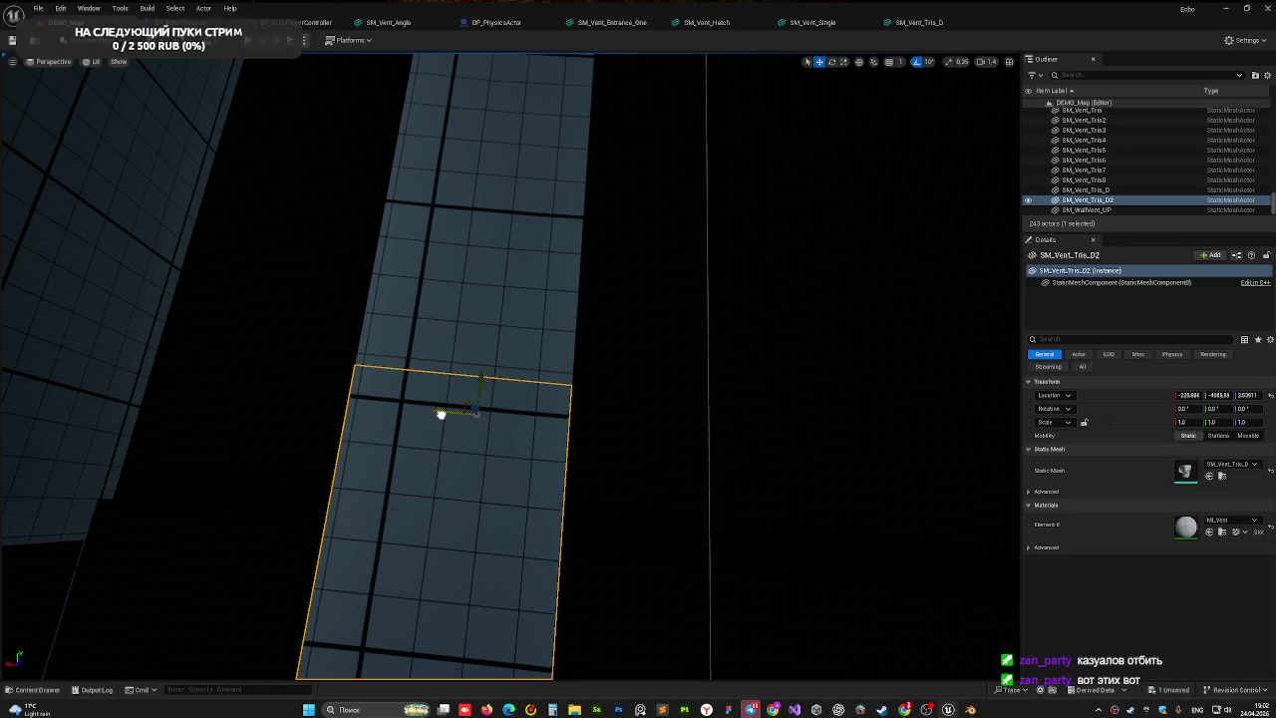
{"action": "left_click_drag", "start_coordinate": [506, 419], "coordinate": [618, 447], "text": "alt"}
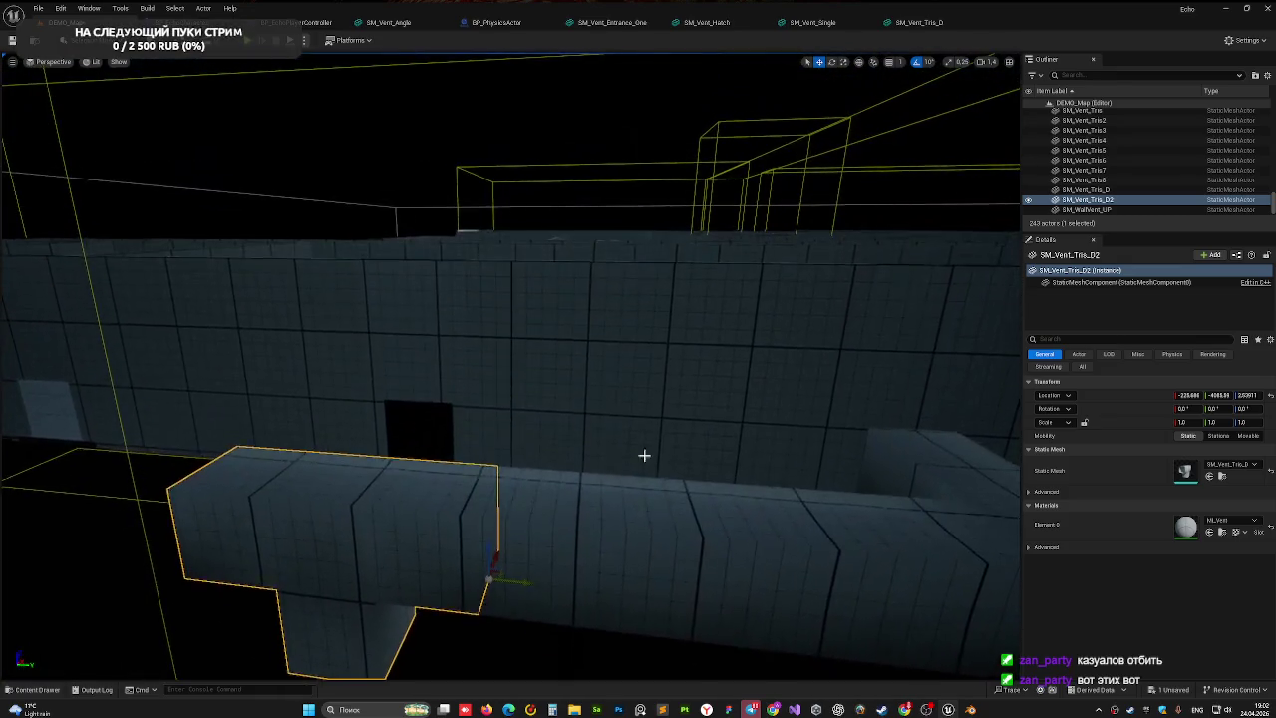
{"action": "key", "text": "ctrl+s"}
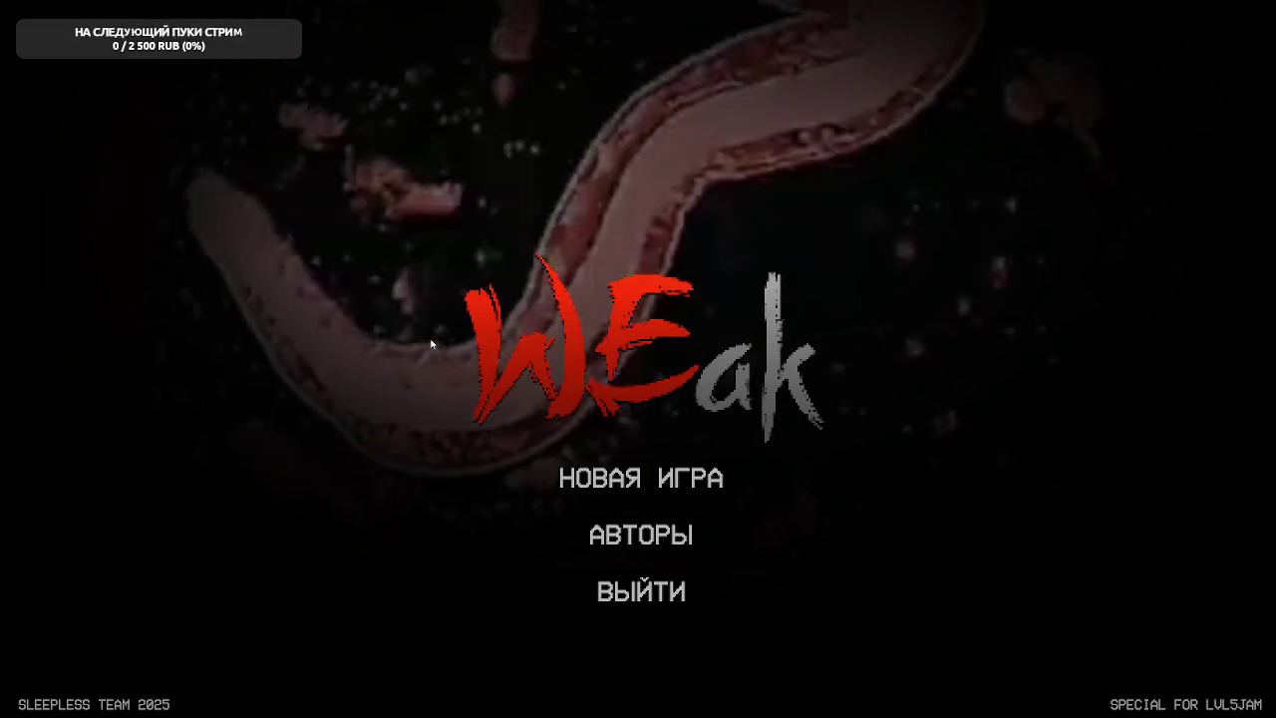
- Choose Новая игра and skip the intro text with E
{"action": "left_click", "coordinate": [680, 473]}
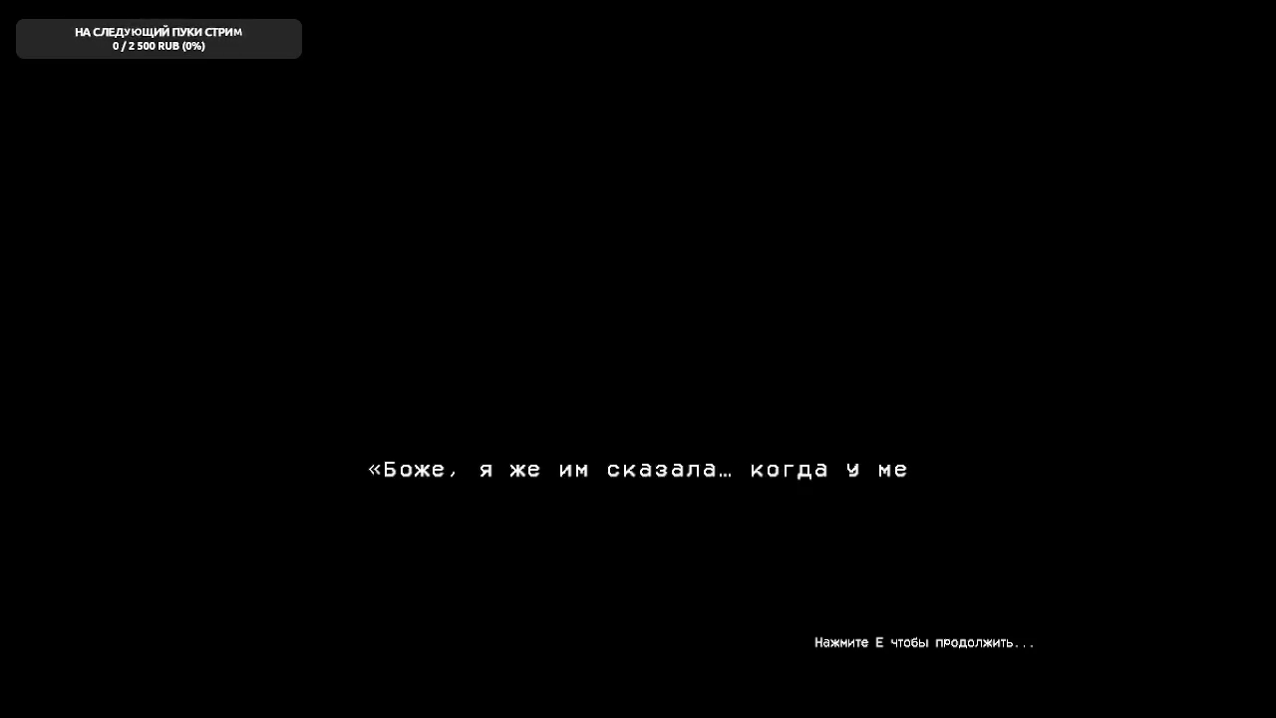
{"action": "key", "text": "e"}
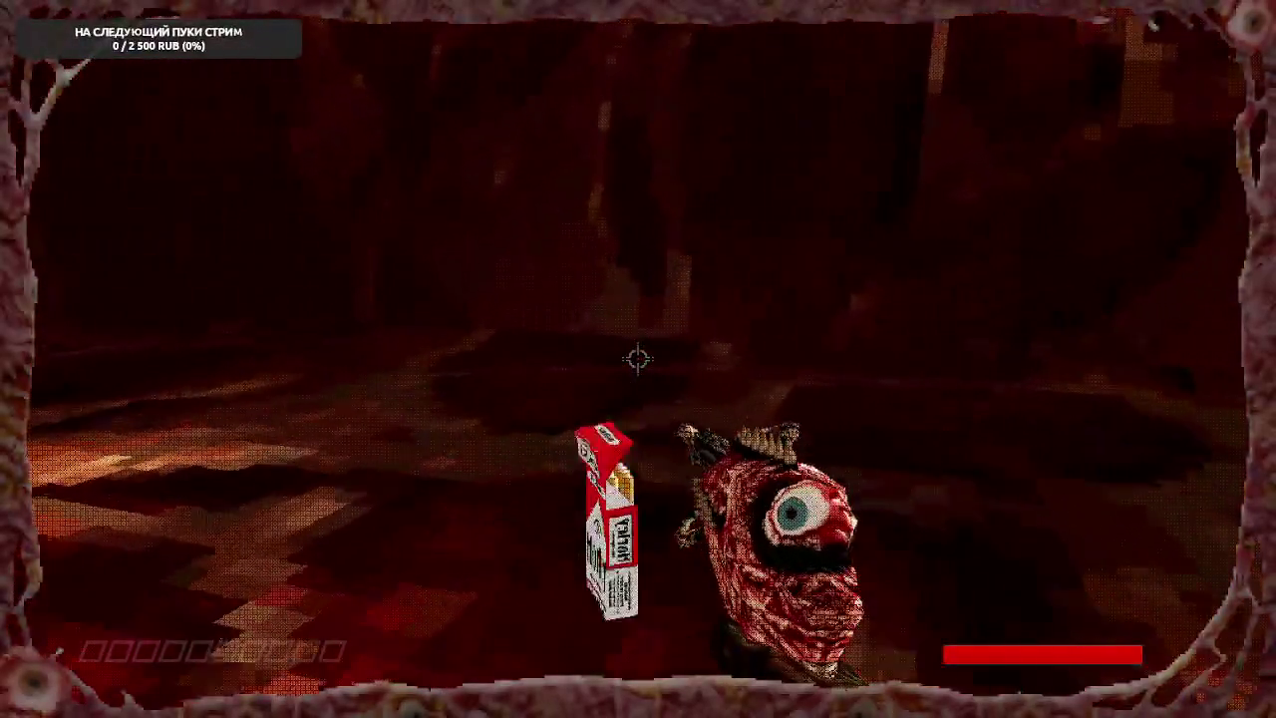
- Fight off the flesh creatures and the veined egg enemy, ending with the eye-gun drawn
{"action": "left_click", "coordinate": [638, 359]}
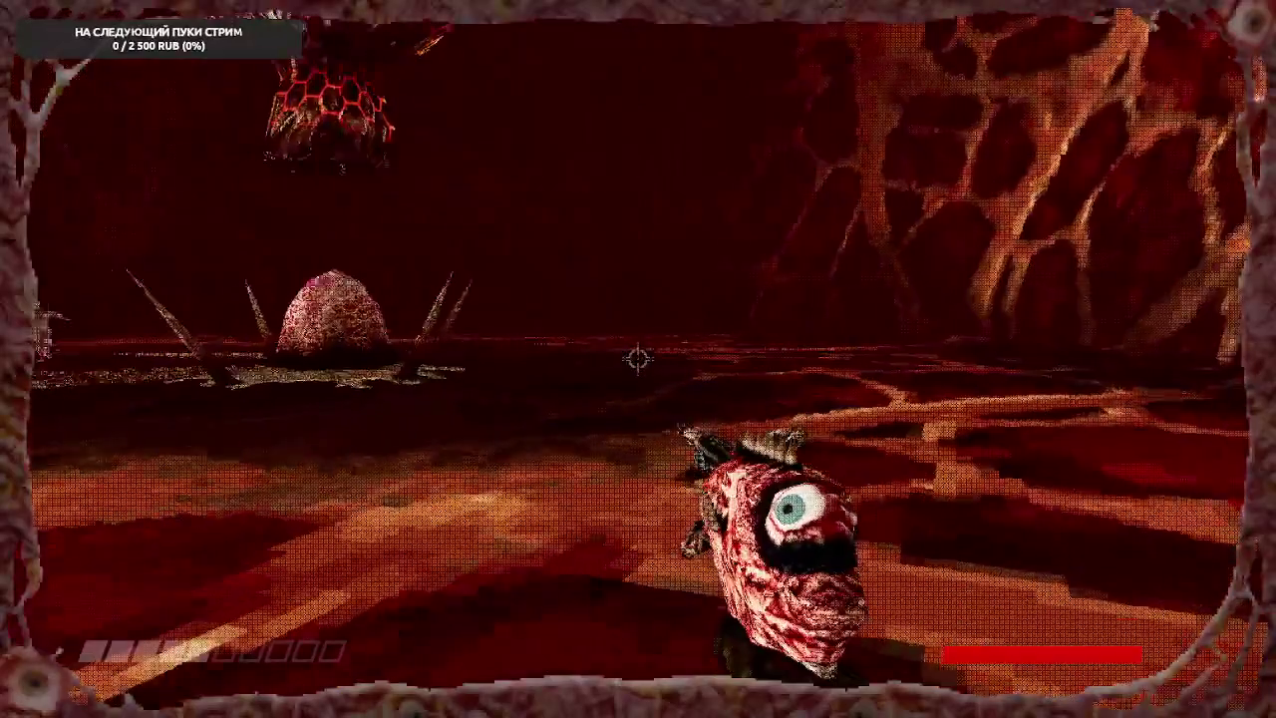
{"action": "left_click", "coordinate": [637, 359]}
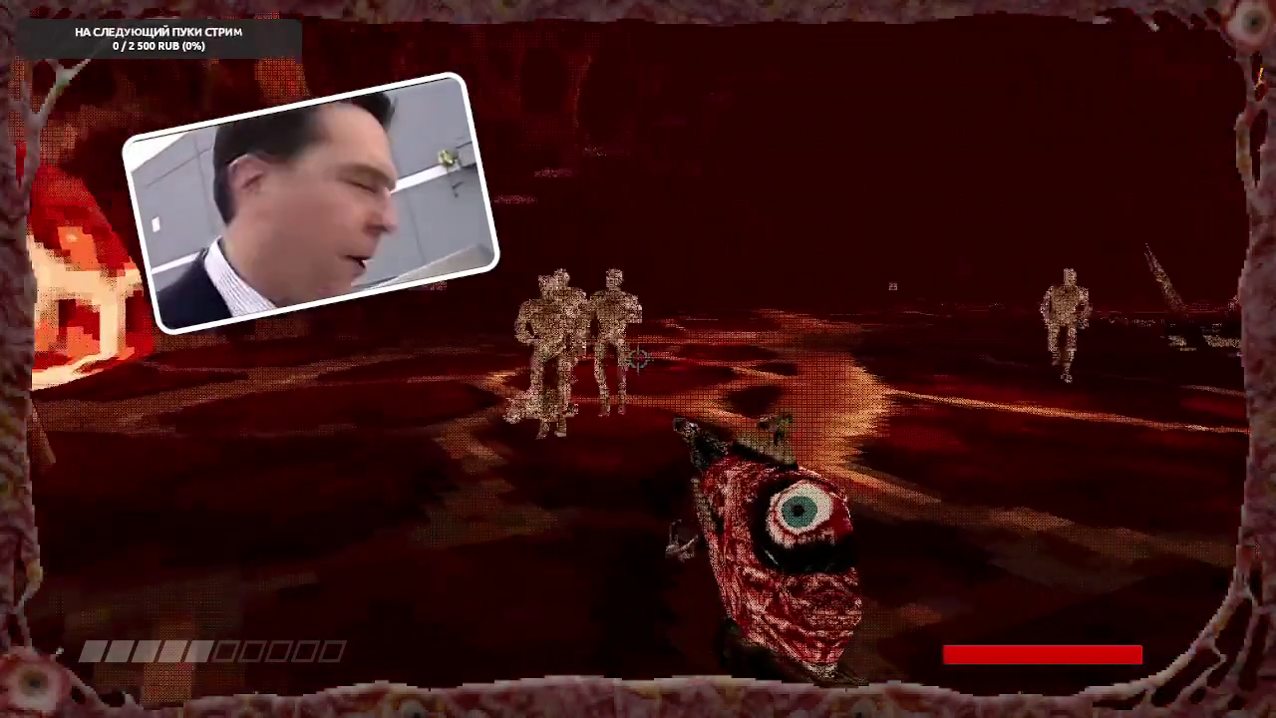
{"action": "left_click", "coordinate": [638, 359]}
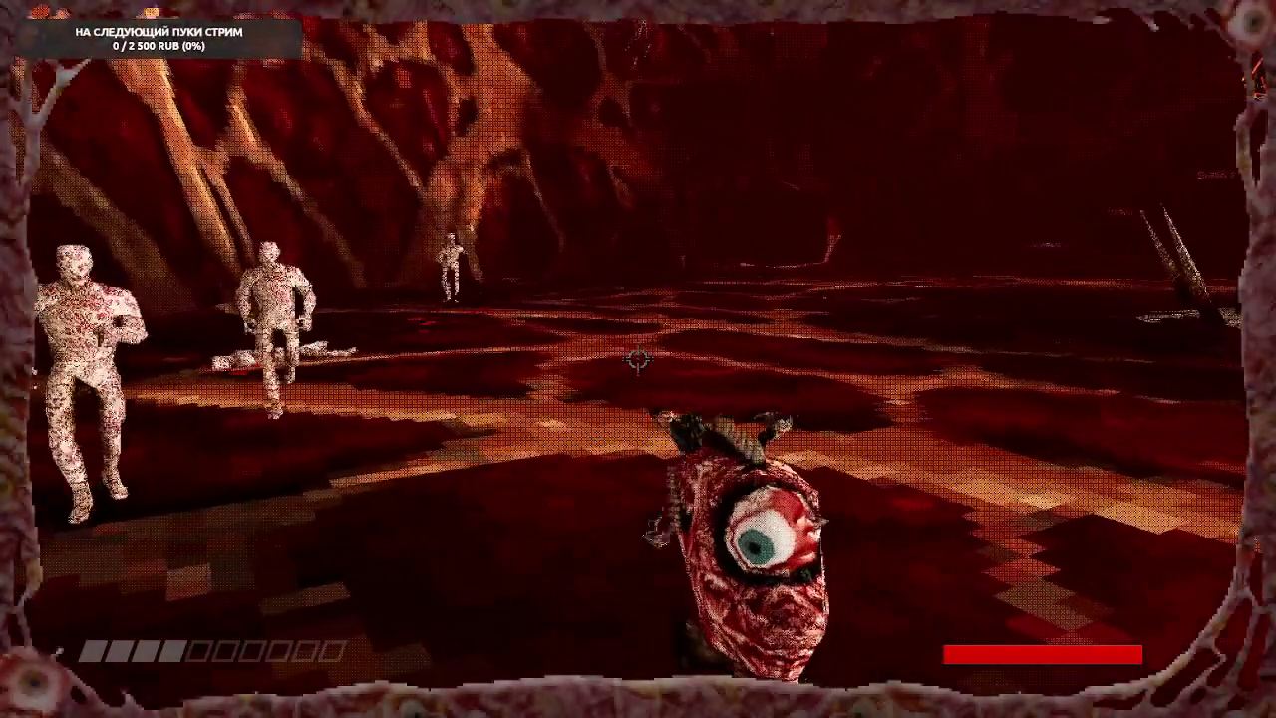
{"action": "left_click", "coordinate": [638, 358]}
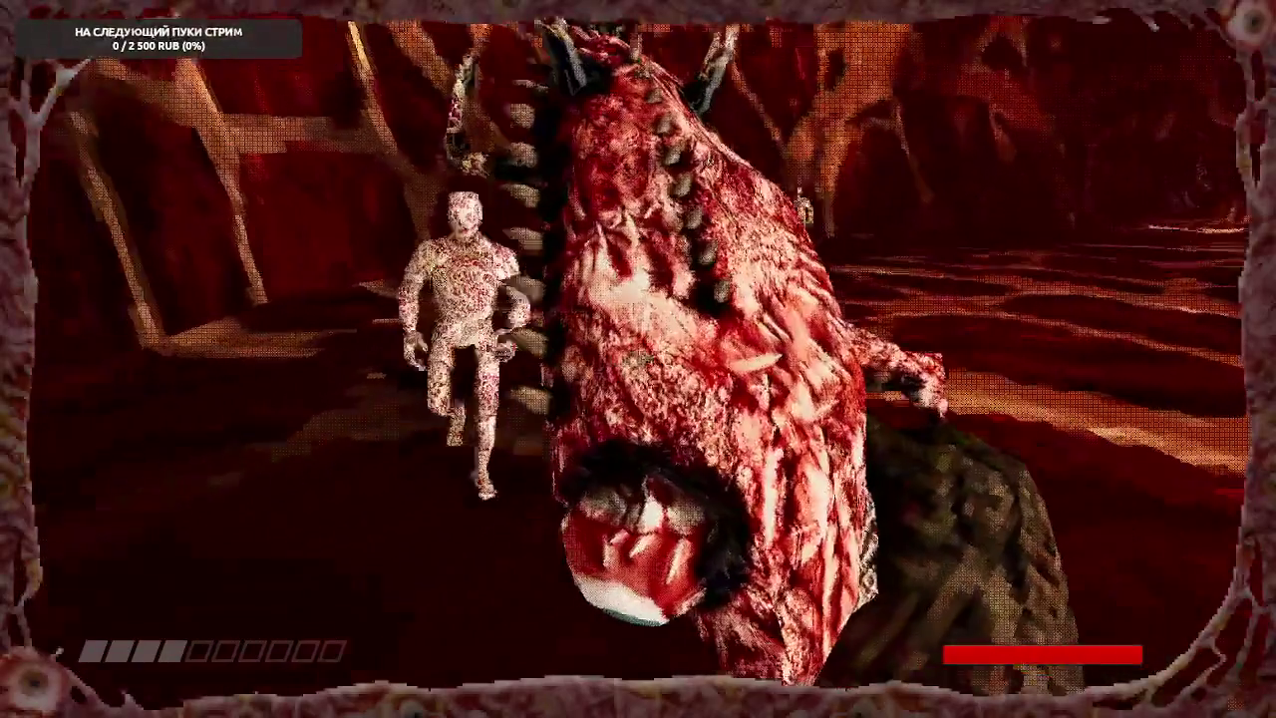
{"action": "left_click", "coordinate": [638, 359]}
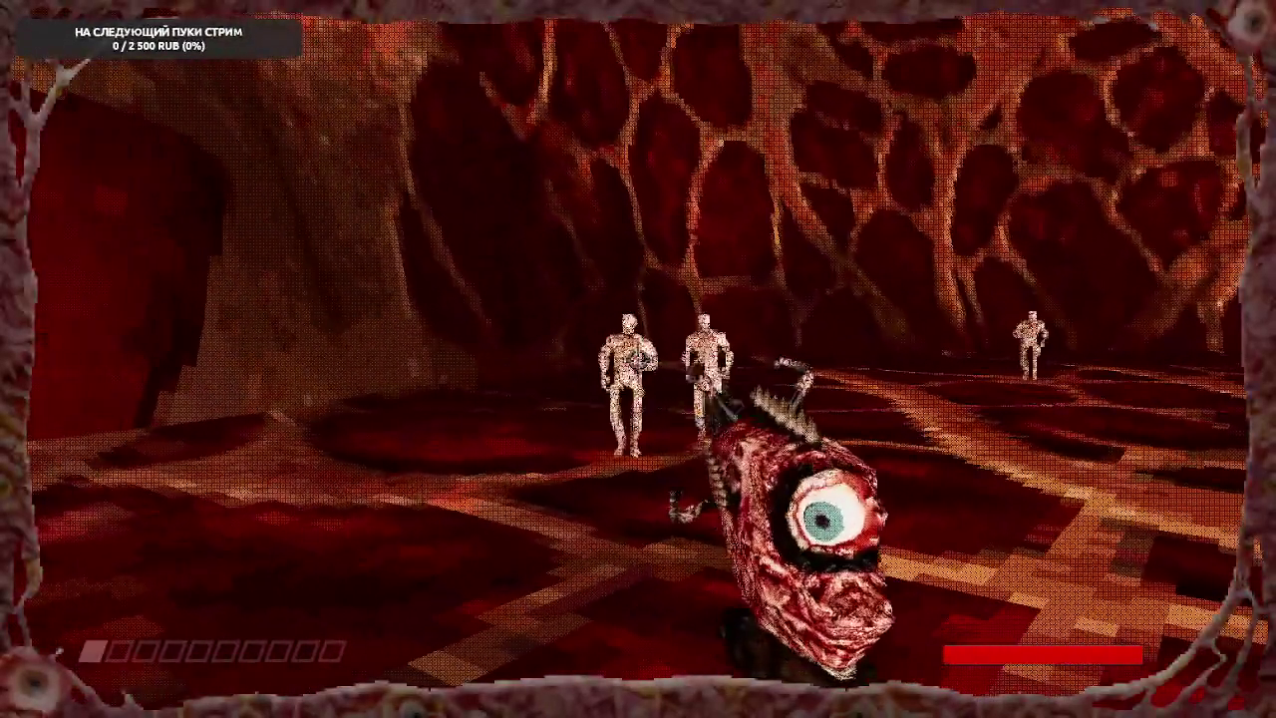
{"action": "left_click", "coordinate": [637, 359]}
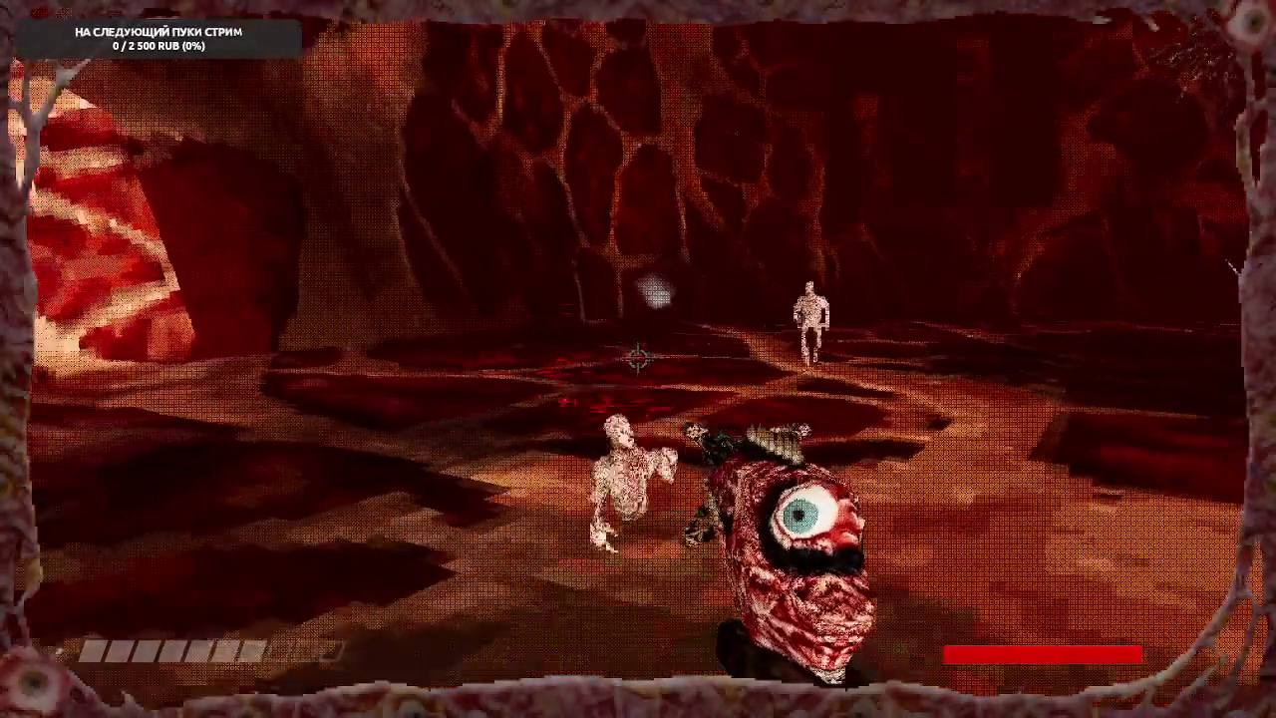
{"action": "left_click", "coordinate": [638, 359]}
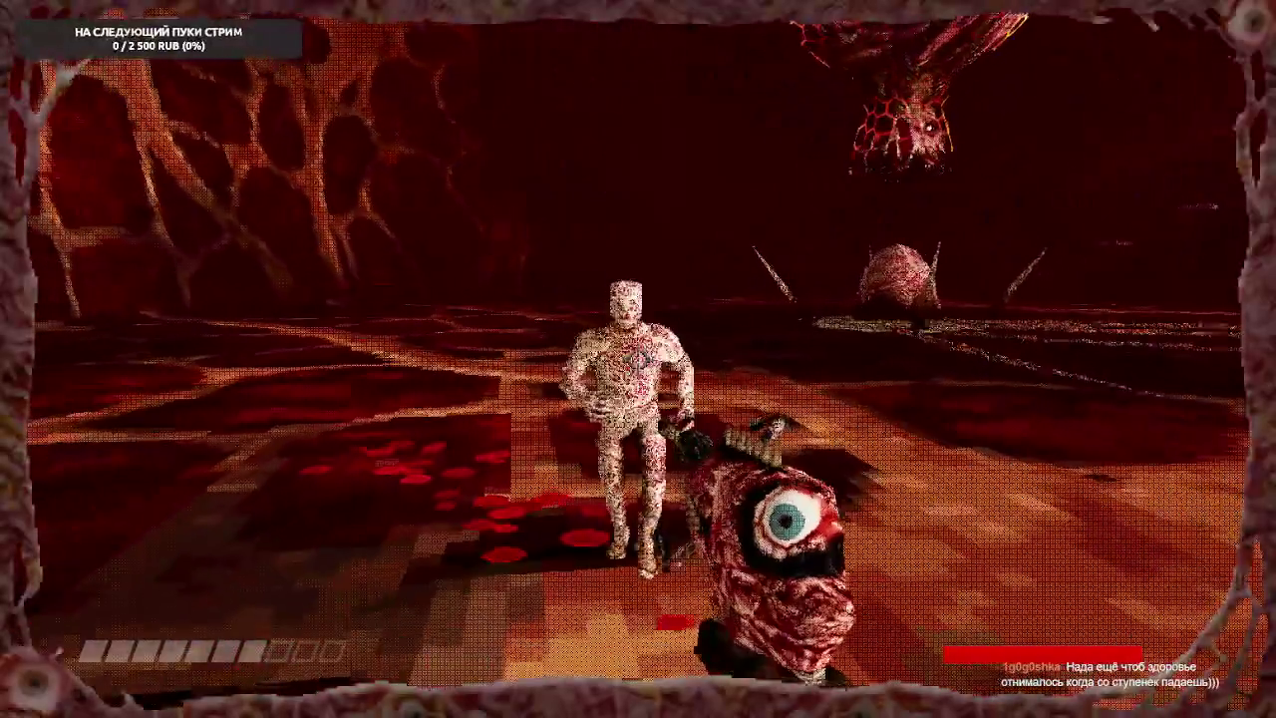
{"action": "left_click", "coordinate": [638, 359]}
{"action": "left_click", "coordinate": [637, 359]}
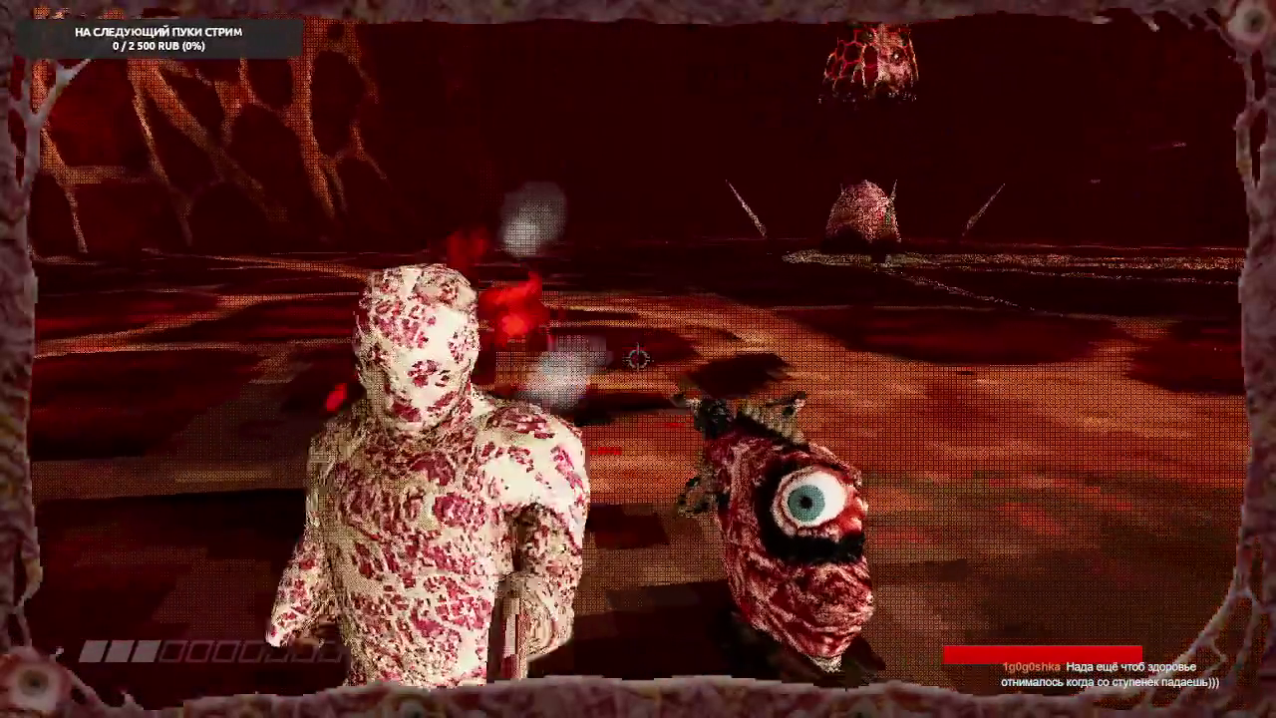
{"action": "left_click", "coordinate": [638, 359]}
{"action": "left_click", "coordinate": [638, 359]}
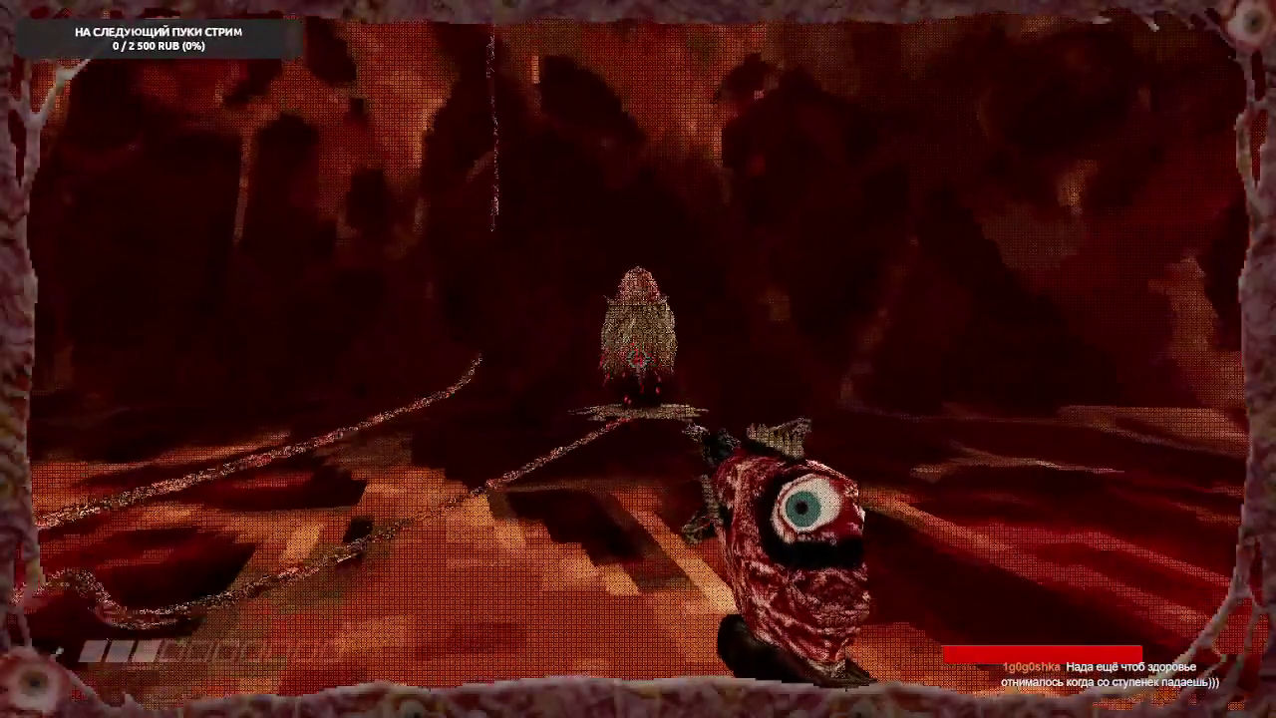
{"action": "left_click", "coordinate": [638, 359]}
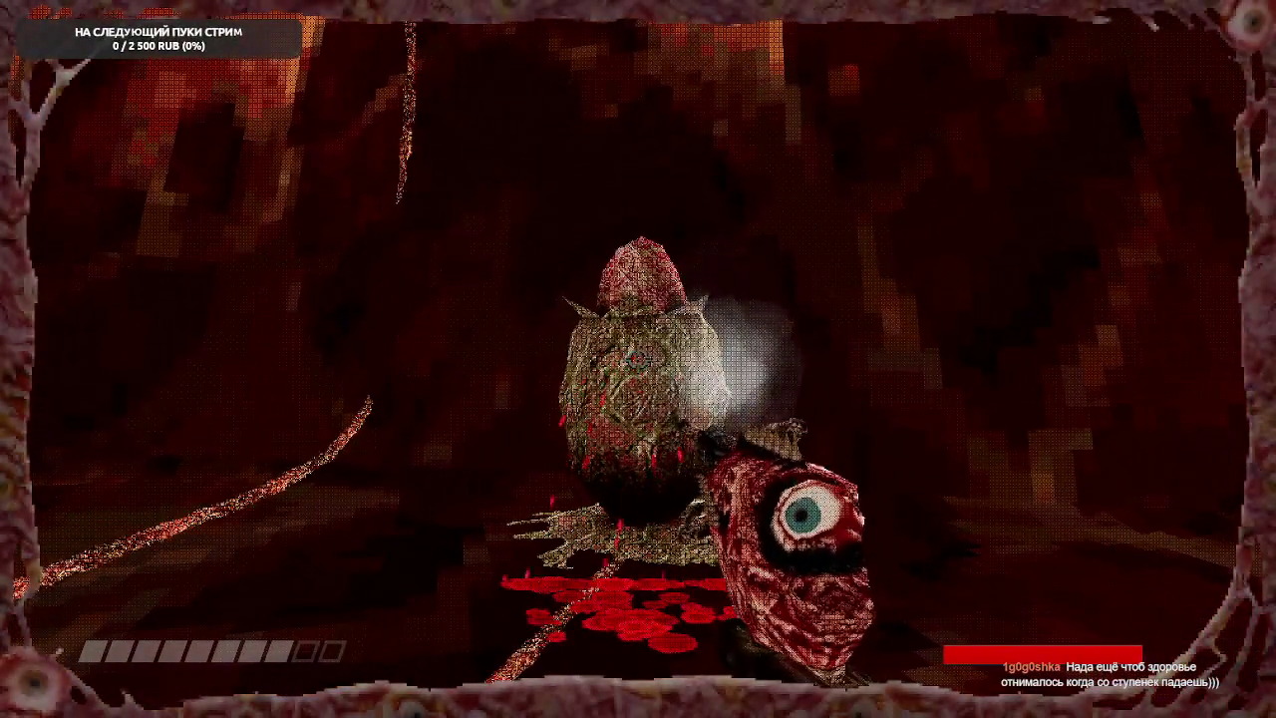
{"action": "left_click", "coordinate": [638, 359]}
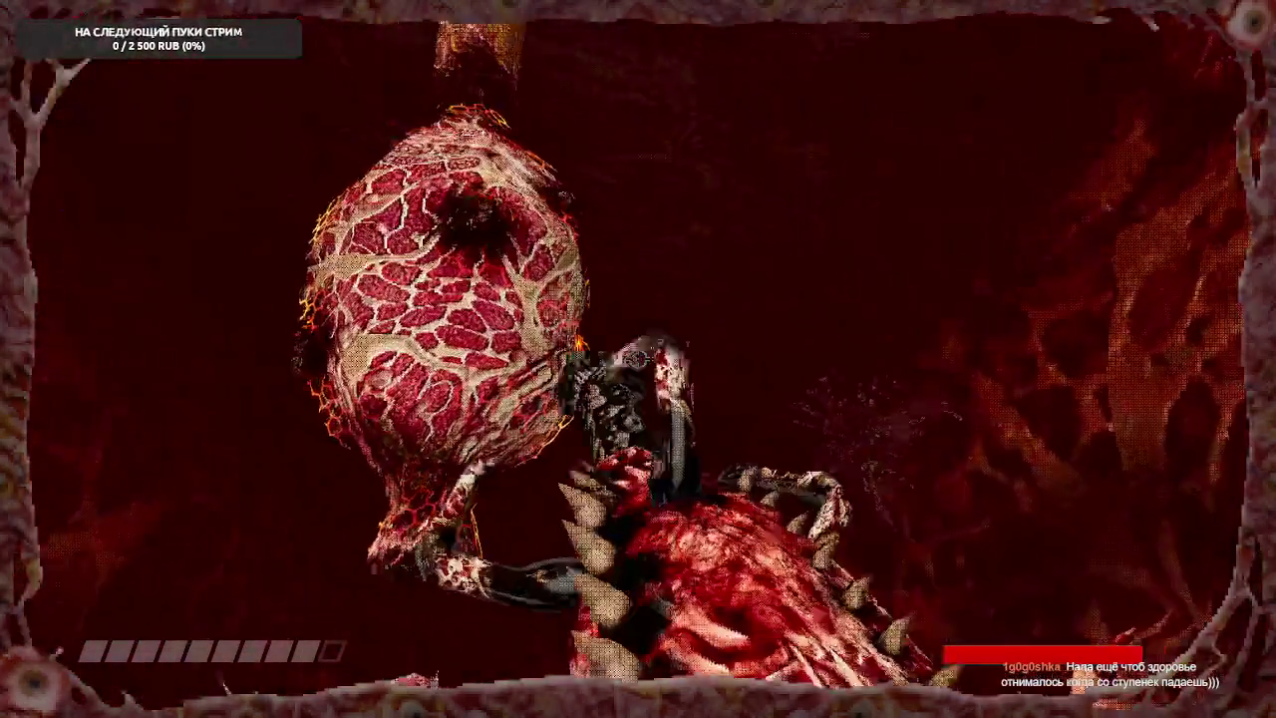
{"action": "key", "text": "1"}
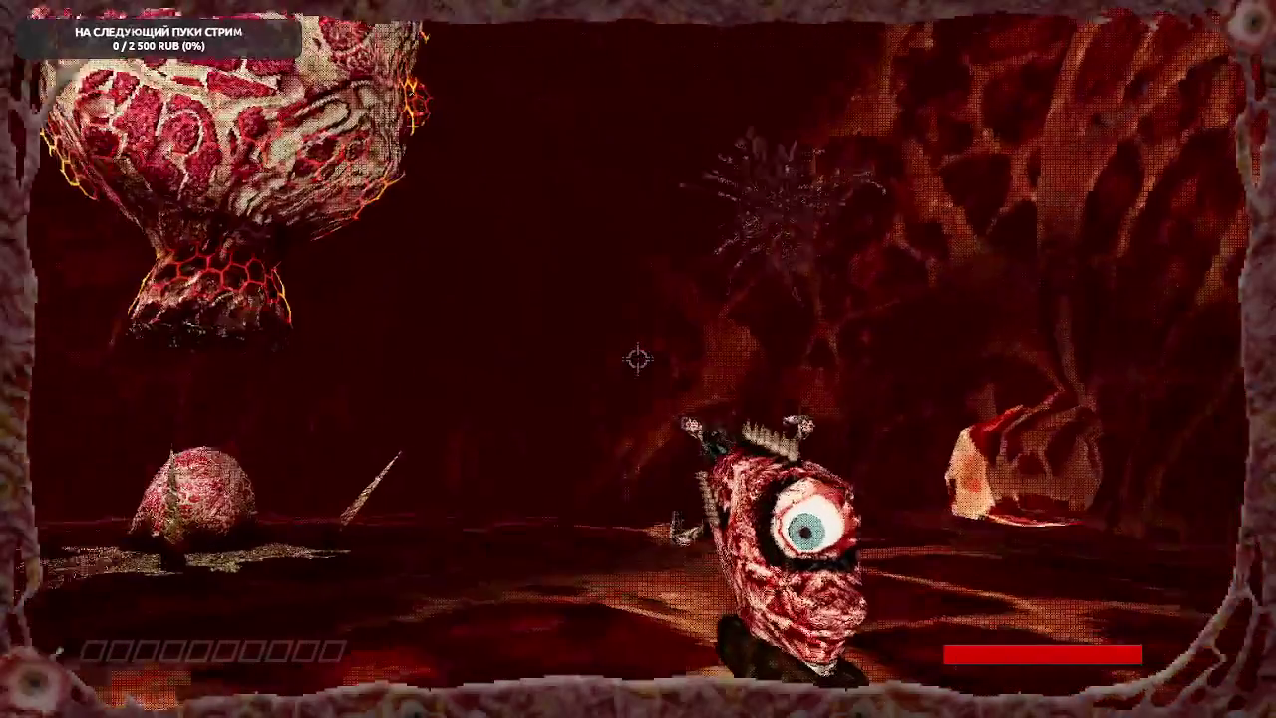
- Advance through the red cavern toward the floating meat platforms, grabbing and releasing meat blocks
{"action": "key", "text": "w"}
{"action": "key", "text": "w"}
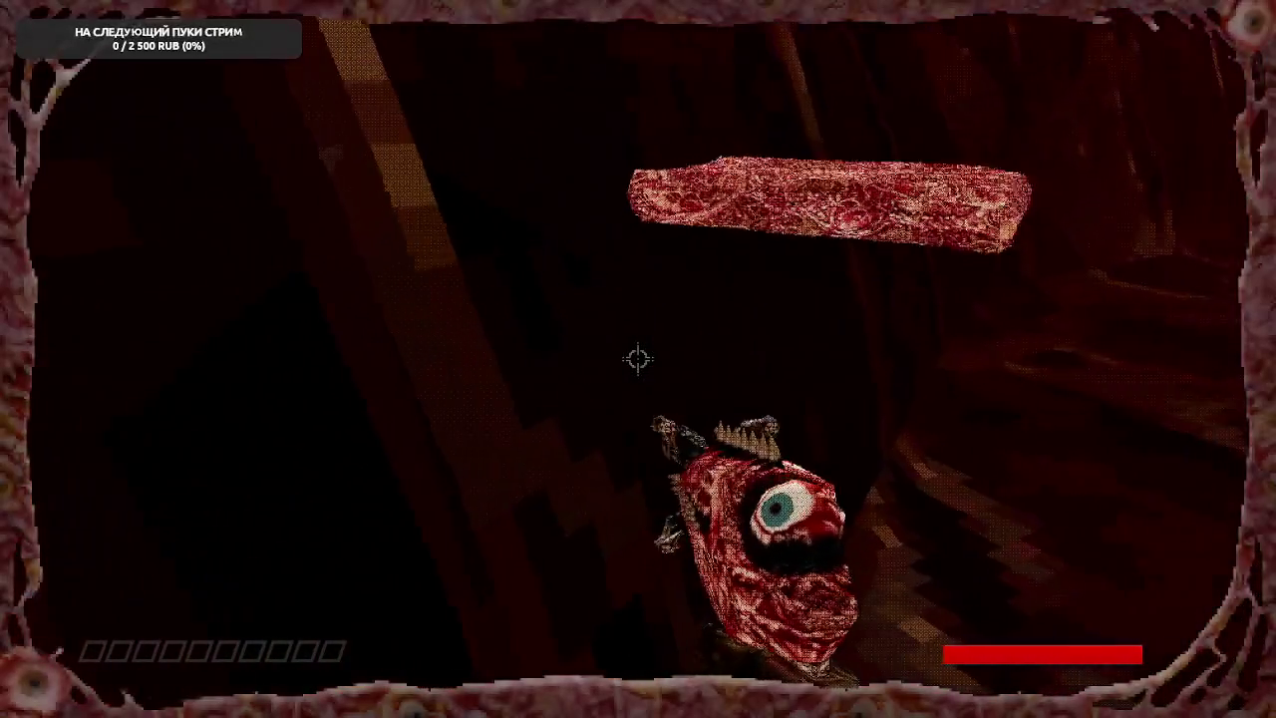
{"action": "key", "text": "w"}
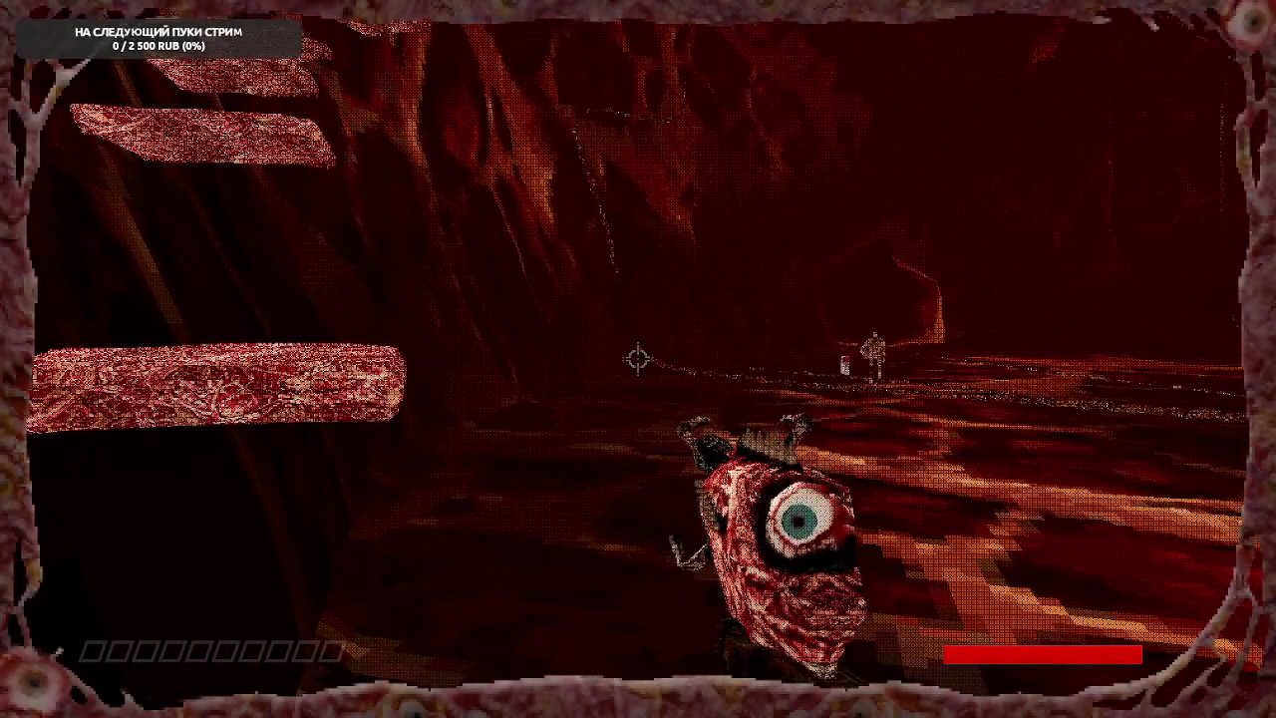
{"action": "key", "text": "w"}
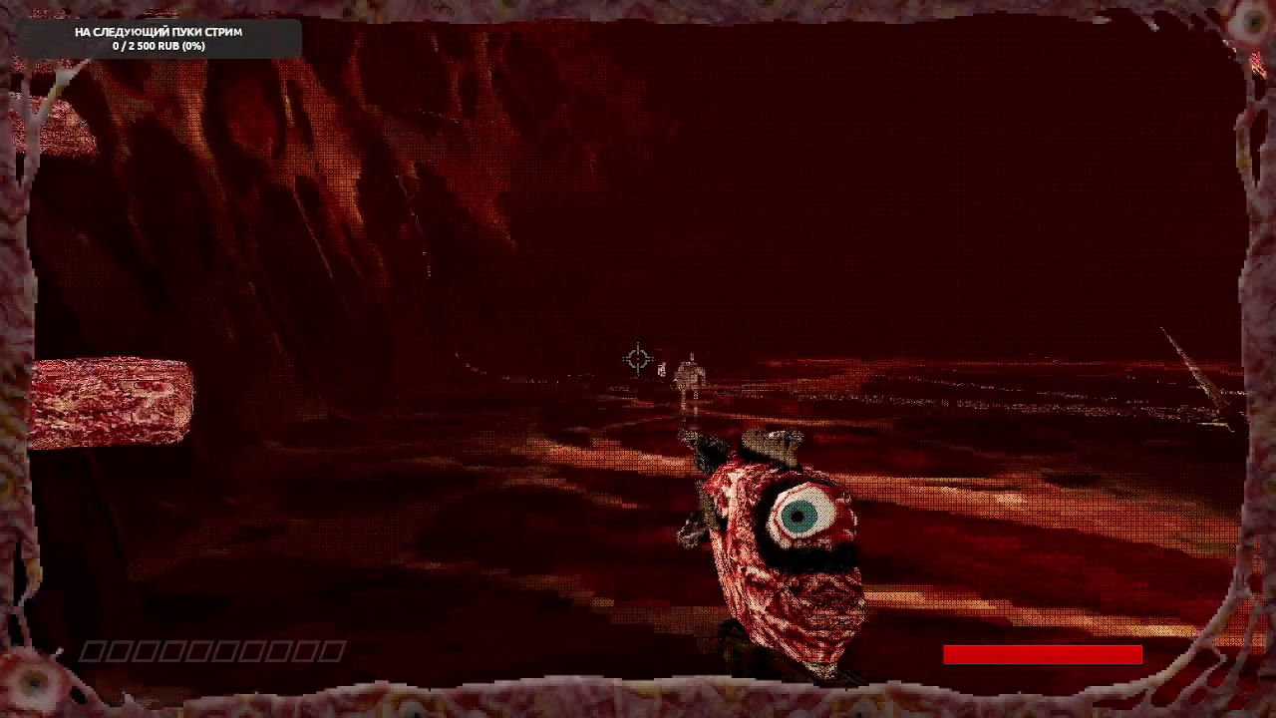
{"action": "left_click", "coordinate": [637, 358]}
{"action": "key", "text": "w"}
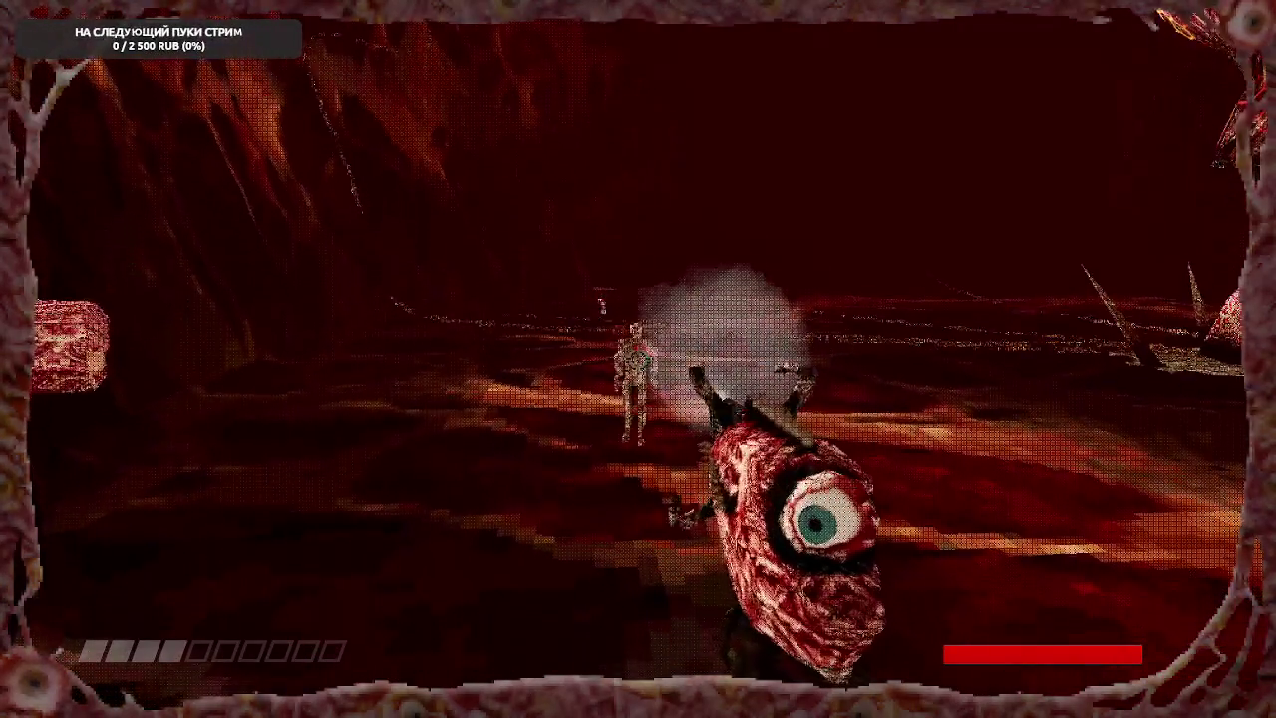
{"action": "key", "text": "w"}
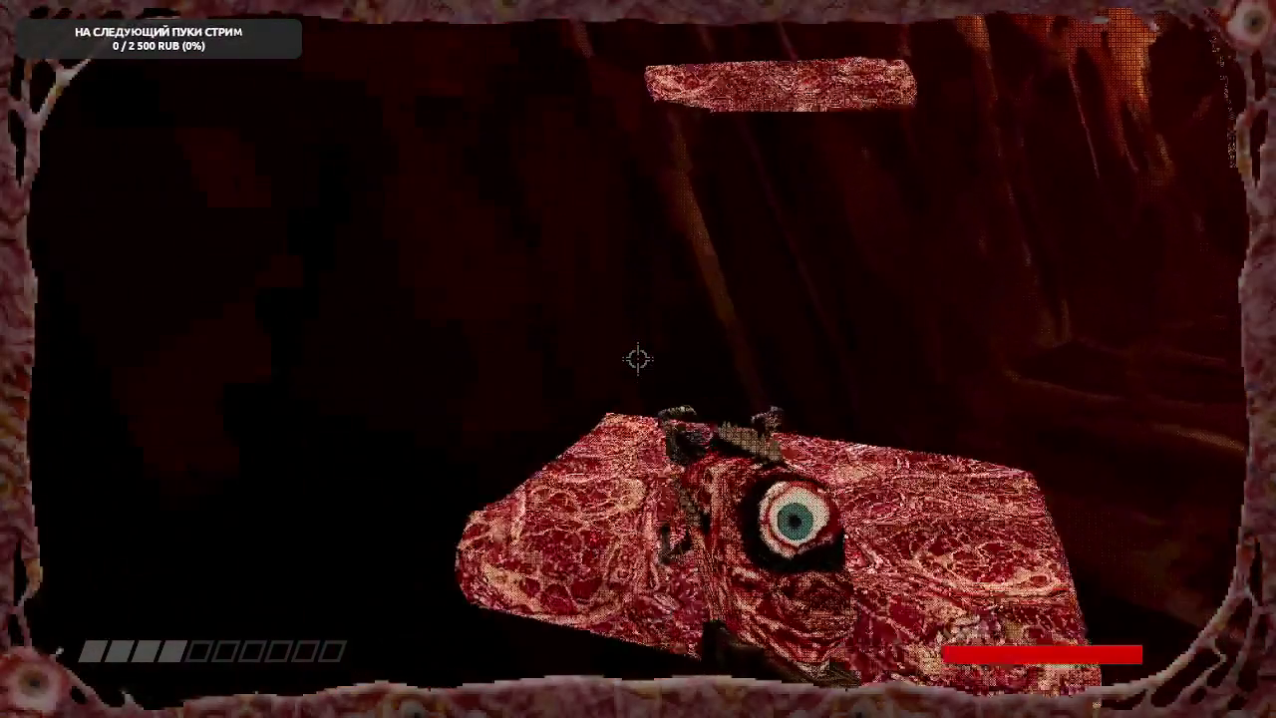
{"action": "key", "text": "w"}
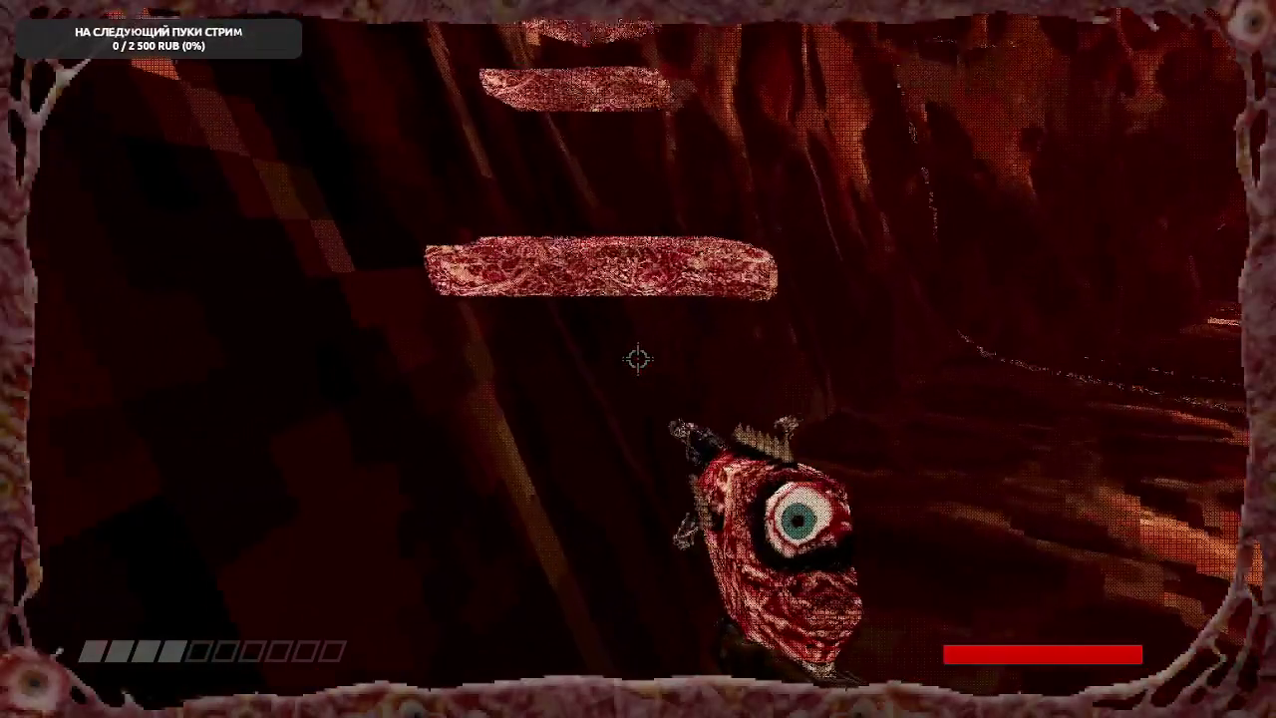
{"action": "key", "text": "w"}
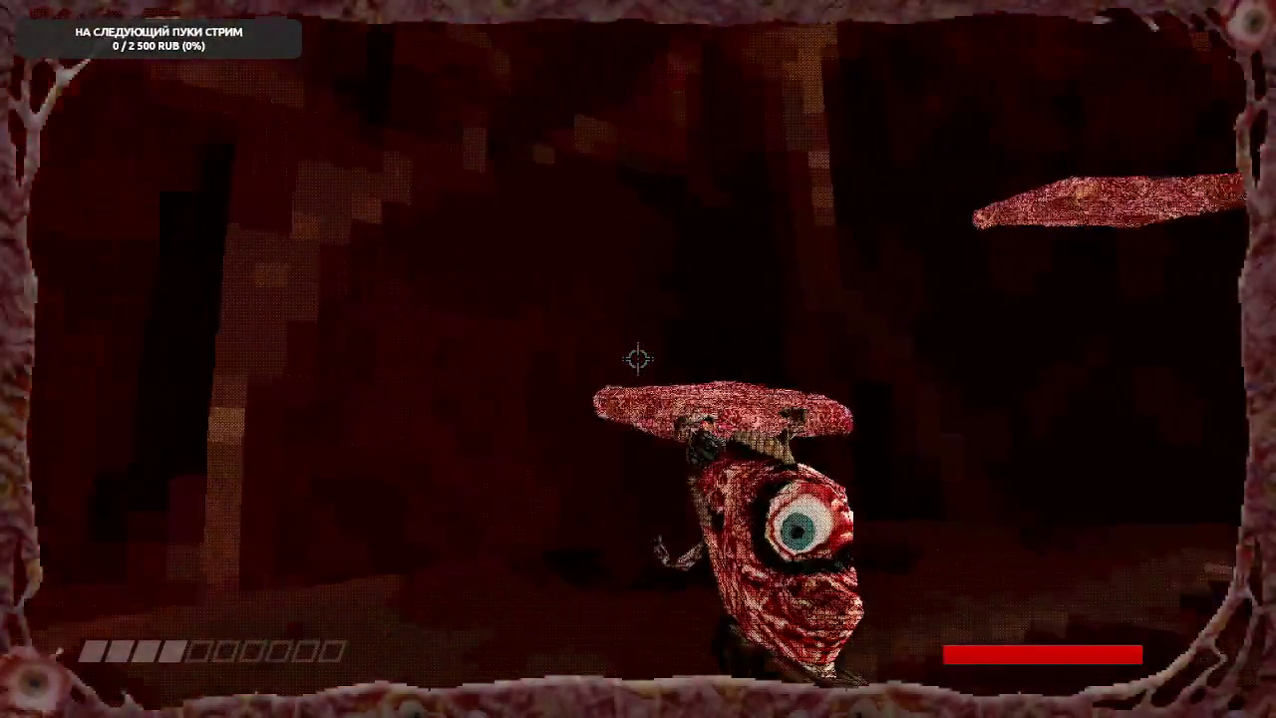
{"action": "left_click", "coordinate": [638, 359]}
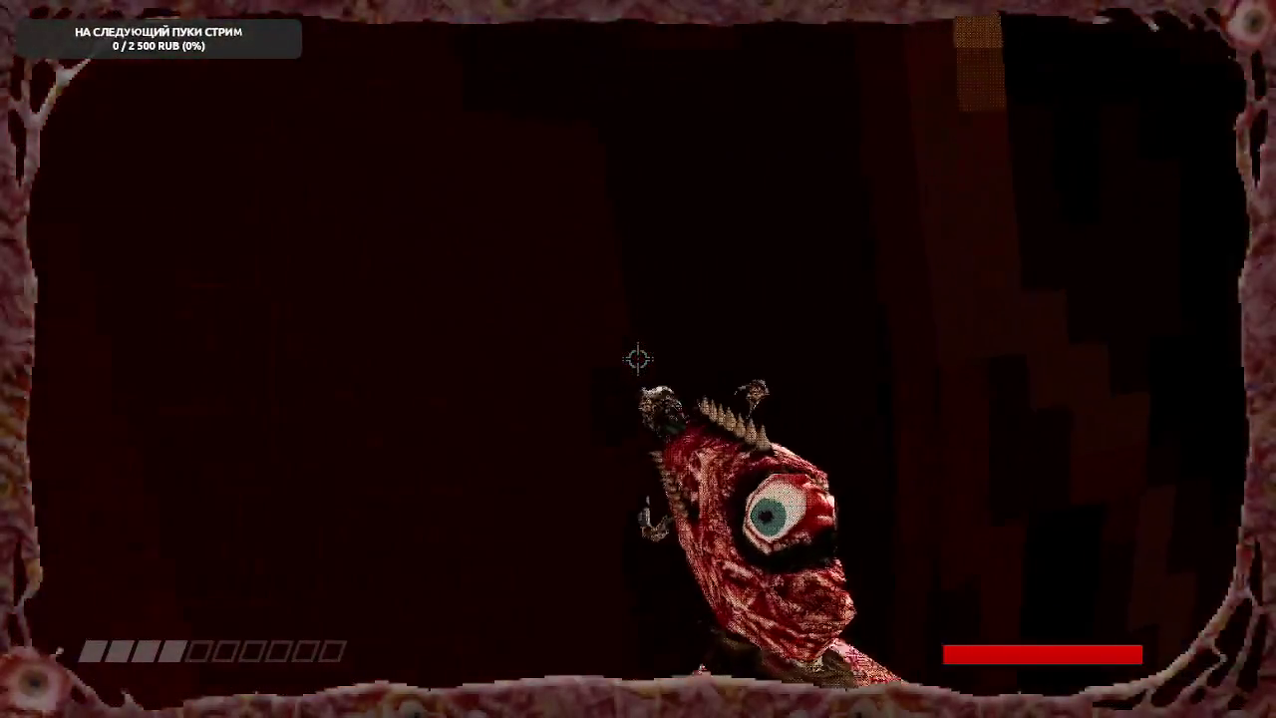
{"action": "key", "text": "w"}
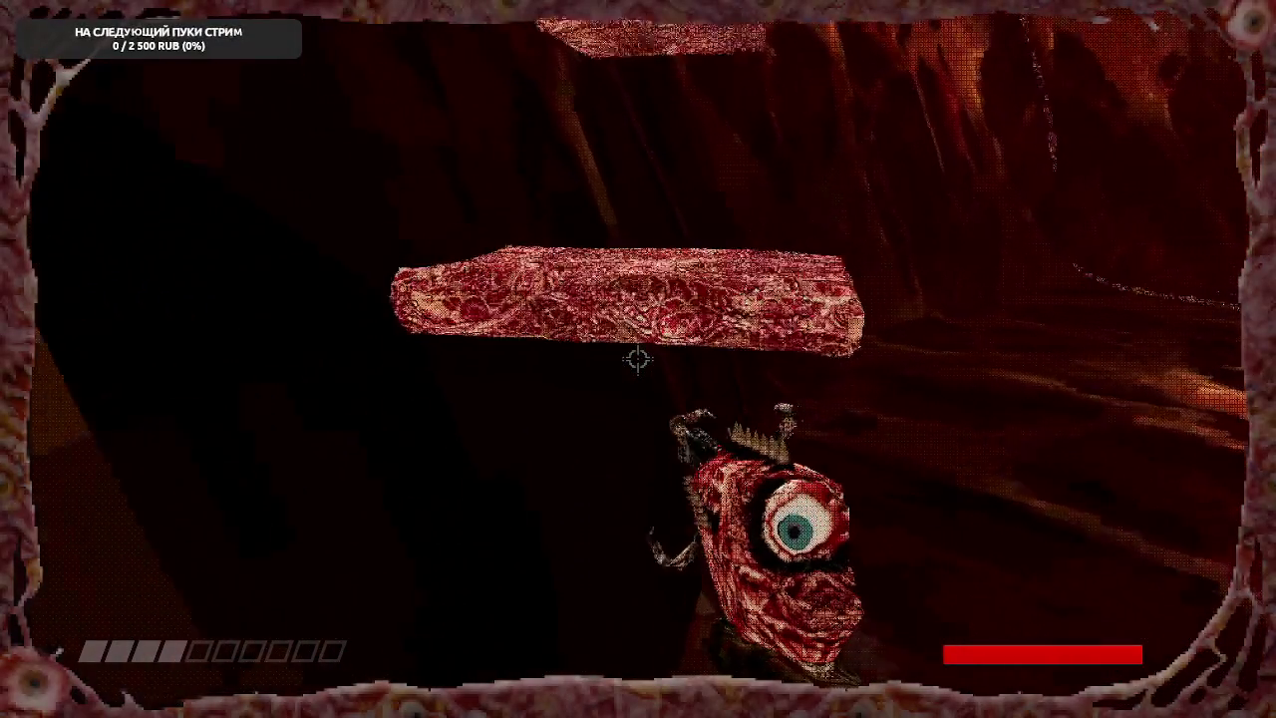
{"action": "left_click", "coordinate": [638, 359]}
{"action": "left_click", "coordinate": [638, 359]}
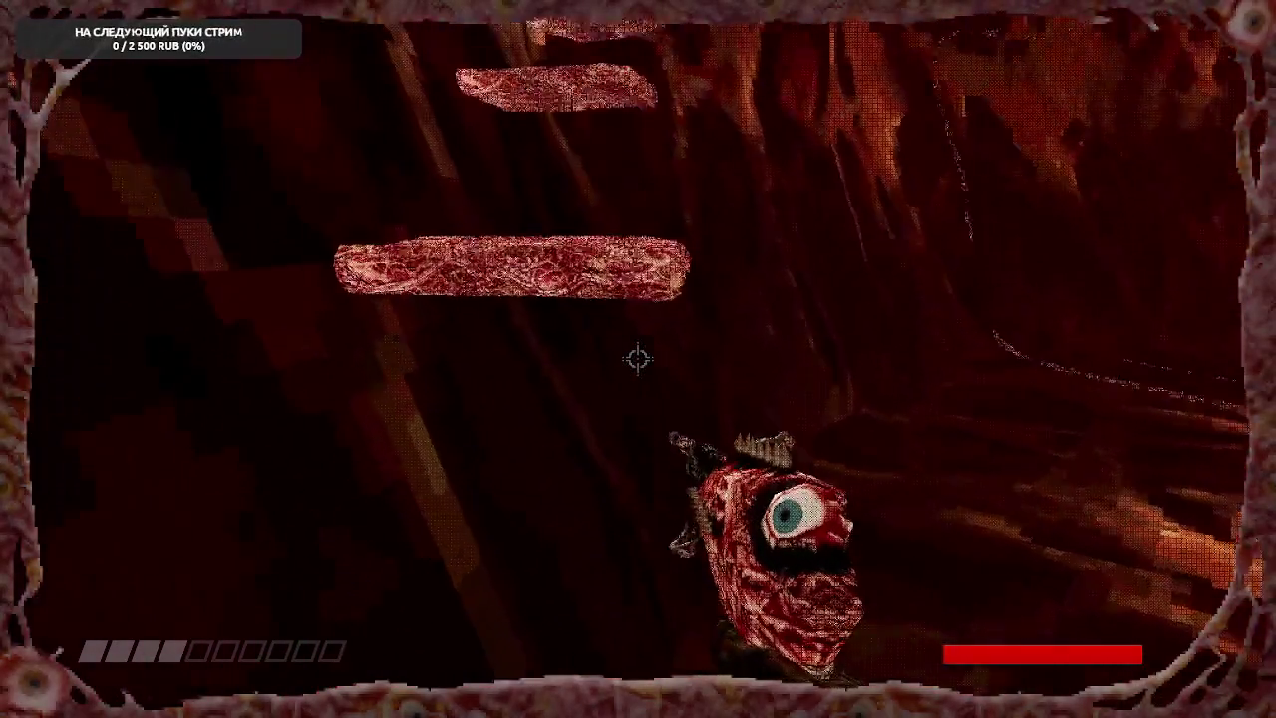
{"action": "key", "text": "w"}
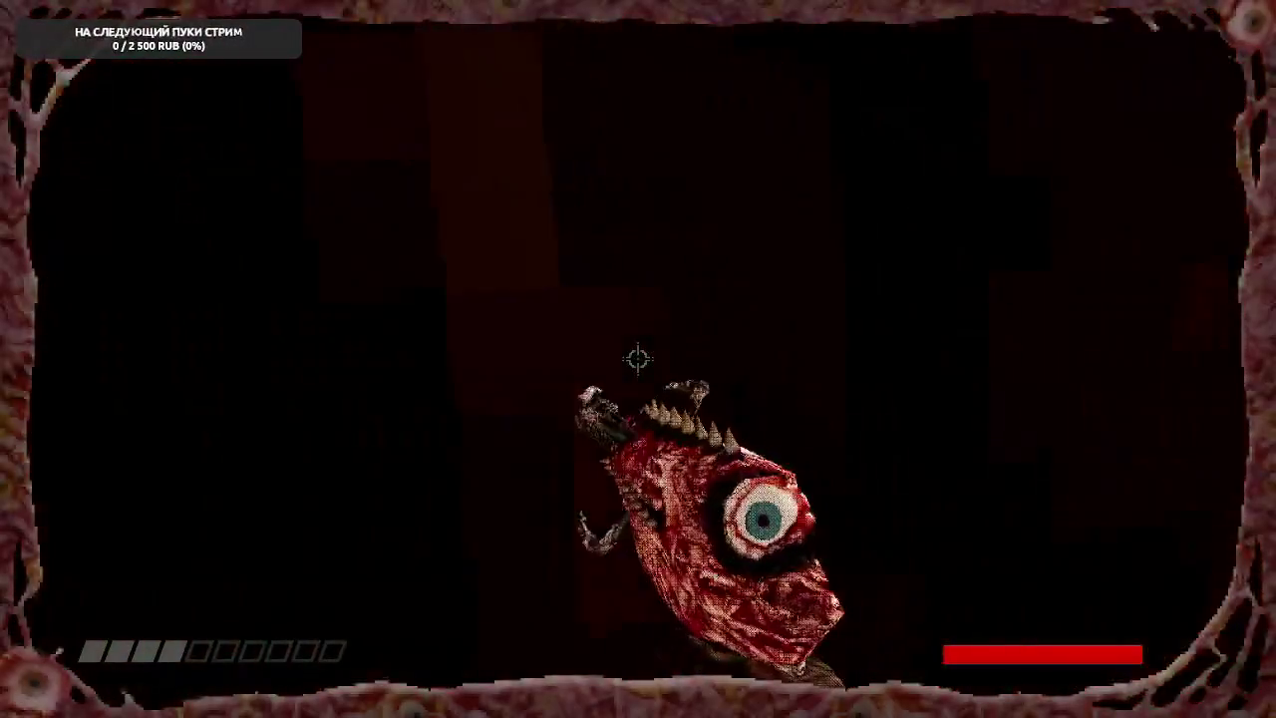
{"action": "key", "text": "w"}
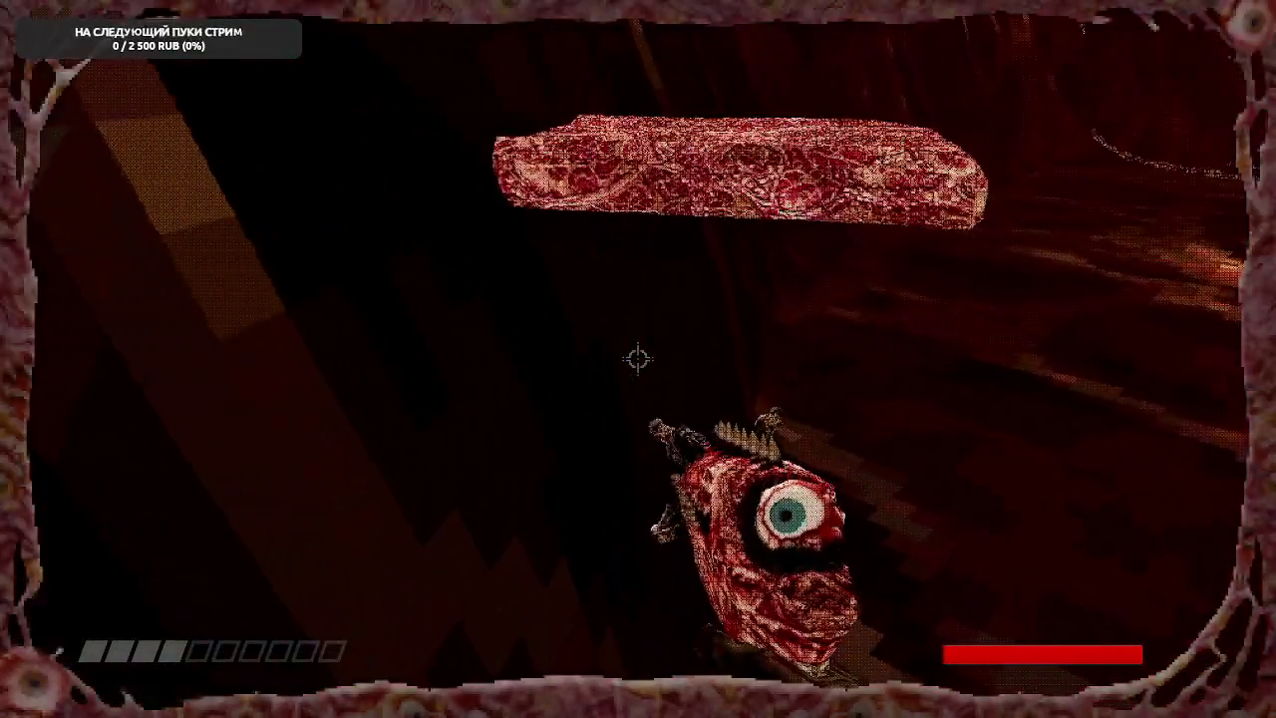
{"action": "key", "text": "w"}
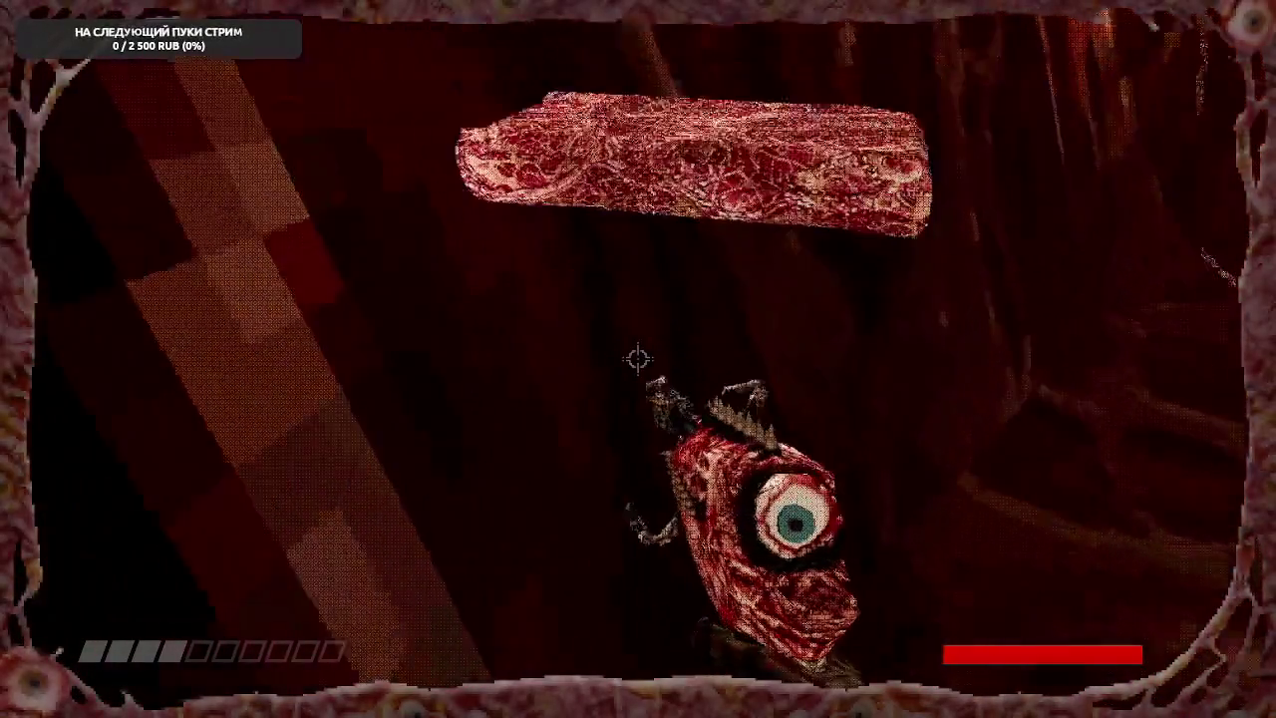
{"action": "key", "text": "w"}
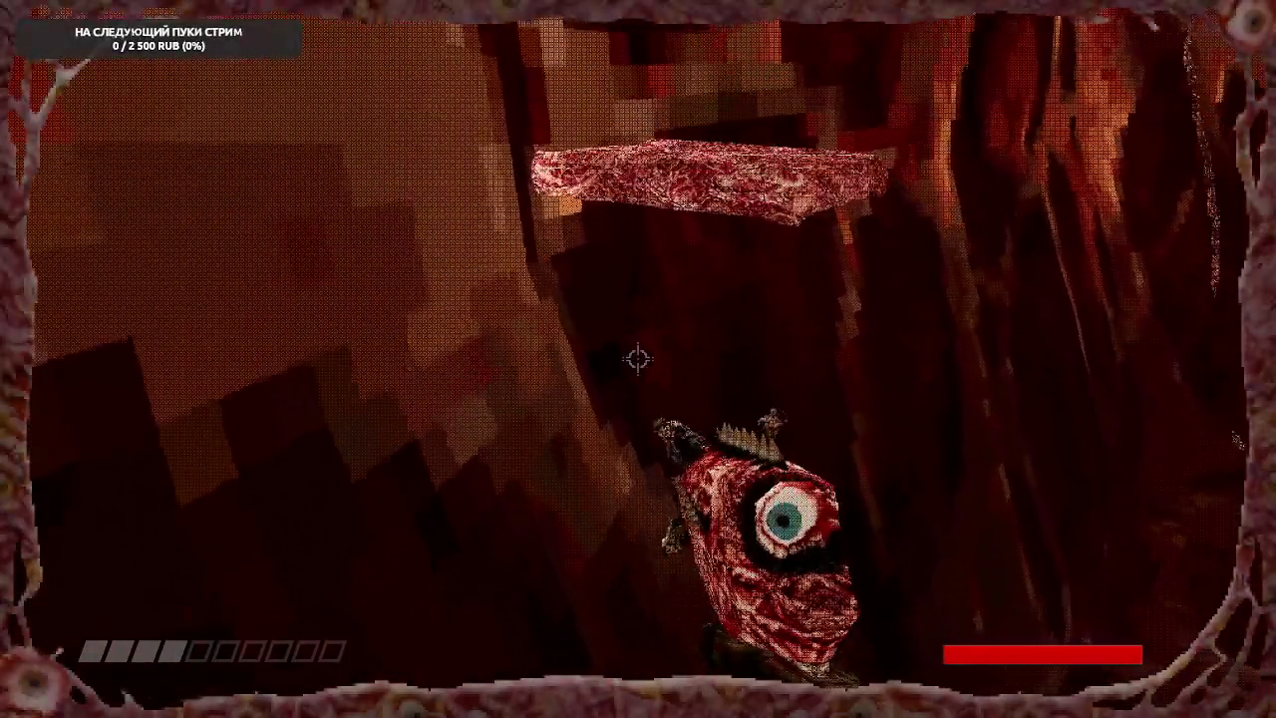
{"action": "key", "text": "w"}
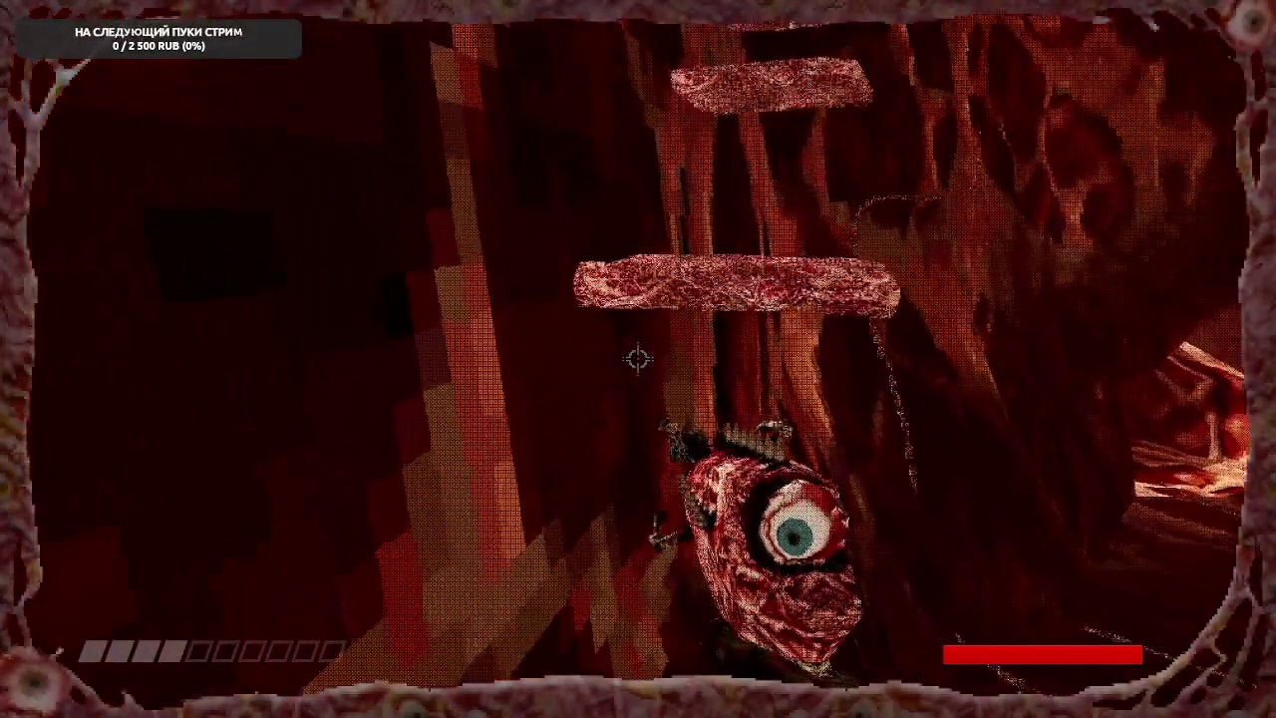
- Jump up the stacked meat platforms and walk on toward the red slab
{"action": "key", "text": "w"}
{"action": "key", "text": "space"}
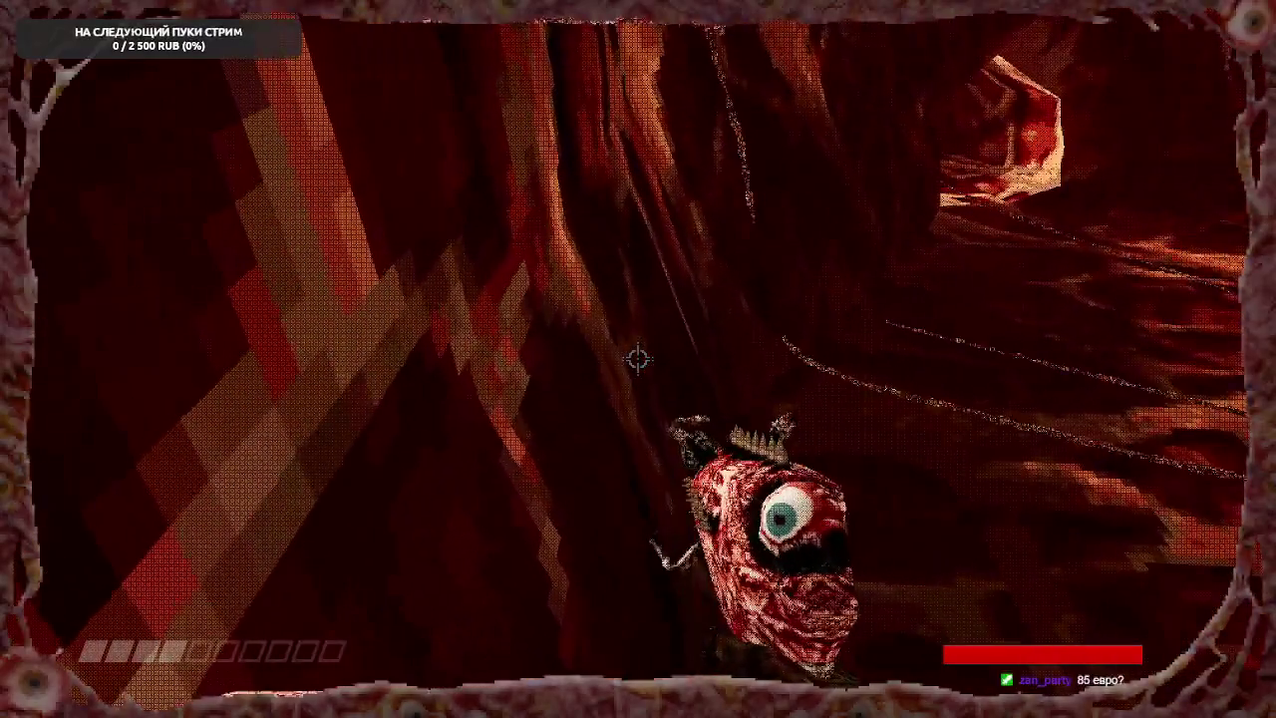
{"action": "key", "text": "w"}
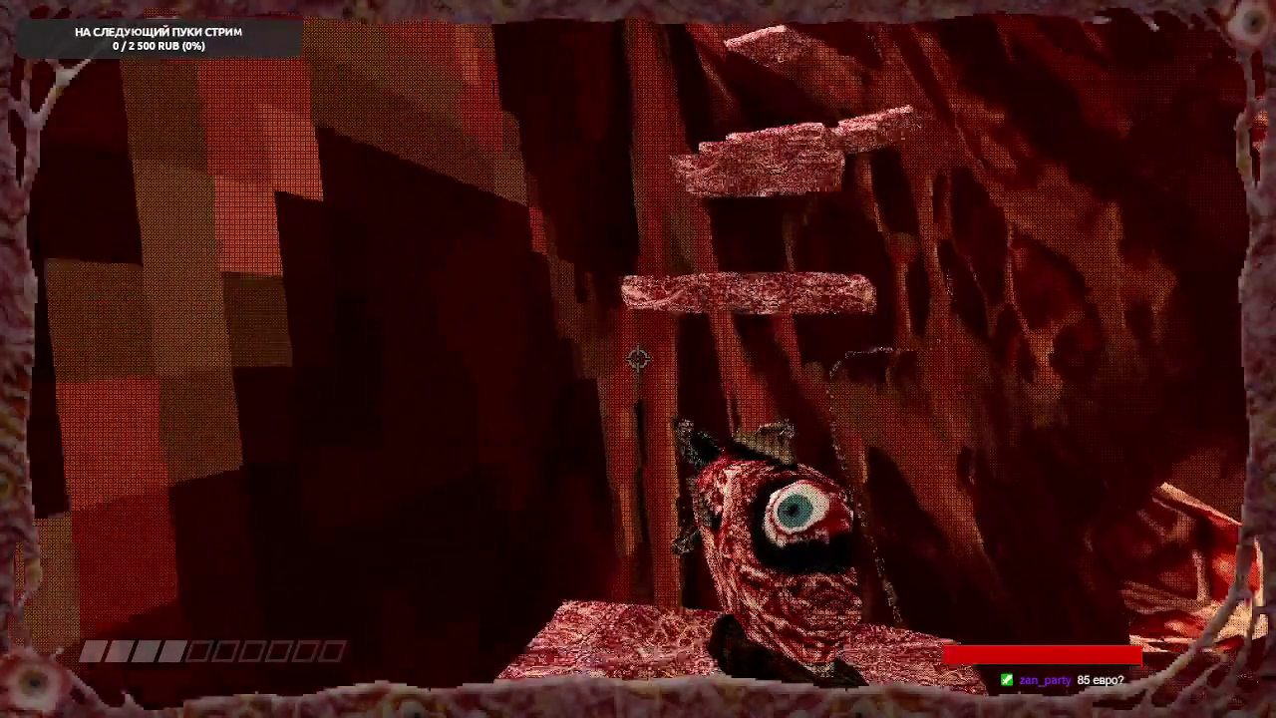
{"action": "key", "text": "w"}
{"action": "key", "text": "space"}
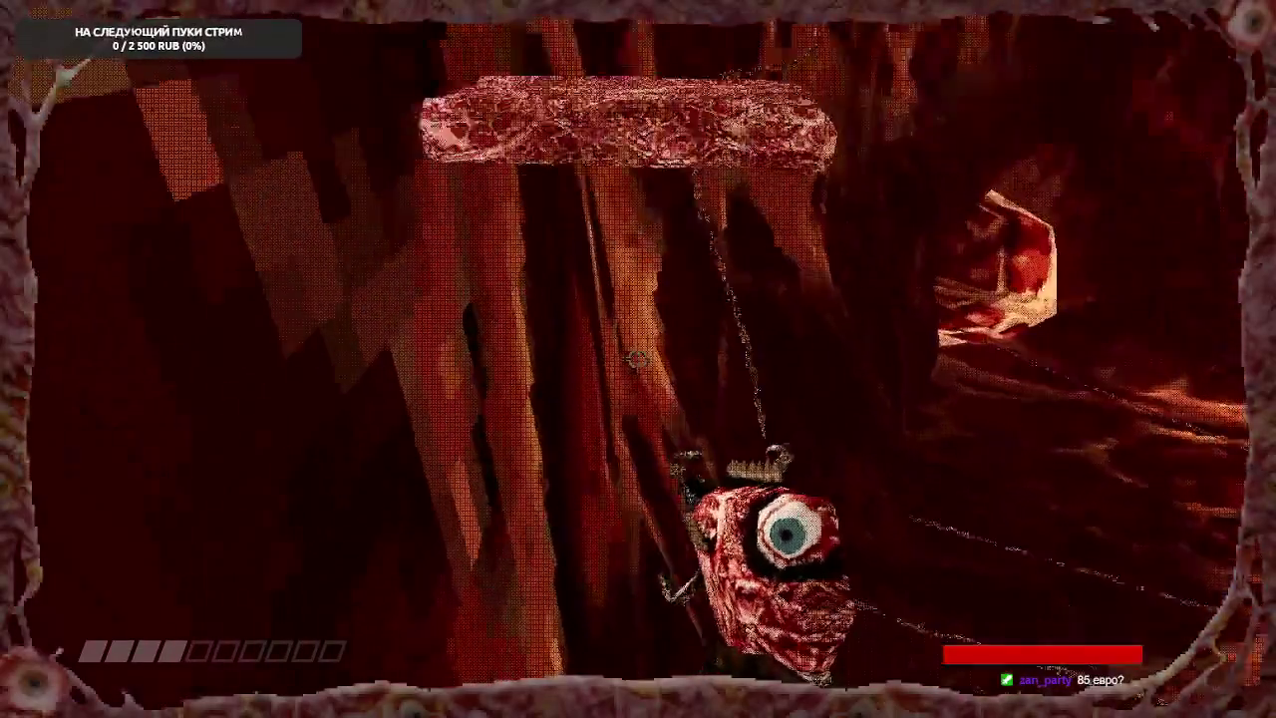
{"action": "key", "text": "w"}
{"action": "key", "text": "space"}
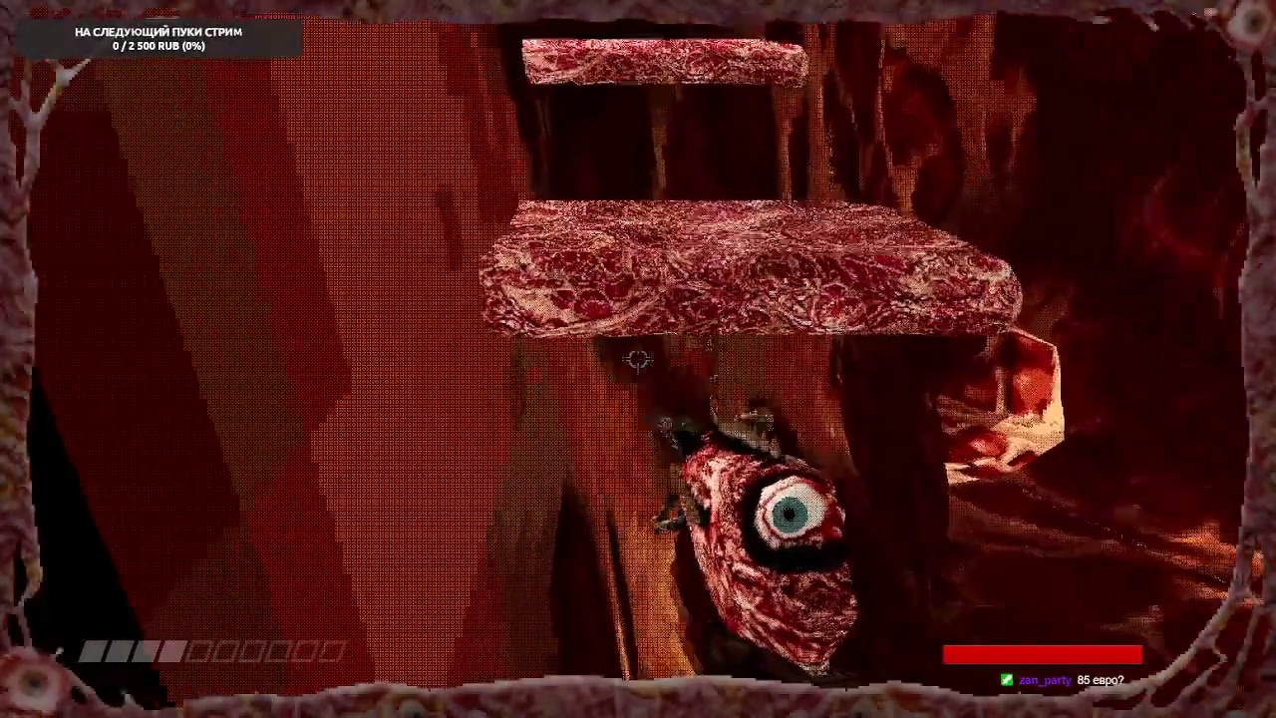
{"action": "key", "text": "w"}
{"action": "key", "text": "space"}
{"action": "key", "text": "w"}
{"action": "key", "text": "space"}
{"action": "key", "text": "space"}
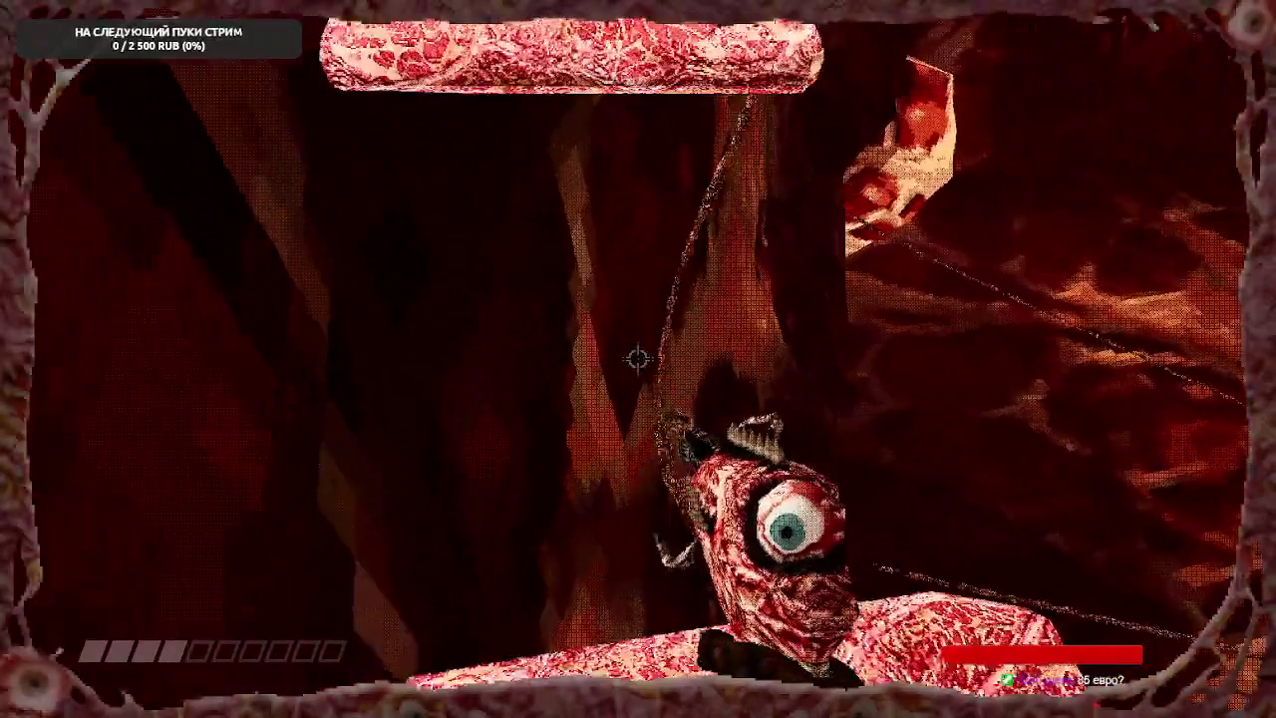
{"action": "key", "text": "w"}
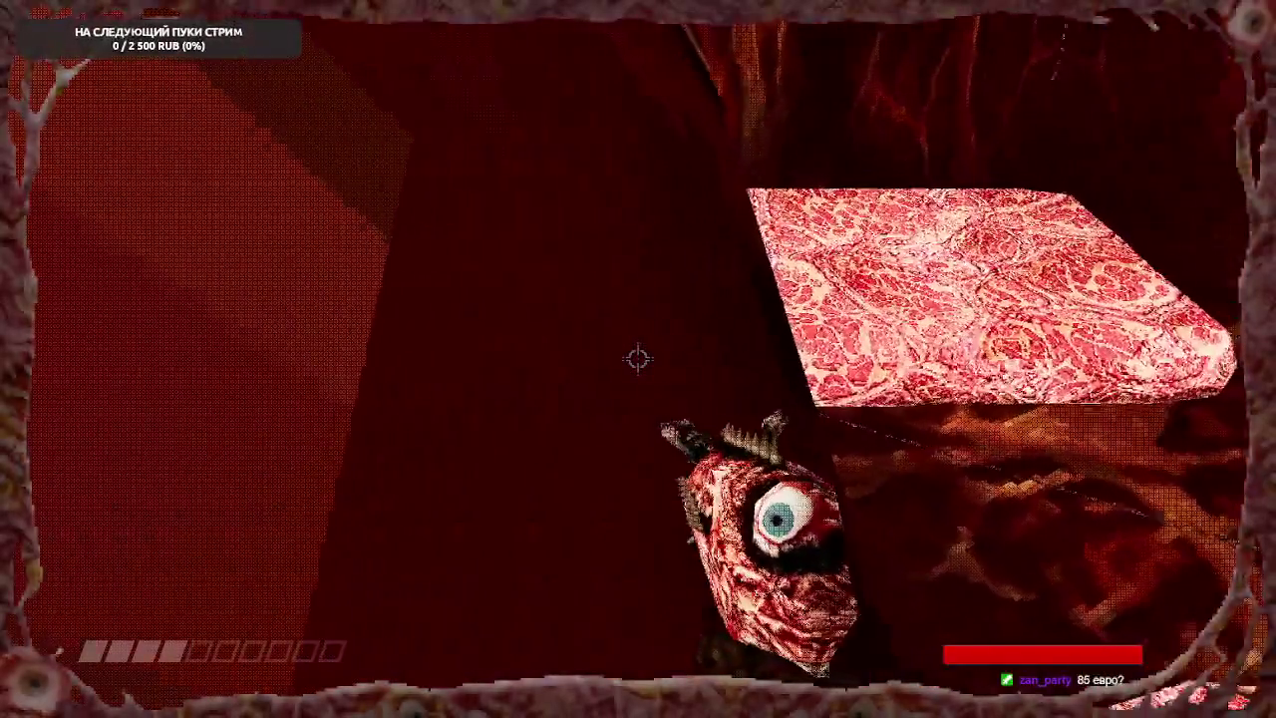
{"action": "key", "text": "w"}
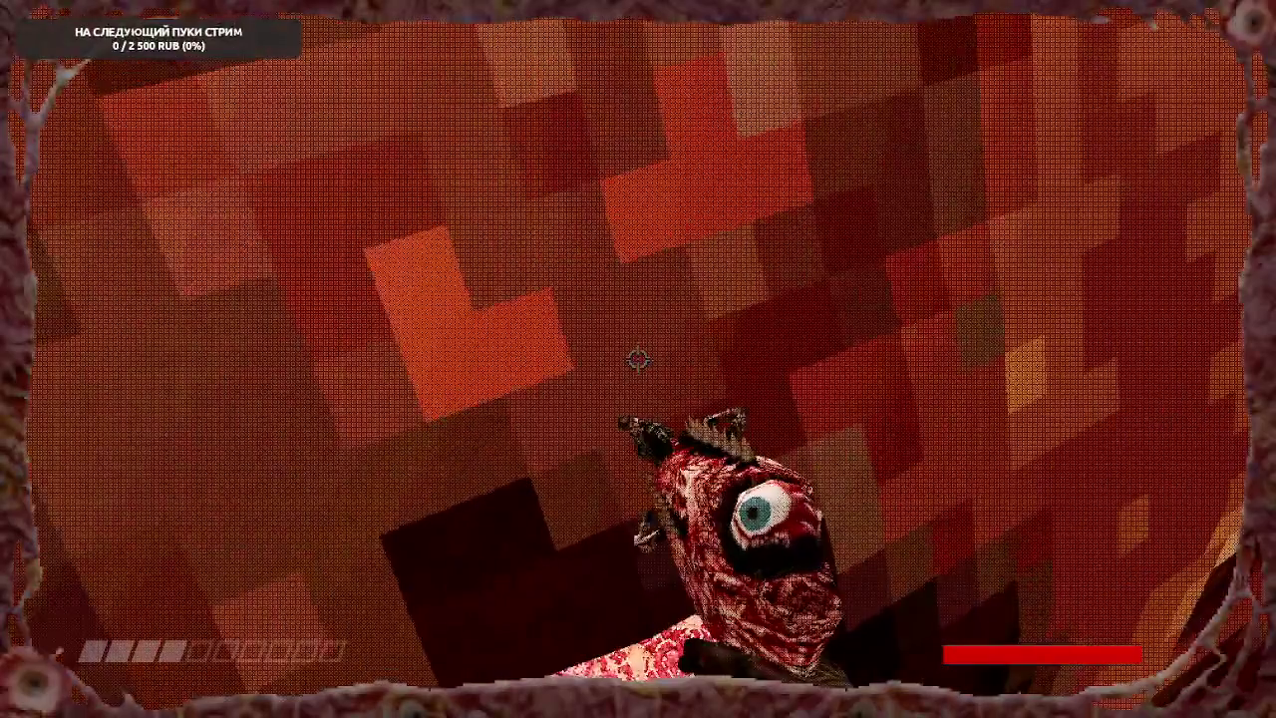
{"action": "key", "text": "w"}
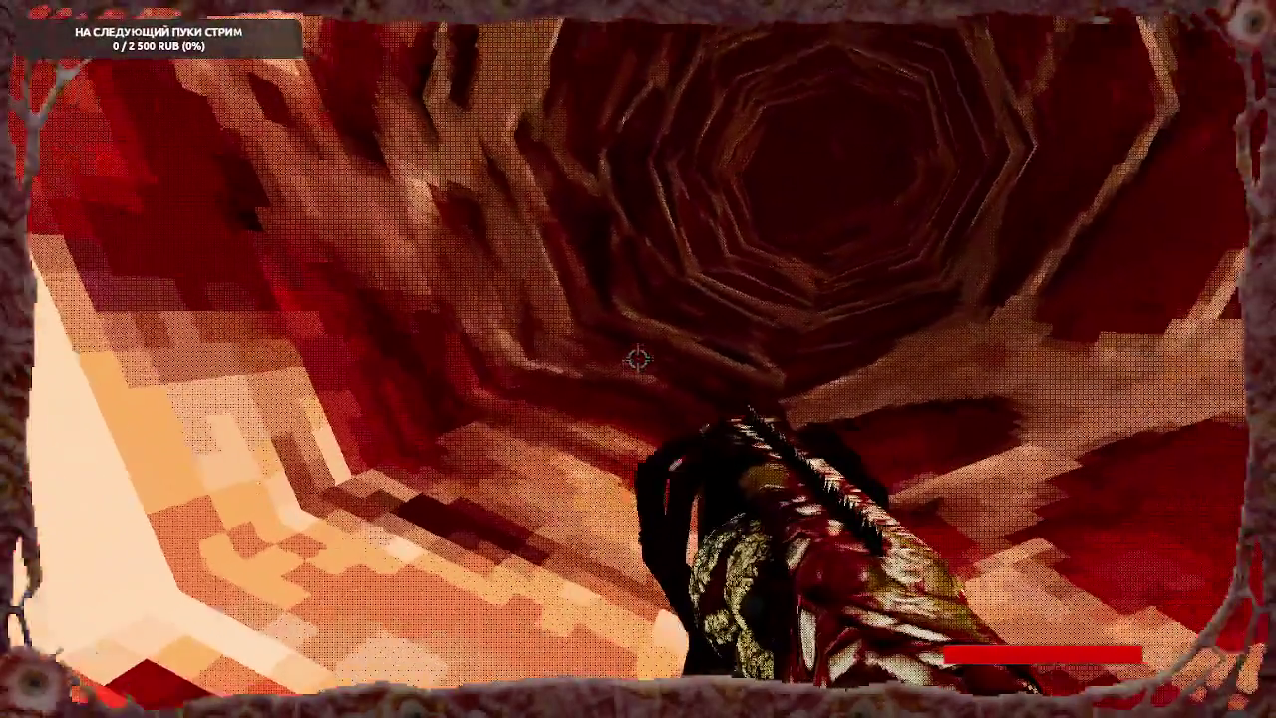
- Walk into the ribbed flesh tunnel and aim down it at the distant enemy
{"action": "key", "text": "w"}
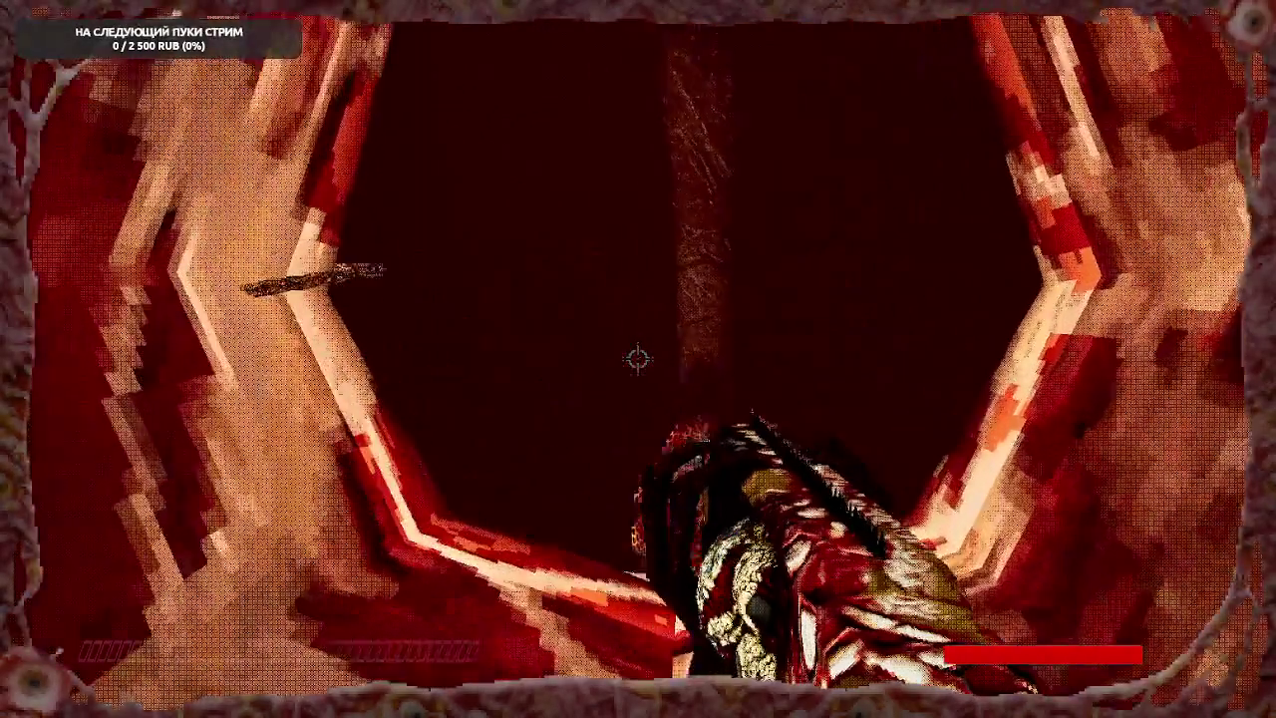
{"action": "mouse_move", "coordinate": [637, 359]}
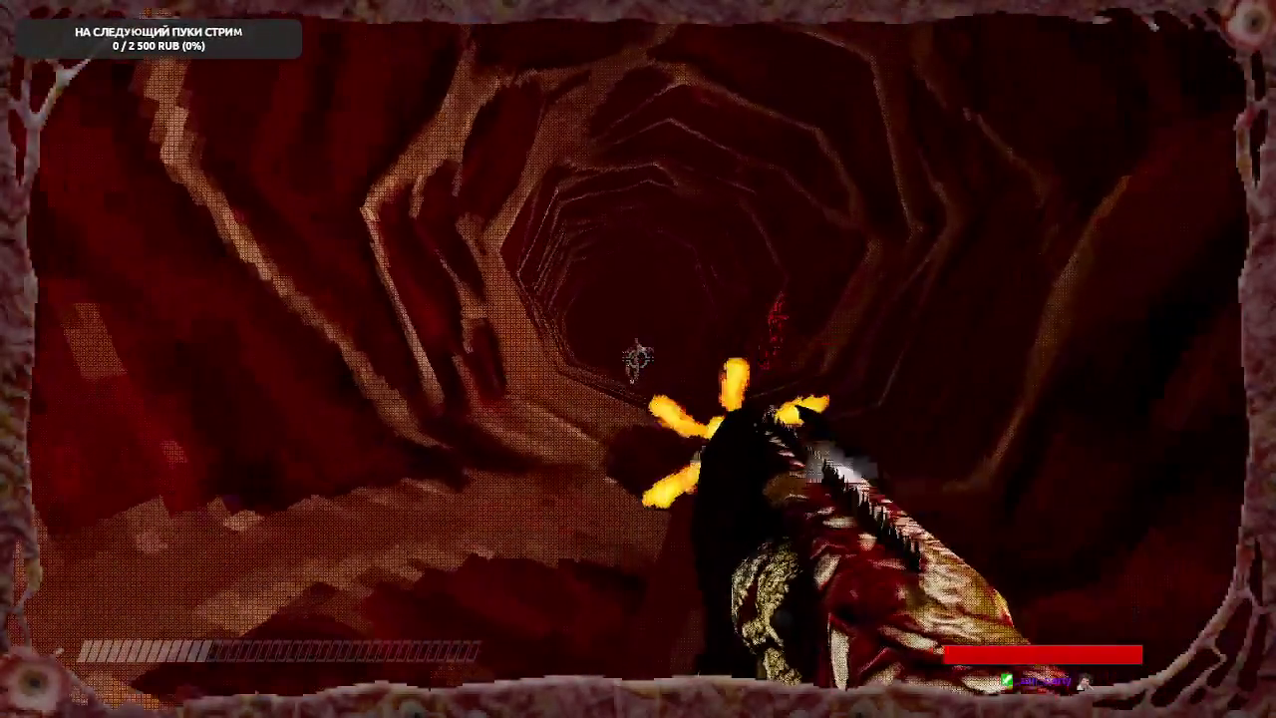
- Advance down the flesh tunnel, firing repeatedly at the approaching zombies
{"action": "key", "text": "w"}
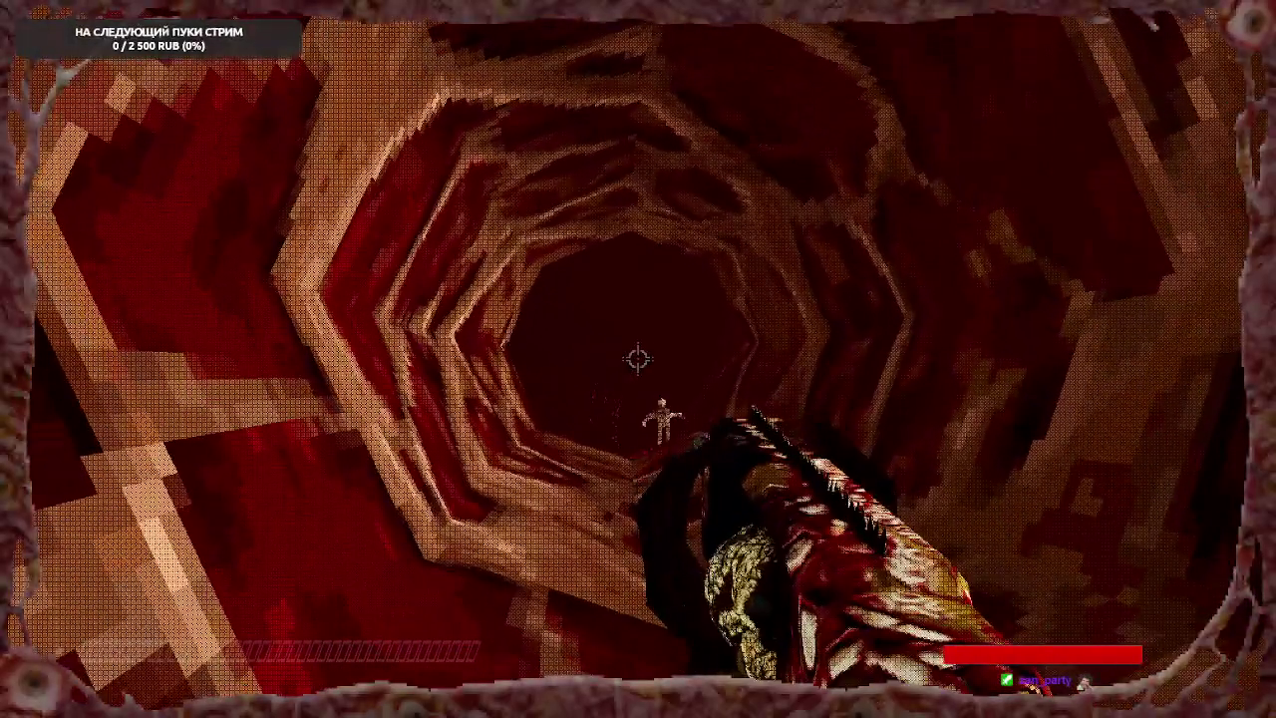
{"action": "left_click", "coordinate": [638, 359]}
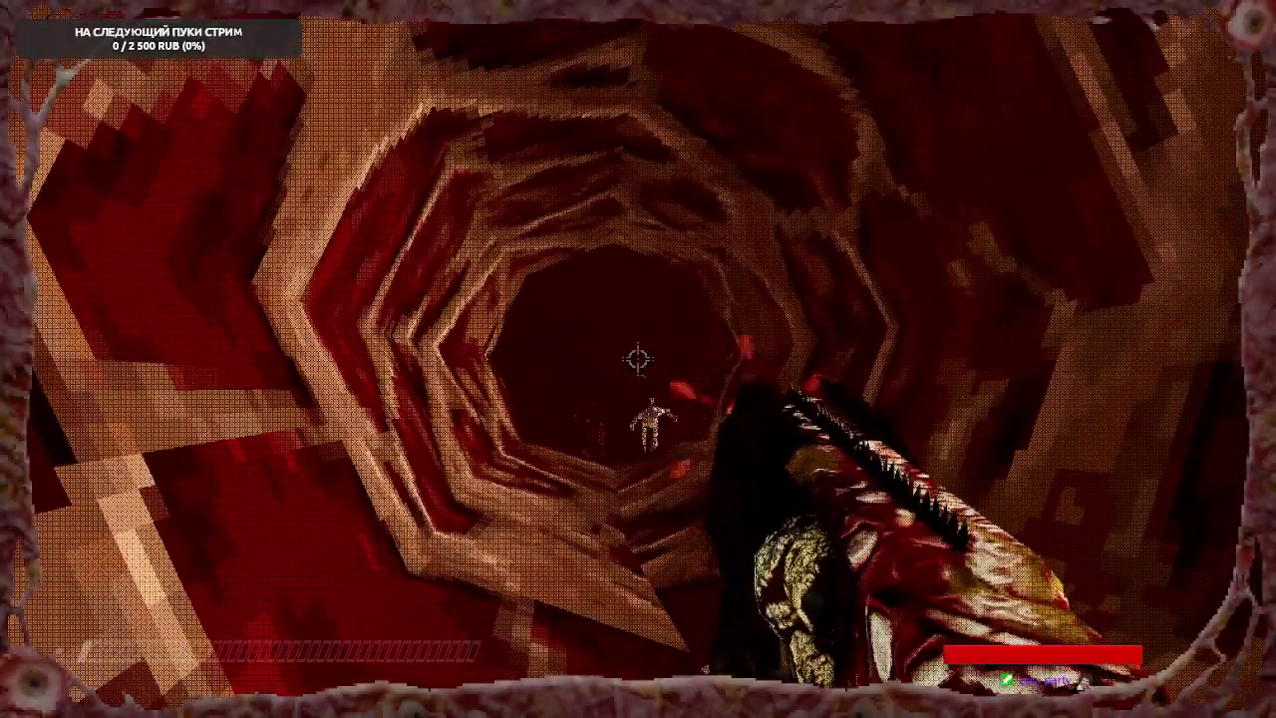
{"action": "key", "text": "w"}
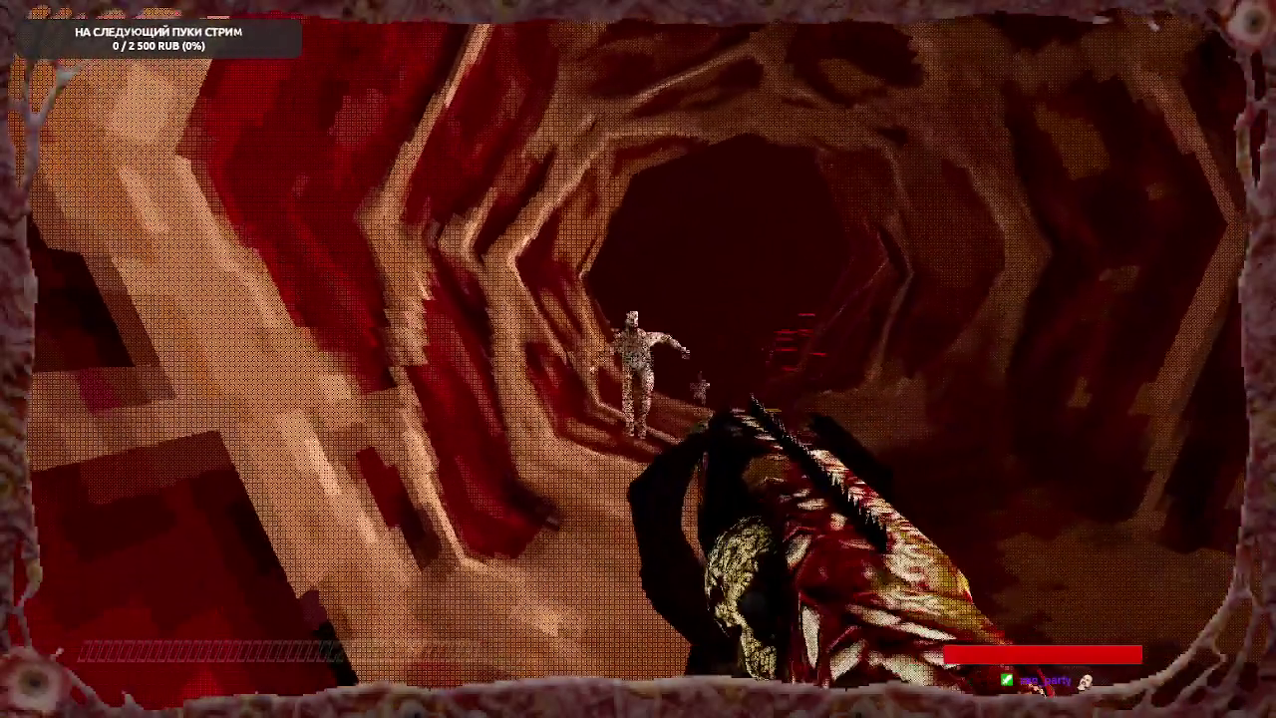
{"action": "left_click", "coordinate": [638, 359]}
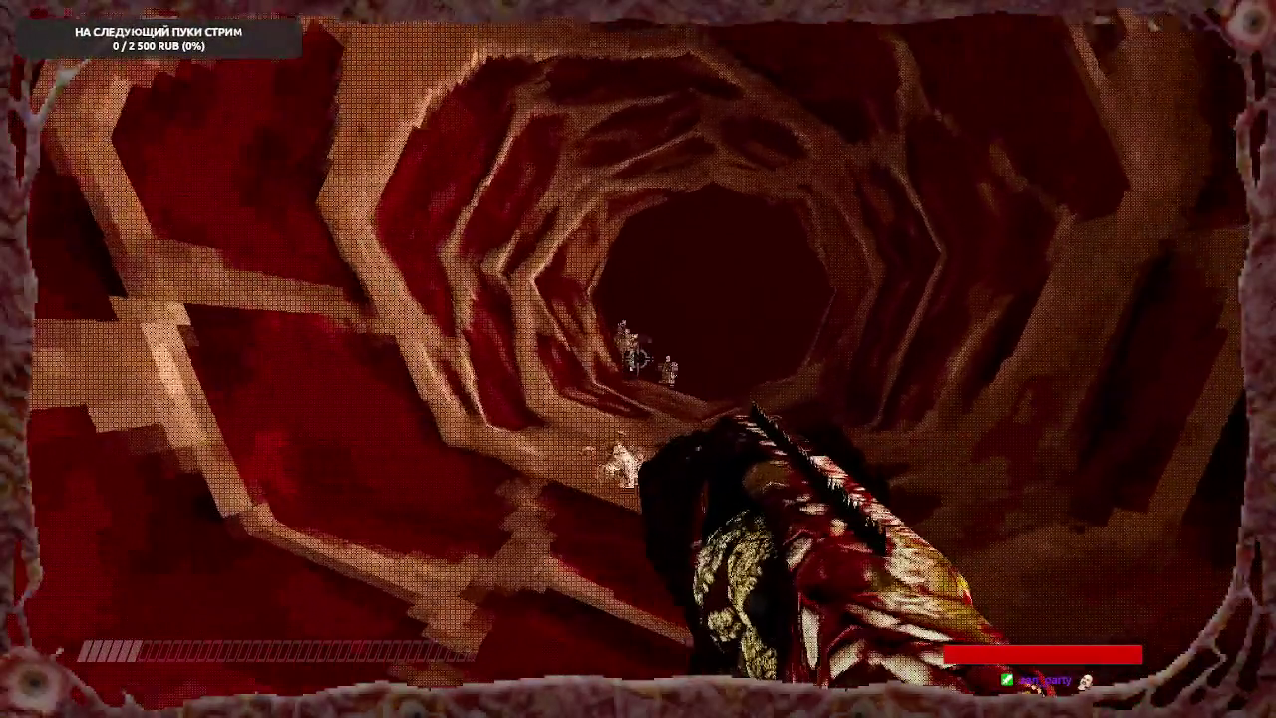
{"action": "left_click", "coordinate": [638, 359]}
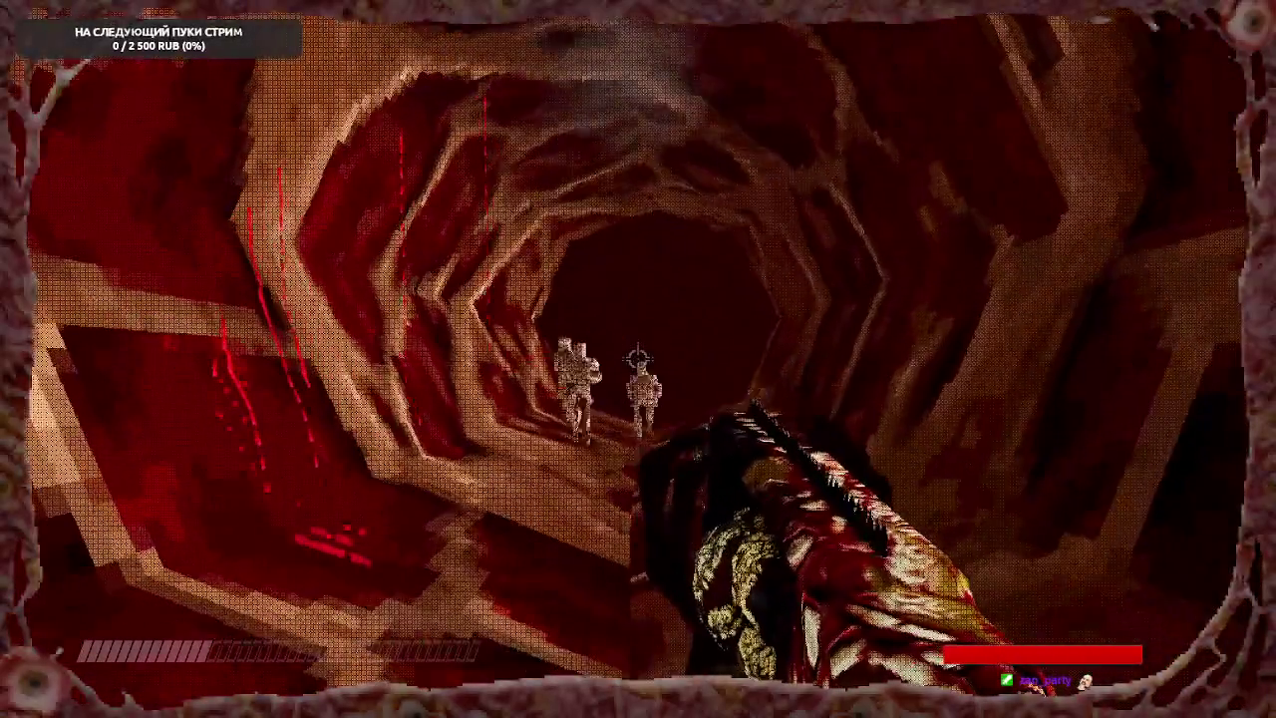
{"action": "left_click", "coordinate": [638, 359]}
{"action": "left_click", "coordinate": [638, 359]}
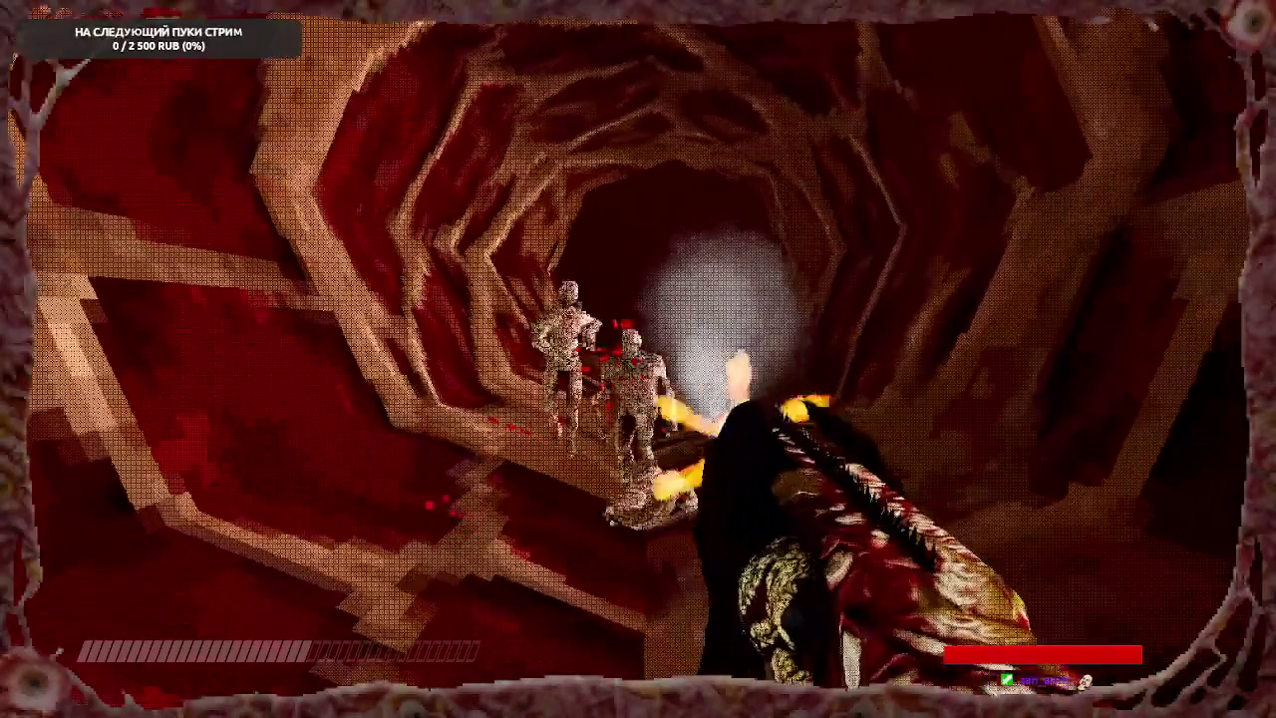
- Close in on the zombies, blow several apart, then swing the melee weapon at them
{"action": "key", "text": "w"}
{"action": "left_click", "coordinate": [638, 358]}
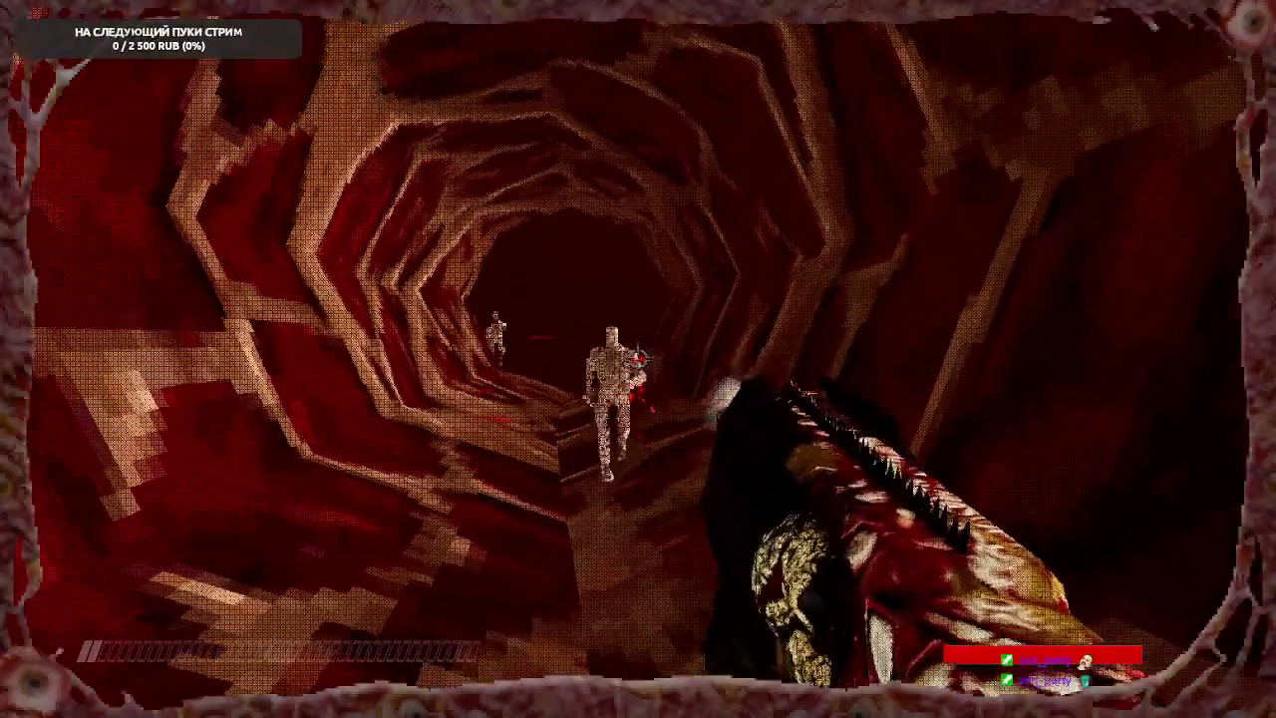
{"action": "left_click", "coordinate": [638, 359]}
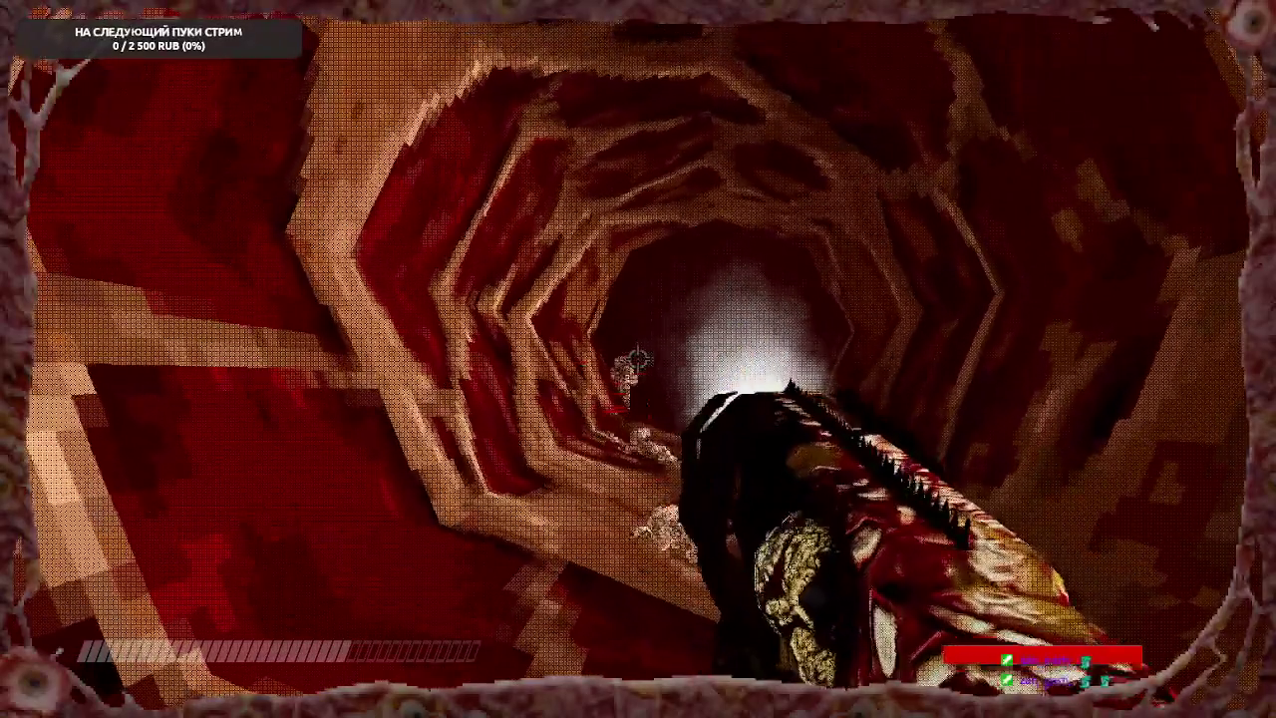
{"action": "left_click", "coordinate": [638, 359]}
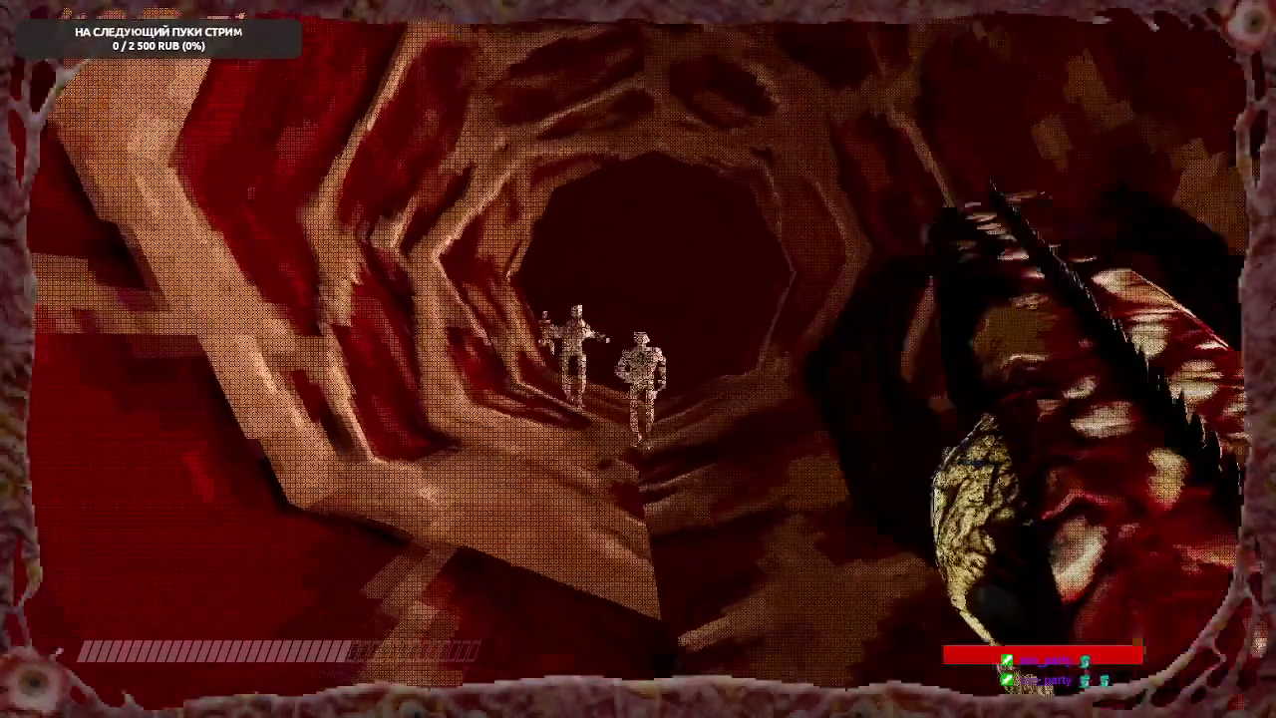
{"action": "left_click", "coordinate": [638, 359]}
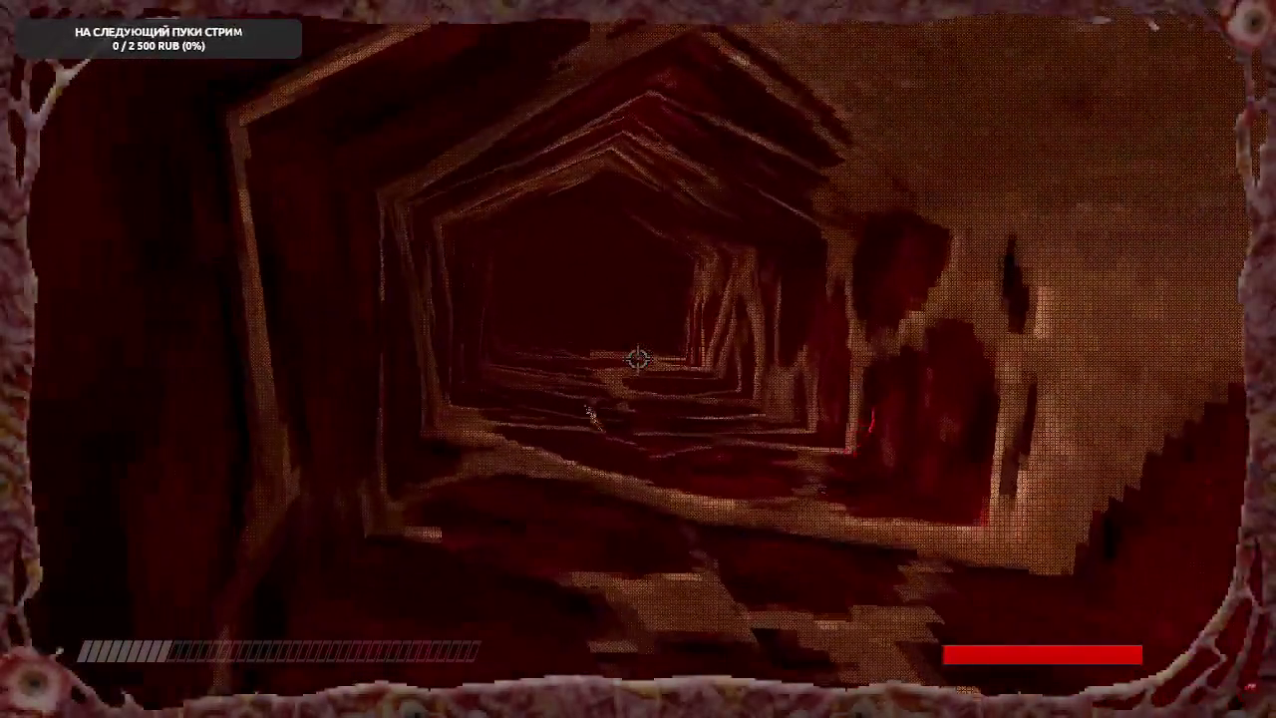
- Walk out of the flesh tunnel into the cavern and shoot the first enemy
{"action": "key", "text": "w"}
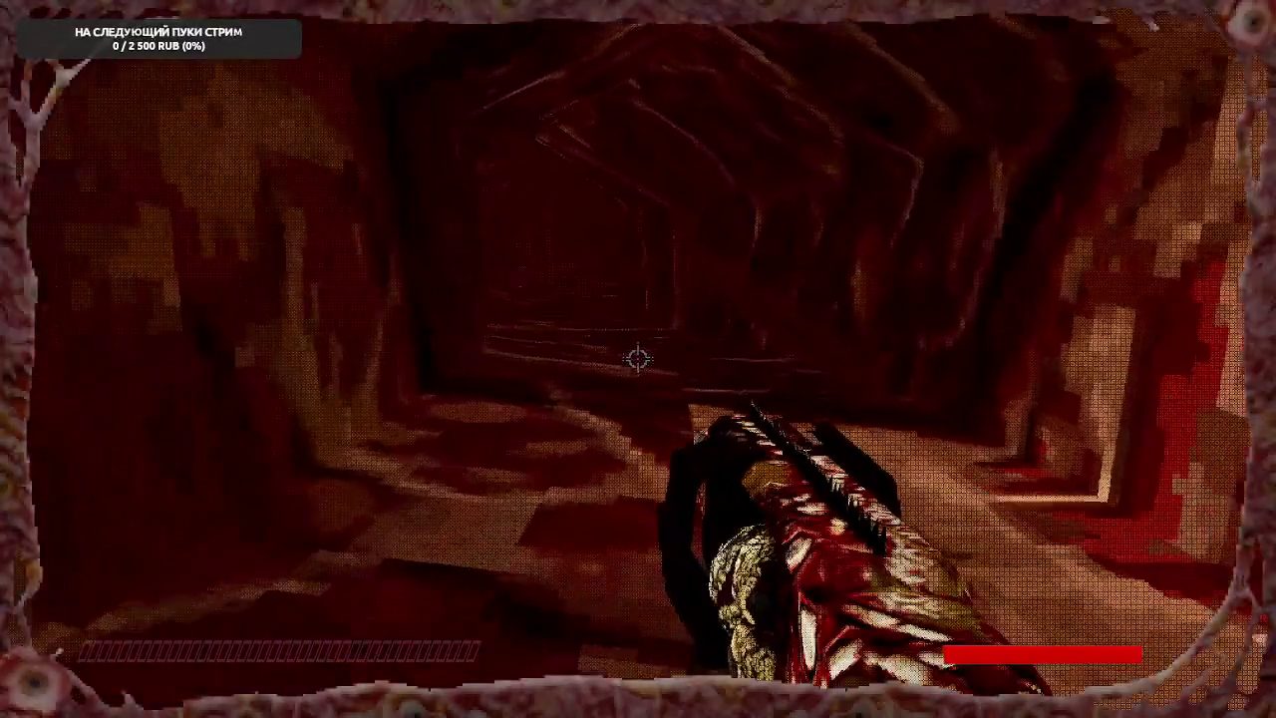
{"action": "key", "text": "w"}
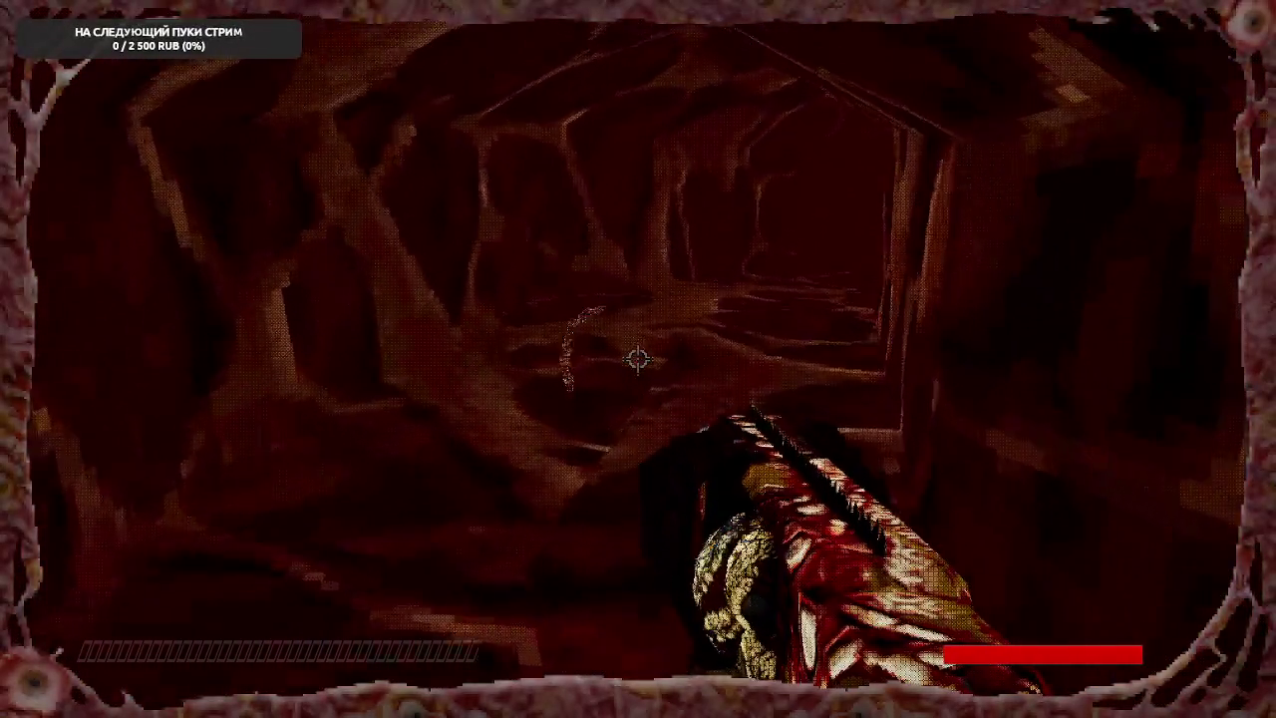
{"action": "key", "text": "w"}
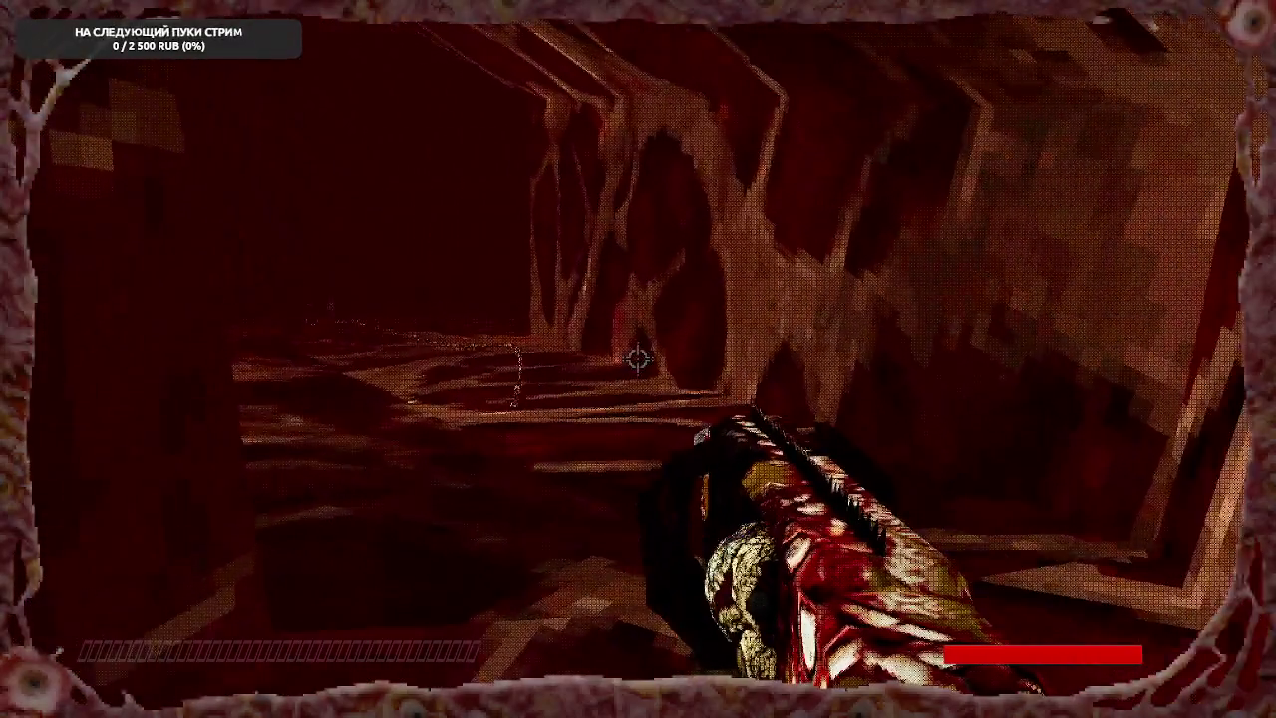
{"action": "left_click", "coordinate": [638, 359]}
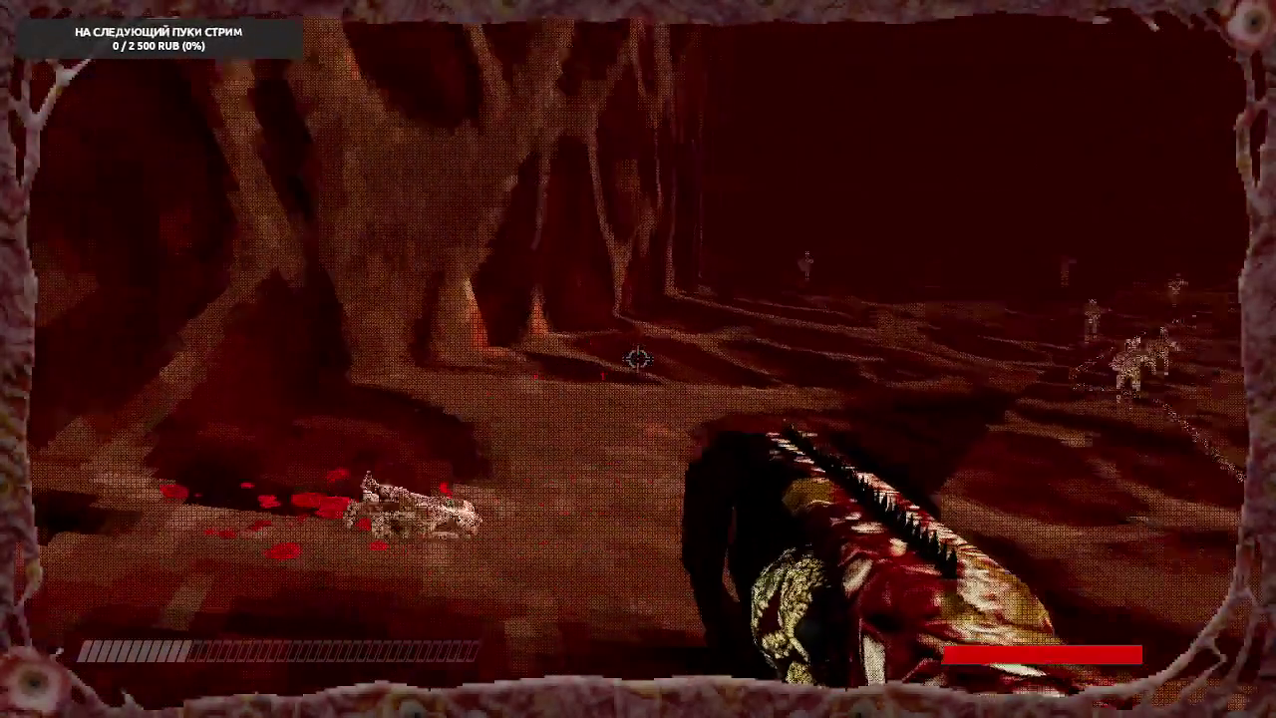
{"action": "left_click", "coordinate": [638, 359]}
{"action": "key", "text": "w"}
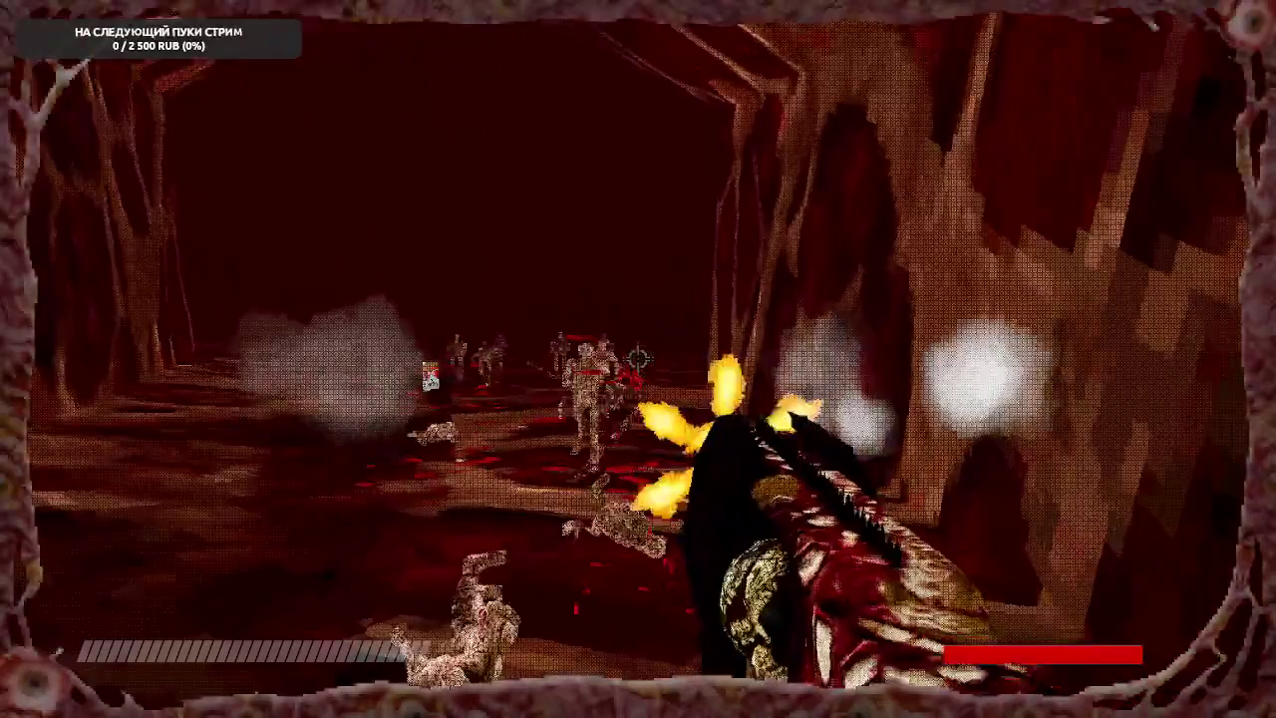
- Move into the wider cavern and shoot down the enemy group and the flying enemy
{"action": "key", "text": "w"}
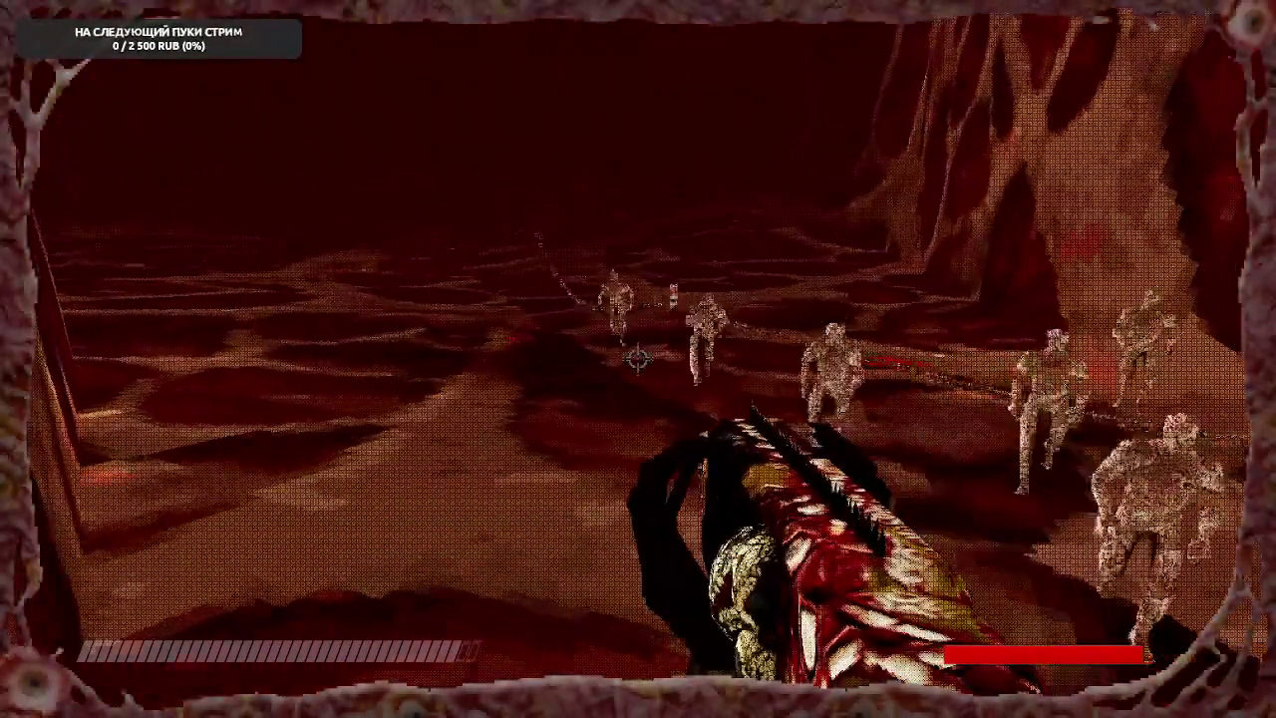
{"action": "key", "text": "w"}
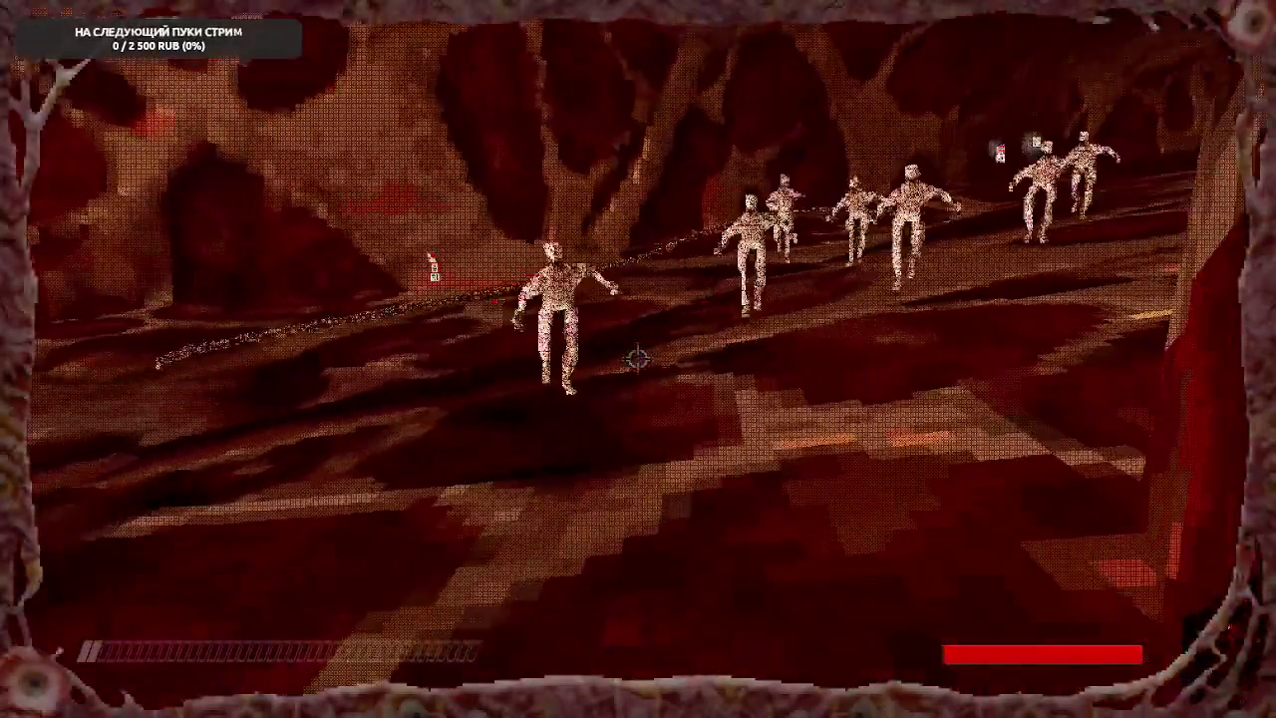
{"action": "key", "text": "w"}
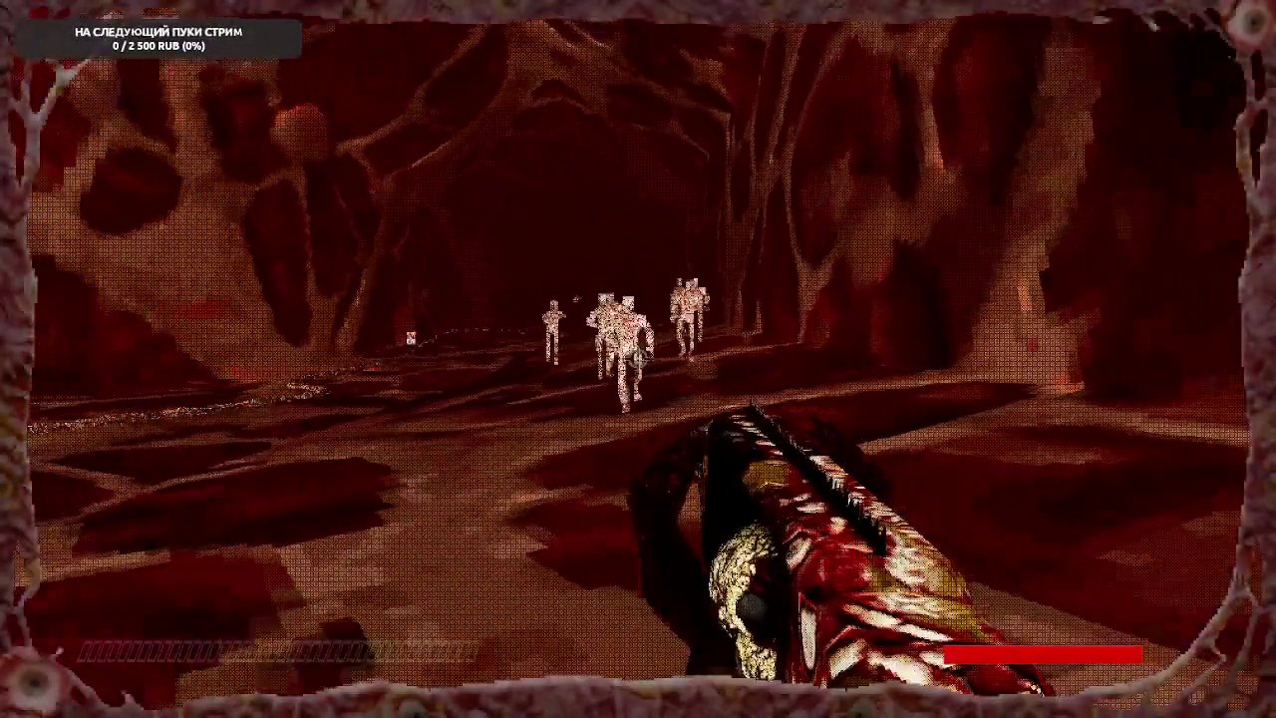
{"action": "left_click", "coordinate": [638, 359]}
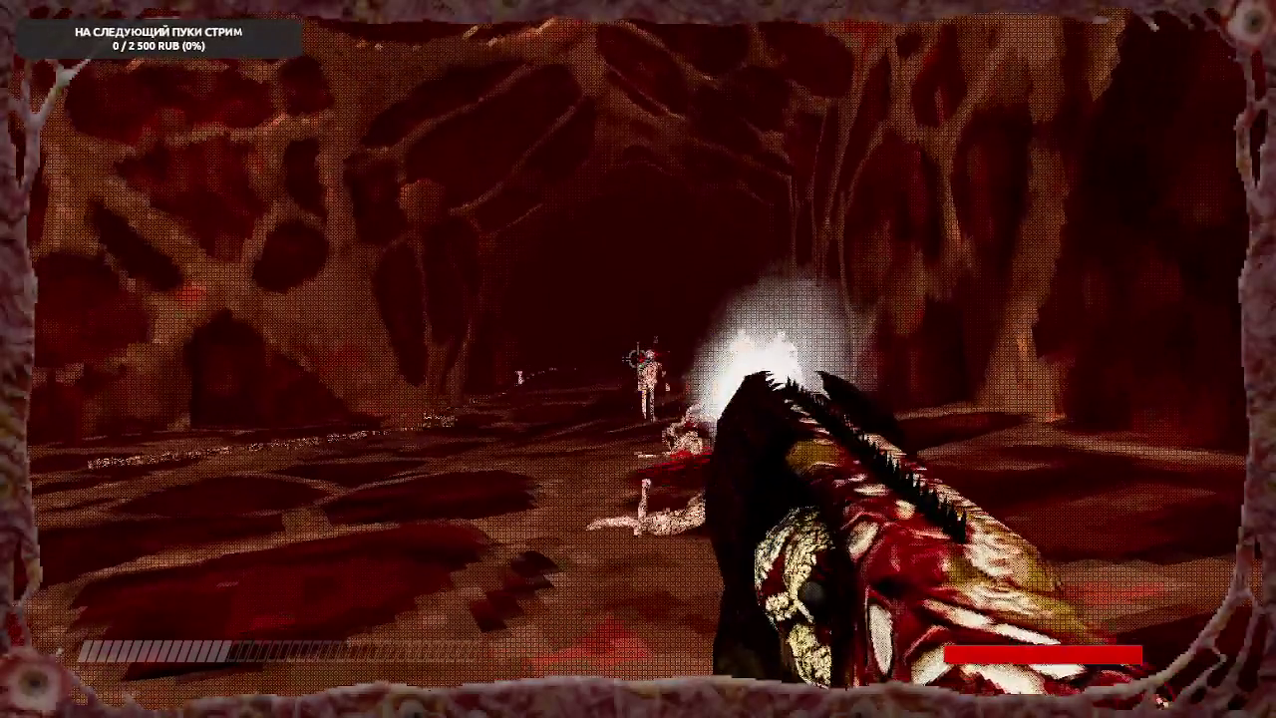
{"action": "left_click", "coordinate": [638, 359]}
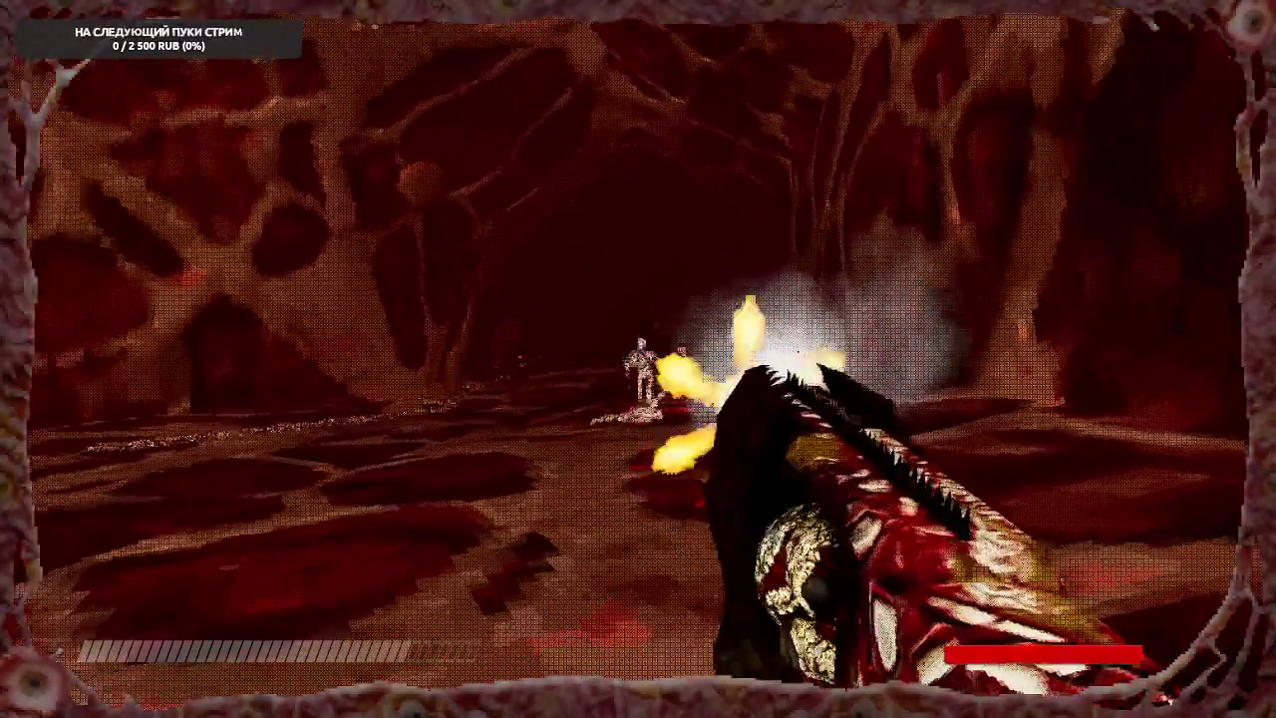
{"action": "left_click", "coordinate": [638, 359]}
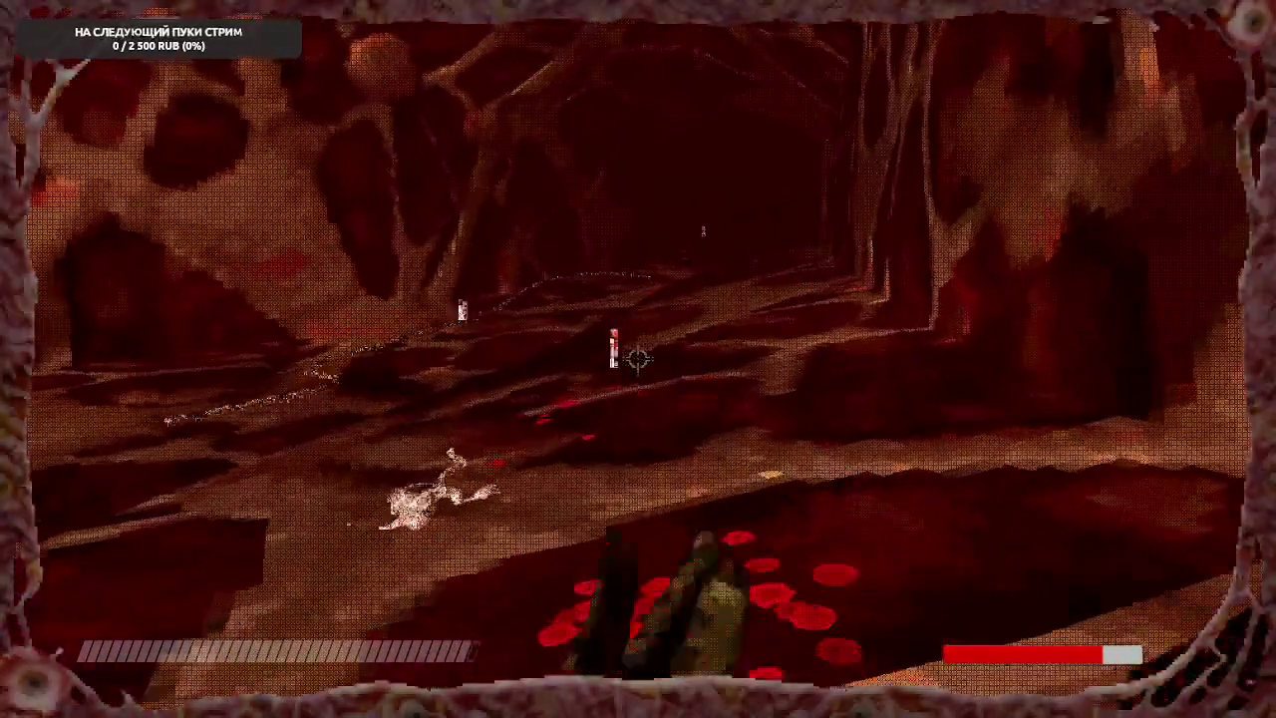
{"action": "left_click", "coordinate": [638, 359]}
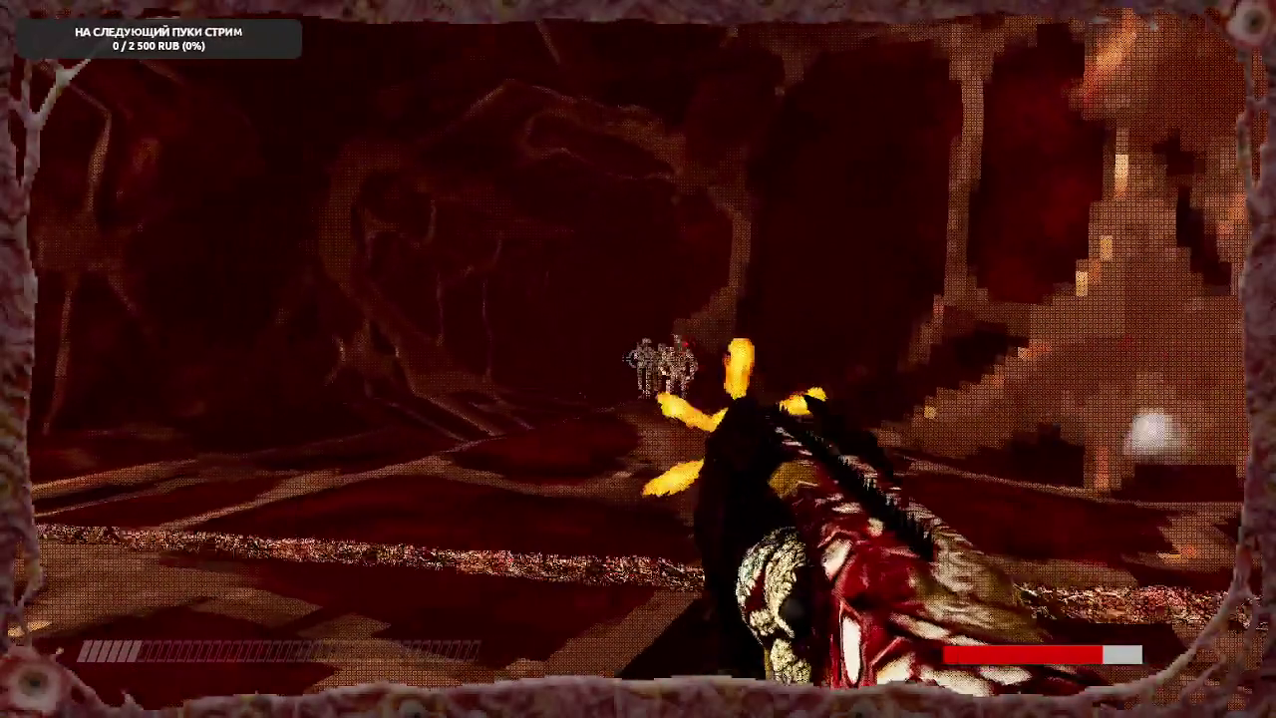
{"action": "left_click", "coordinate": [638, 359]}
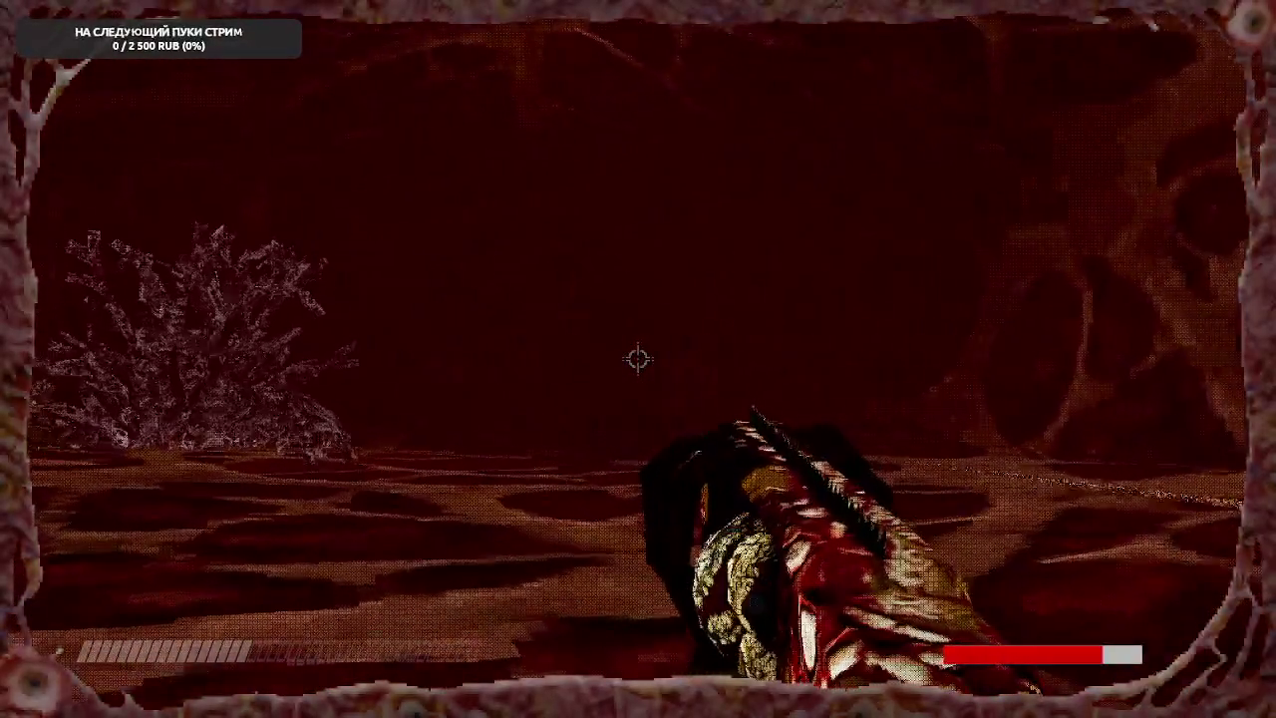
{"action": "left_click", "coordinate": [638, 358]}
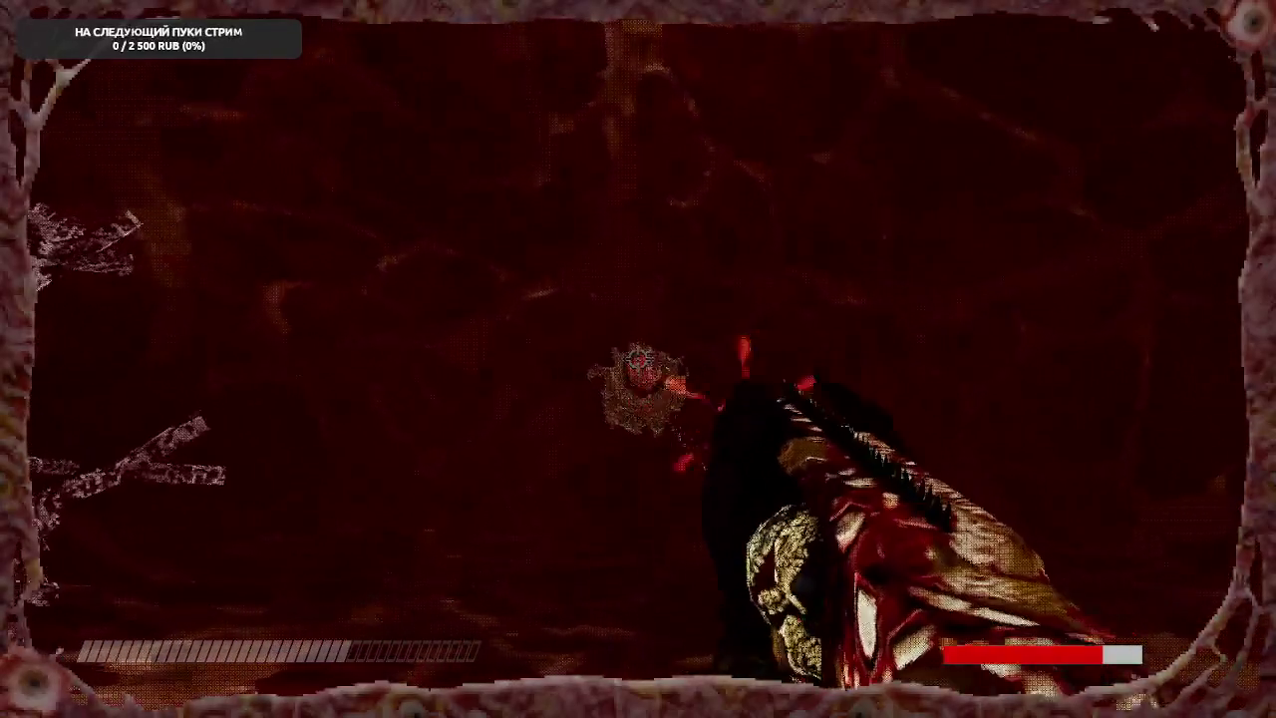
- Walk forward into the fleshy tunnel and pause the game
{"action": "scroll", "coordinate": [638, 359], "scroll_direction": "down", "scroll_amount": 1}
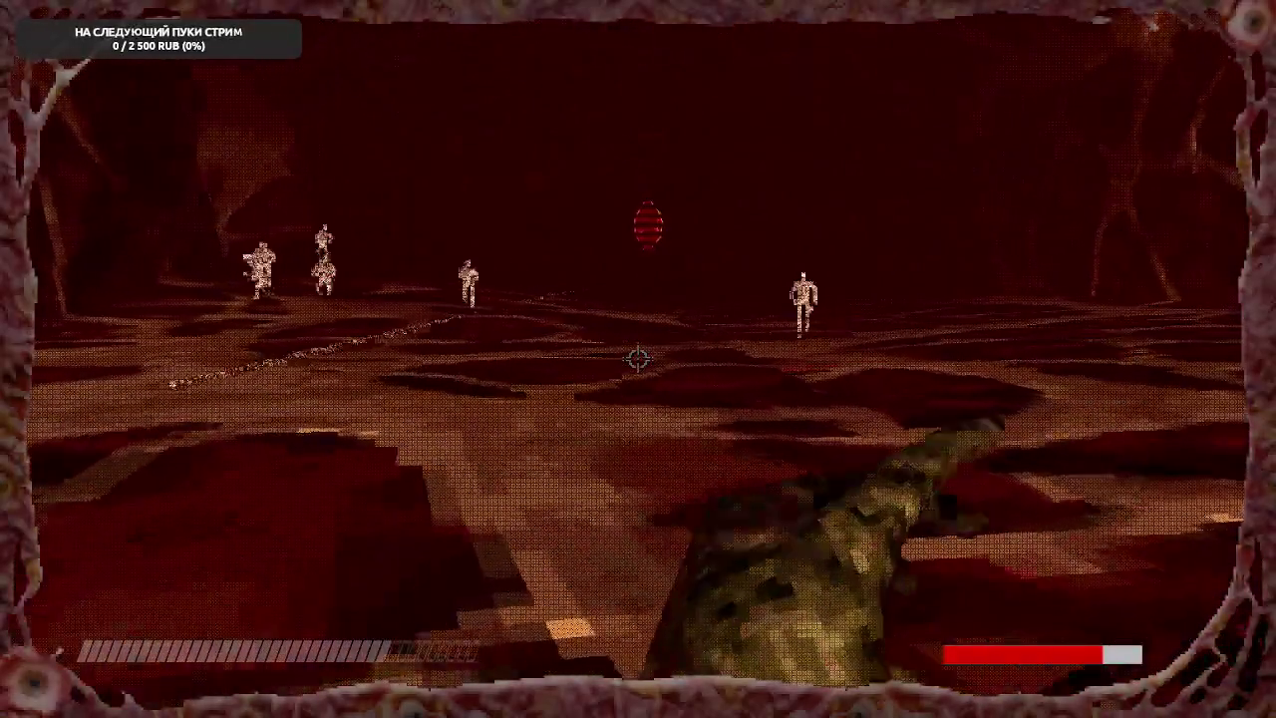
{"action": "scroll", "coordinate": [638, 359], "scroll_direction": "down", "scroll_amount": 1}
{"action": "key", "text": "w"}
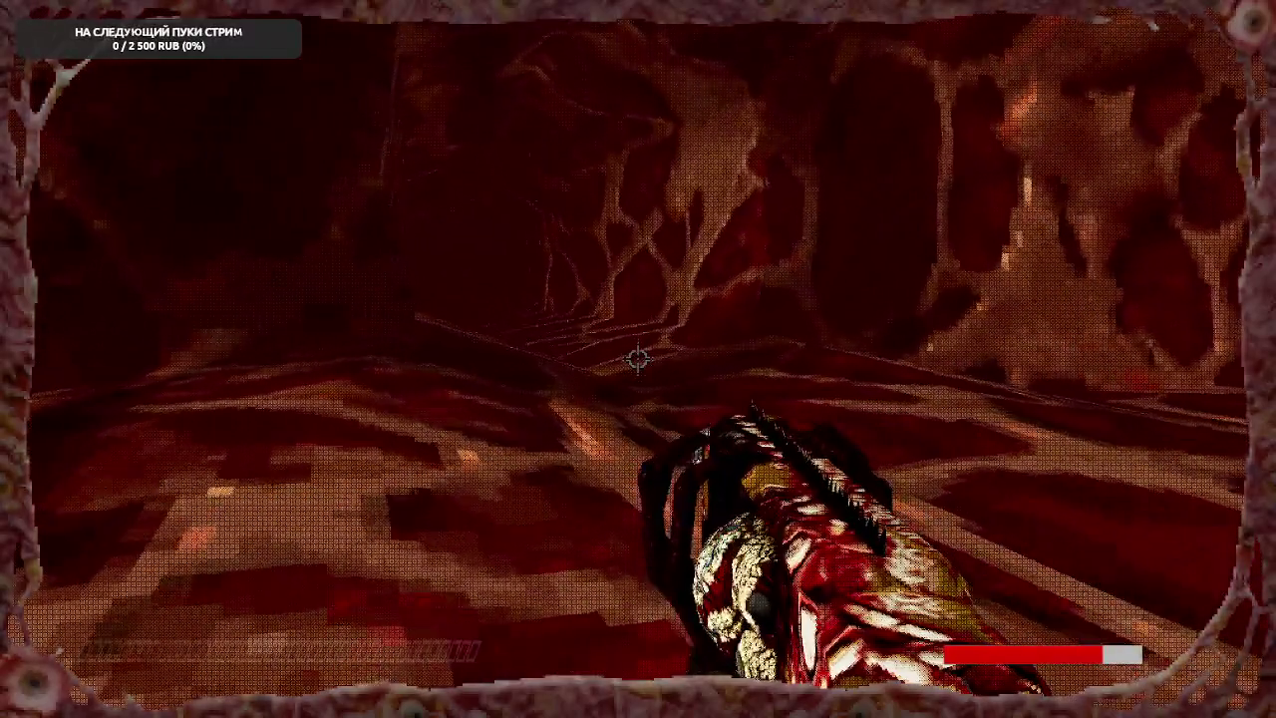
{"action": "key", "text": "w"}
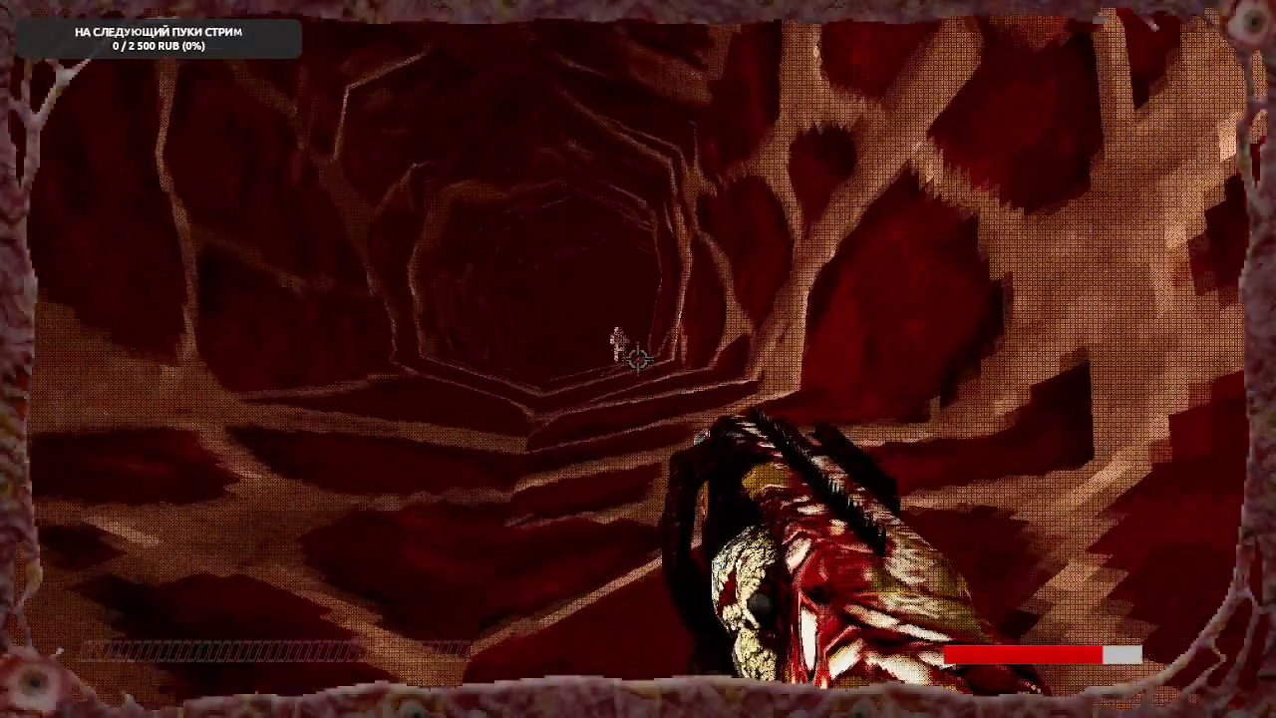
{"action": "key", "text": "Escape"}
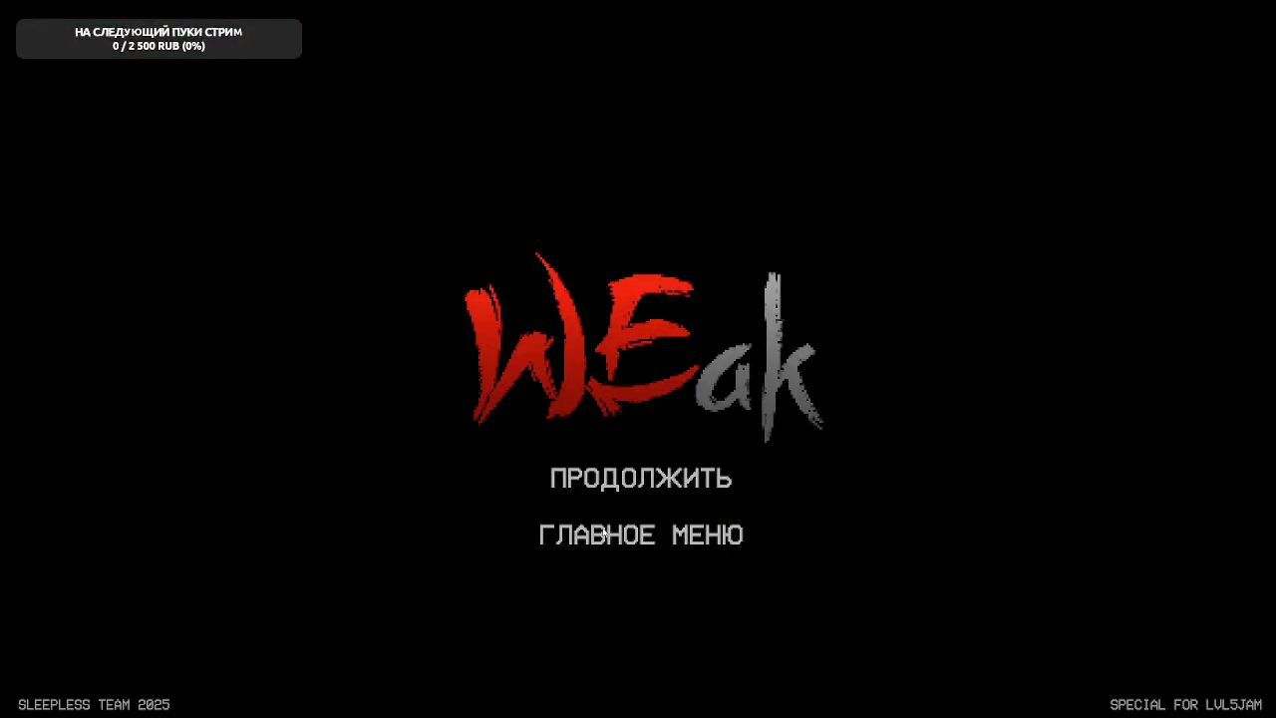
- From the pause menu, go to ГЛАВНОЕ МЕНЮ and quit WEak with ВЫЙТИ
{"action": "key", "text": "Escape"}
{"action": "key", "text": "Escape"}
{"action": "left_click", "coordinate": [619, 539]}
{"action": "left_click", "coordinate": [639, 595]}
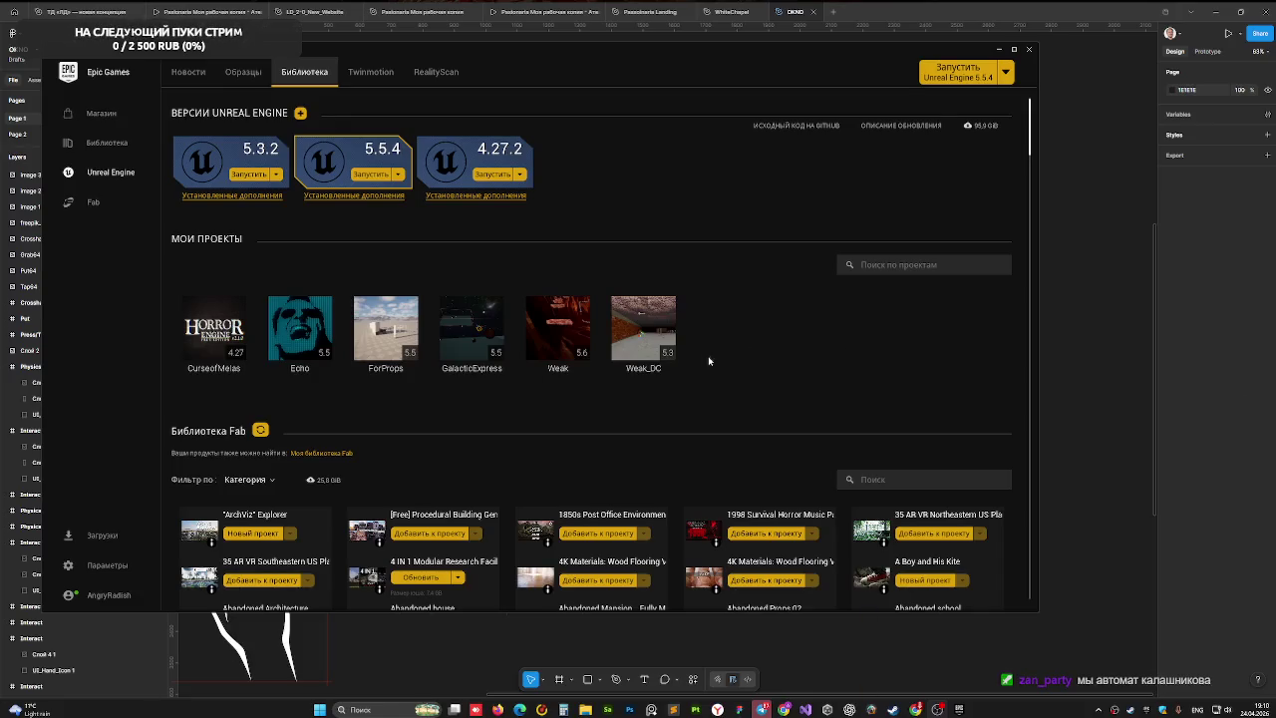
- Launch the Weak_DC project from My Projects in the launcher's library
{"action": "double_click", "coordinate": [624, 329]}
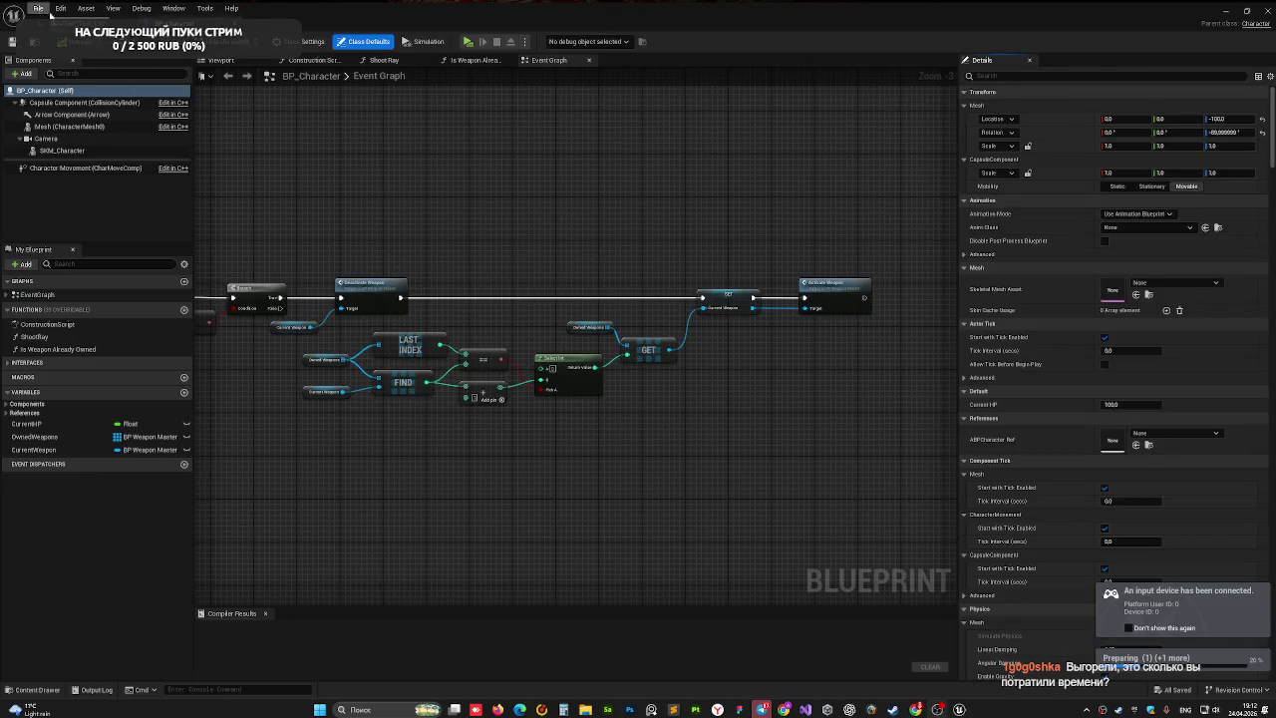
- Switch to the level editor and fly the camera toward the crates and characters
{"action": "left_click", "coordinate": [61, 22]}
{"action": "left_click_drag", "start_coordinate": [628, 304], "coordinate": [628, 44]}
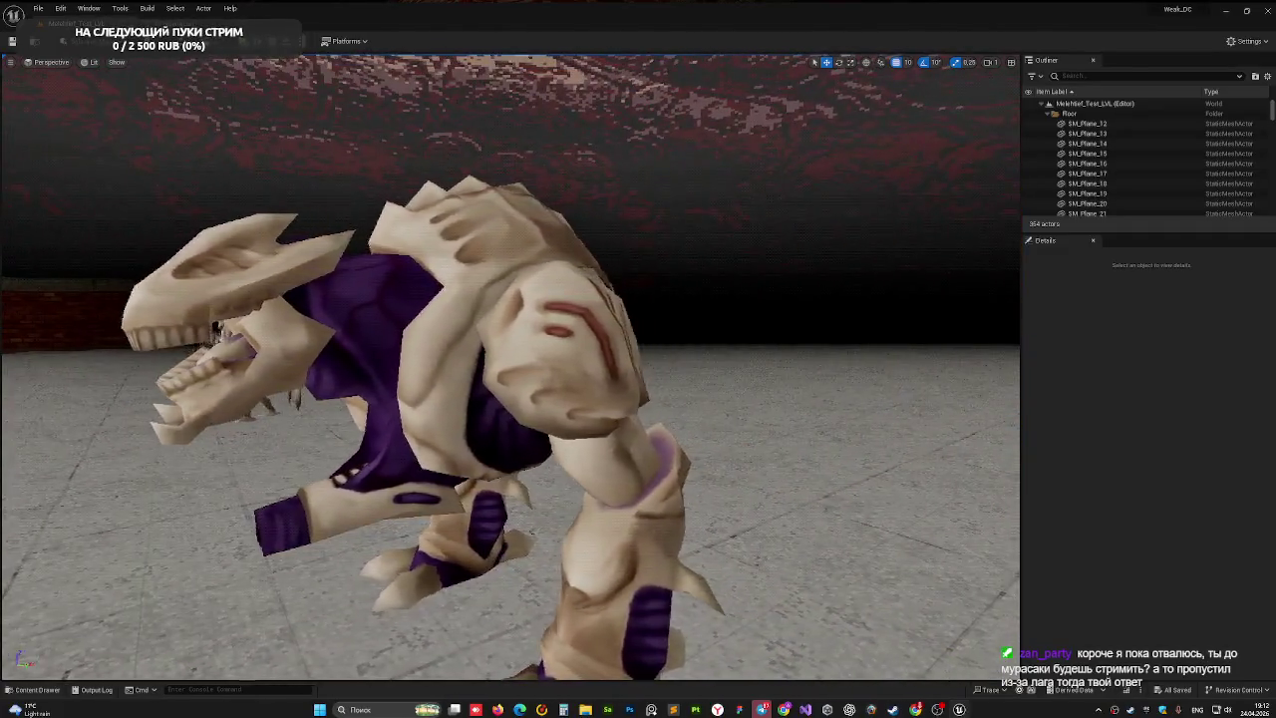
{"action": "left_click_drag", "start_coordinate": [628, 44], "coordinate": [628, 8]}
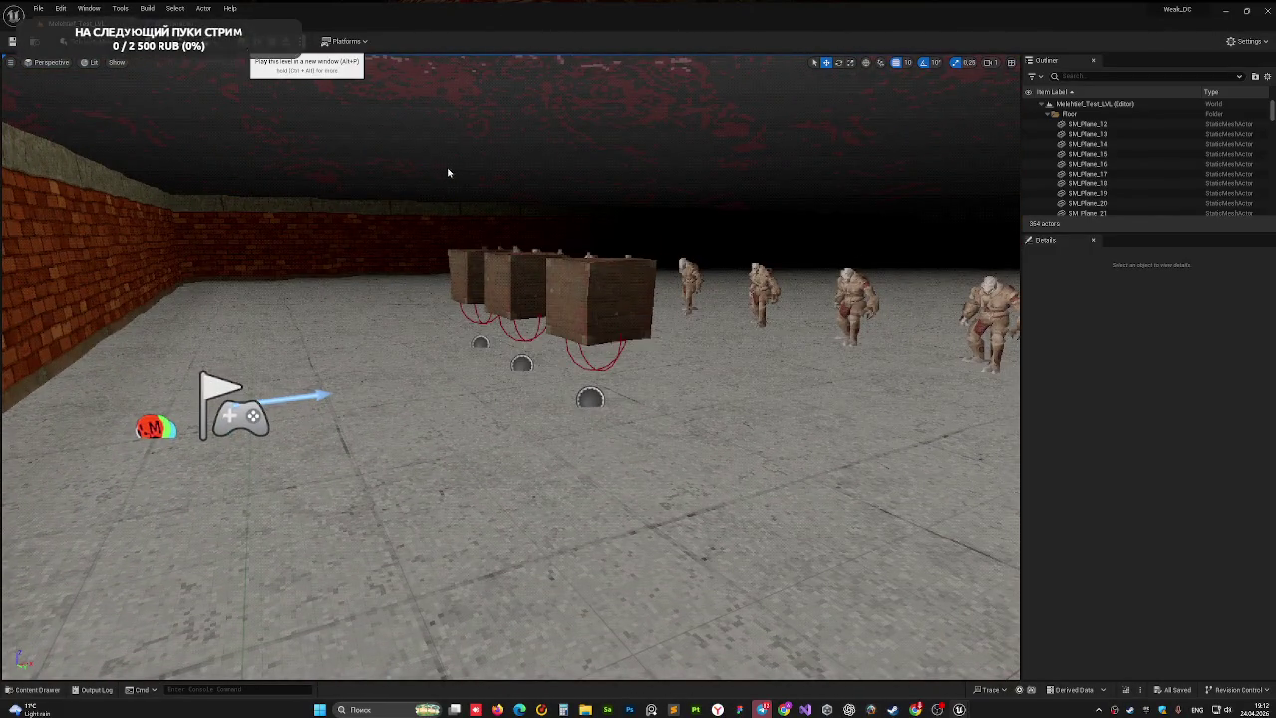
- Grab the fleshy gun pickup and shoot the enemies advancing down the brick corridor
{"action": "key", "text": "w"}
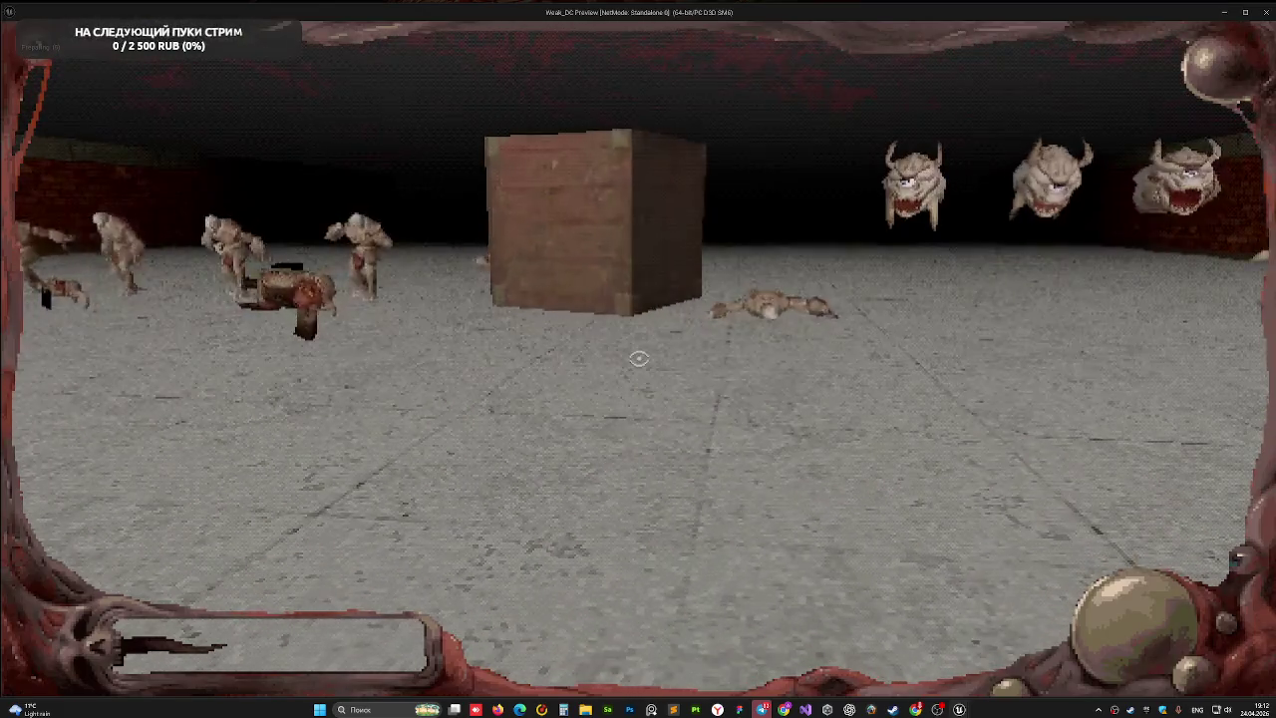
{"action": "key", "text": "w"}
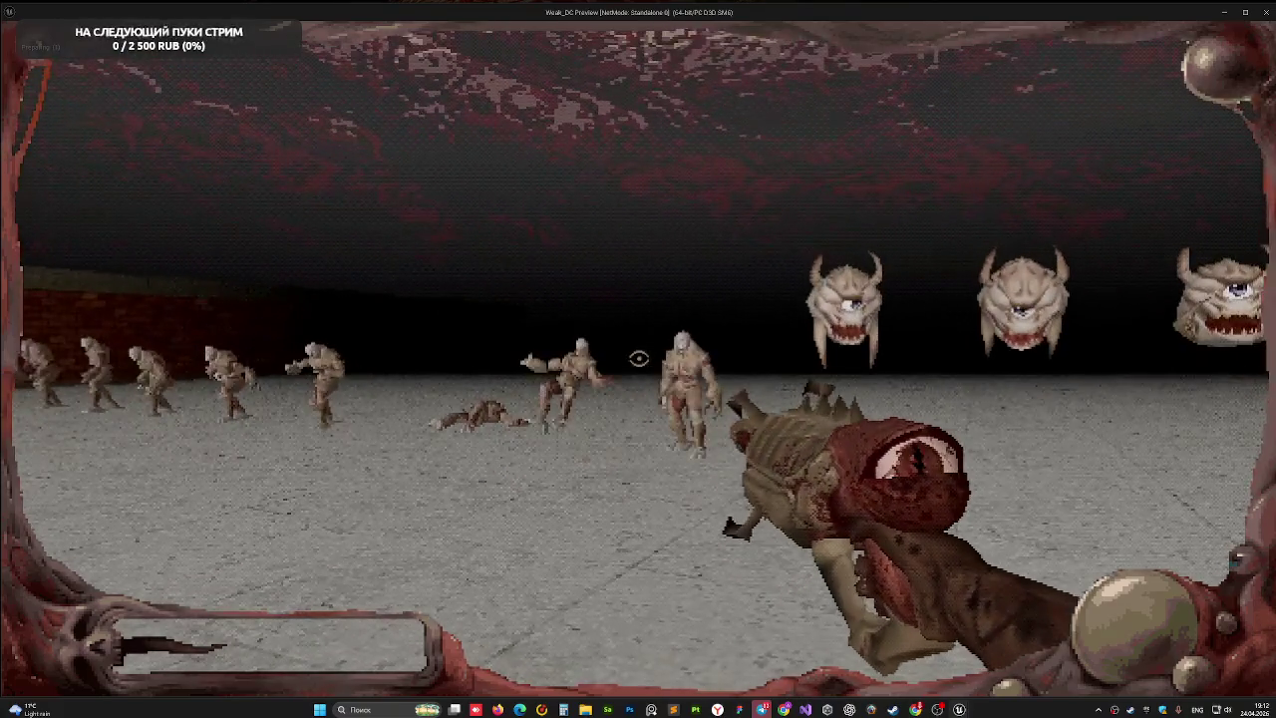
{"action": "left_click", "coordinate": [639, 359]}
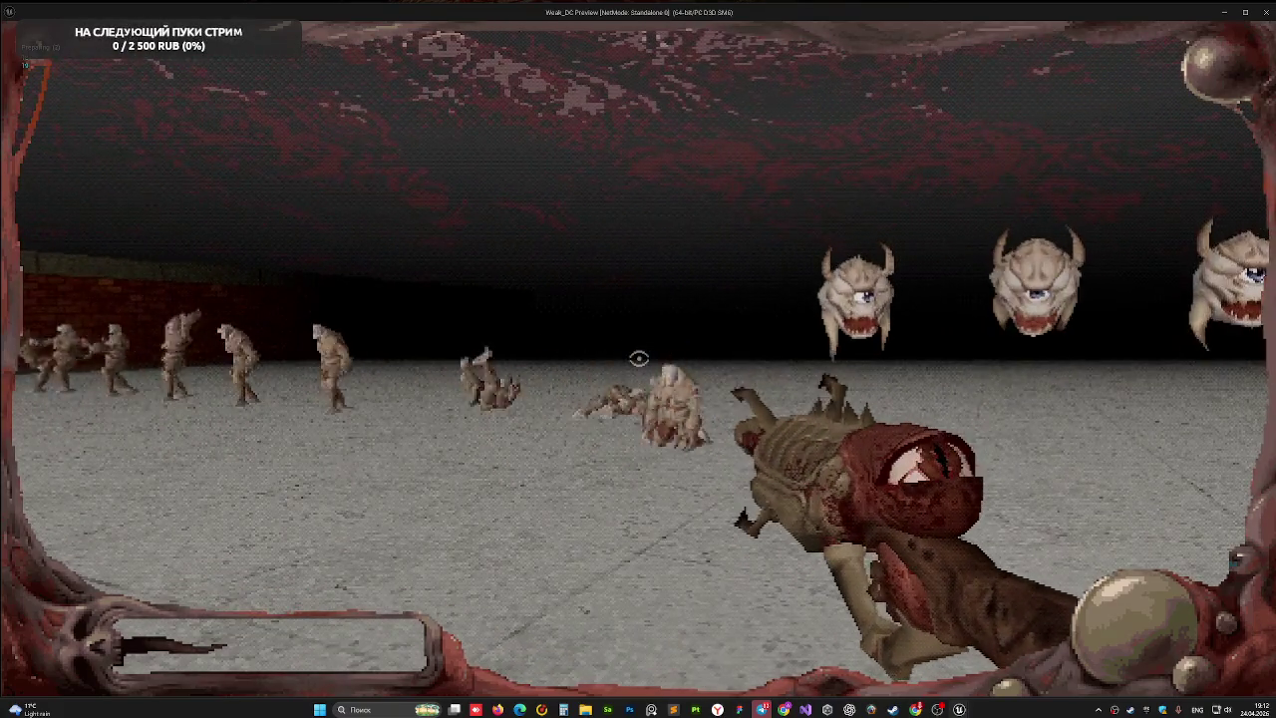
{"action": "key", "text": "w"}
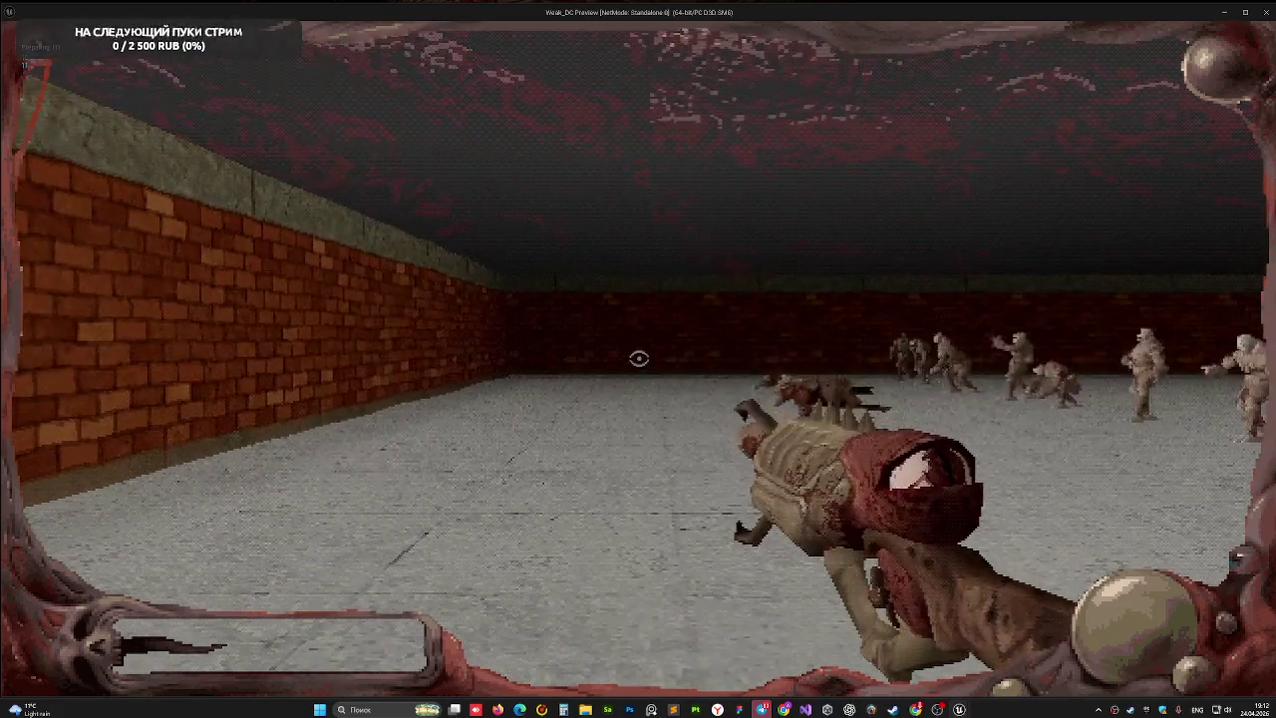
{"action": "left_click", "coordinate": [639, 359]}
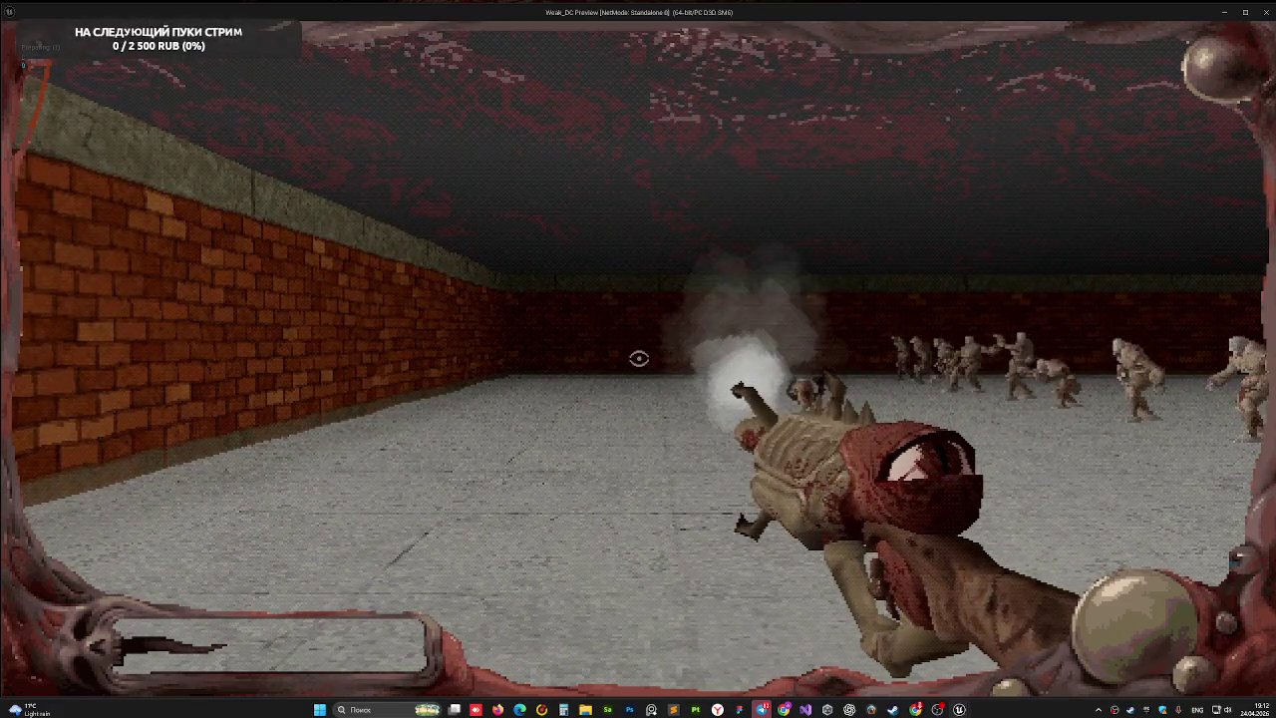
{"action": "left_click", "coordinate": [639, 359]}
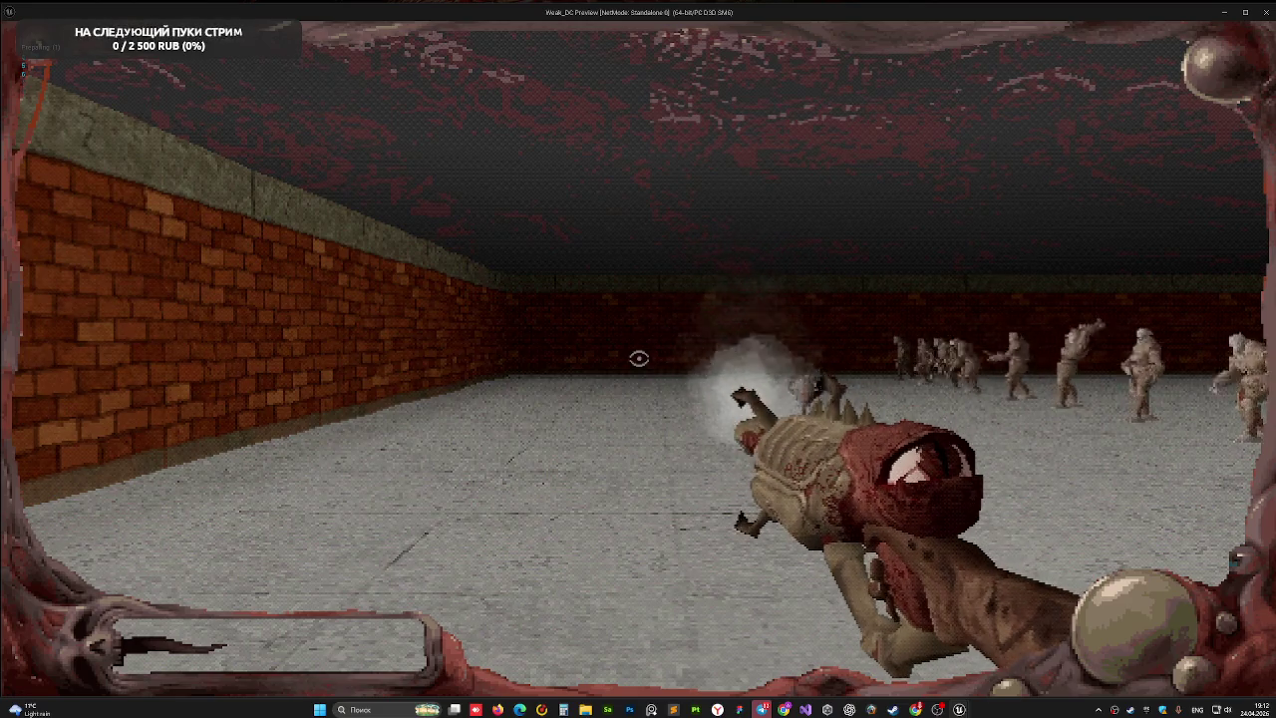
{"action": "left_click", "coordinate": [639, 359]}
{"action": "left_click", "coordinate": [639, 359]}
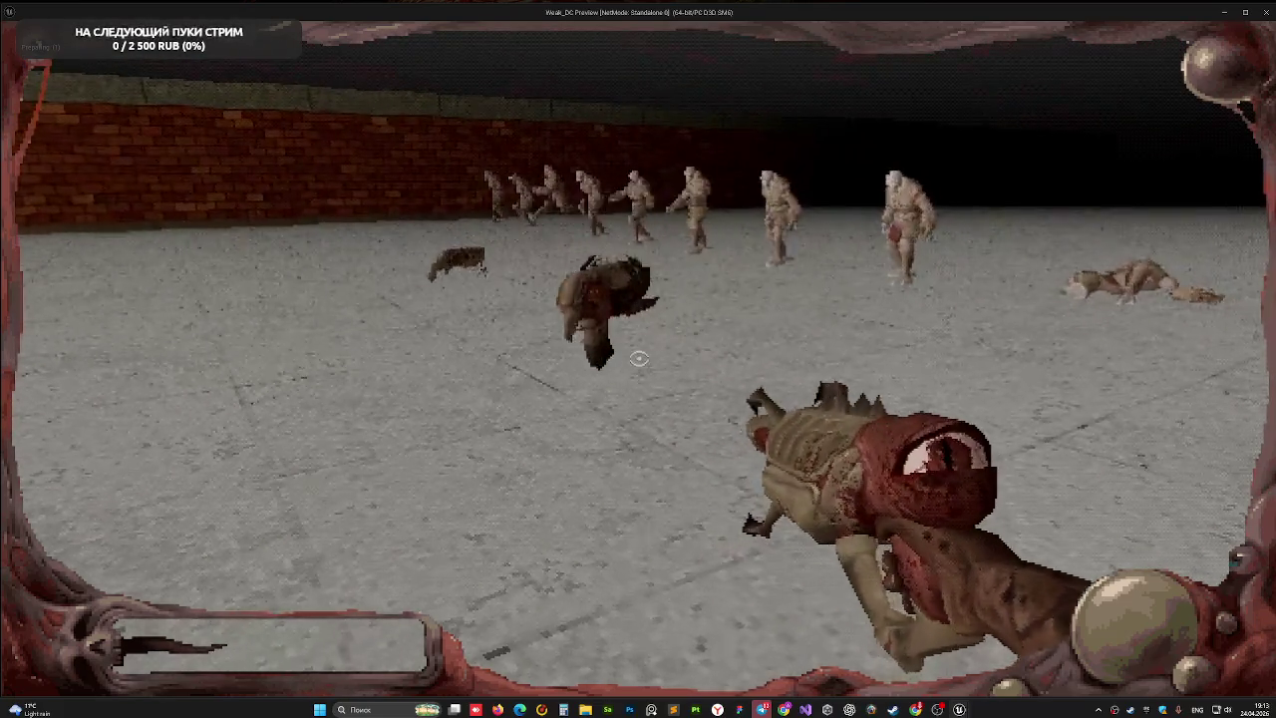
- Switch to the spiked gun with key 2 and fire into the enemy group
{"action": "key", "text": "2"}
{"action": "left_click", "coordinate": [638, 358]}
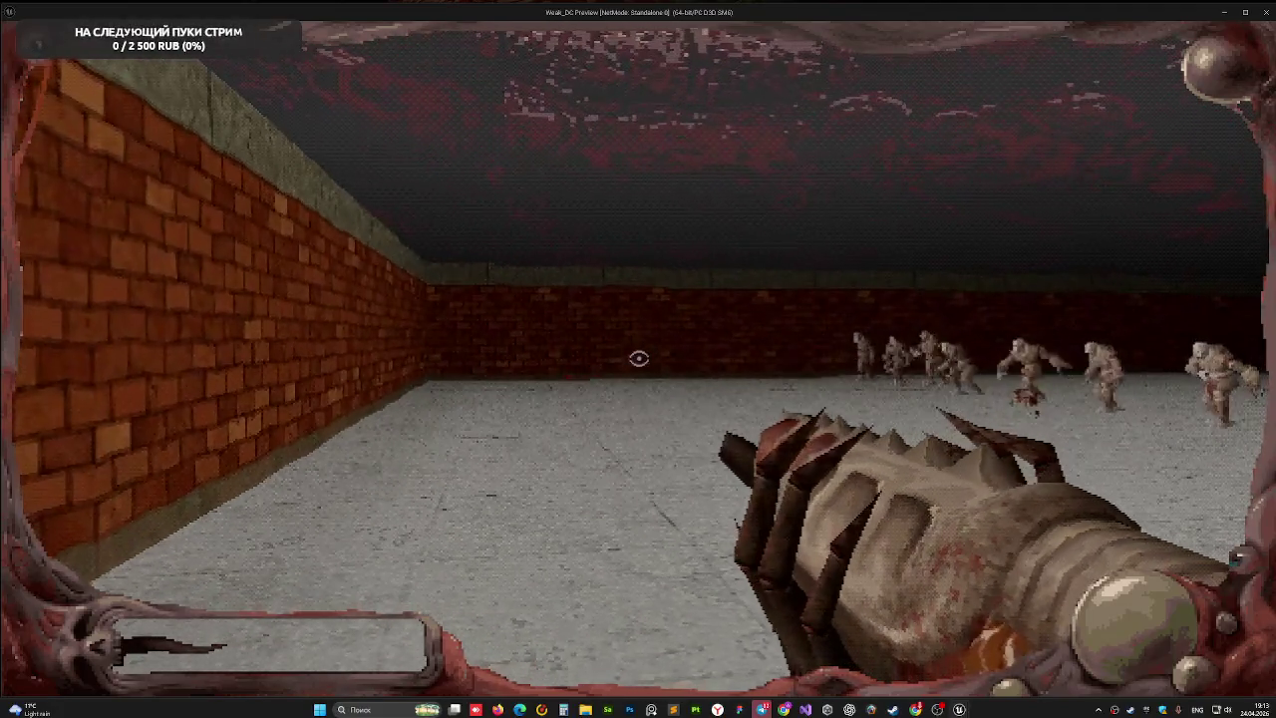
{"action": "left_click", "coordinate": [639, 359]}
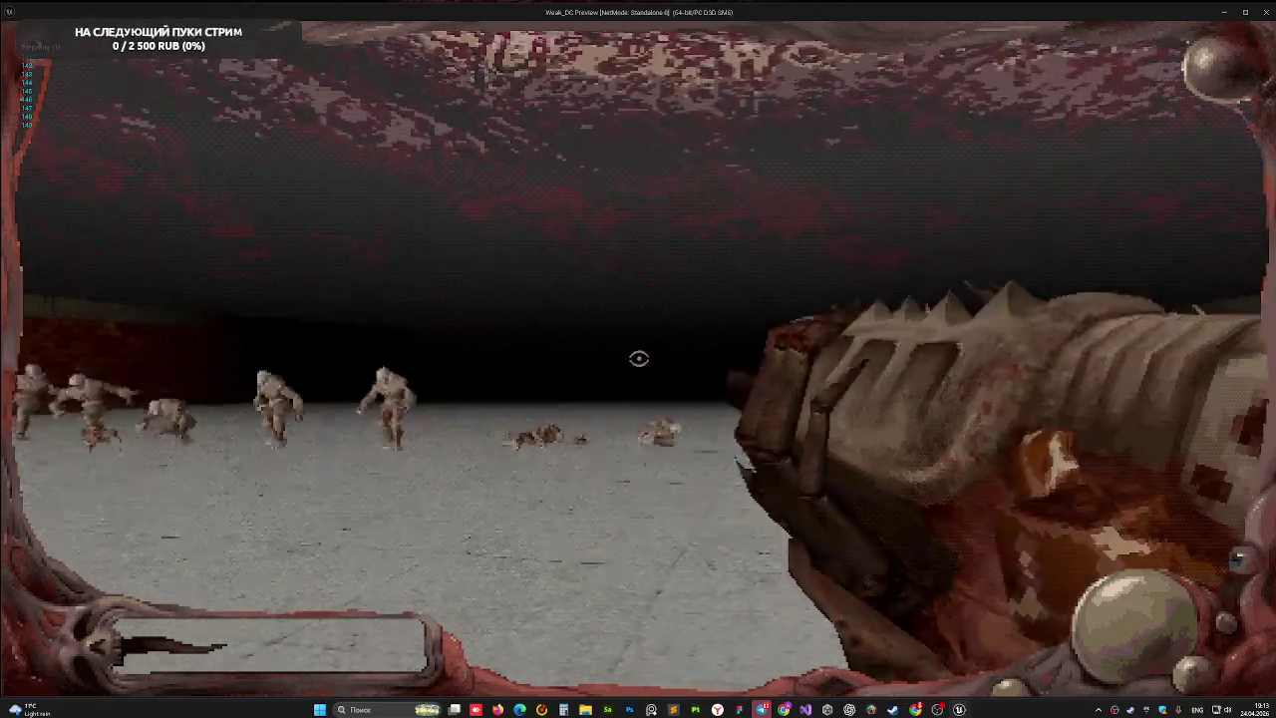
{"action": "left_click", "coordinate": [639, 359]}
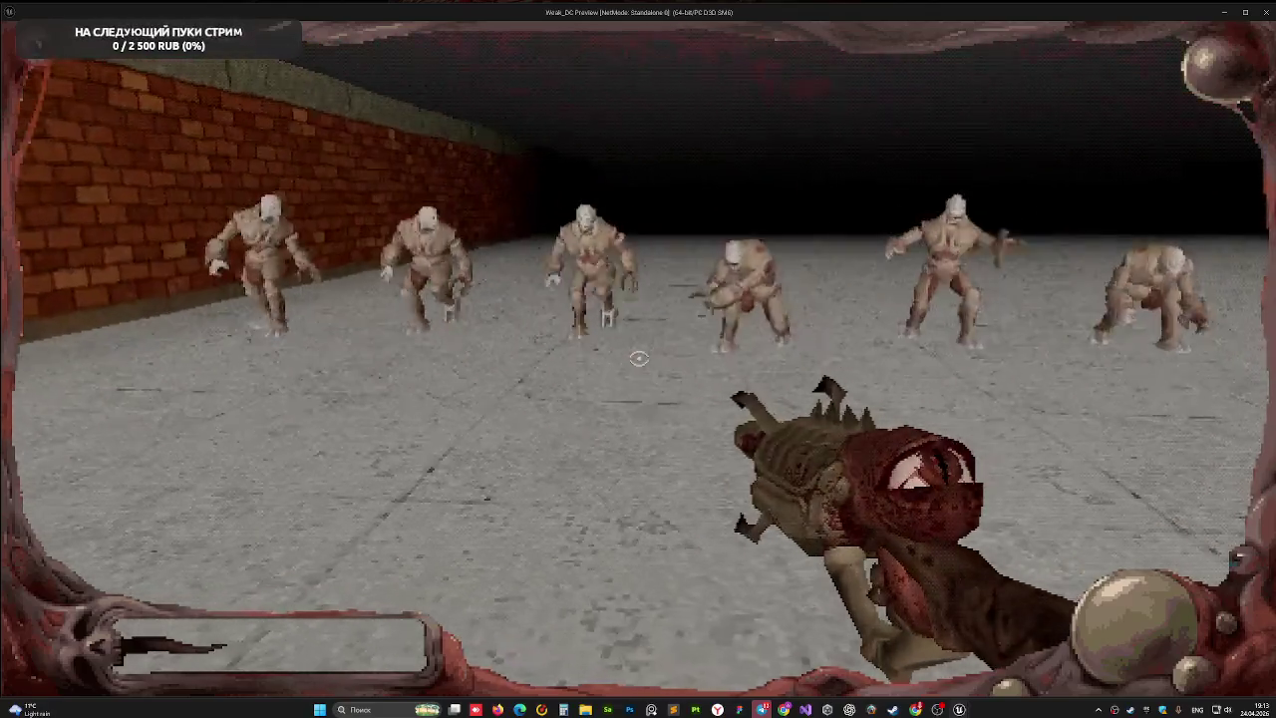
- Fire at the monster horde, back away from the bone monster, then end the playtest
{"action": "left_click", "coordinate": [639, 359]}
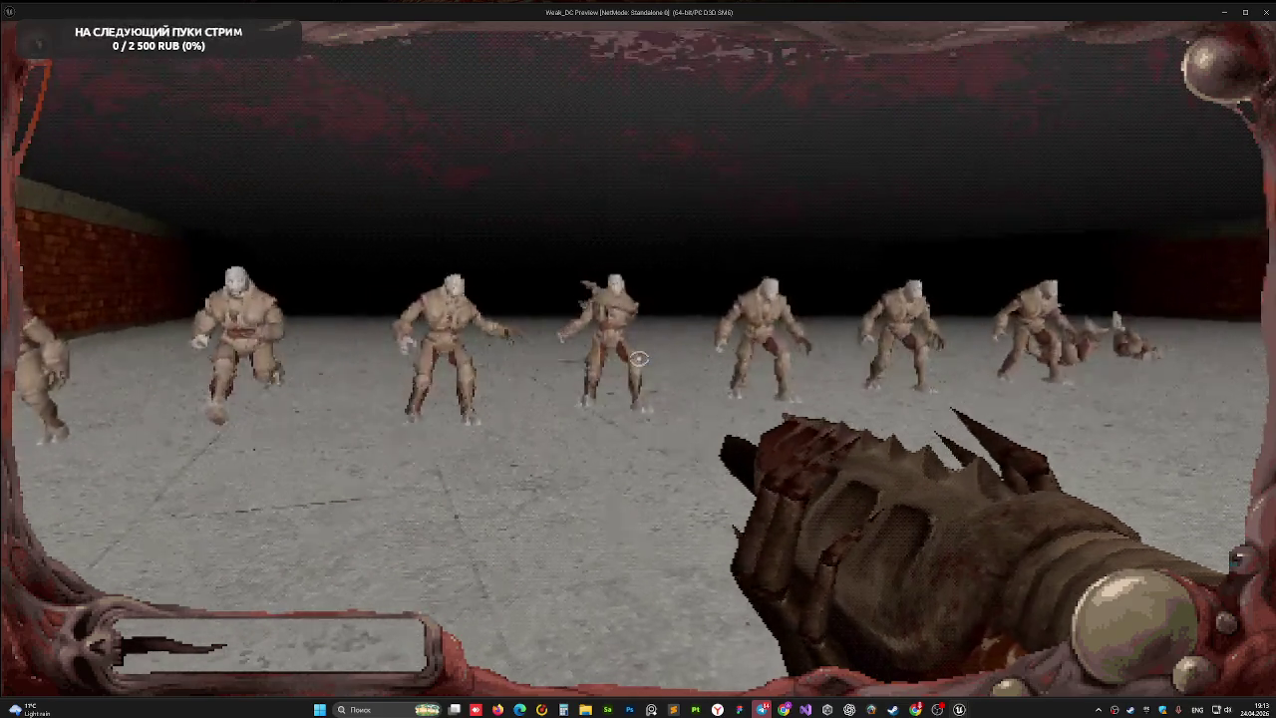
{"action": "left_click", "coordinate": [639, 356]}
{"action": "left_click", "coordinate": [639, 357]}
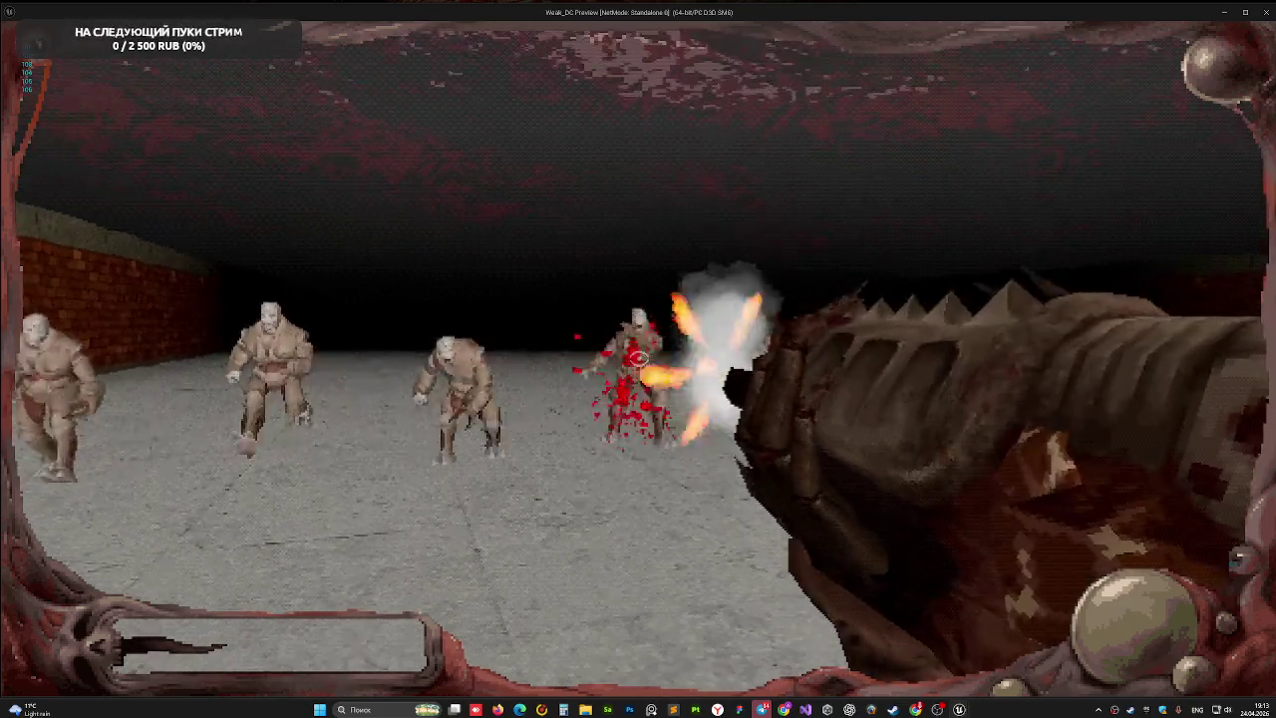
{"action": "left_click", "coordinate": [639, 357]}
{"action": "left_click", "coordinate": [639, 356]}
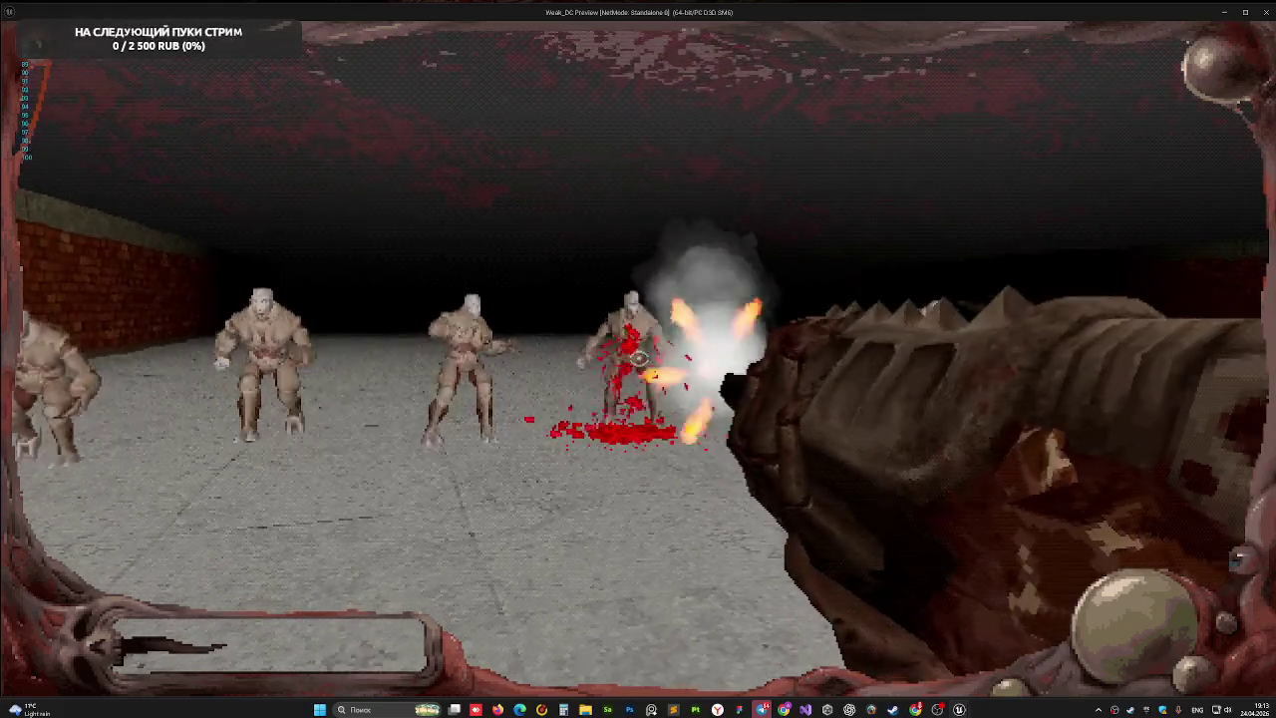
{"action": "left_click", "coordinate": [639, 356]}
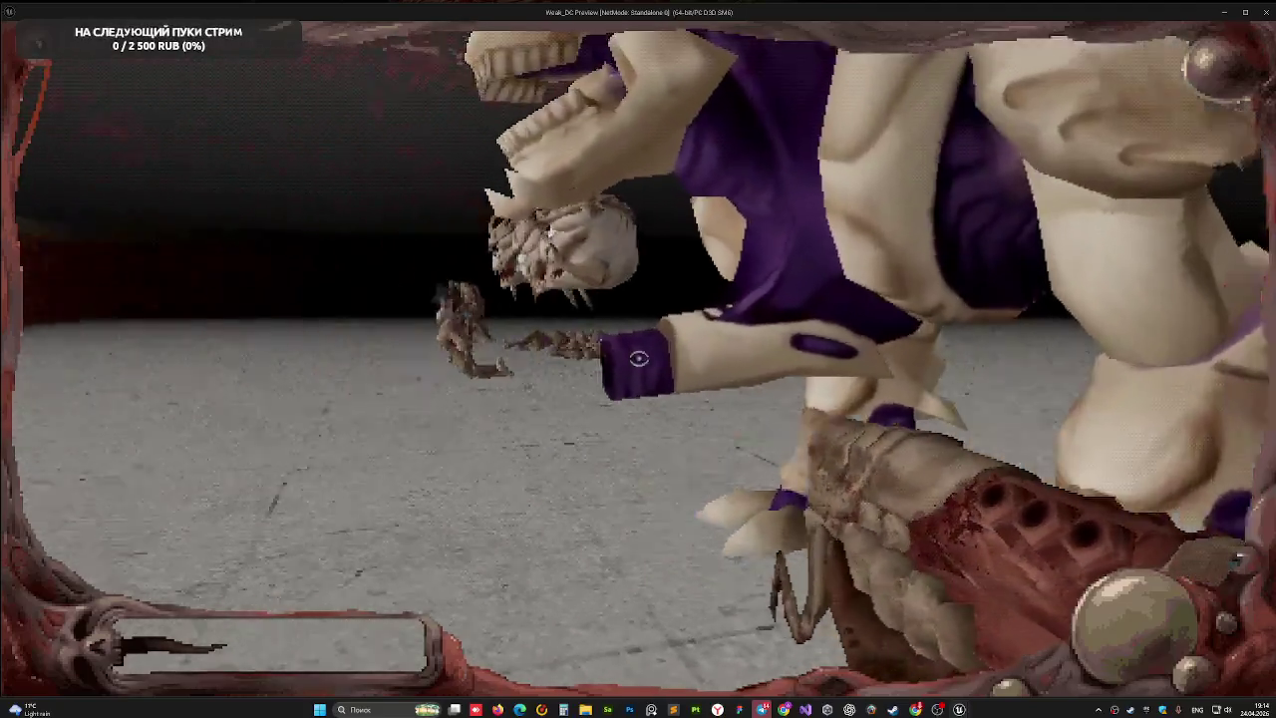
{"action": "key", "text": "s"}
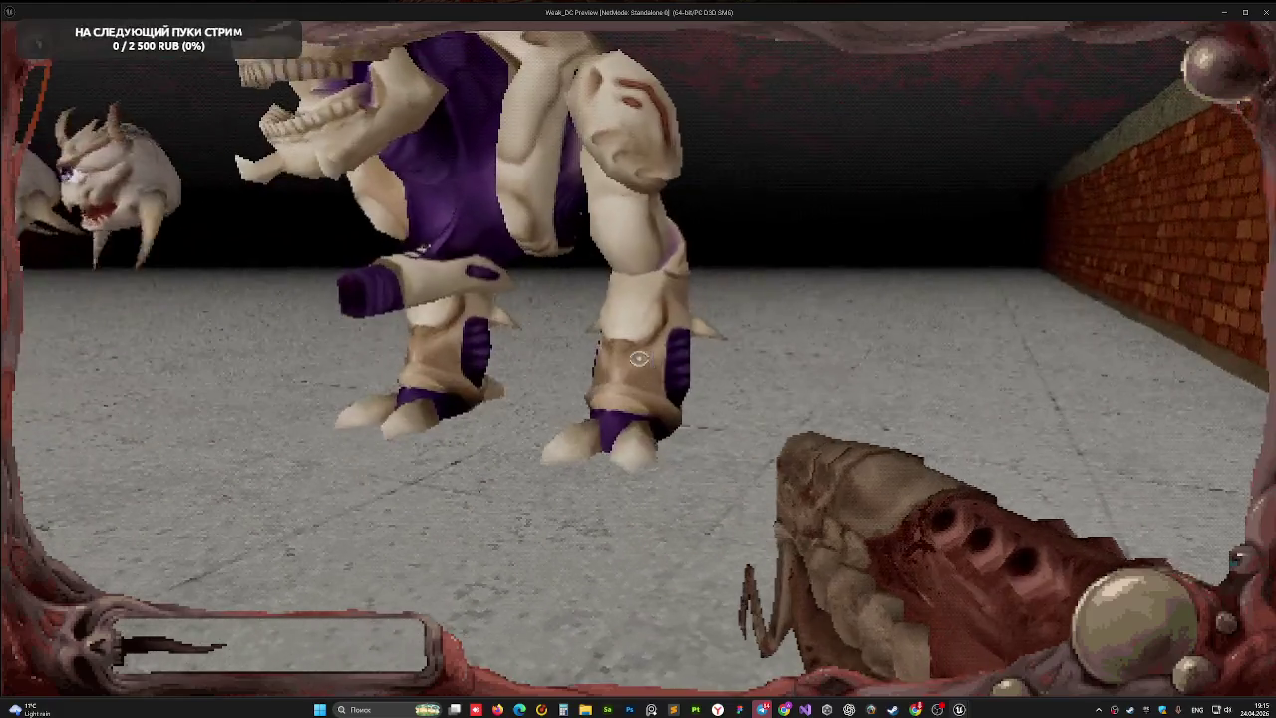
{"action": "key", "text": "Escape"}
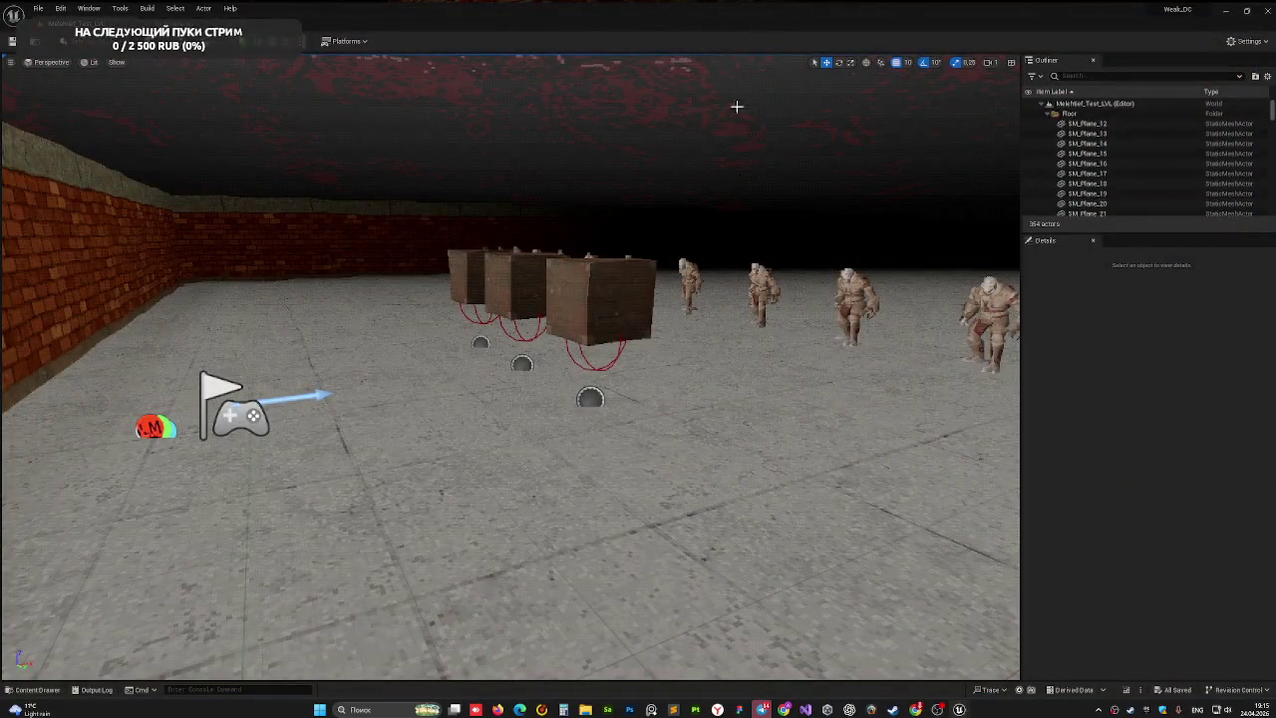
- Close the Weak_DC editor and launch the Echo project from the Epic Games Launcher
{"action": "left_click", "coordinate": [1267, 12]}
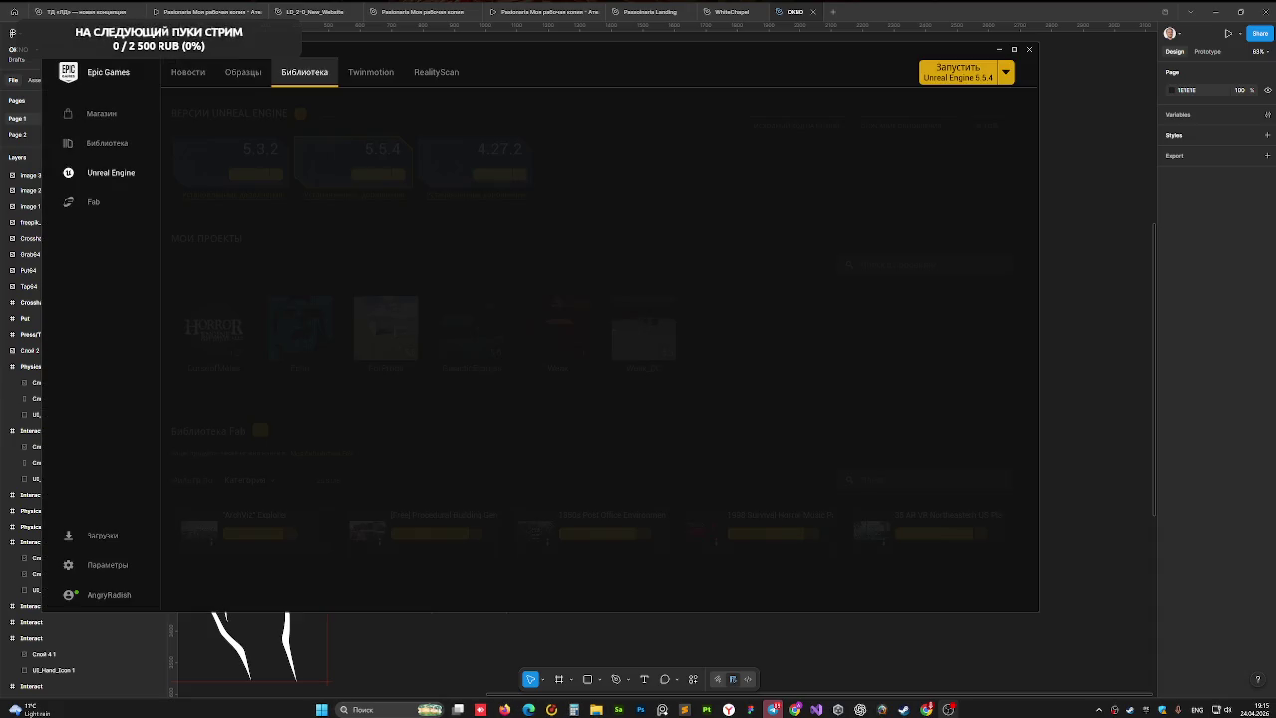
{"action": "mouse_move", "coordinate": [967, 712]}
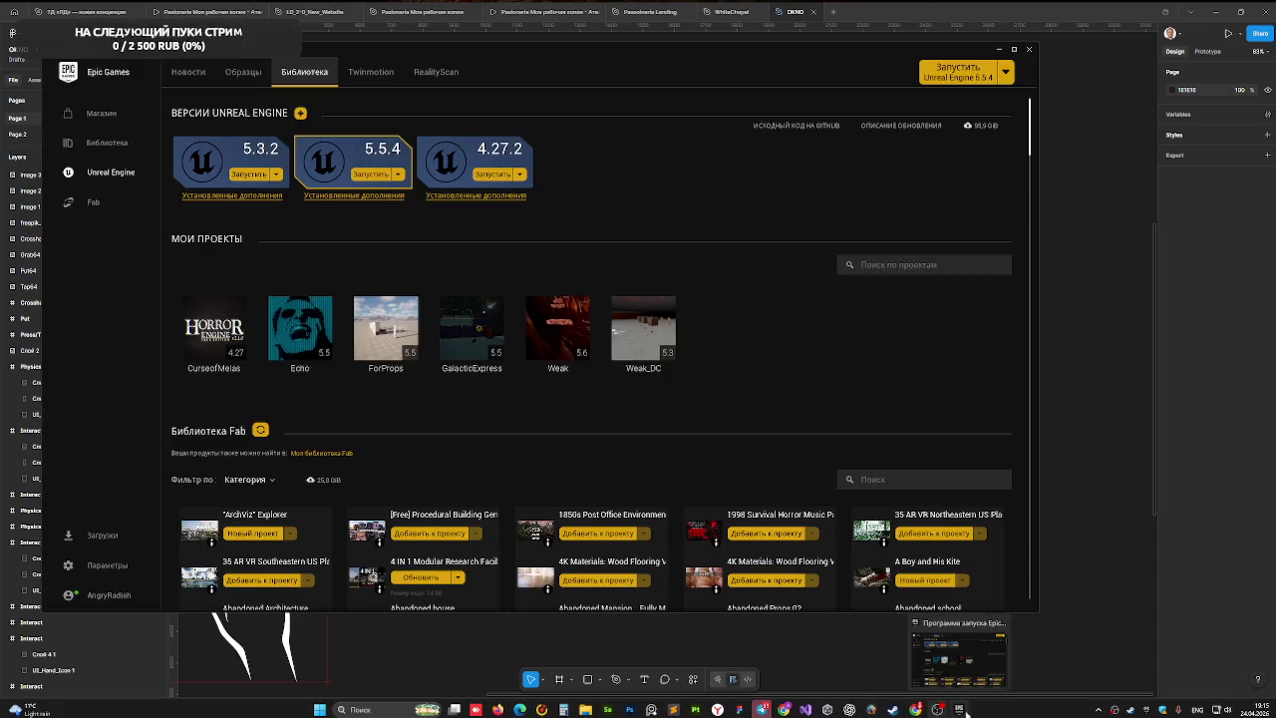
{"action": "double_click", "coordinate": [299, 334]}
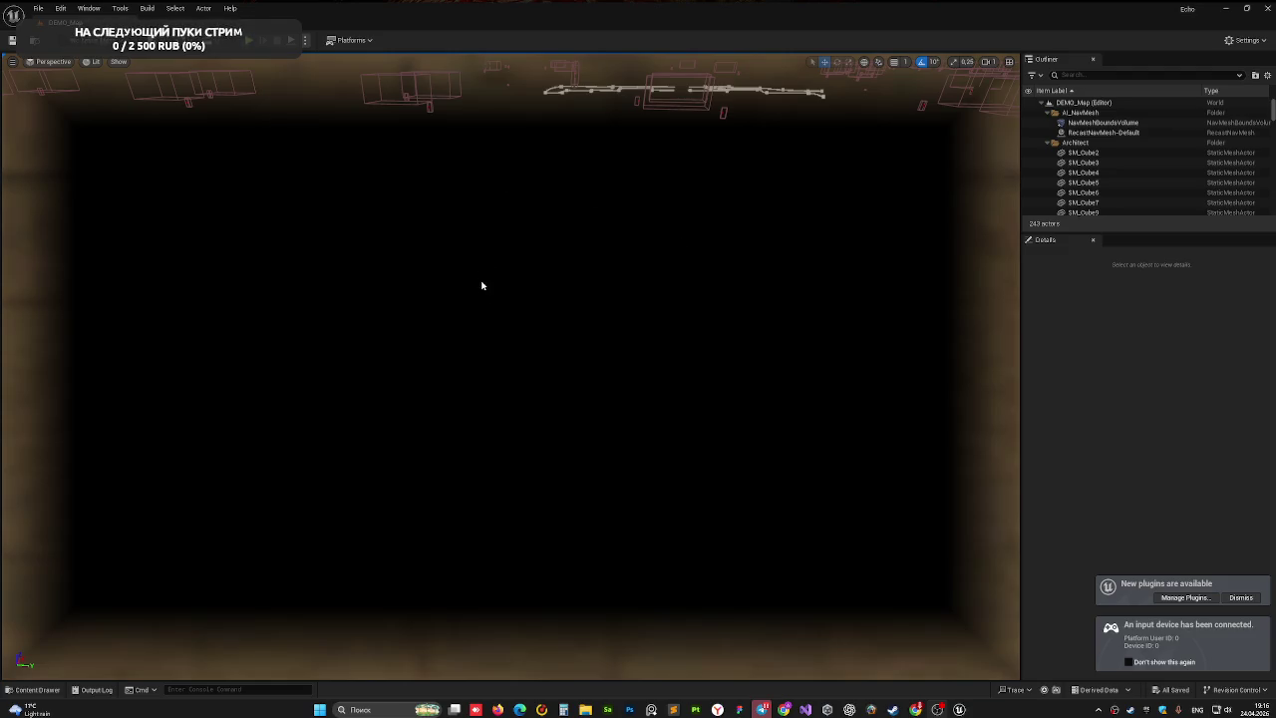
- Dolly the viewport camera back out of DEMO_Map's dark interior to reveal the checkered blocks
{"action": "scroll", "coordinate": [472, 265], "scroll_direction": "down", "scroll_amount": 5}
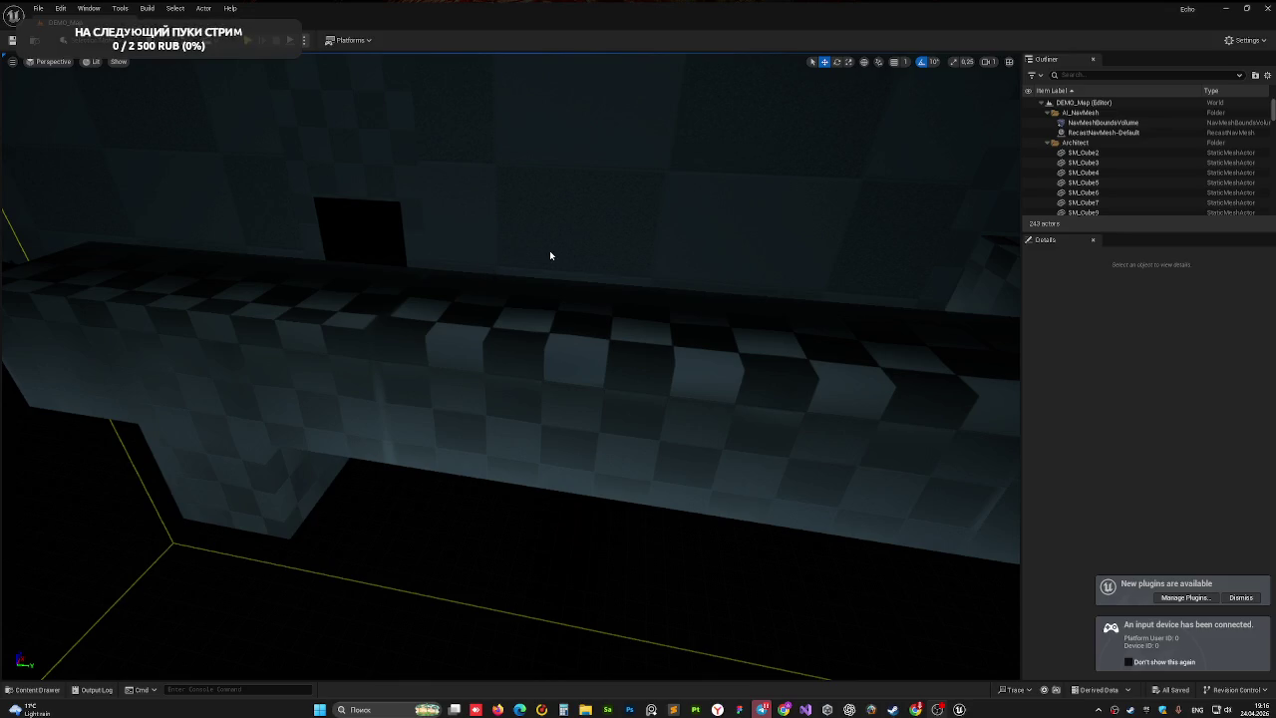